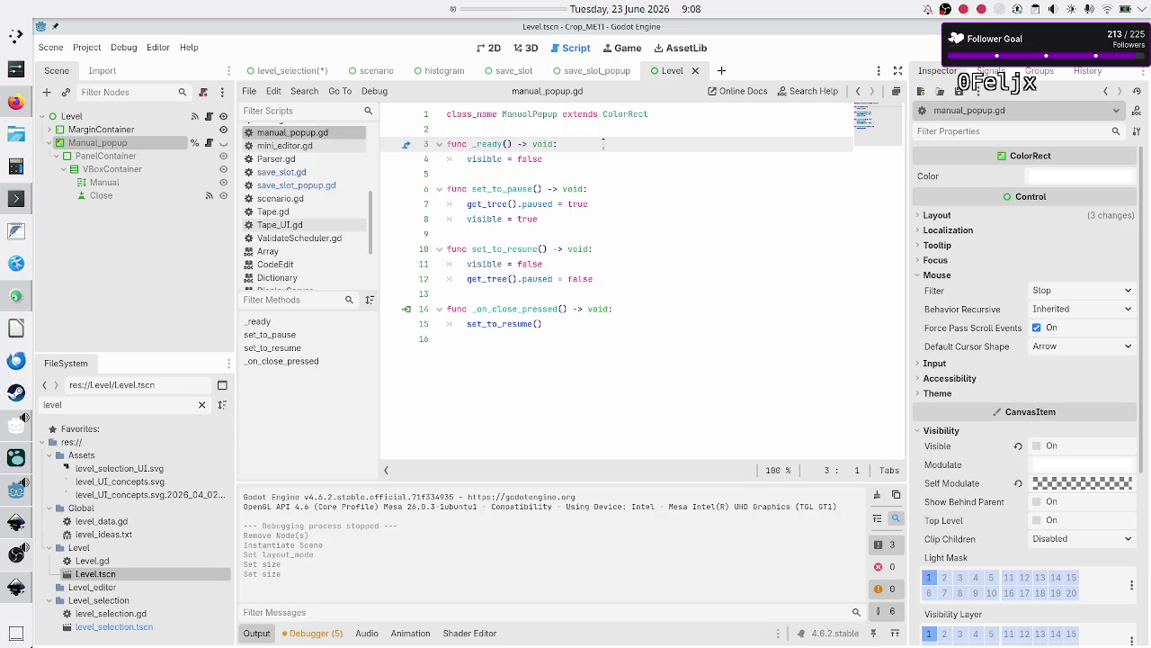
Read through manual_popup.gd's _ready, set_to_resume and _on_close_pressed functions, then open the save_slot_popup scene
key(Down)
key(Down)
key(Down)
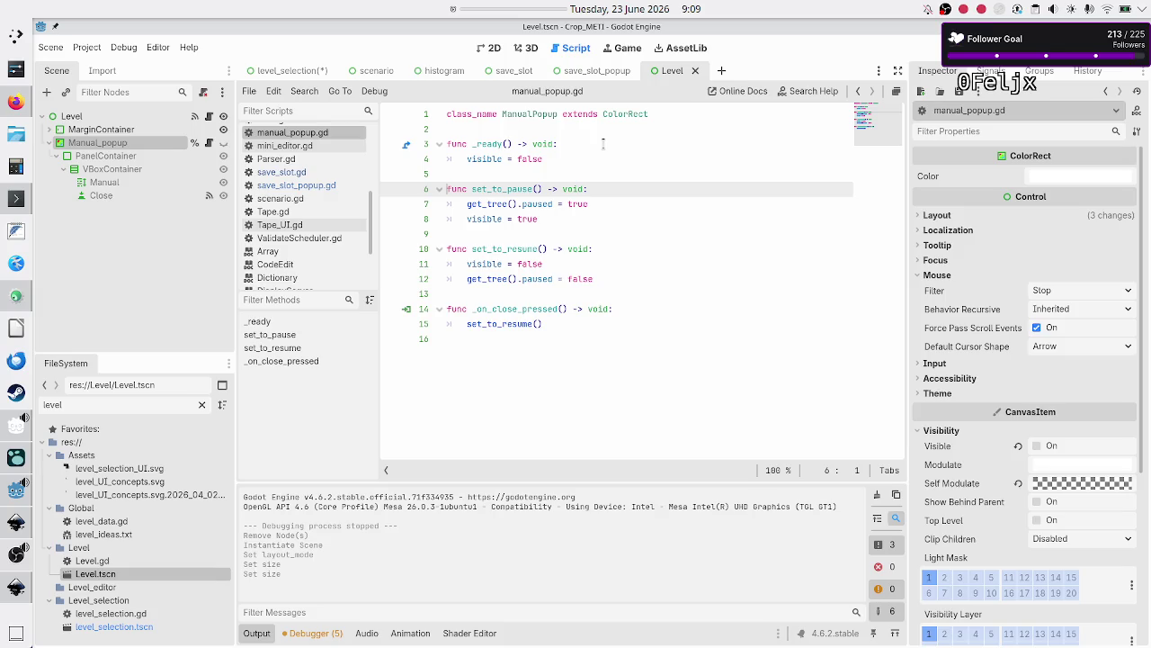
key(Down)
key(Down)
key(Down)
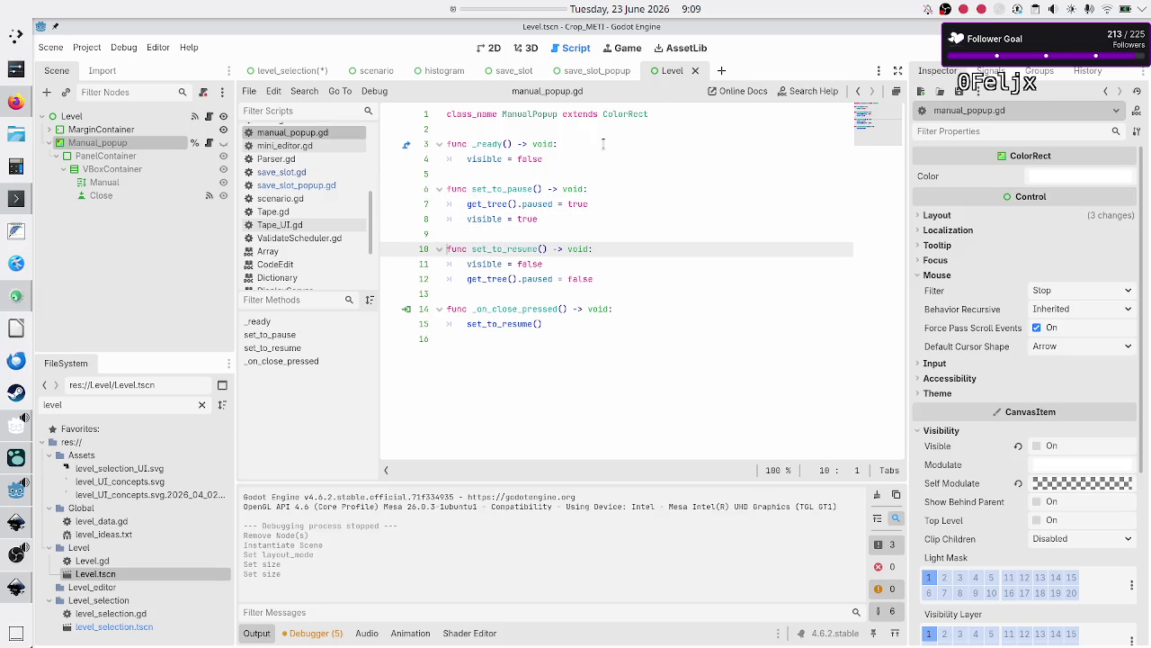
key(Down)
key(Down)
key(Down)
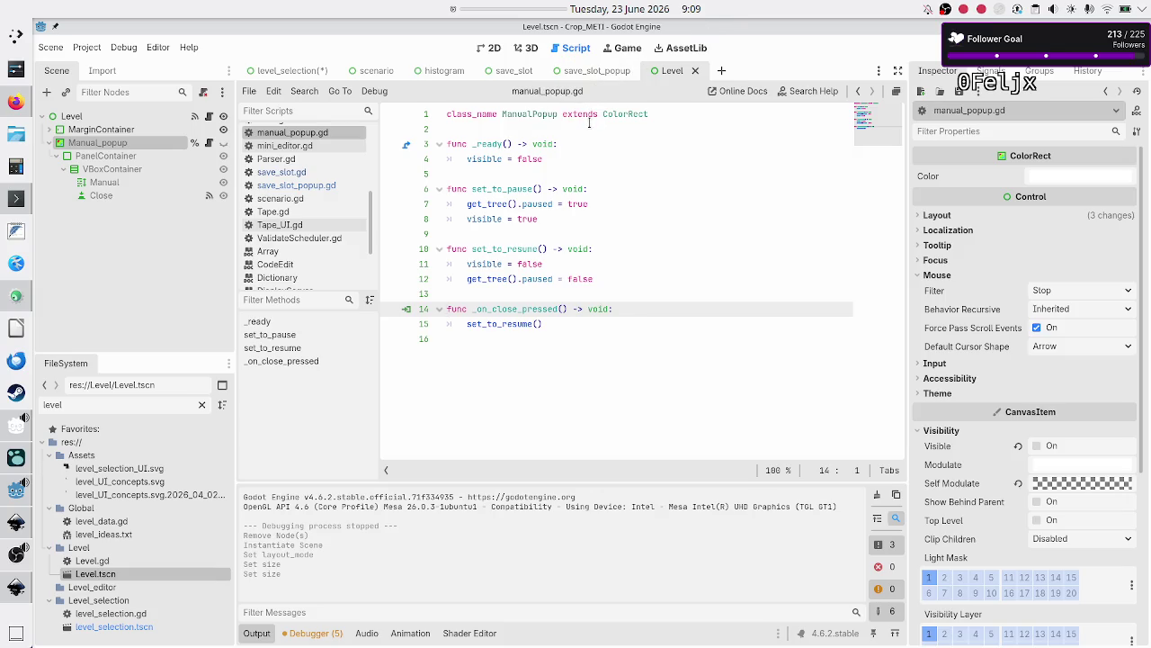
click(585, 72)
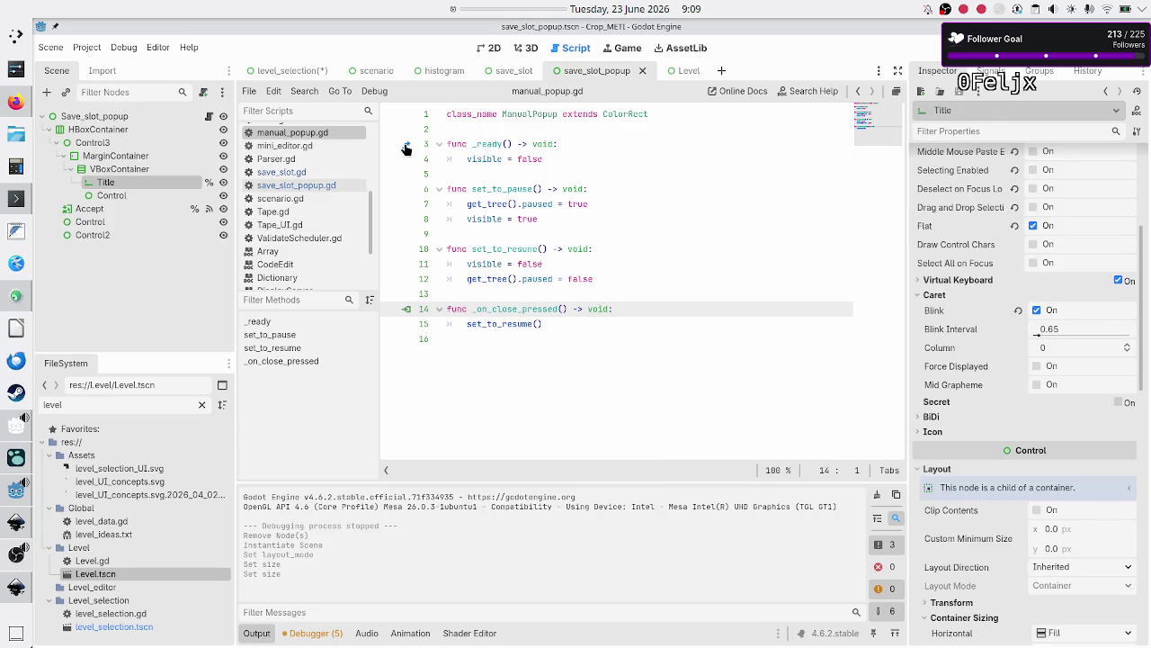
Check save_slot_popup.gd and level_selection's ColorRect, then view save_slot_popup in the 2D editor
click(210, 117)
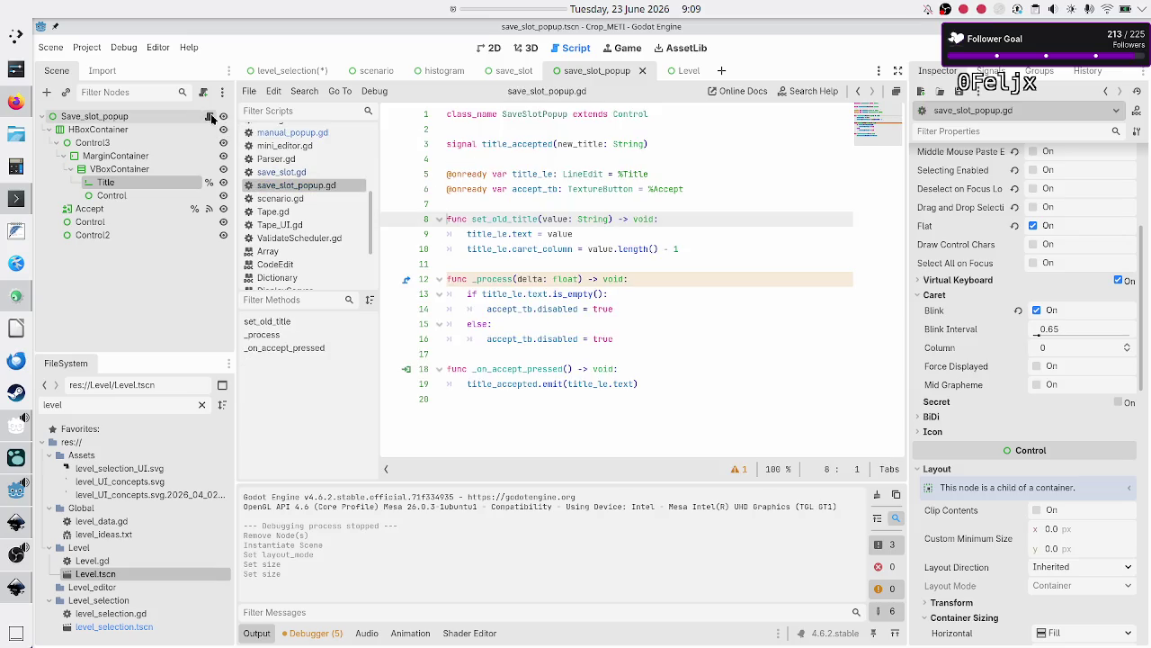
click(295, 71)
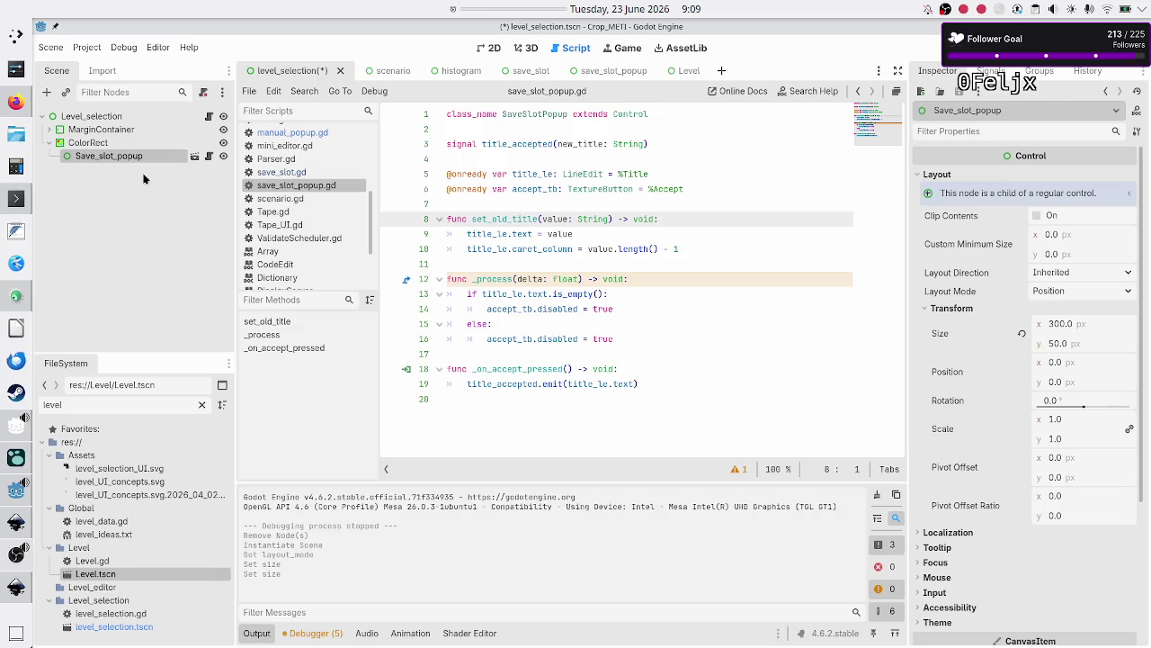
click(124, 143)
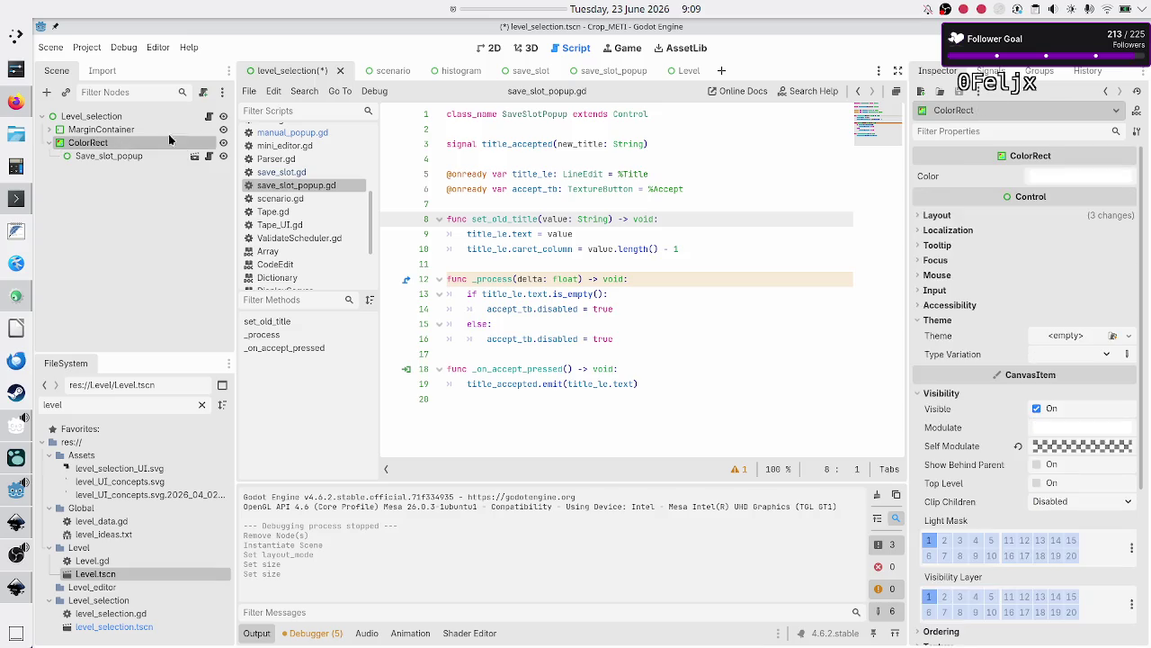
click(597, 72)
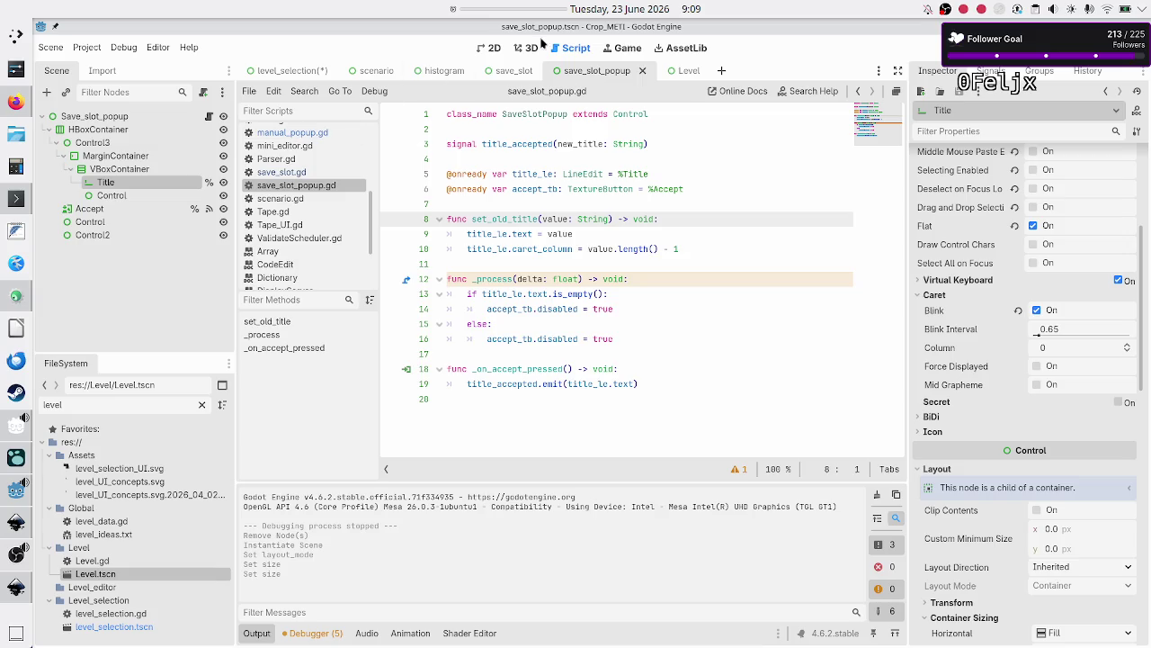
click(491, 51)
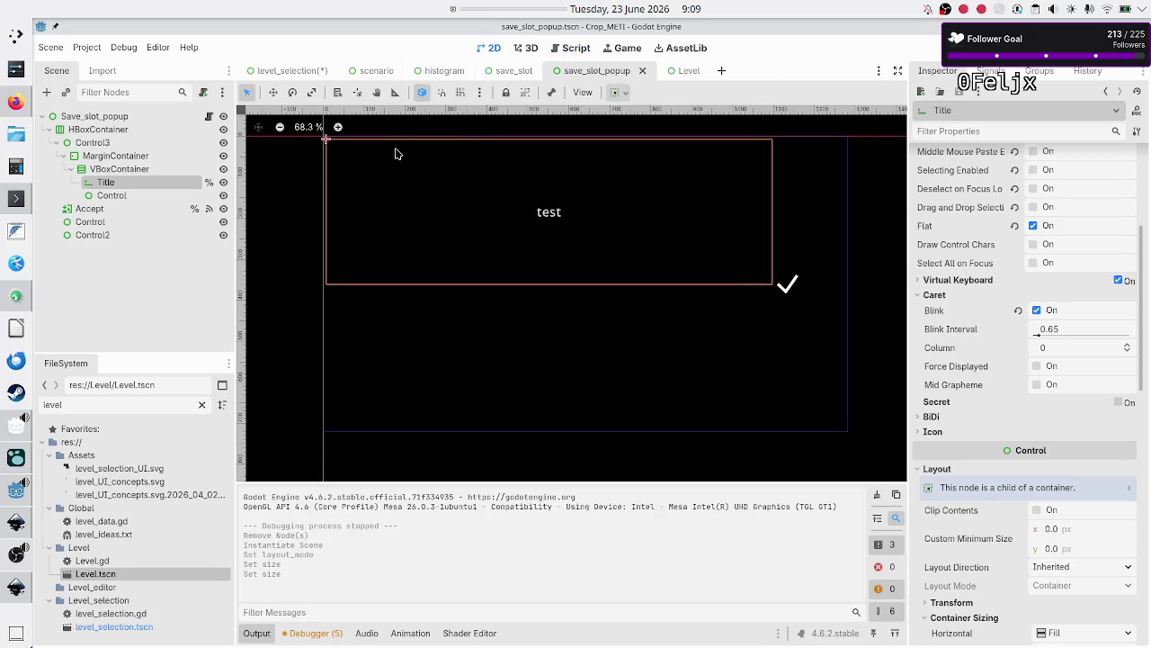
Hide the Output panel and fold the HBoxContainer branch in the save_slot_popup Scene dock
click(264, 634)
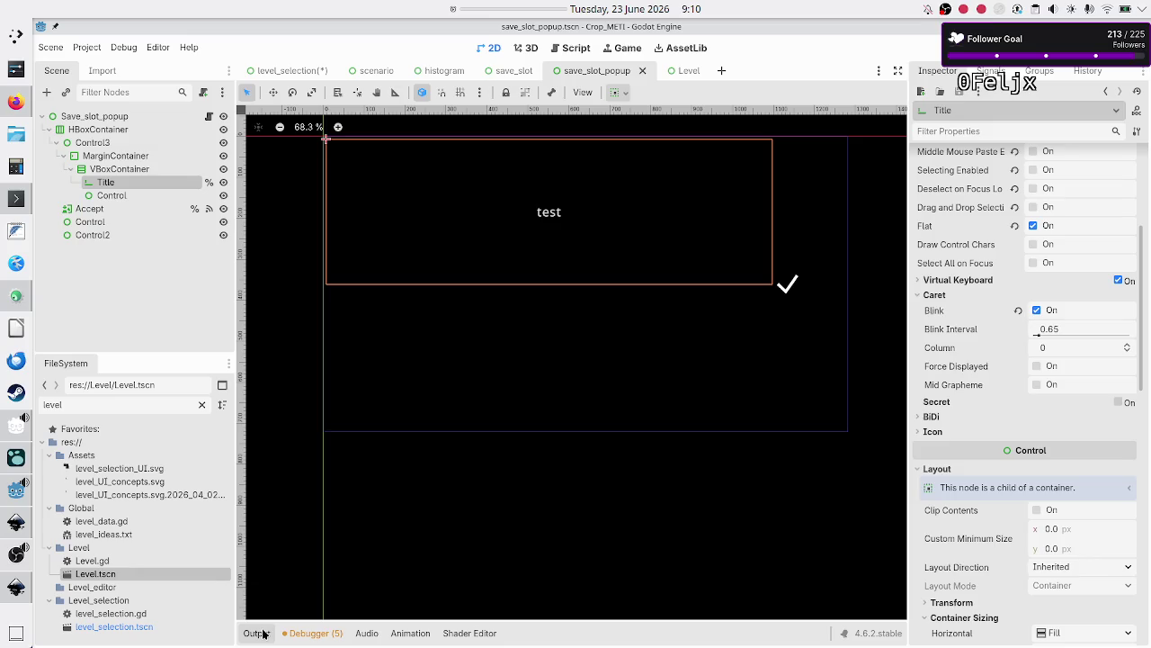
click(48, 131)
click(96, 161)
click(117, 129)
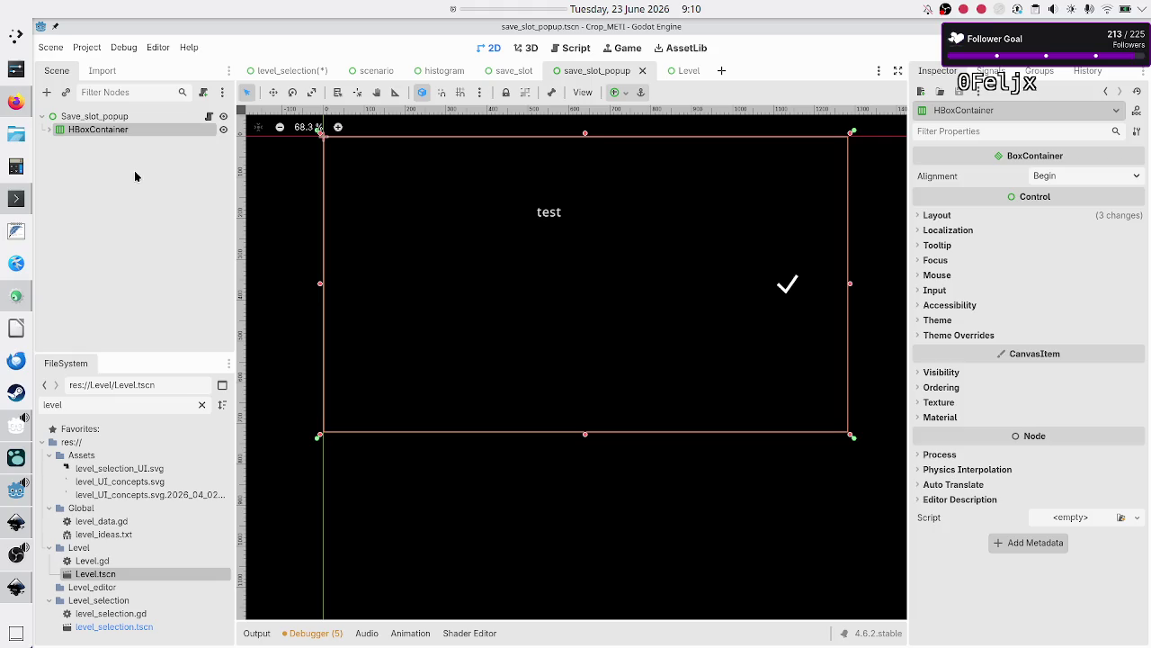
click(212, 158)
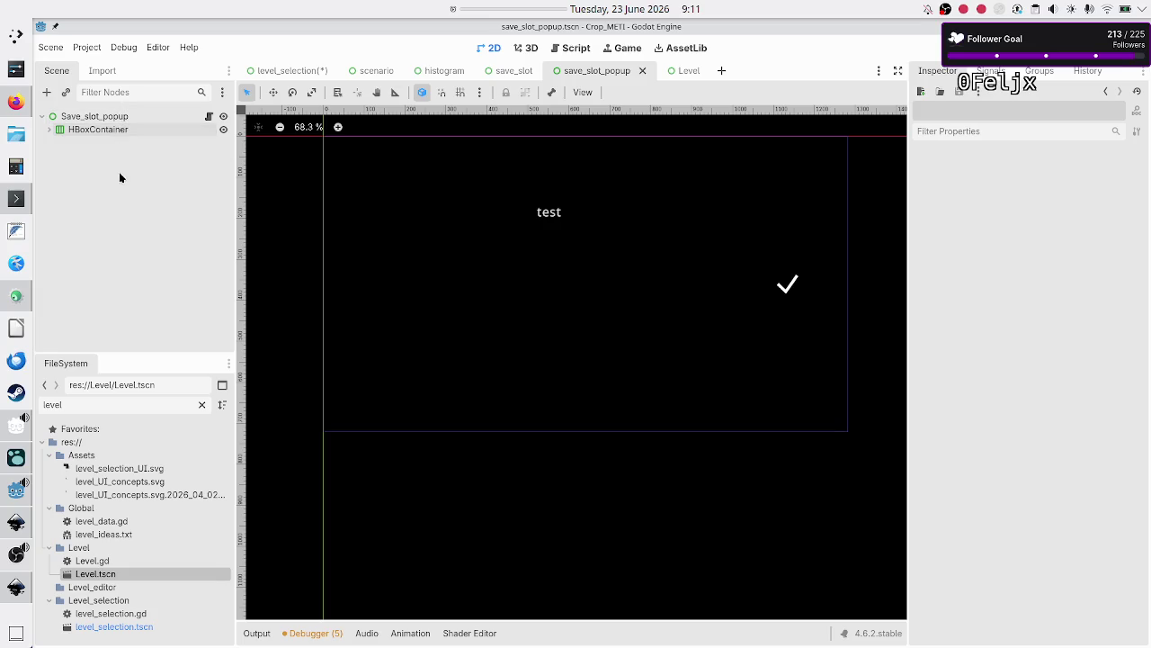
Inspect the Save_slot_popup root and its HBoxContainer layout, then bring up level_selection
click(179, 125)
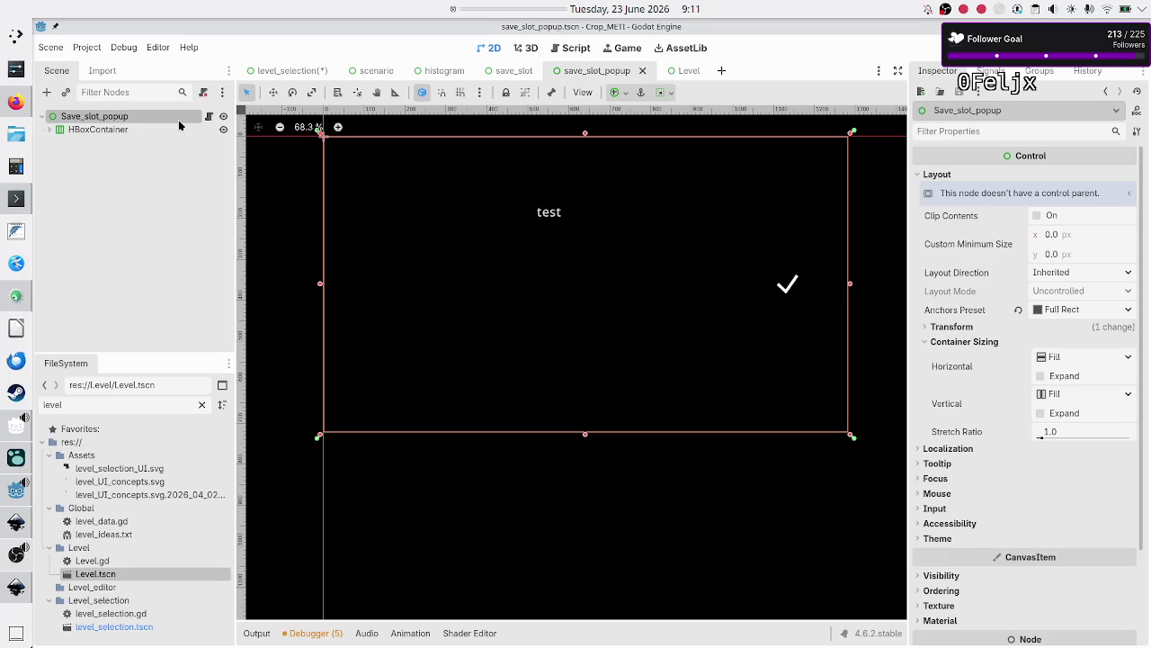
mouse_move(499, 84)
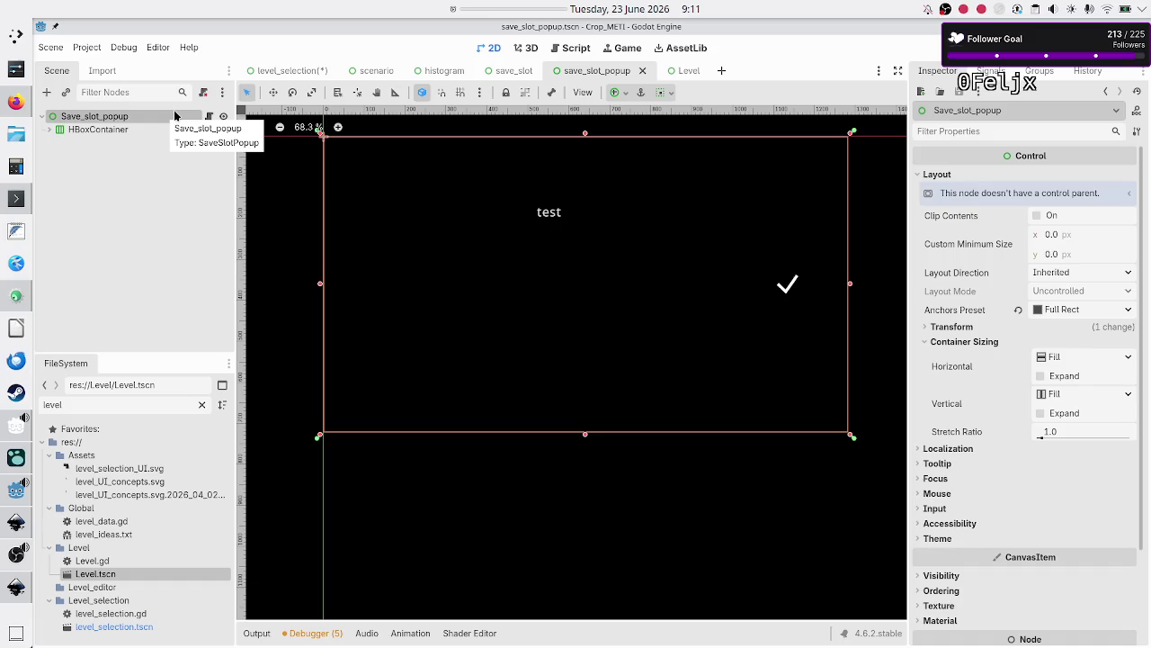
click(109, 133)
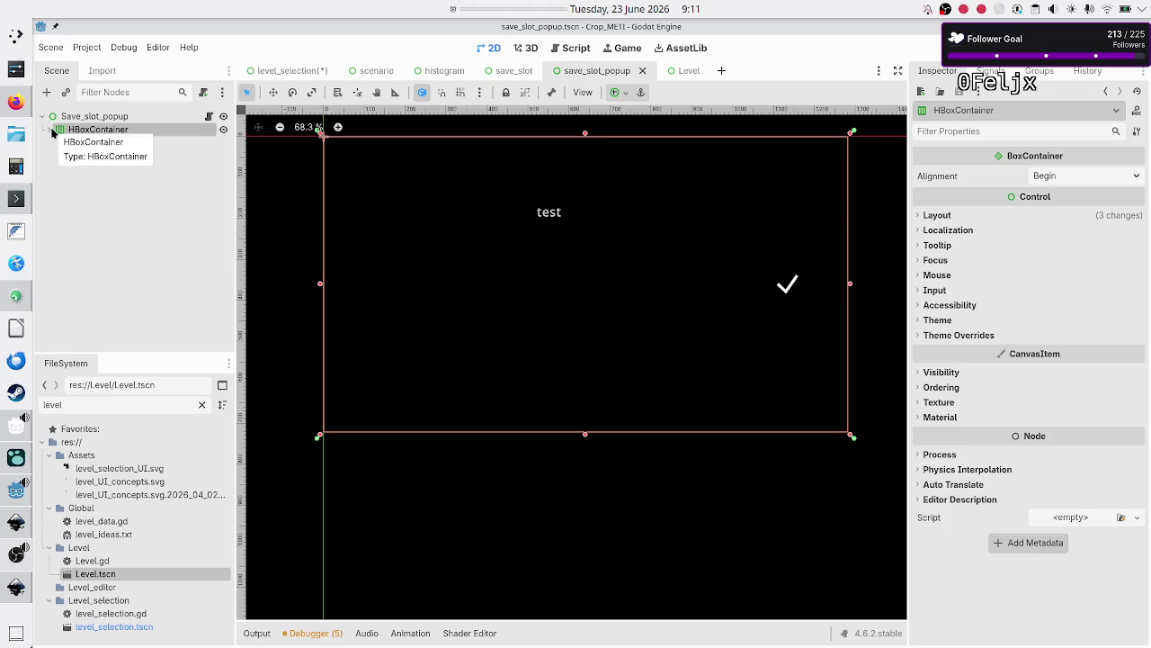
click(318, 72)
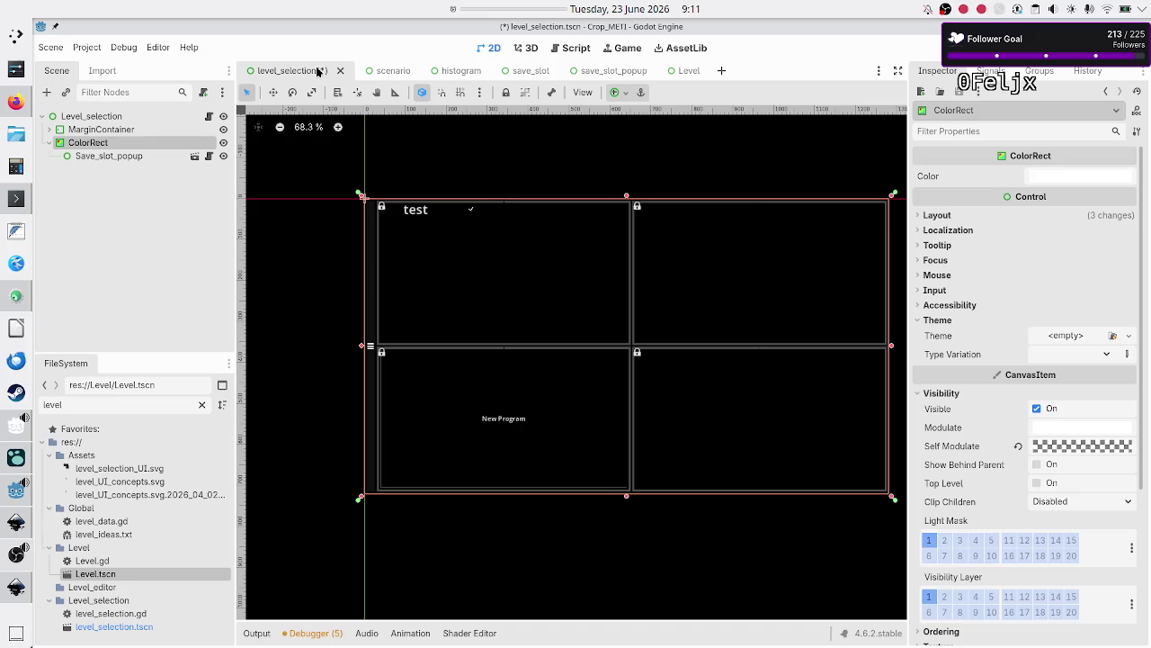
Check the Save_slot_popup instance in level_selection, then select the save_slot_popup scene's root
click(144, 155)
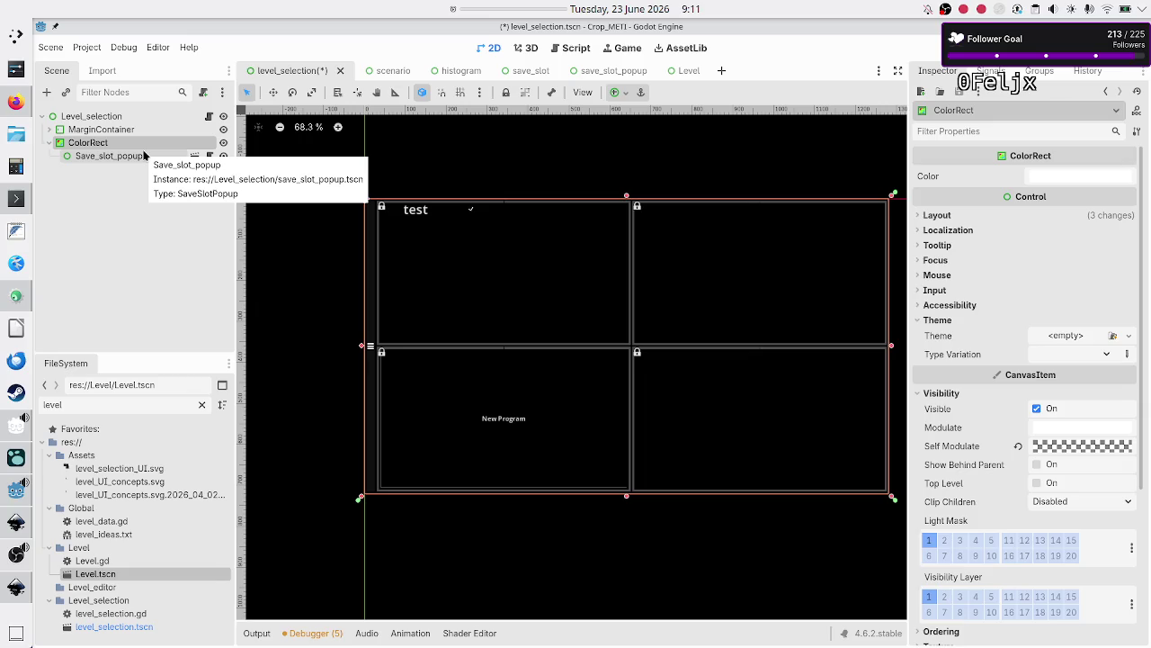
click(610, 72)
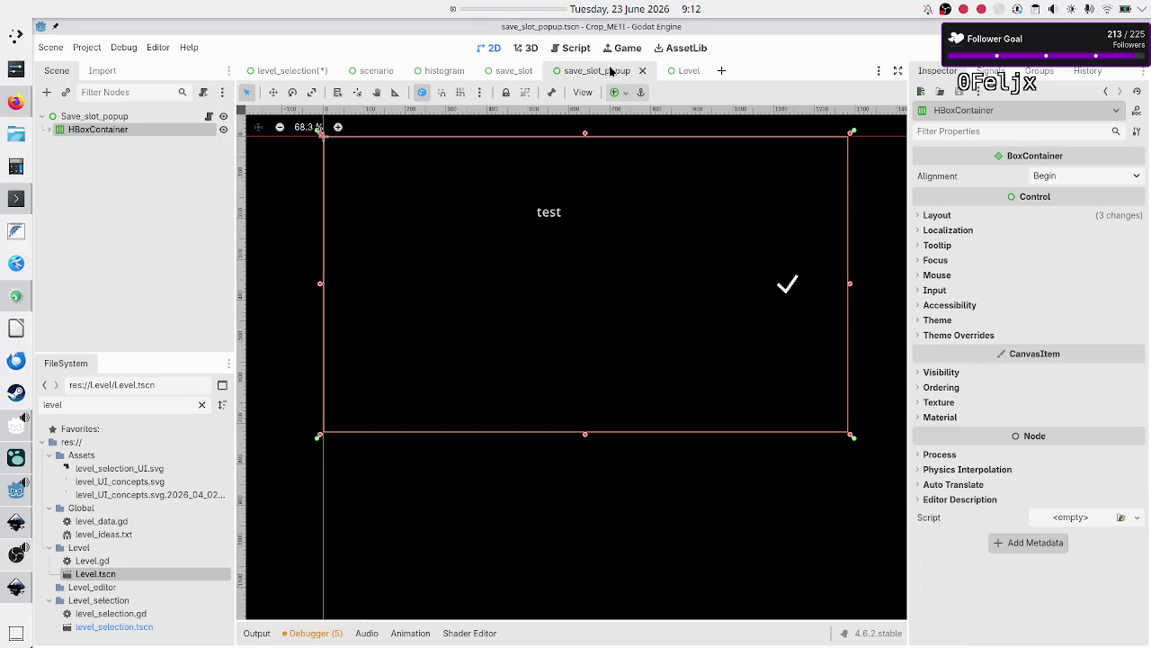
click(89, 117)
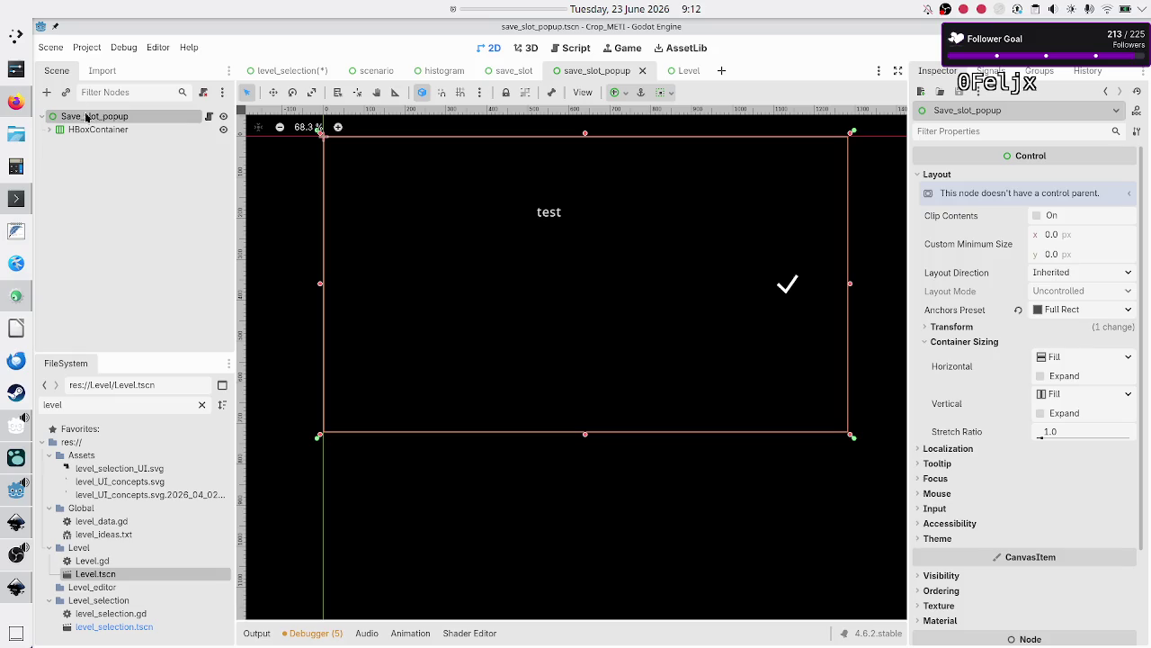
Add a ColorRect child and use Make Scene Root so it sits above Save_slot_popup
click(46, 91)
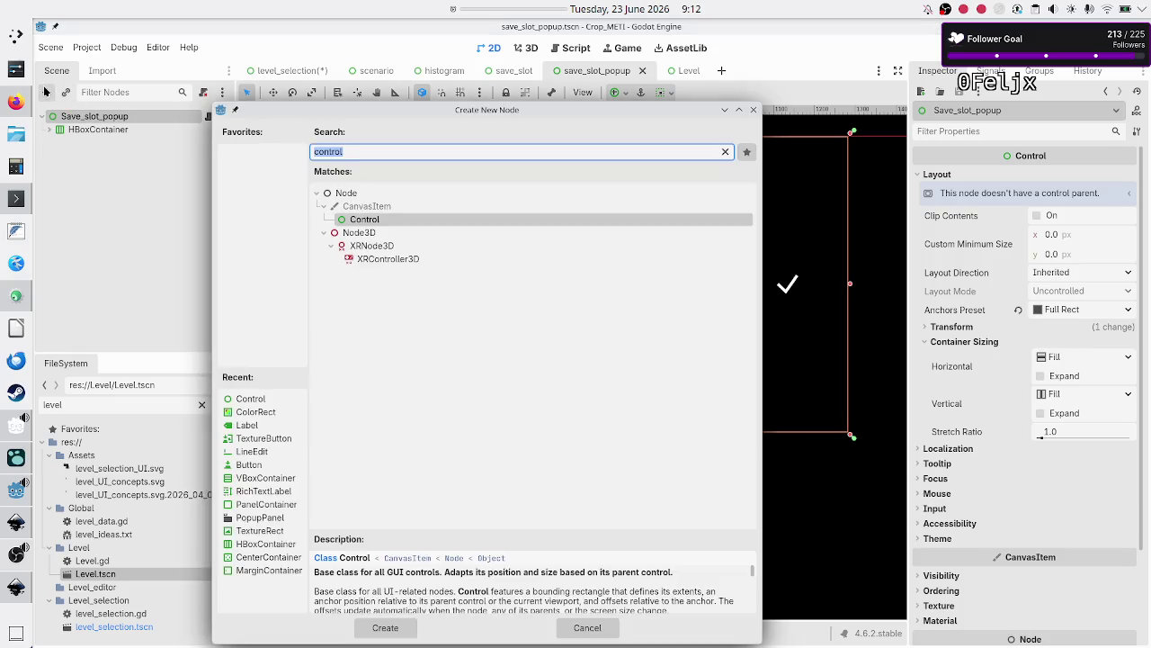
text(co)
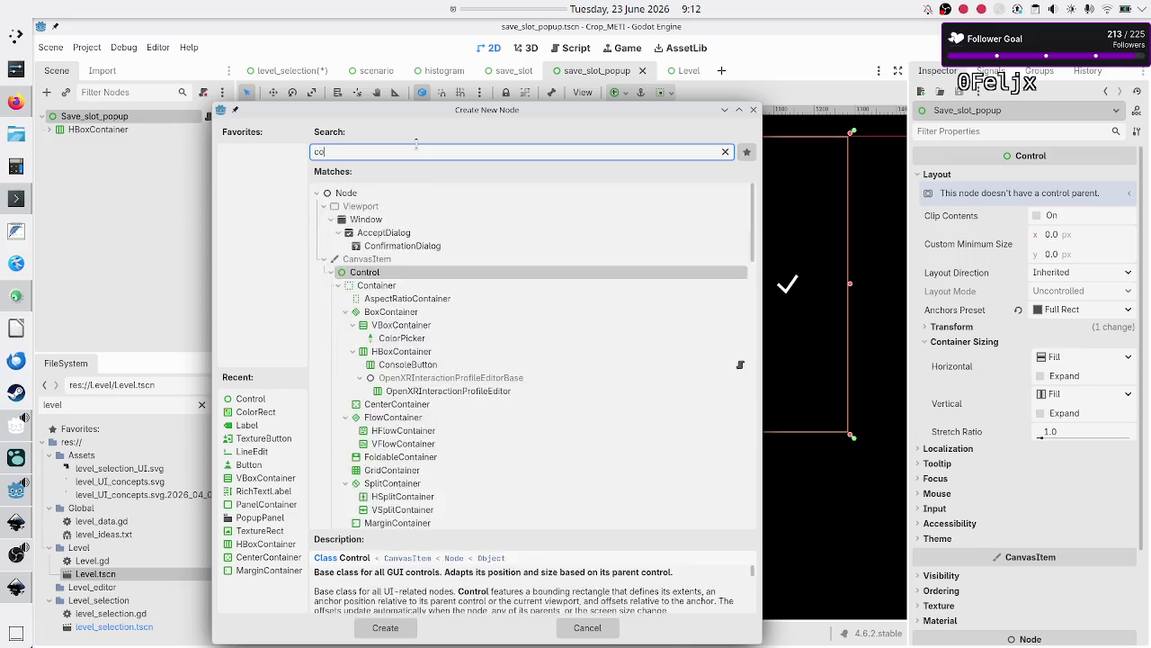
text(lorrect)
key(Return)
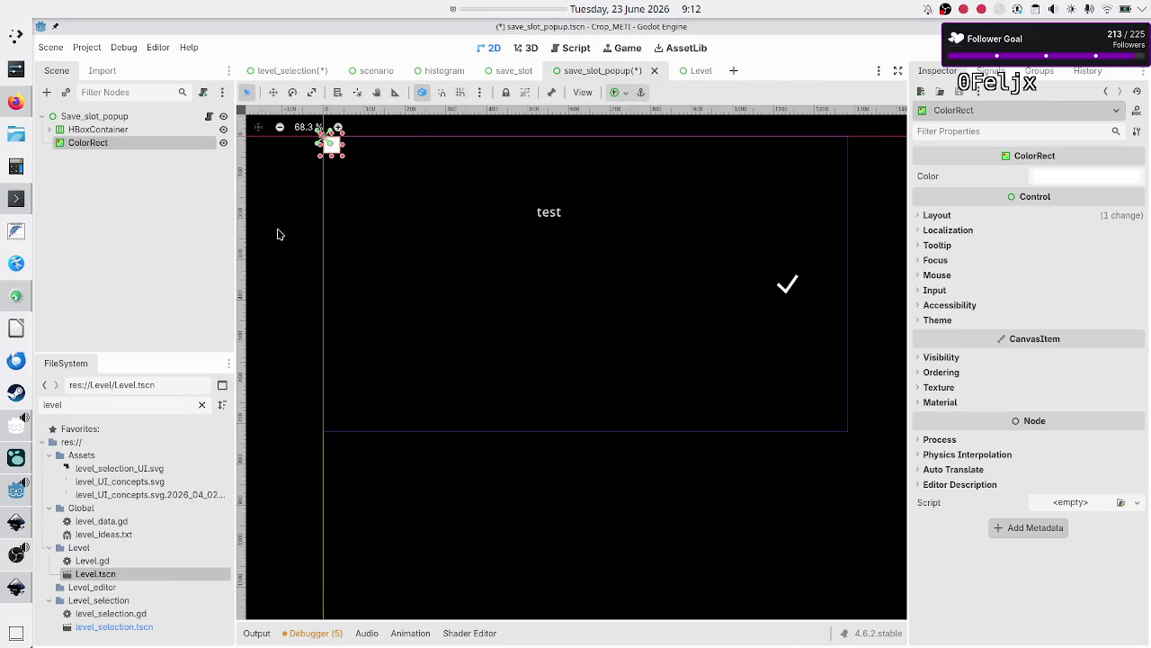
right_click(115, 146)
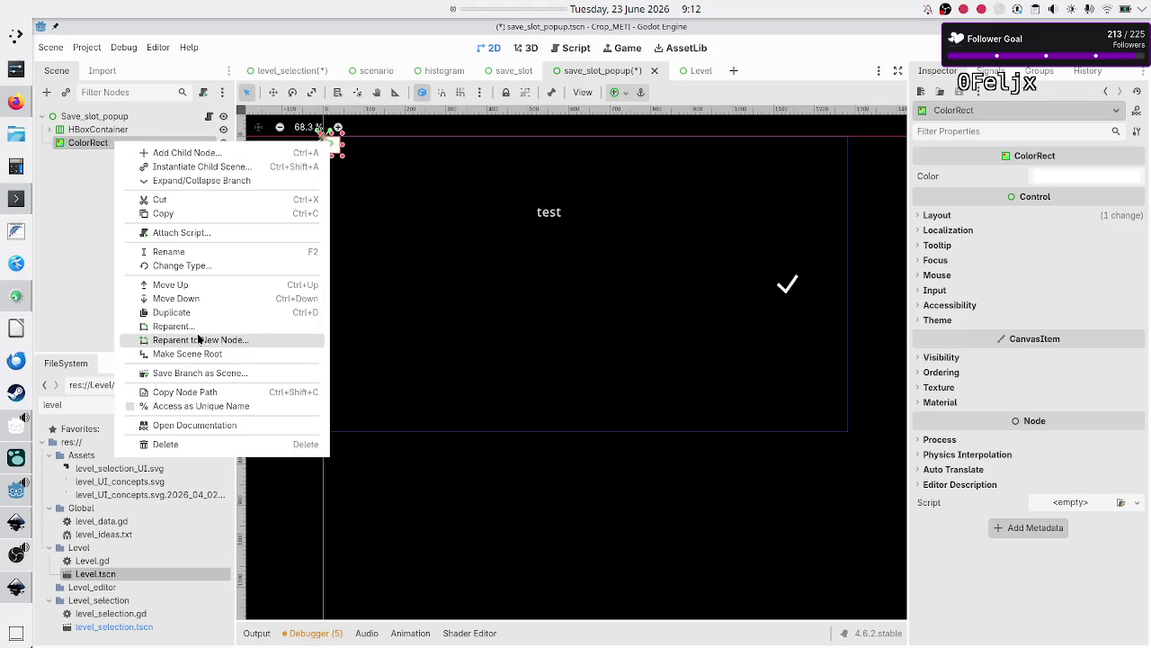
click(240, 354)
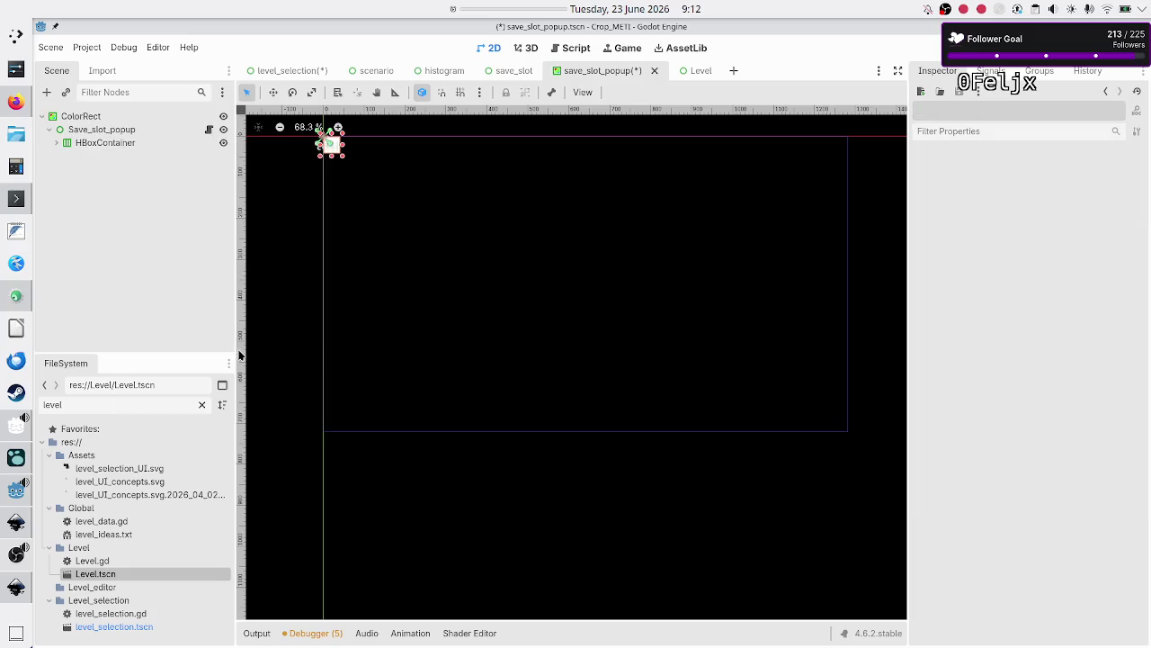
click(90, 116)
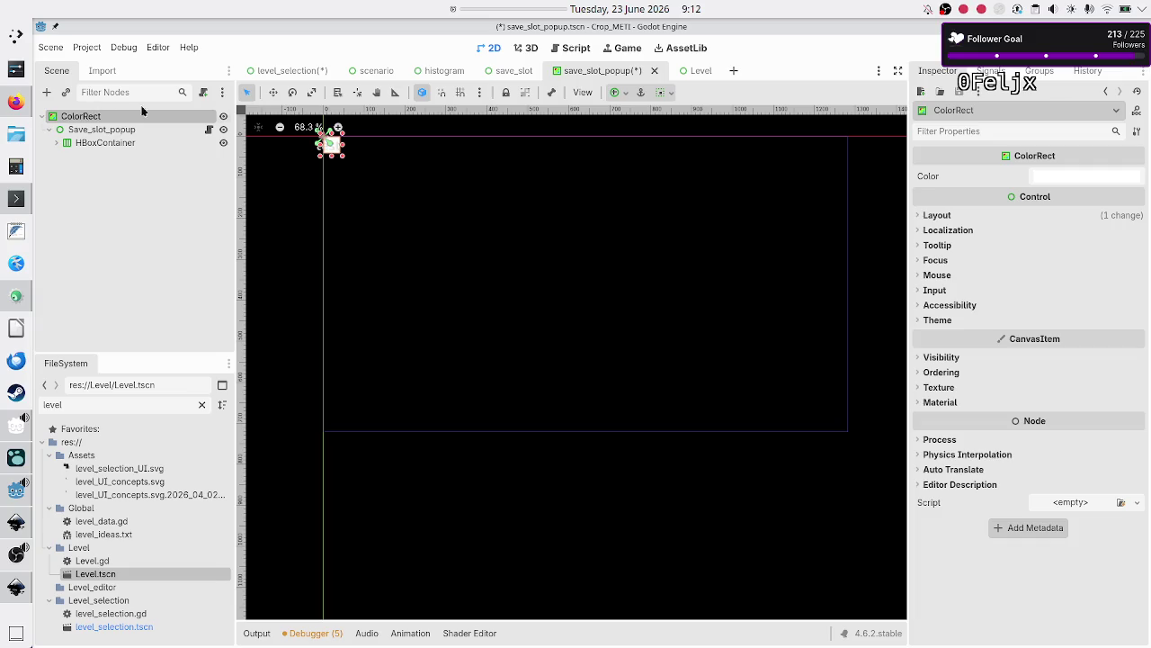
click(624, 93)
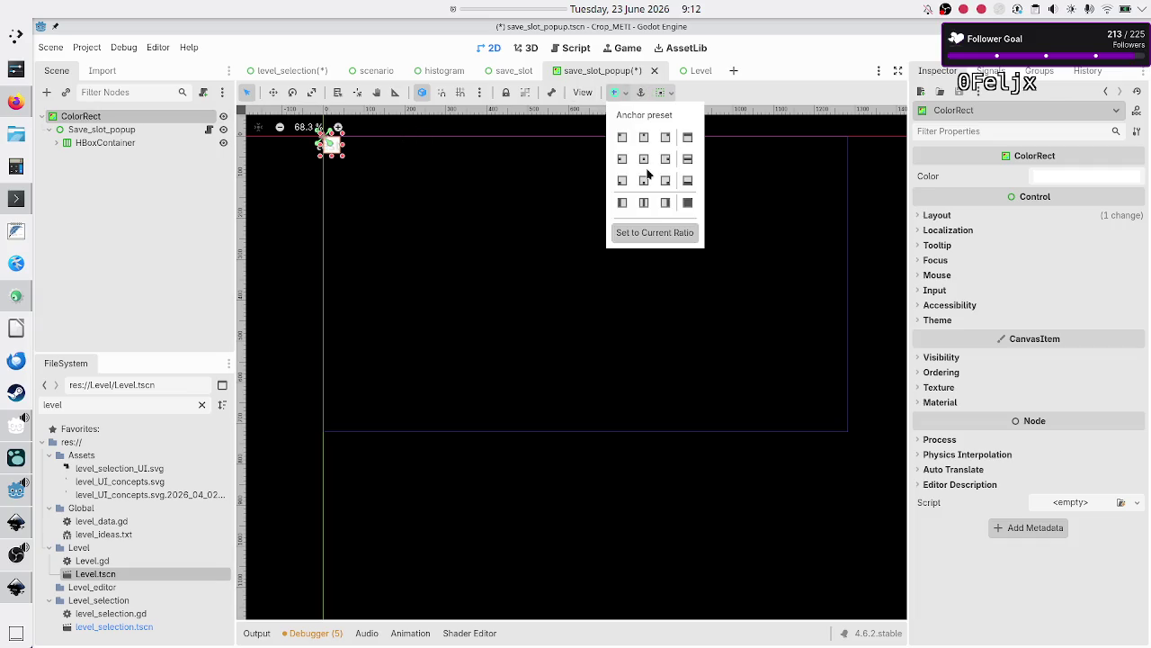
Anchor the ColorRect as Full Rect, then select Save_slot_popup to check its layout
click(688, 204)
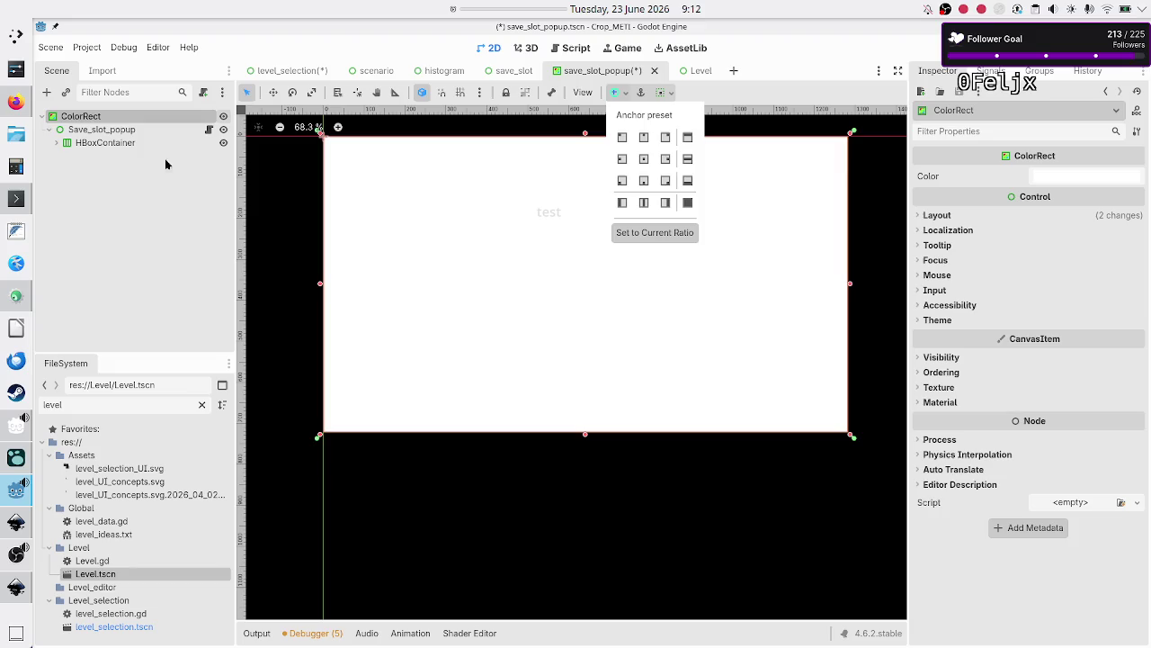
click(139, 164)
click(110, 129)
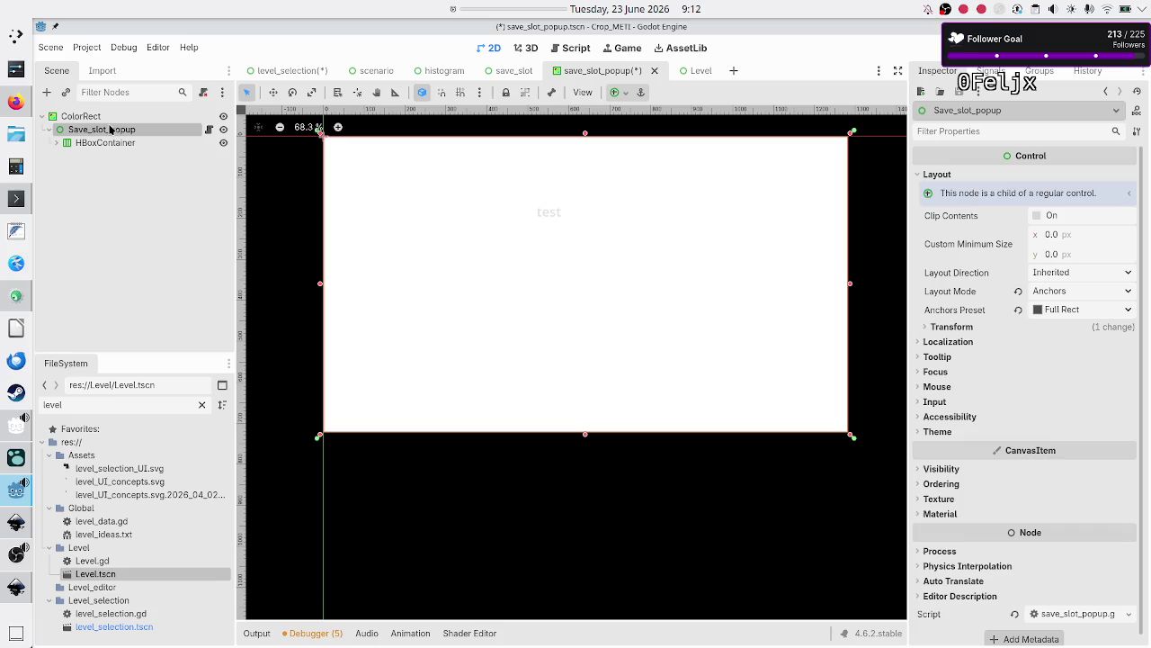
Rename the child popup node to Control and set its Layout Mode to Position
click(111, 116)
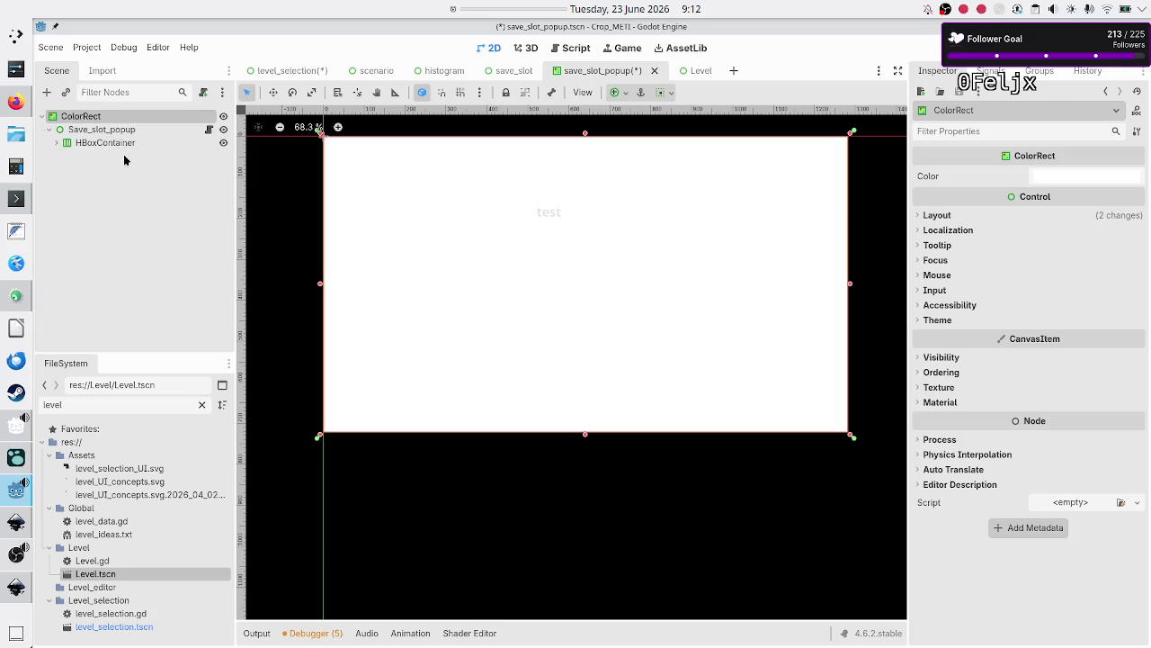
click(122, 162)
click(111, 131)
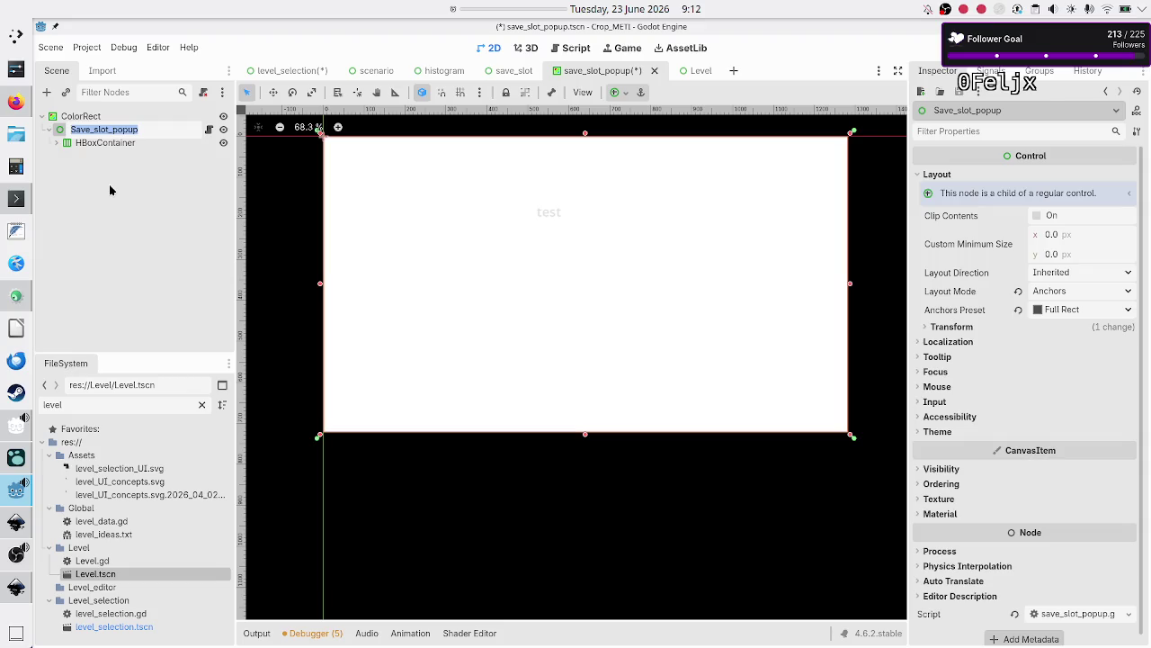
text(Control)
key(Return)
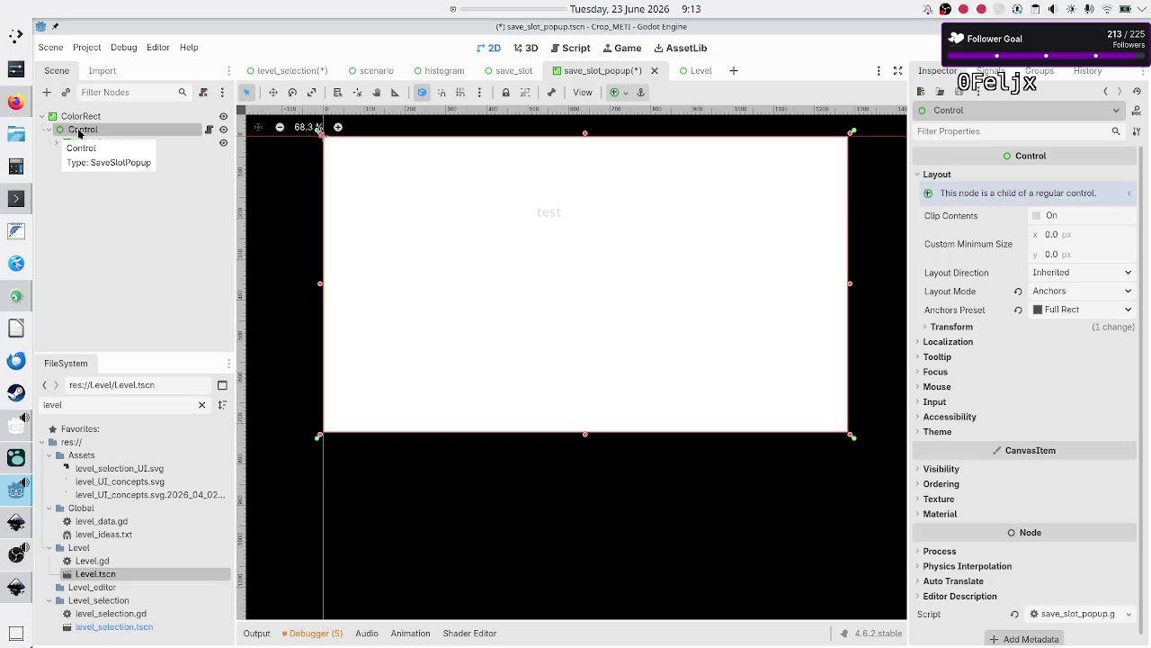
click(1018, 290)
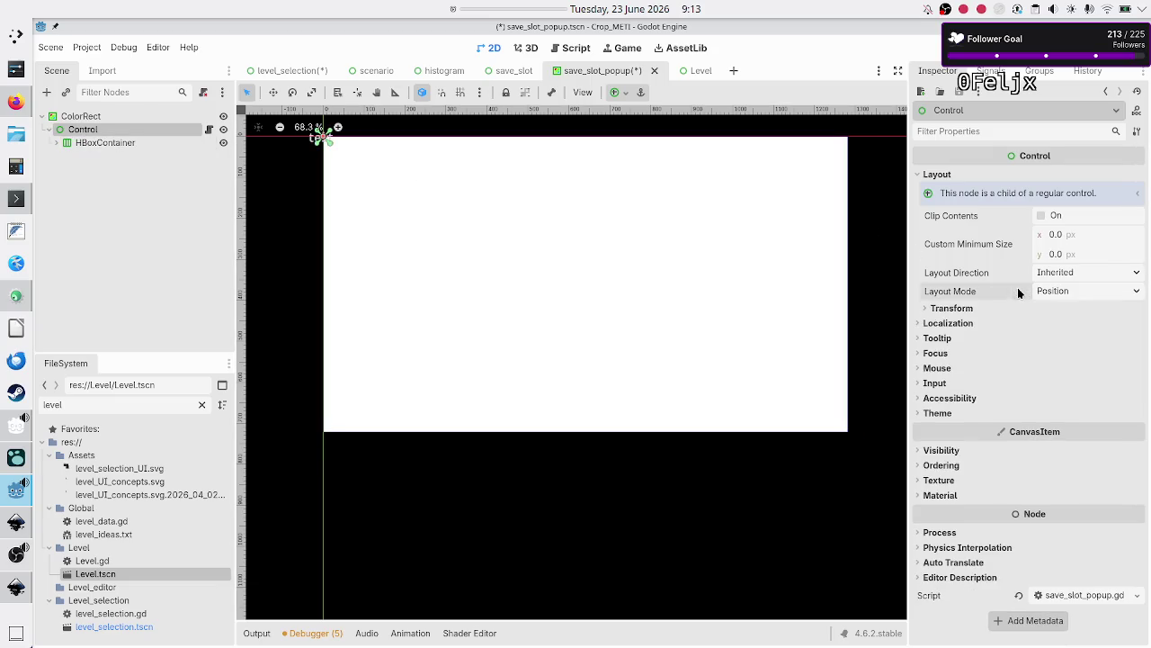
click(969, 307)
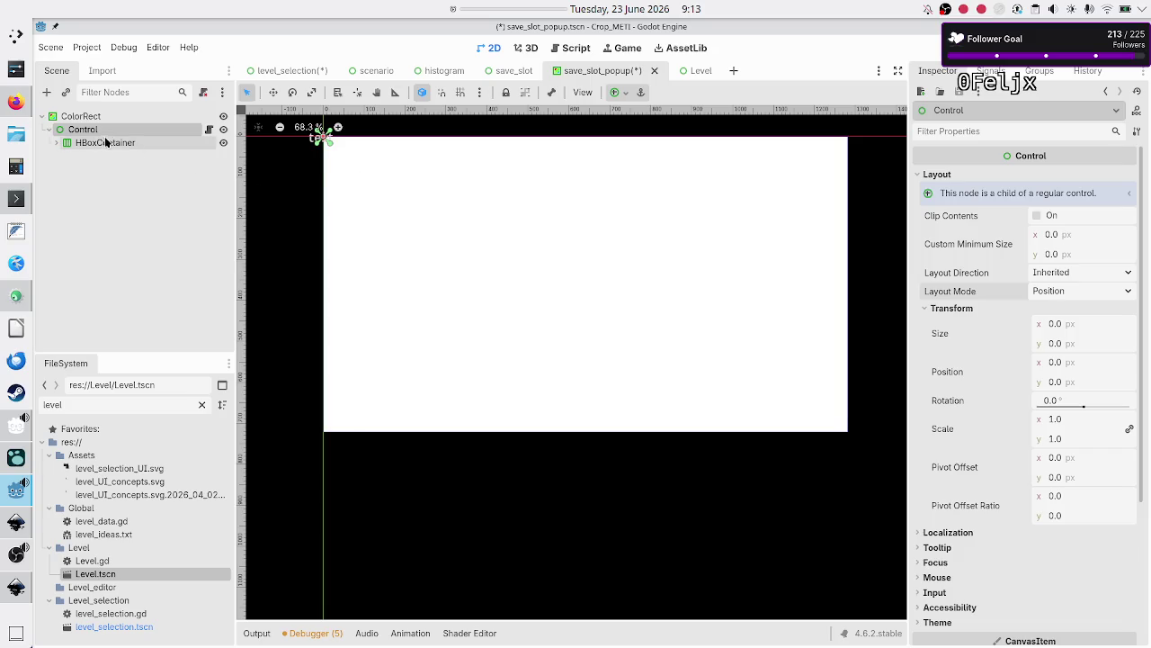
Rename the root ColorRect to Save_slot_popup
click(103, 112)
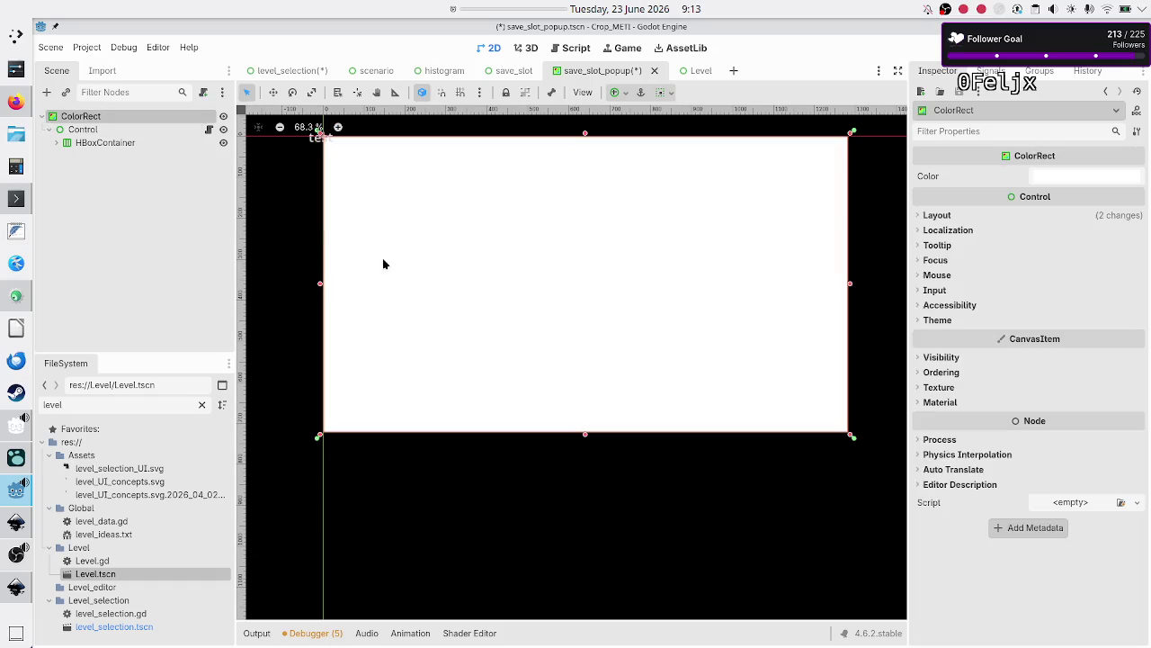
double_click(138, 111)
text(Save_slot_popu)
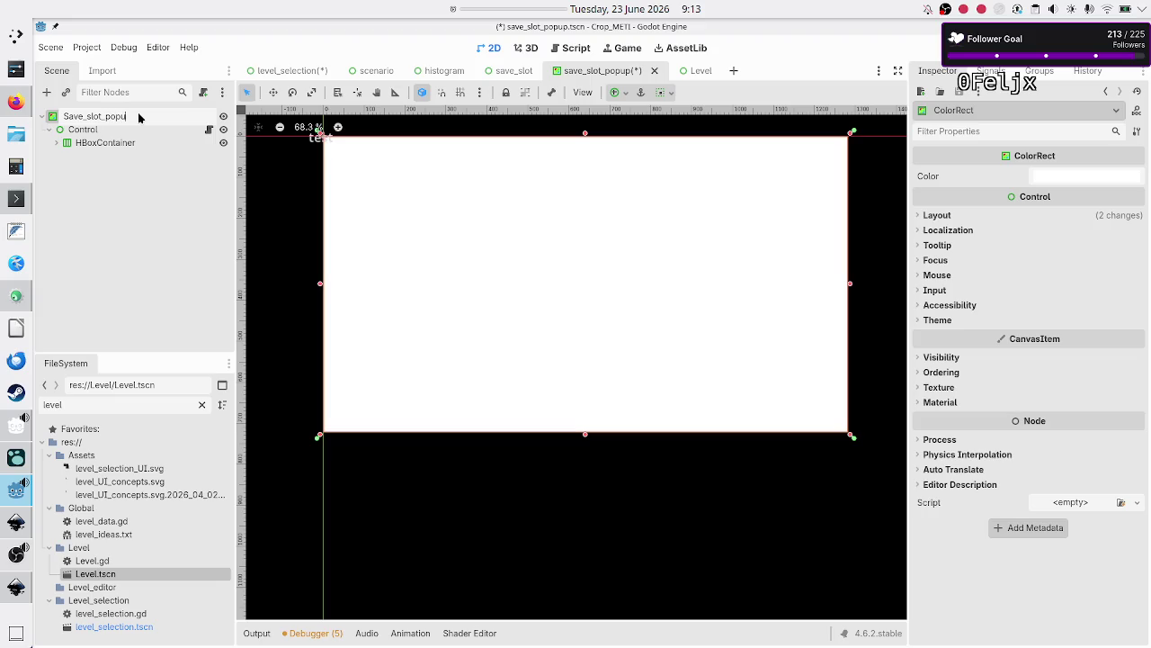
text(p)
key(Return)
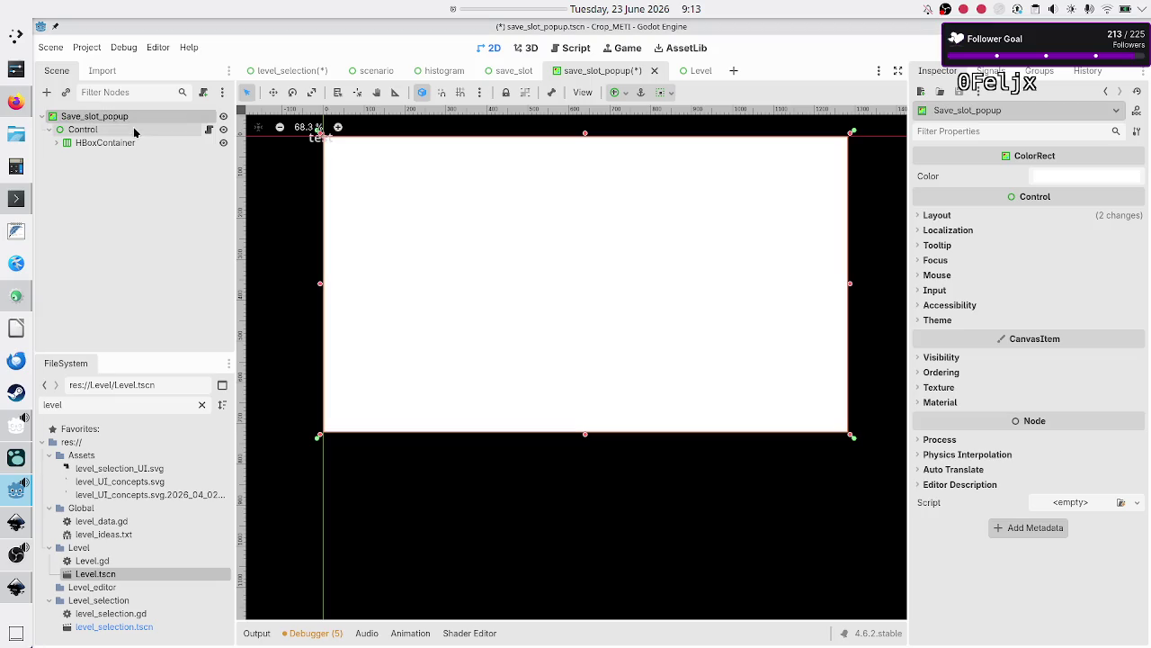
Detach save_slot_popup.gd from Control and attach the existing script to the Save_slot_popup root
click(138, 130)
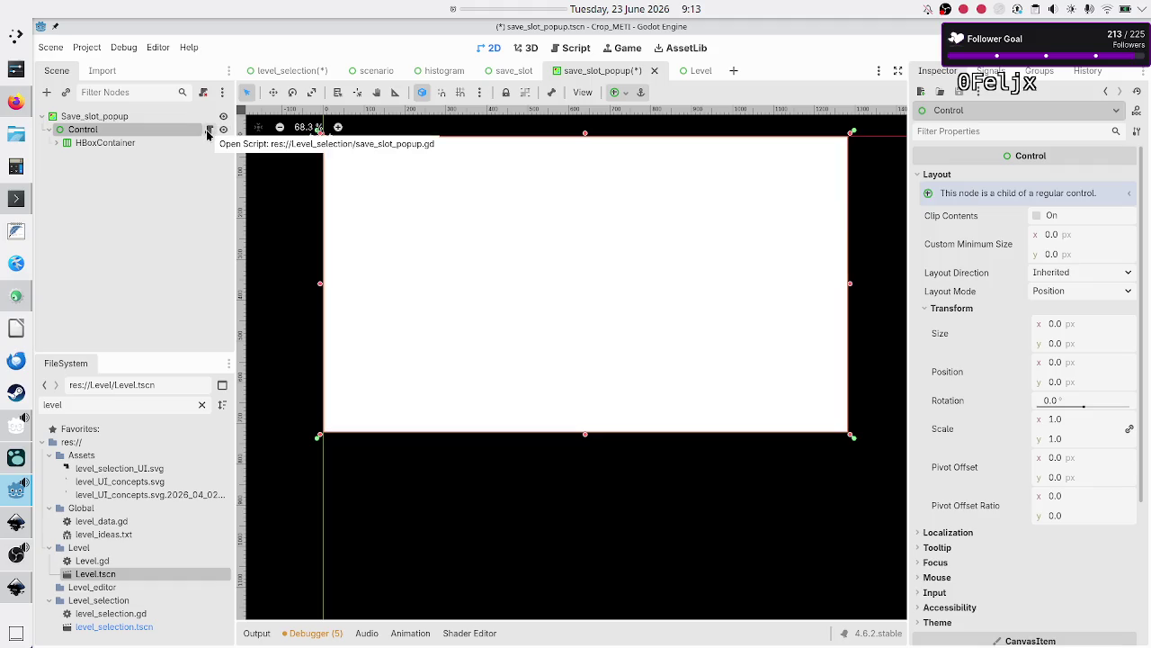
right_click(166, 129)
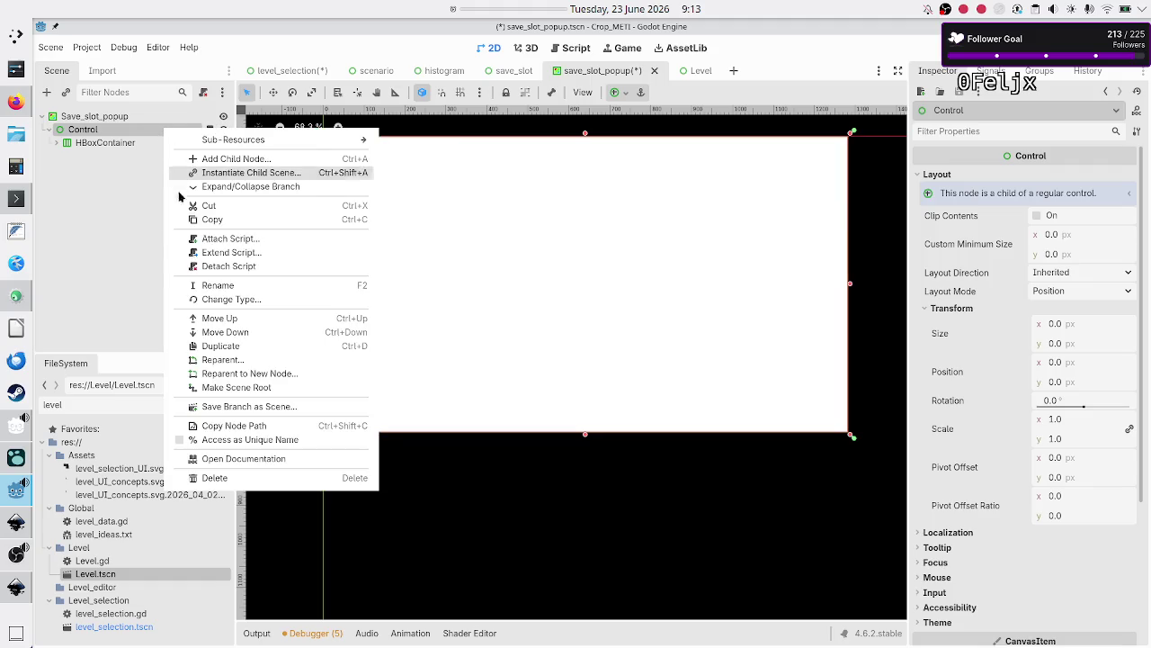
click(243, 266)
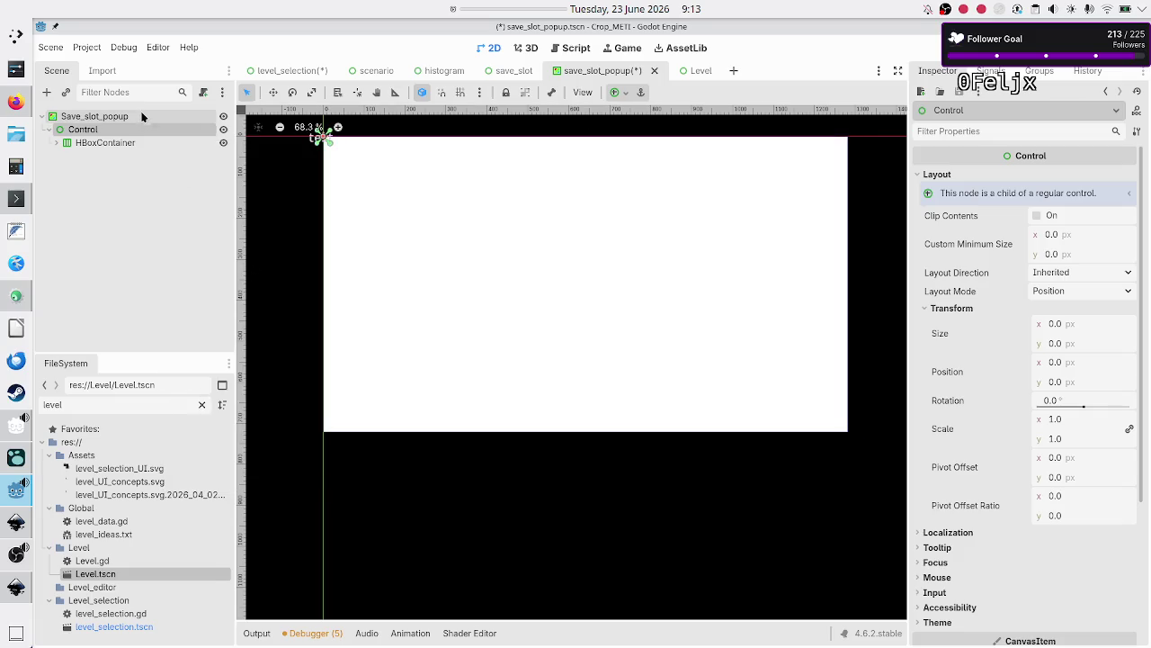
right_click(138, 117)
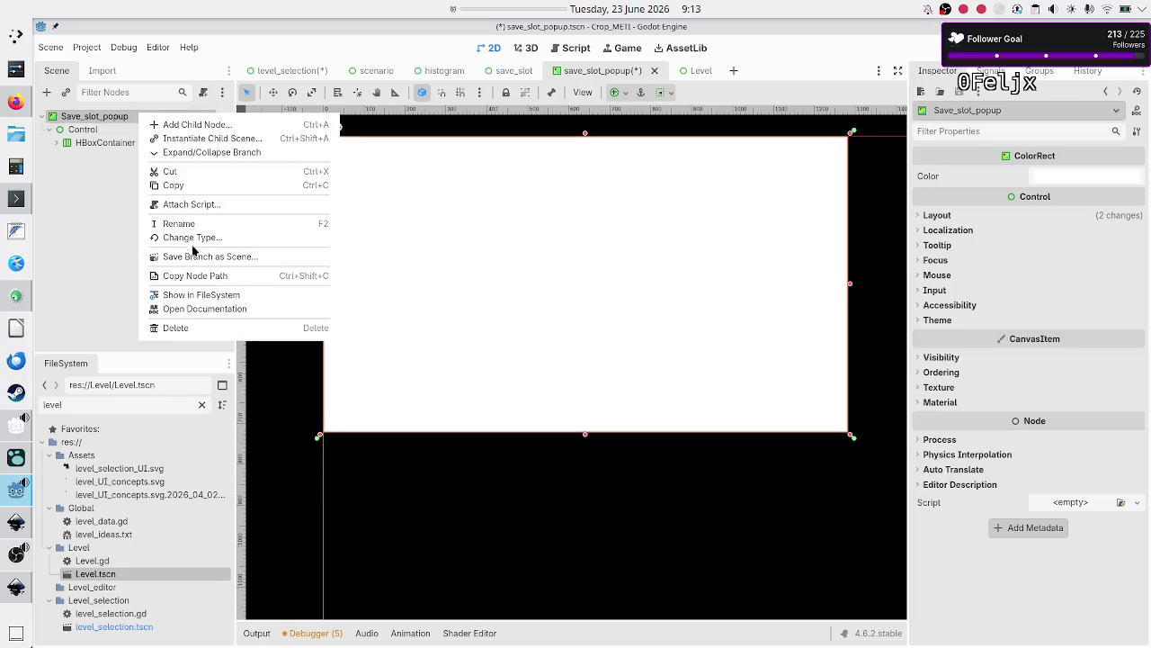
click(207, 206)
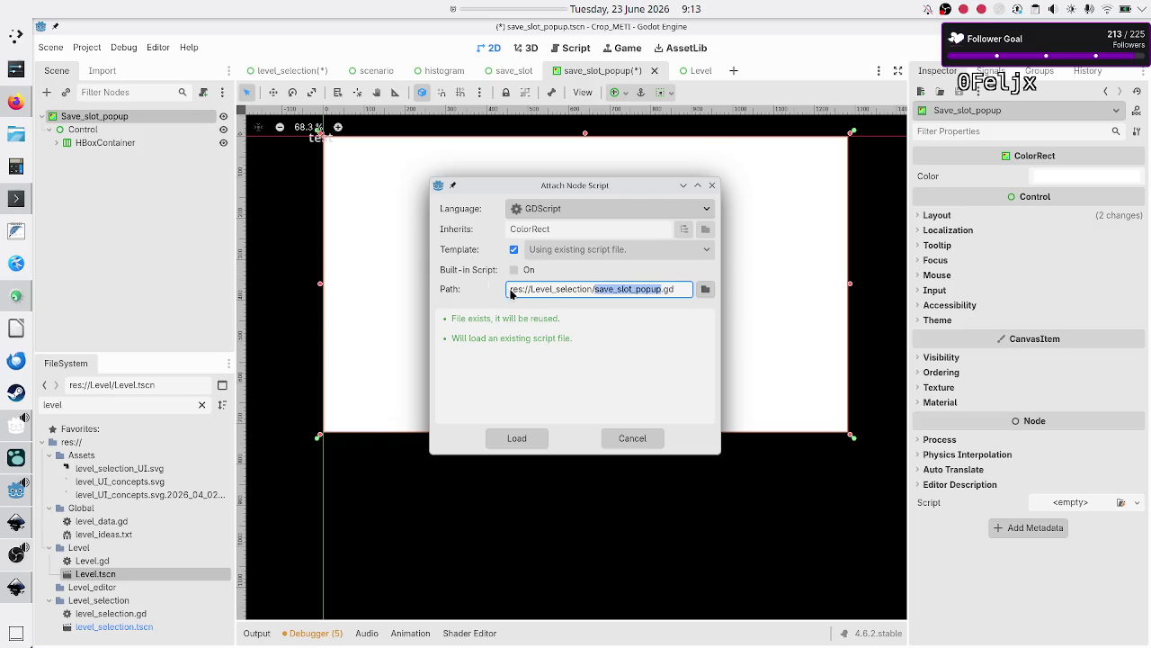
click(536, 439)
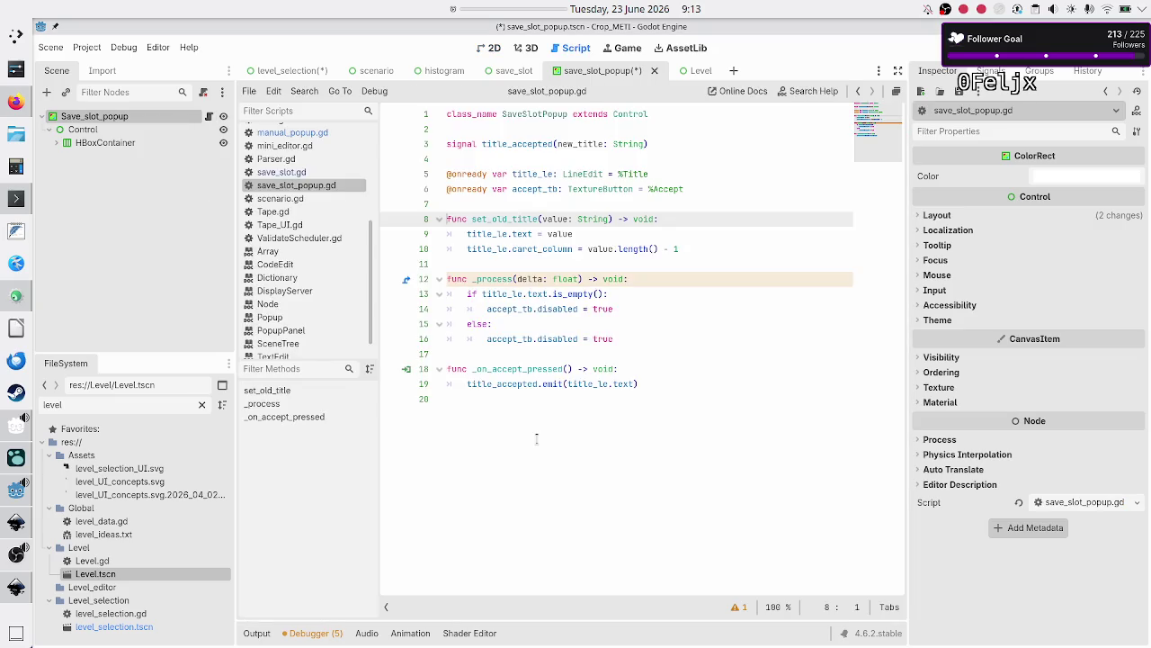
Change the script's 'extends Control' to 'extends ColorRect', then check the Control node's children
double_click(627, 114)
text(ColorR)
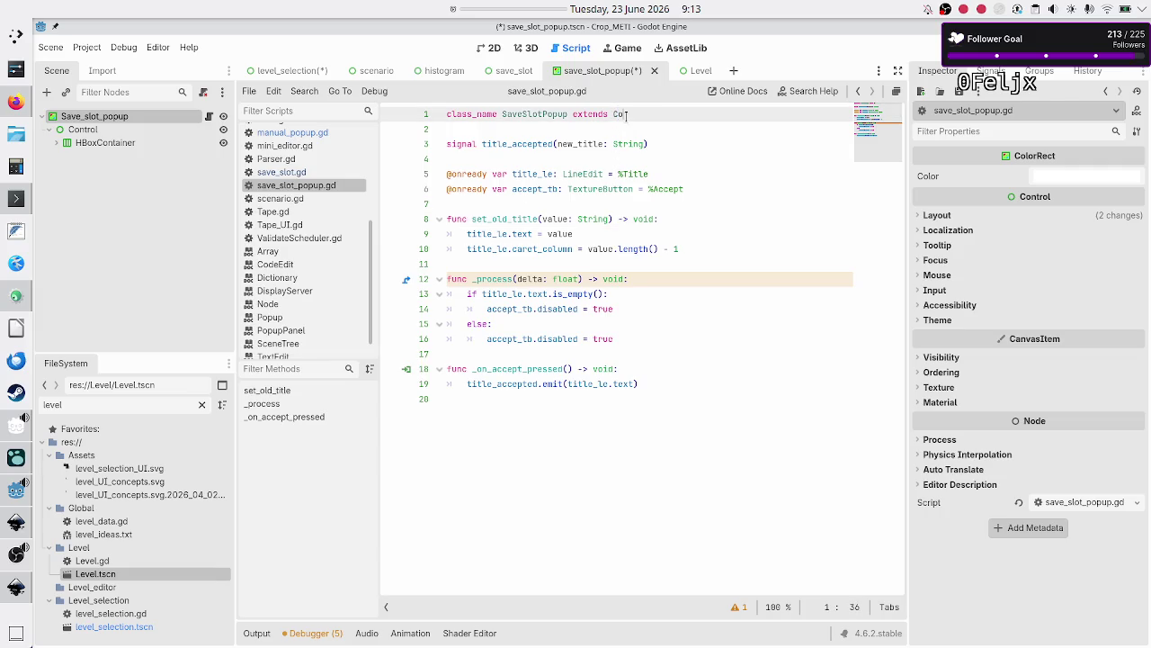
key(Return)
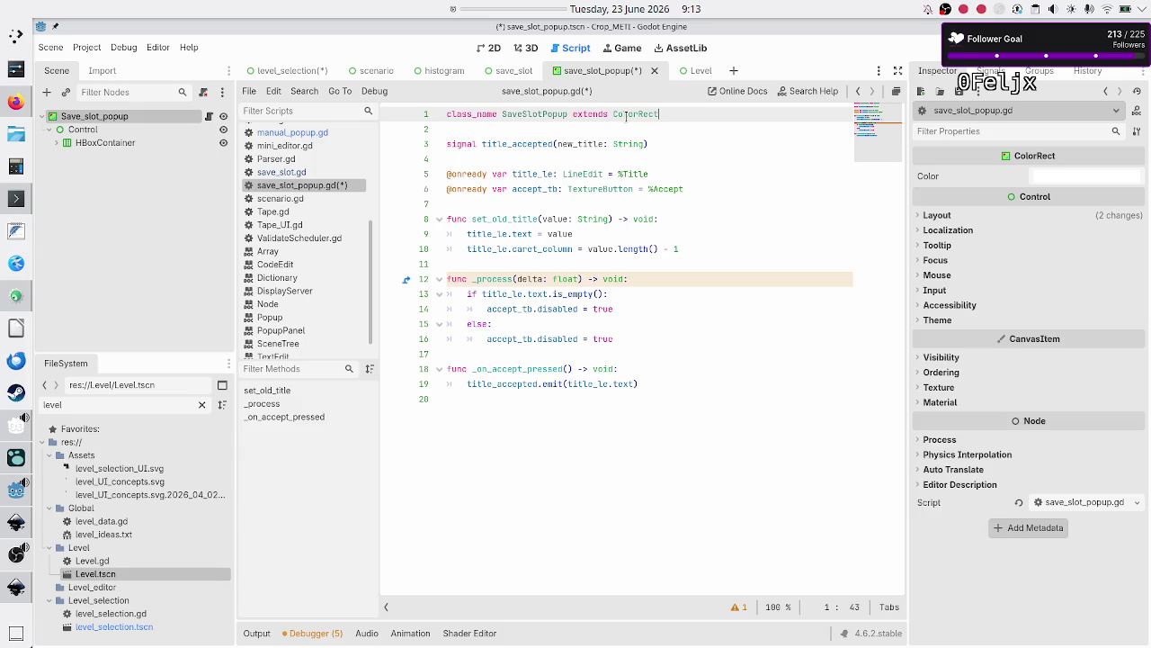
key(Down)
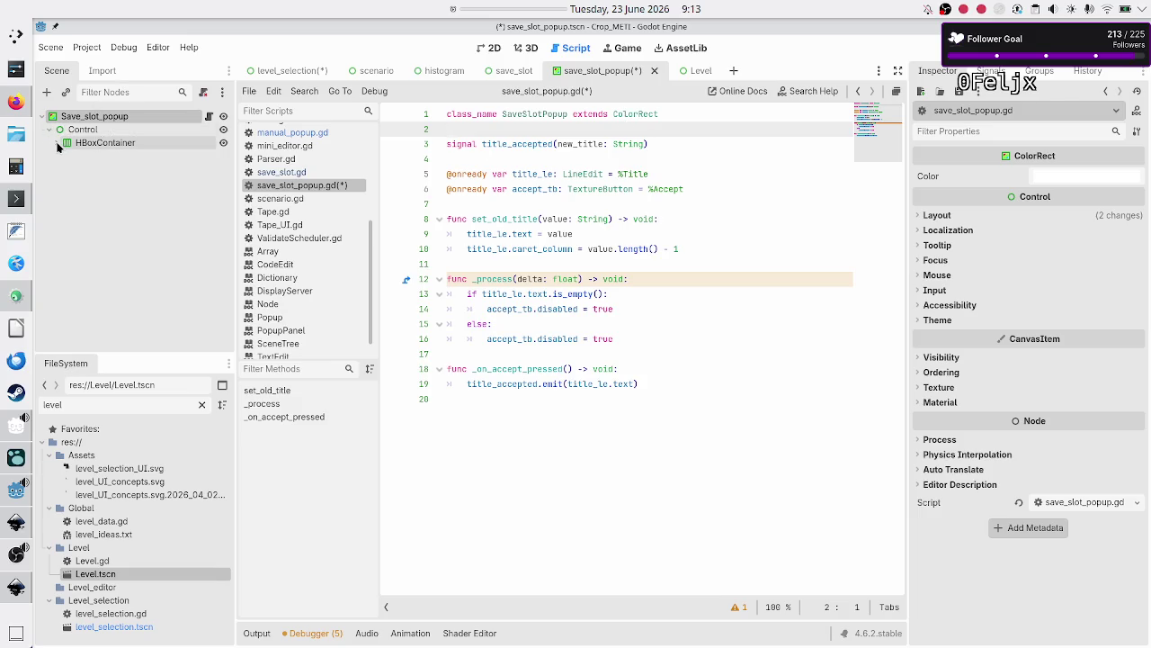
click(58, 144)
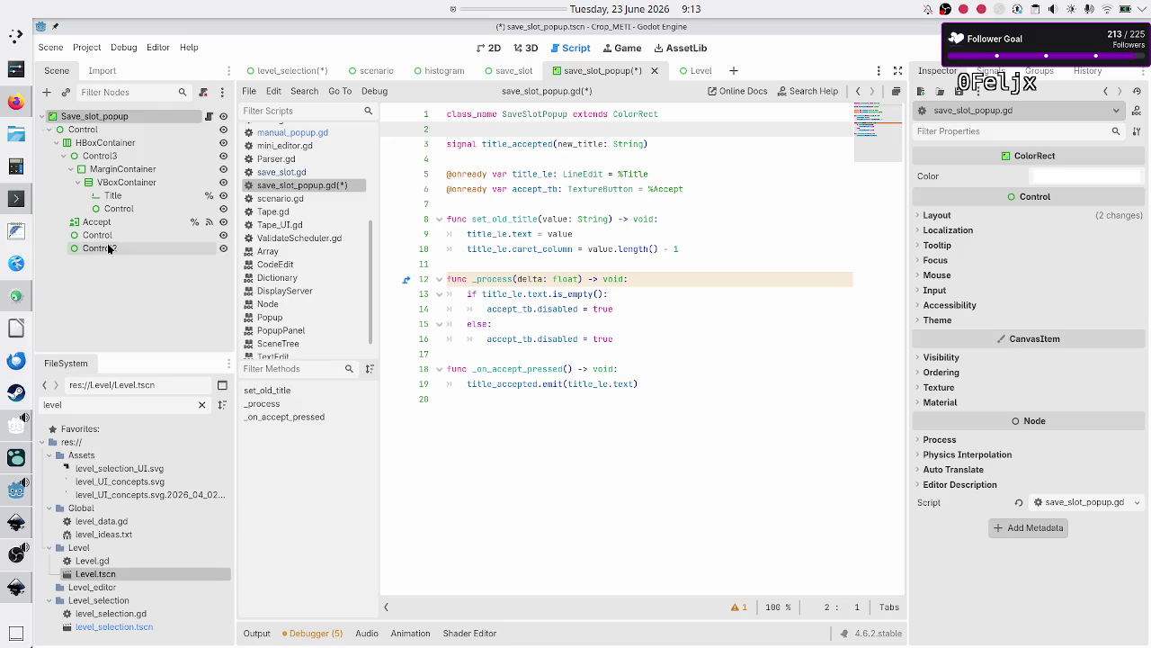
click(97, 131)
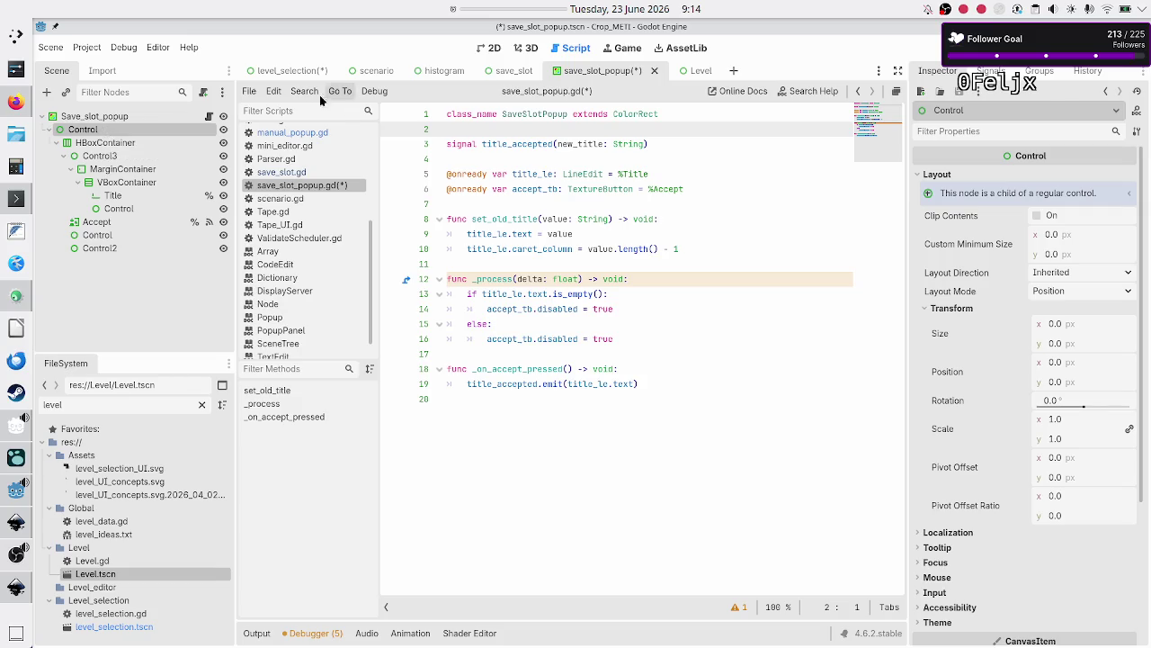
click(279, 72)
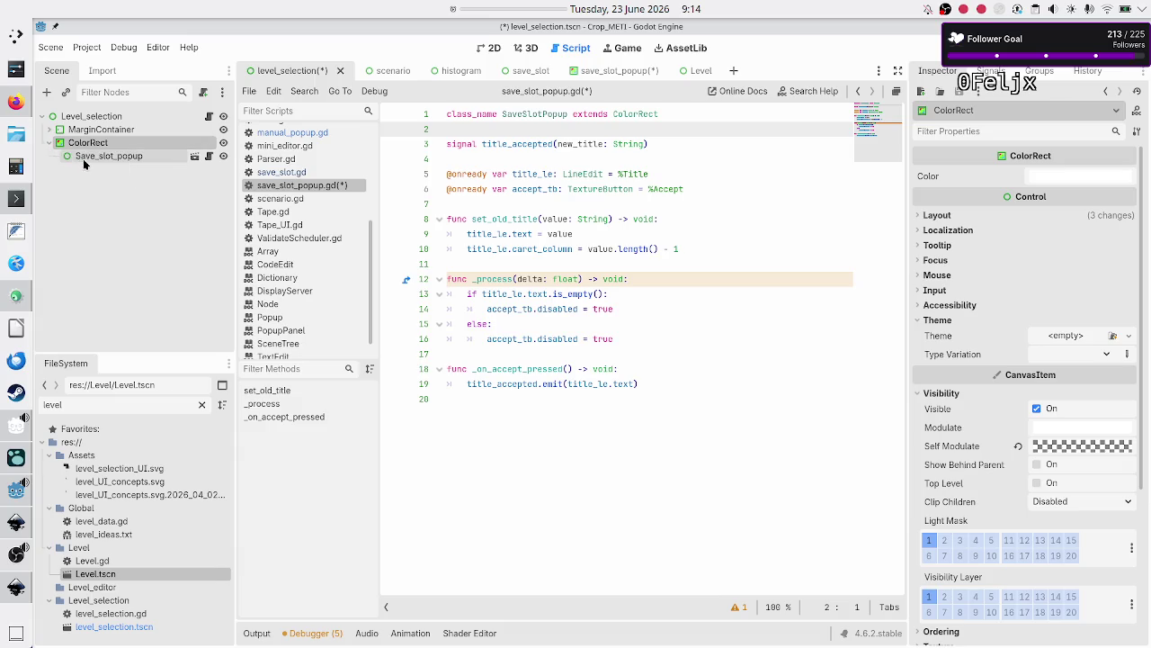
Delete level_selection's ColorRect holding Save_slot_popup, then glance at the Level scene's Manual_popup
click(91, 158)
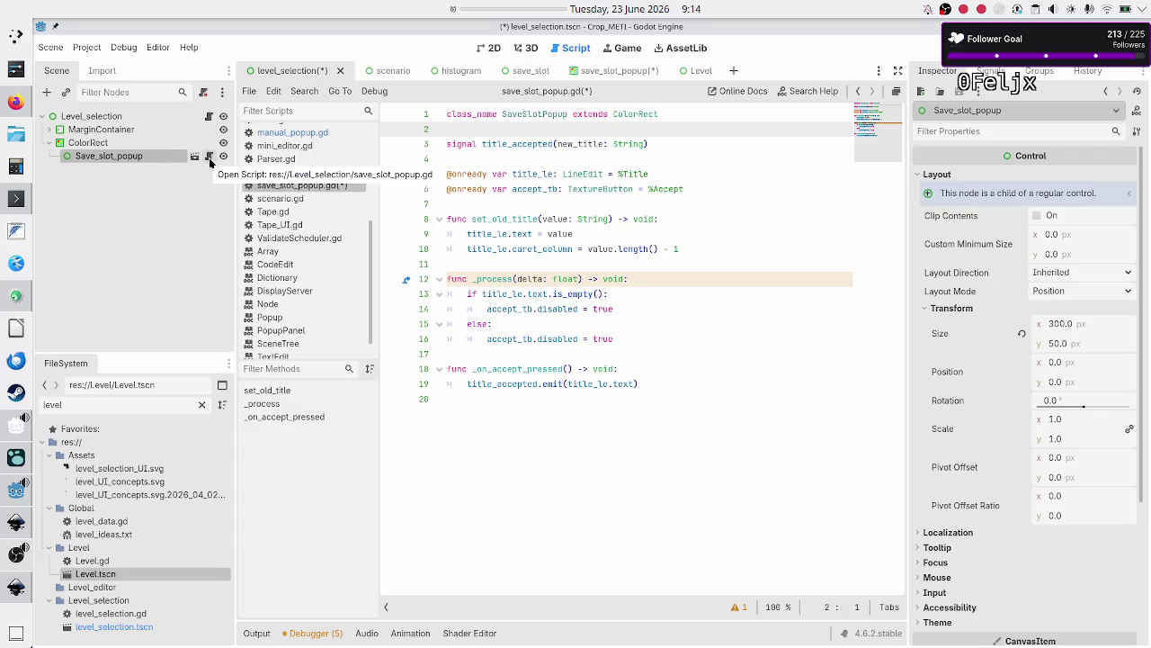
click(126, 146)
click(139, 157)
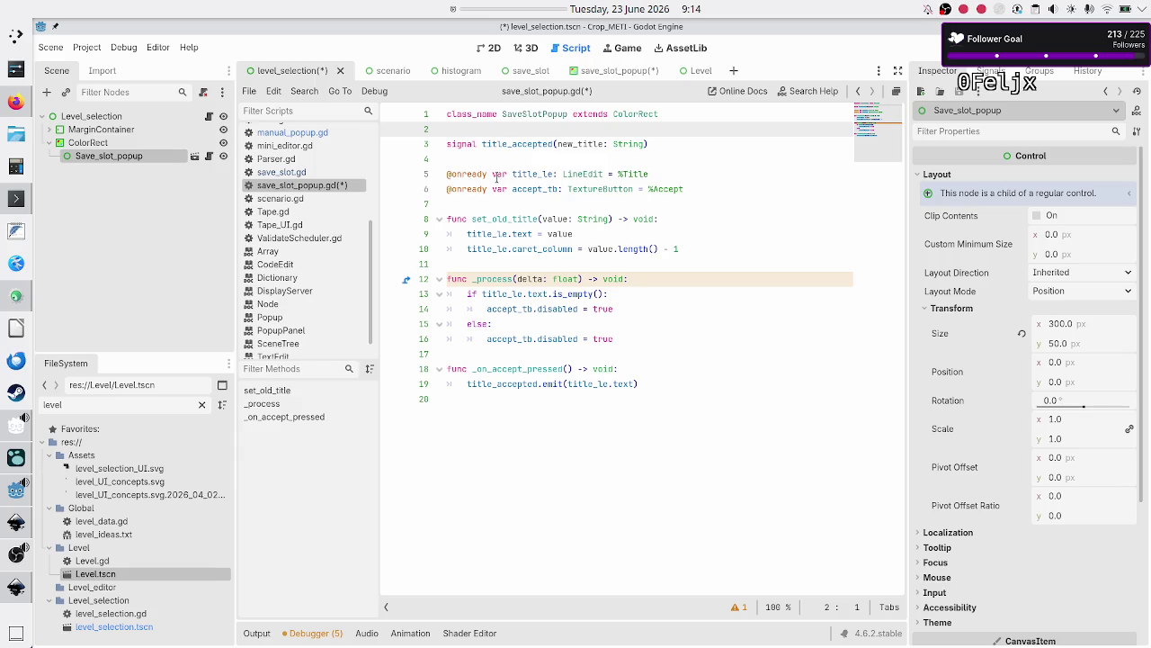
click(114, 137)
key(Delete)
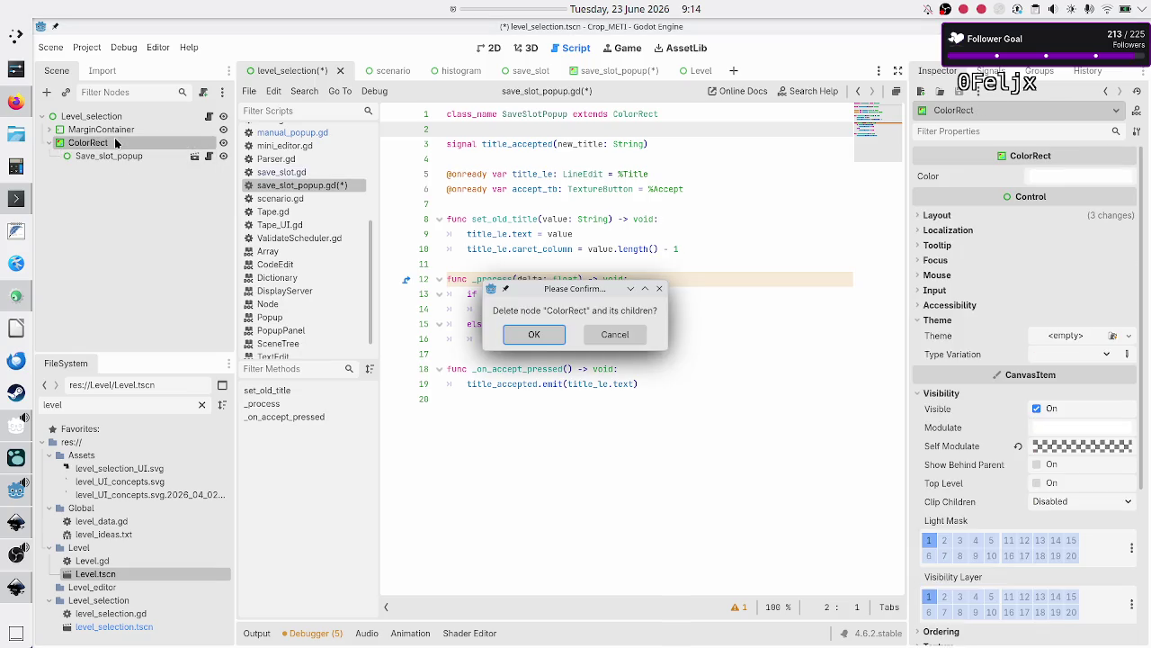
key(Return)
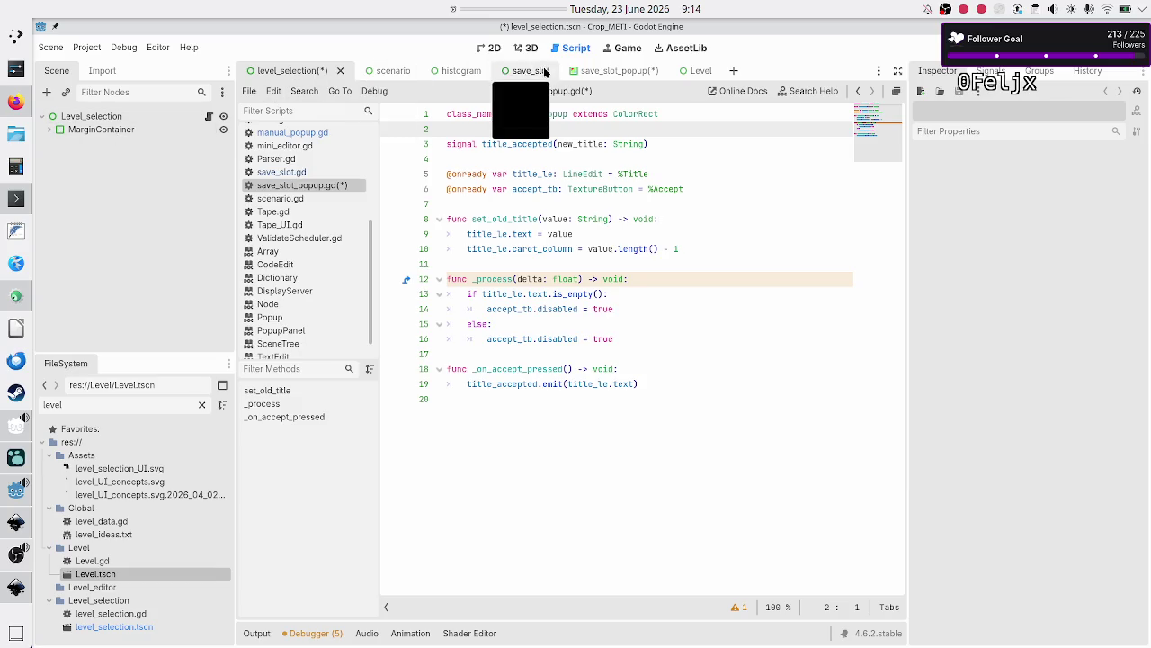
click(685, 71)
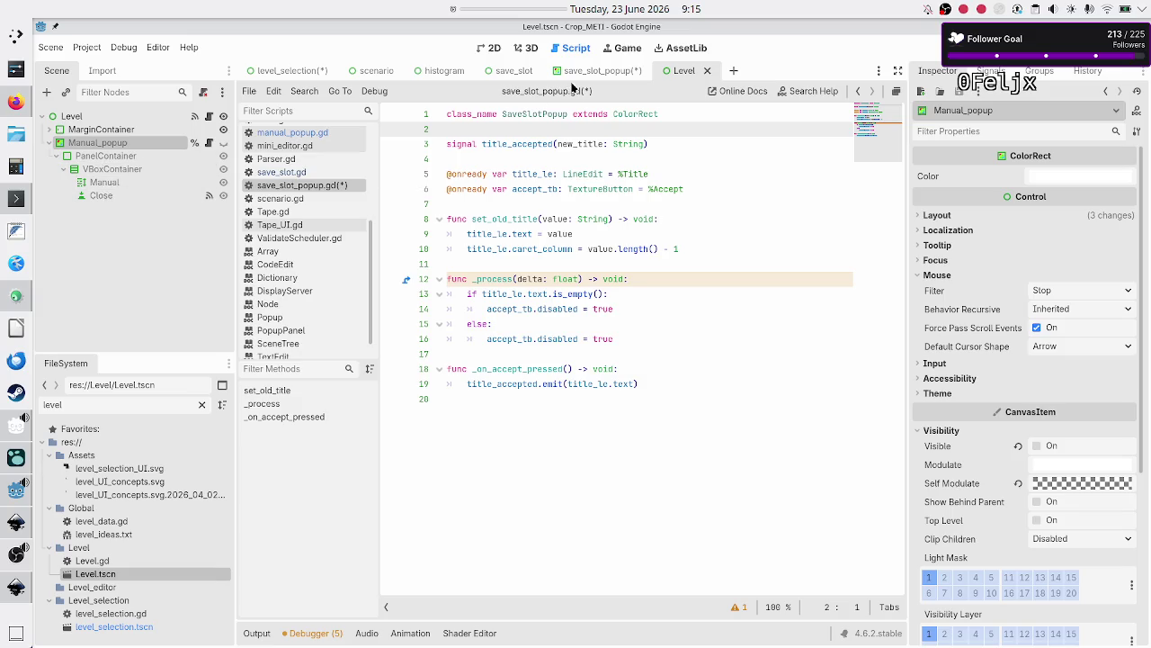
click(592, 71)
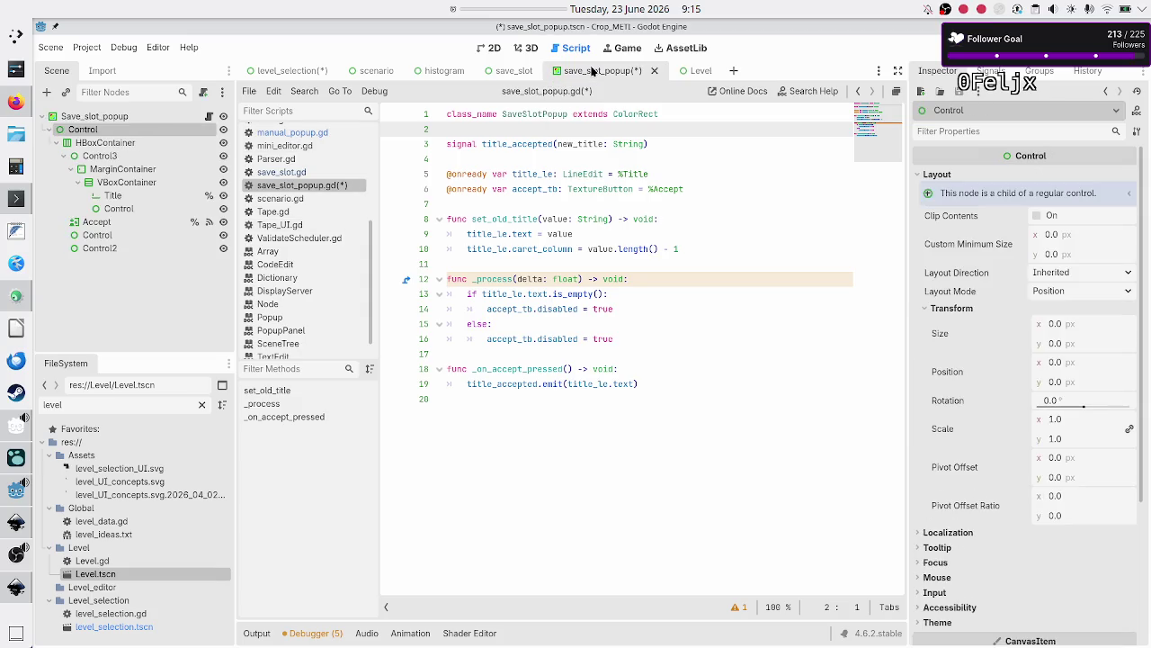
Rename the child Control node to Save_slot_root and make it accessible by unique name
double_click(126, 133)
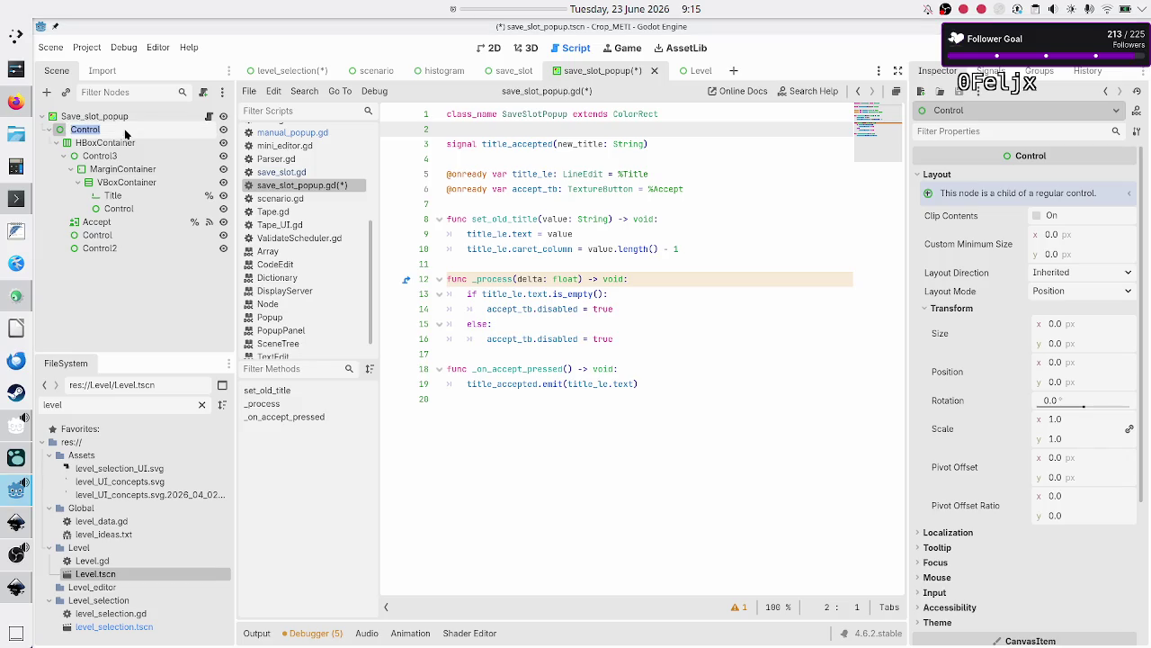
text(Save_slot)
text(_roo)
text(t)
key(Return)
right_click(126, 133)
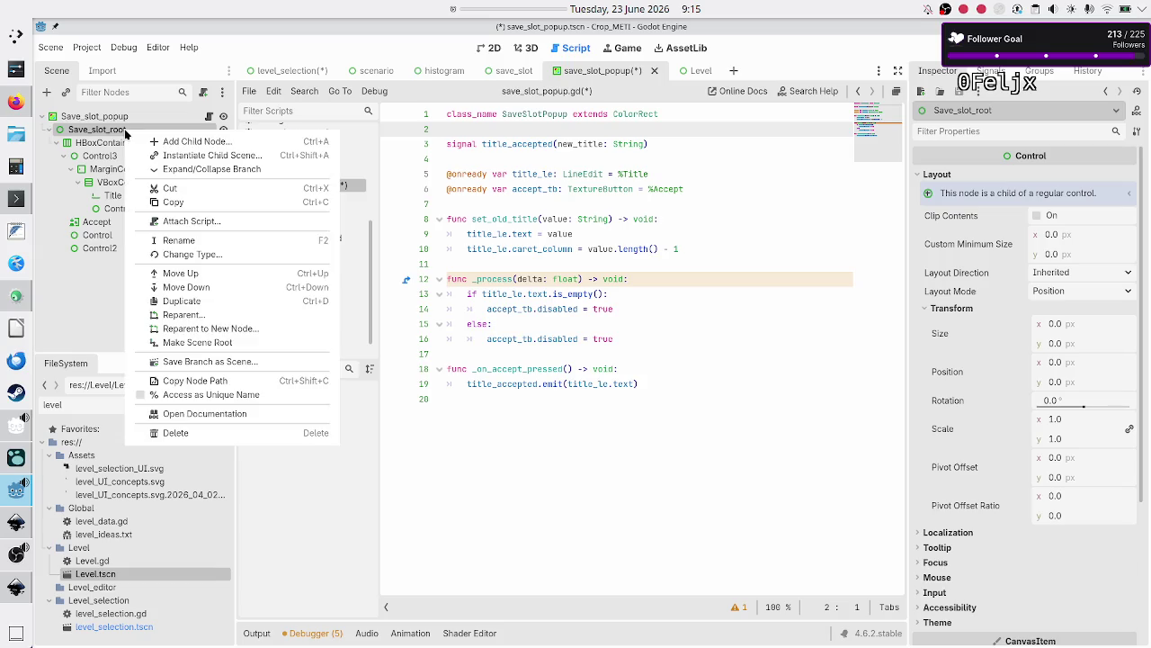
click(196, 394)
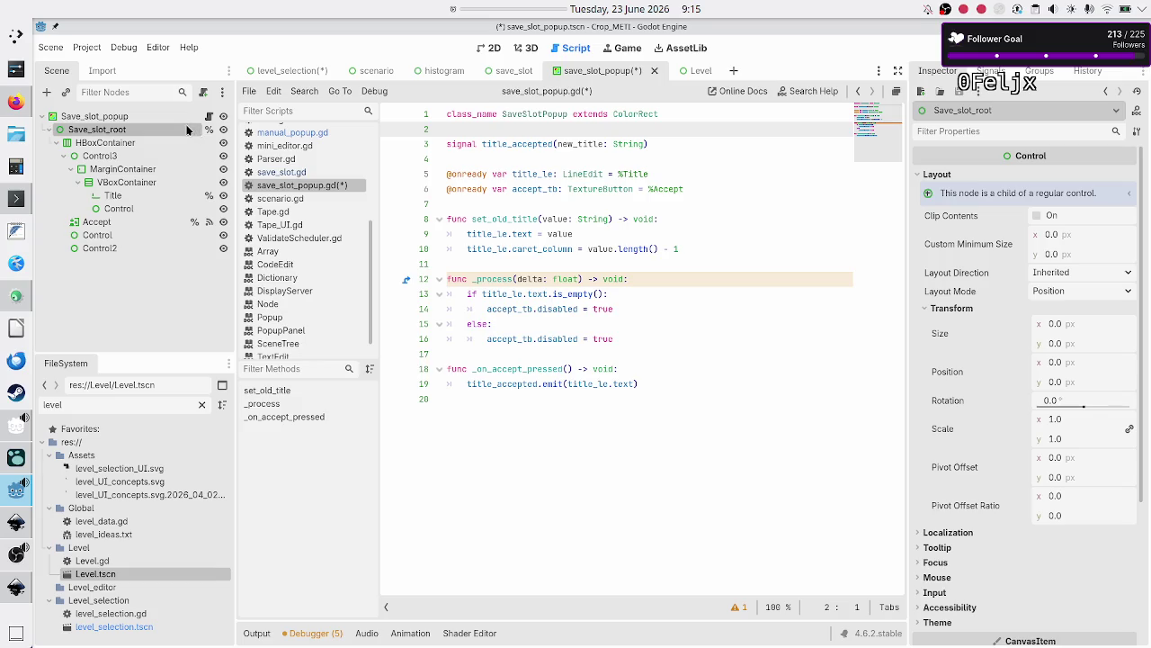
Rename Save_slot_root to UI_root and open the save_slot_popup.gd script
right_click(153, 131)
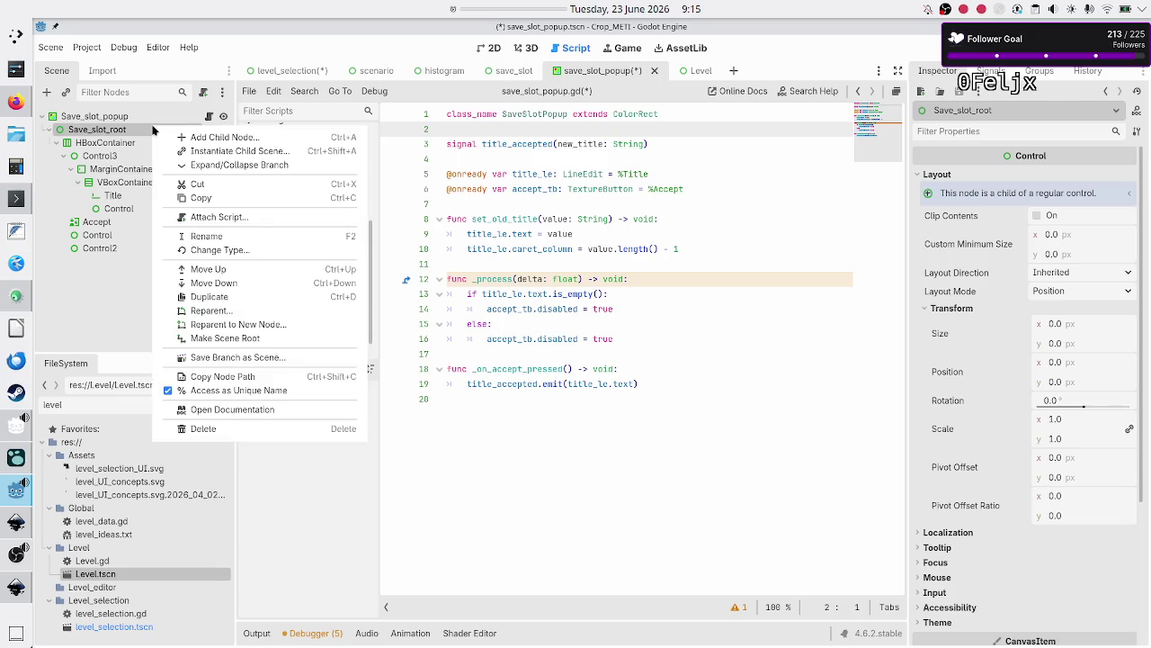
click(225, 238)
text(UI_r)
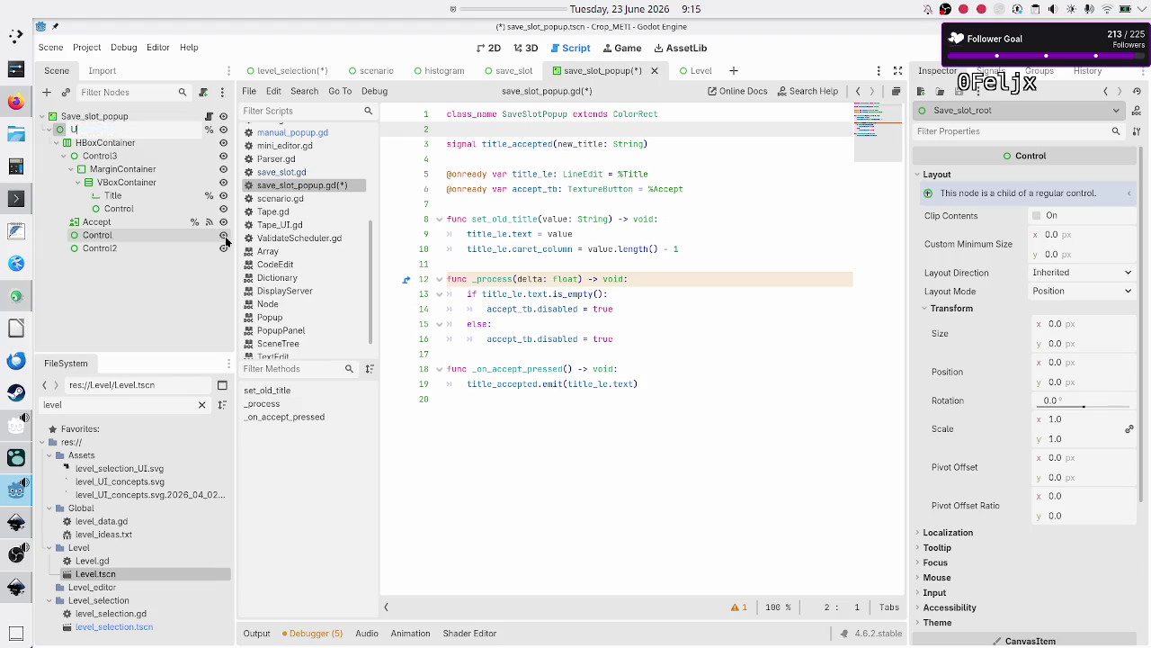
text(oot)
key(Return)
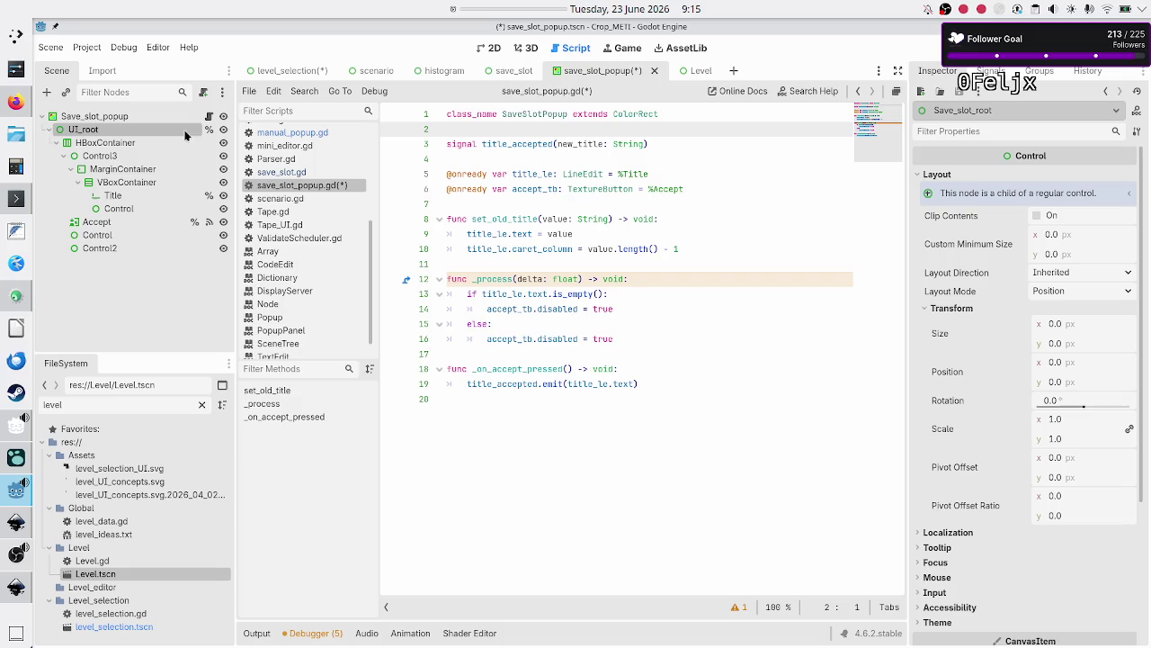
click(208, 117)
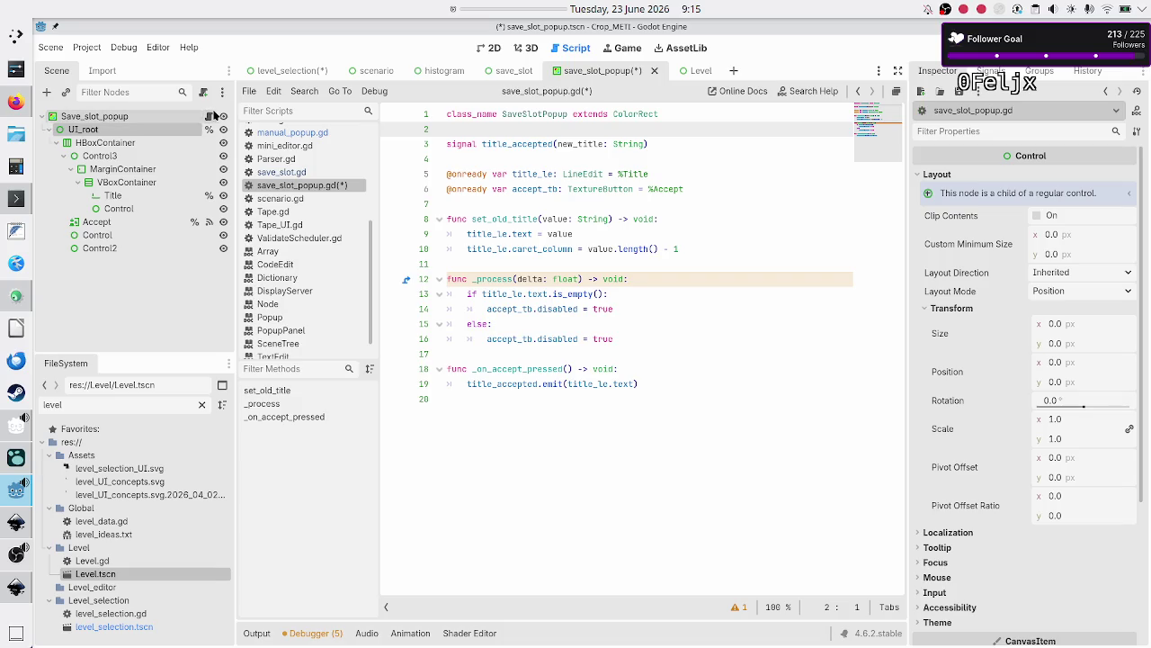
click(727, 204)
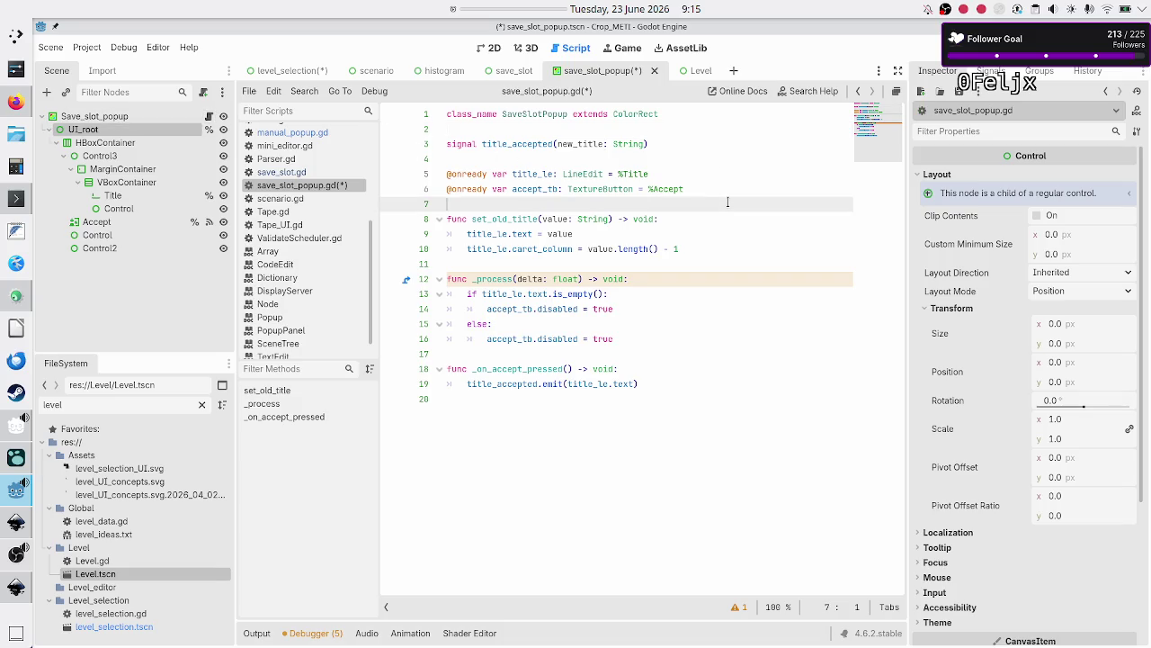
key(Up)
key(Up)
key(Up)
key(Return)
text(@)
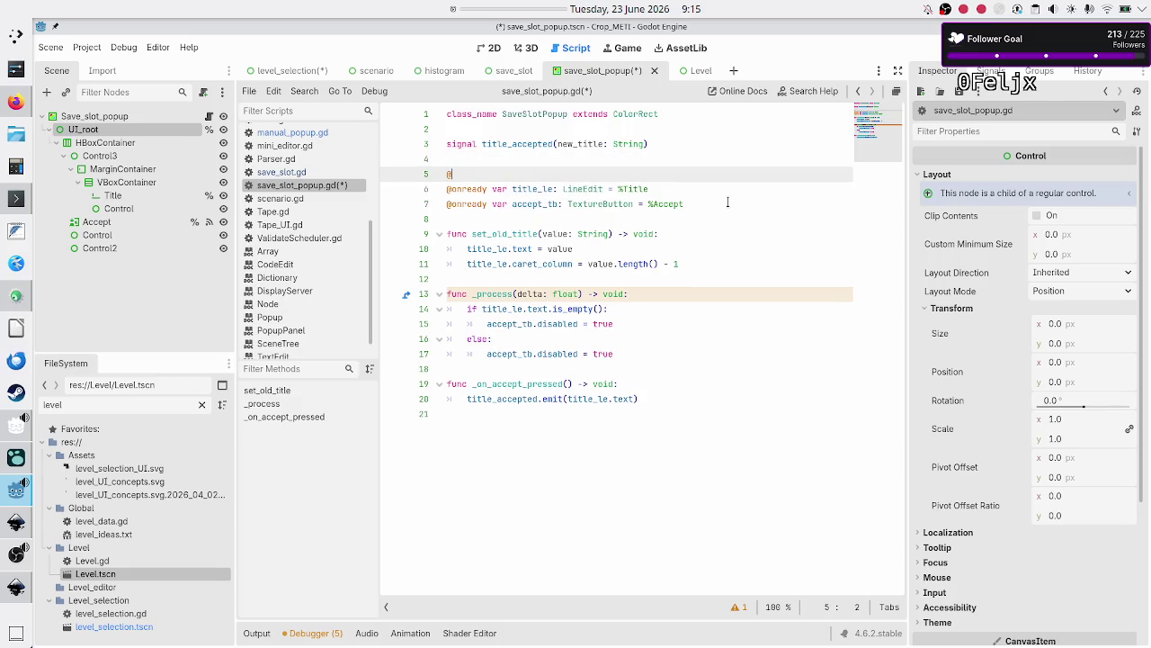
text(onready var )
text(UI_)
text(root)
key(BackSpace)
text(: C)
text(ontr)
key(Return)
text(%UI)
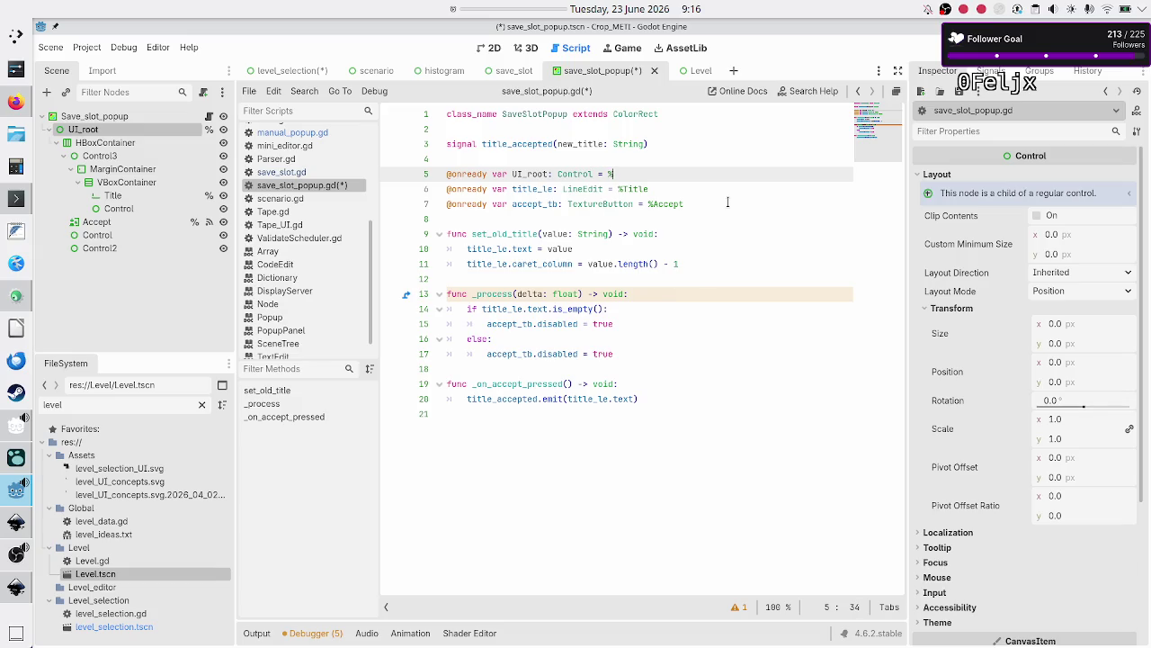
key(Return)
key(Down)
key(Down)
key(Down)
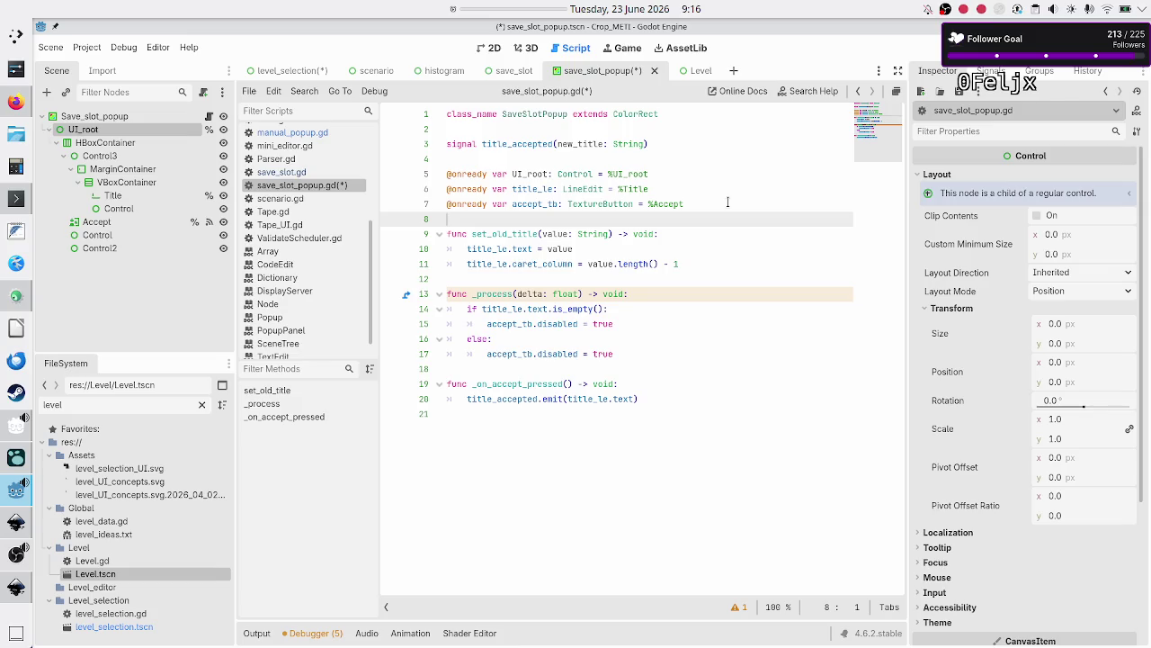
key(ctrl+s)
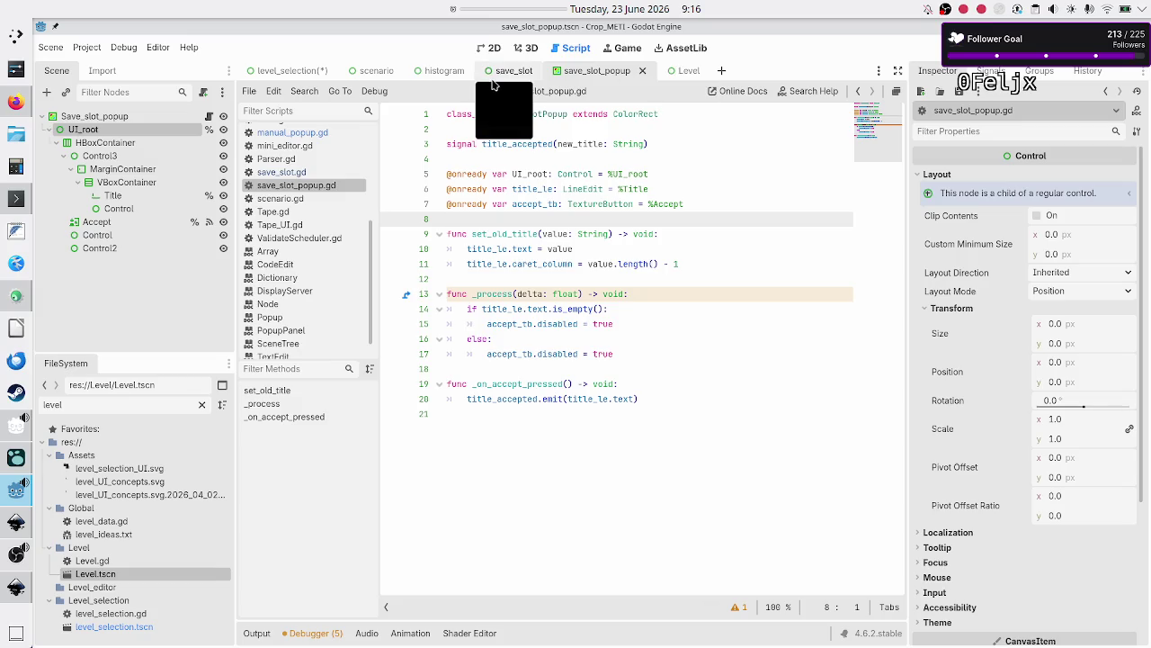
Instance save_slot_popup.tscn under Level_selection, check it in 2D, then return to save_slot_popup
click(304, 72)
click(79, 118)
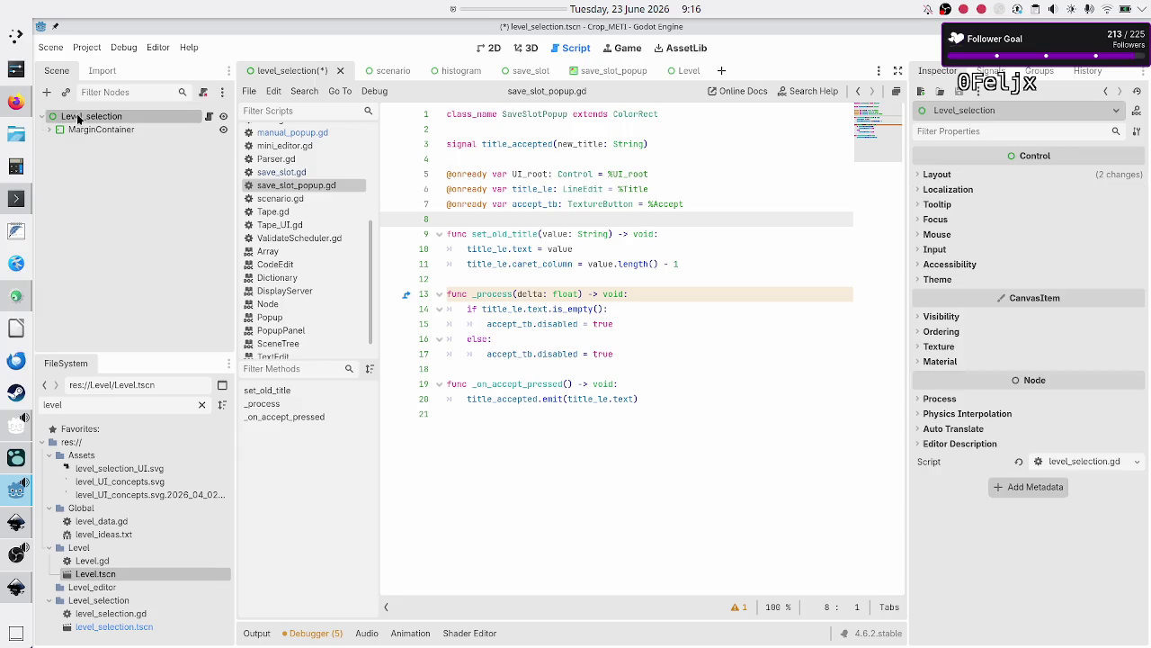
click(66, 91)
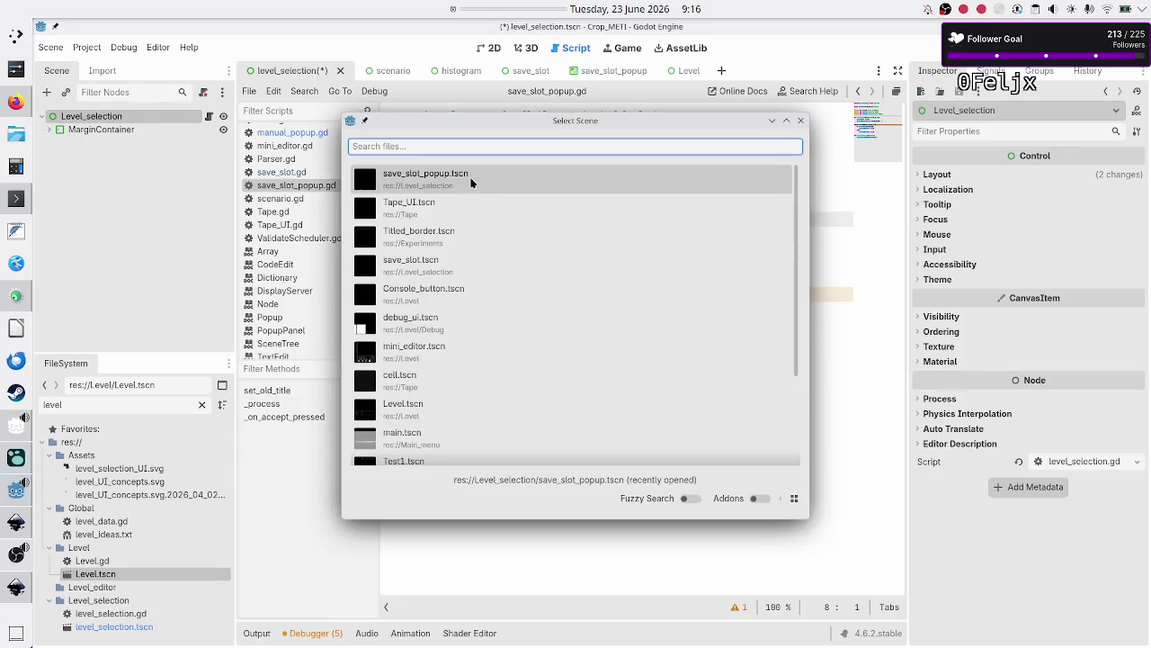
double_click(470, 182)
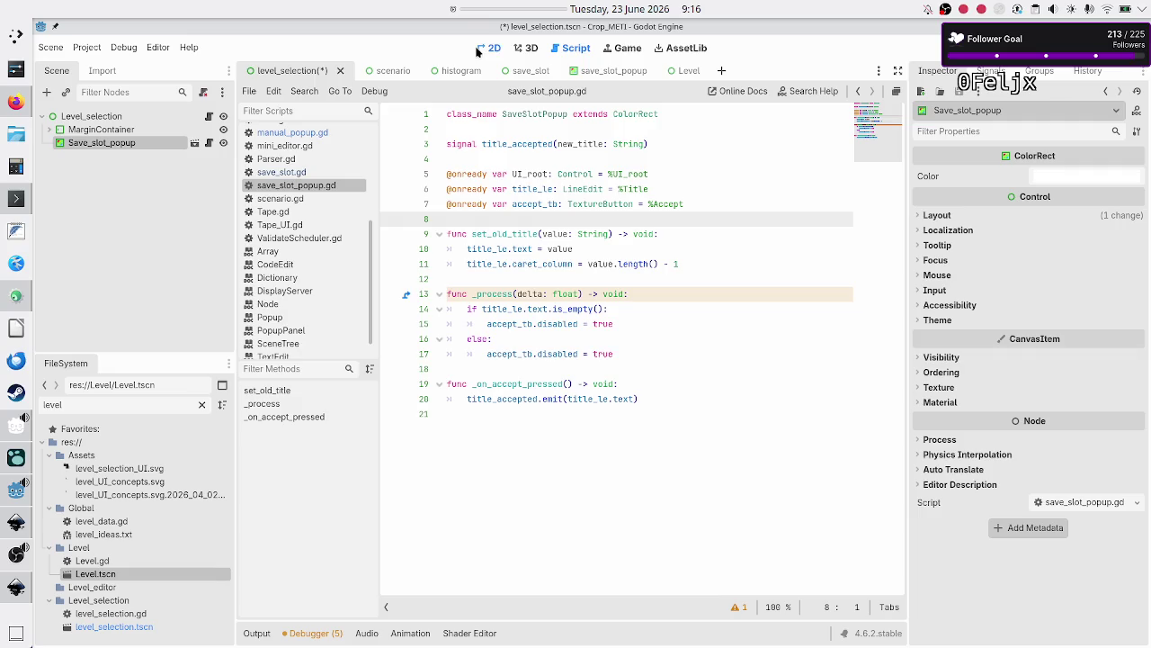
click(478, 49)
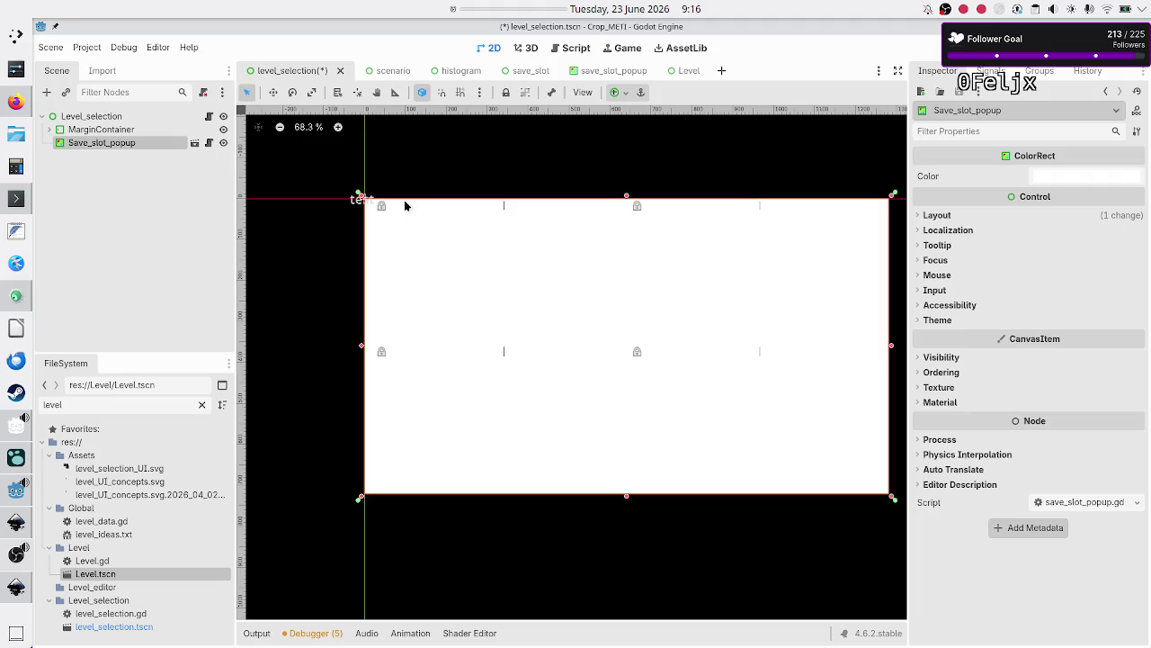
mouse_move(572, 76)
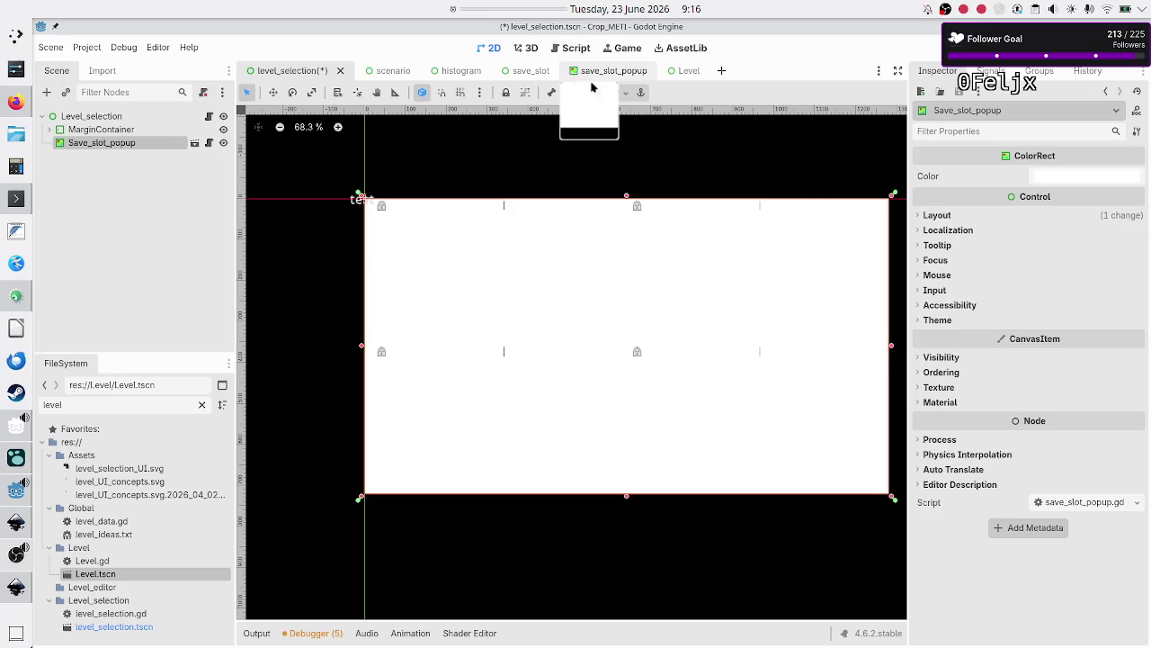
click(606, 79)
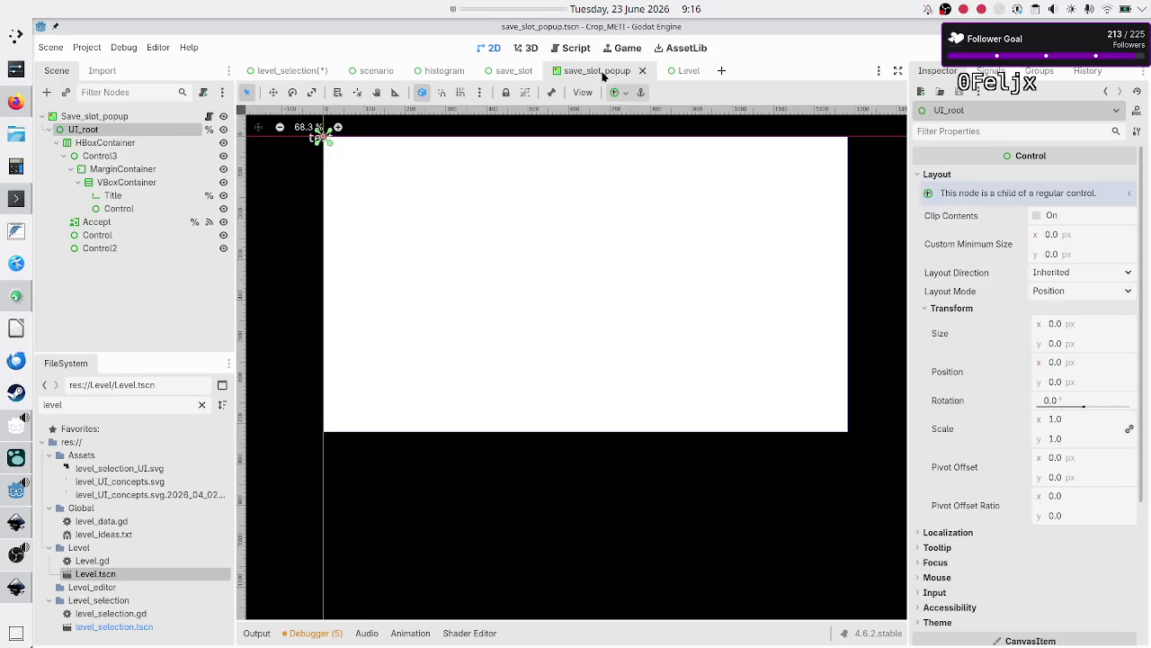
Set UI_root's Transform Size to 300 × 50 px in the Inspector
click(144, 118)
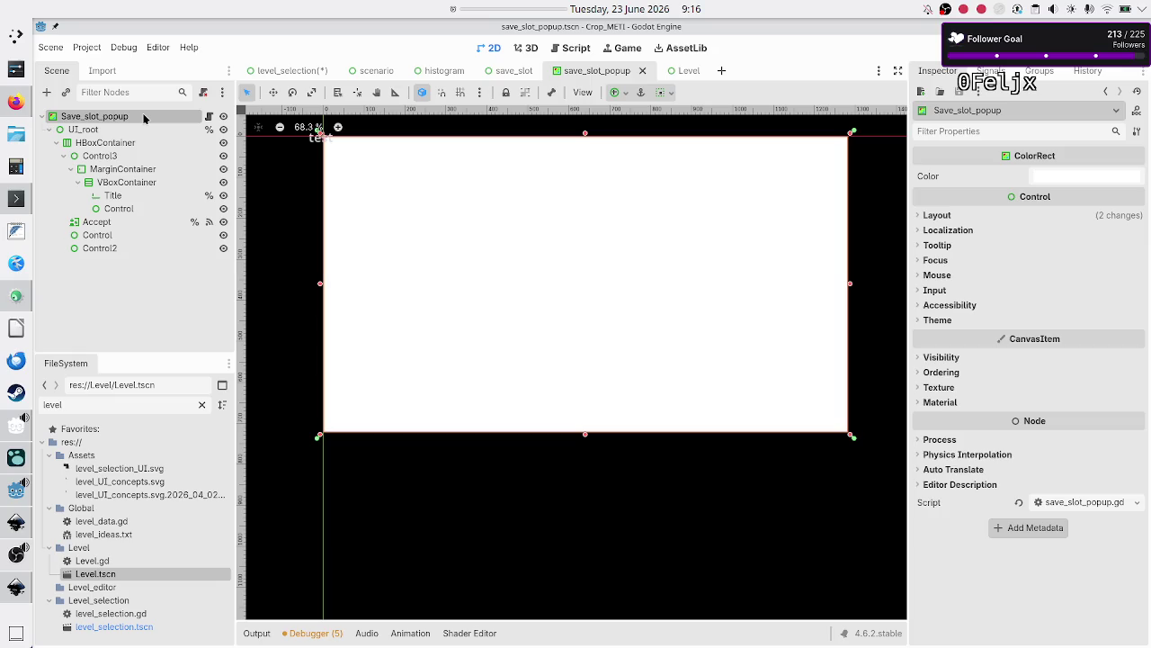
click(115, 131)
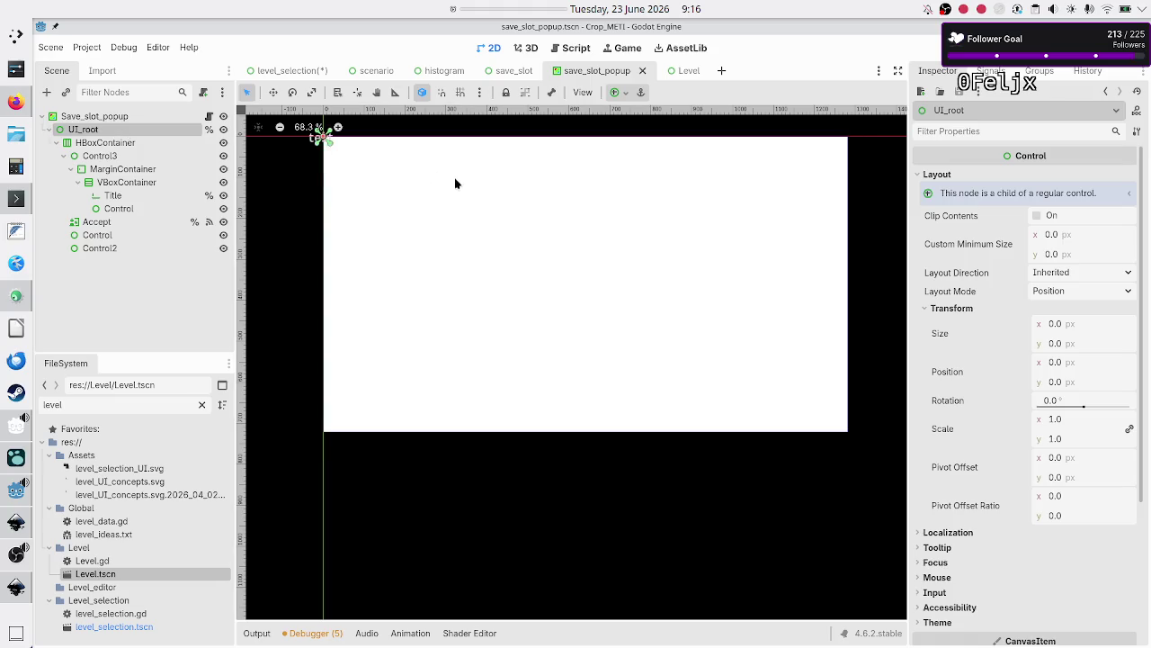
click(1069, 324)
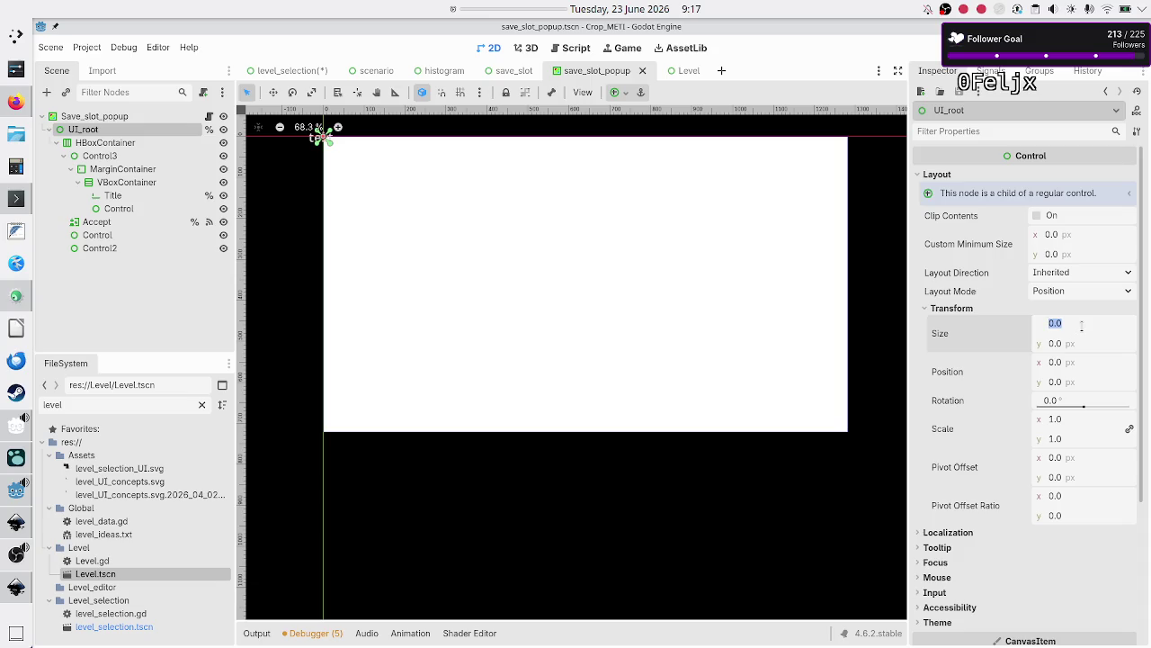
text(300)
click(1073, 347)
text(50)
key(Return)
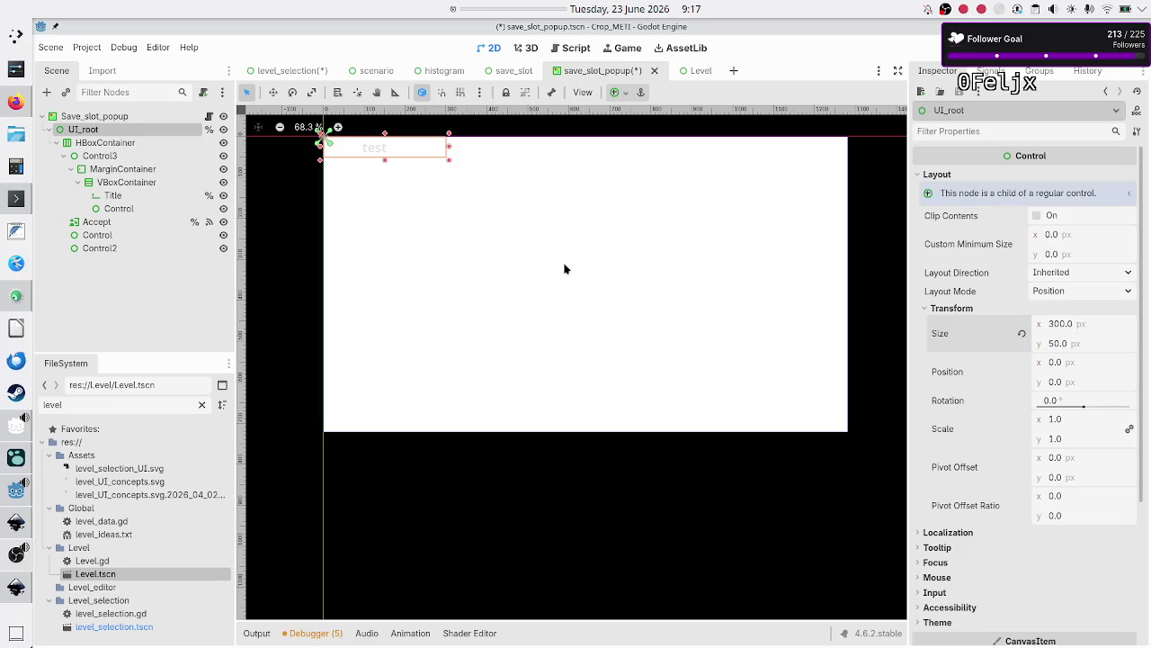
click(173, 115)
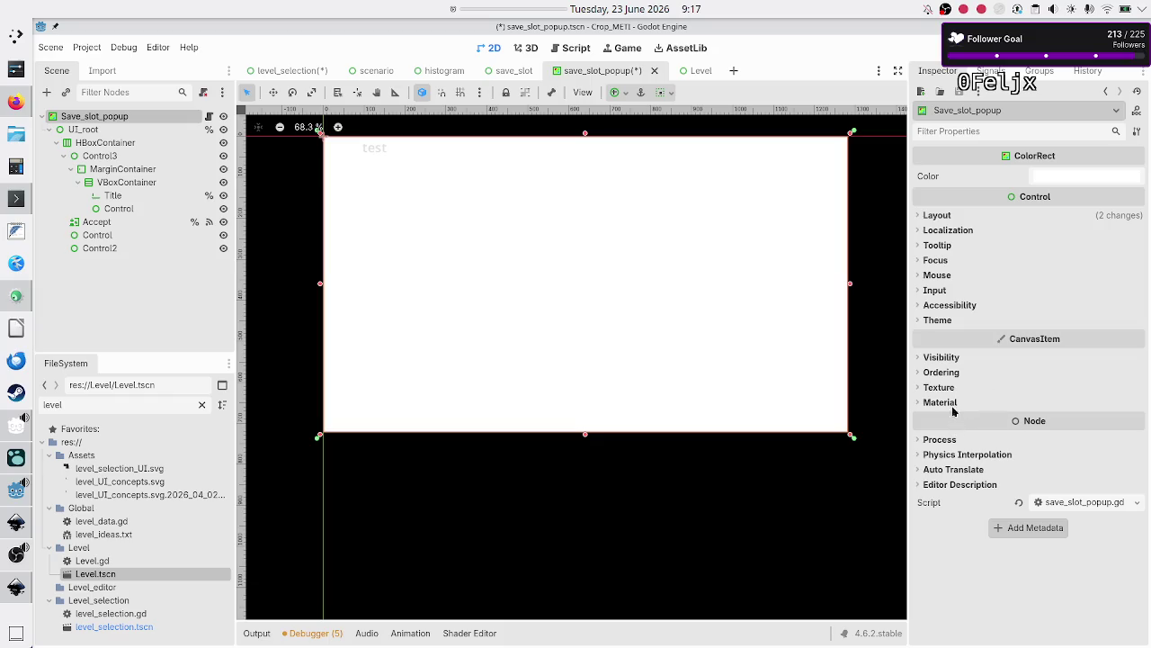
Set the Save_slot_popup root's Self Modulate alpha to 0 (ffffff00) and save the scene
click(957, 360)
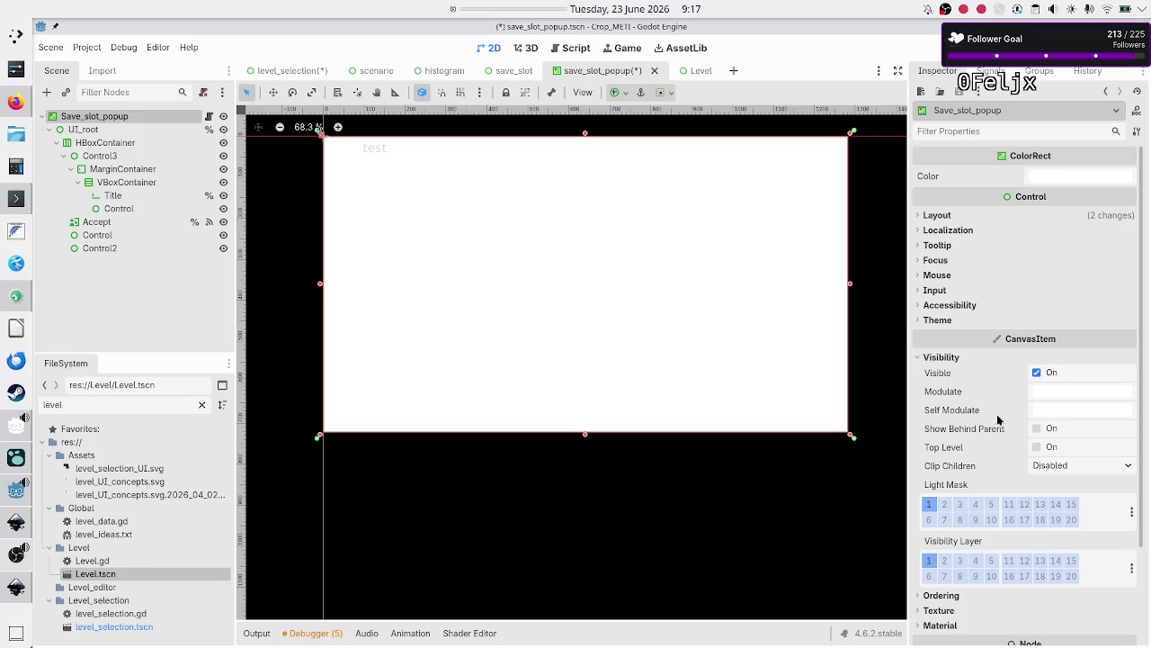
click(1041, 415)
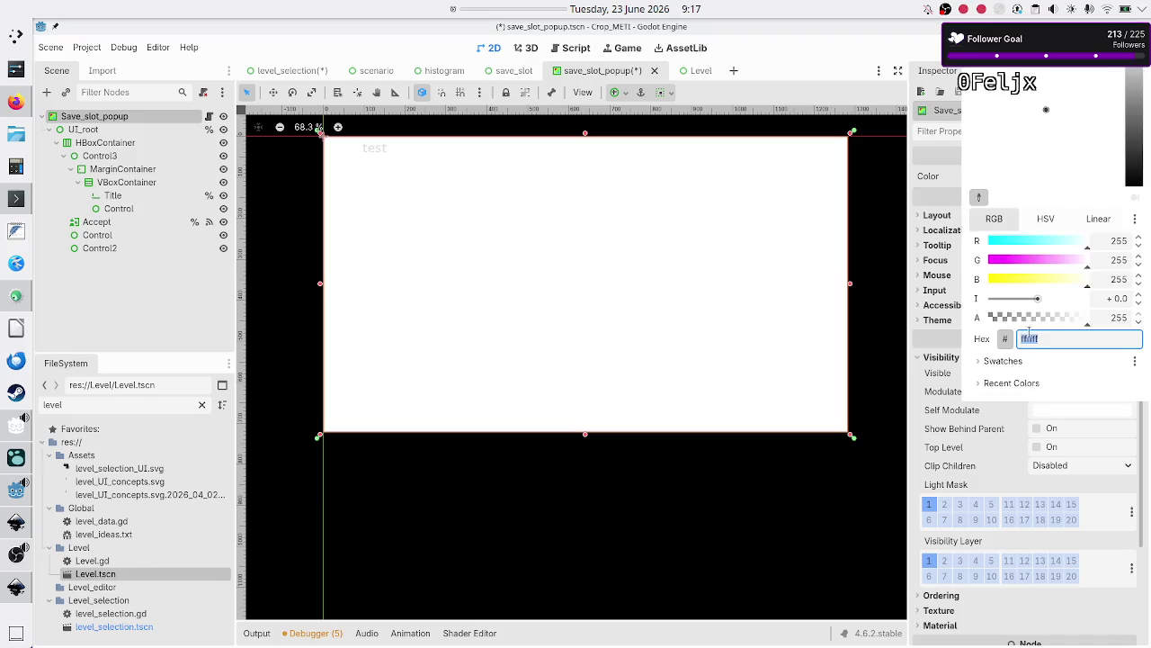
drag(1050, 319, 973, 322)
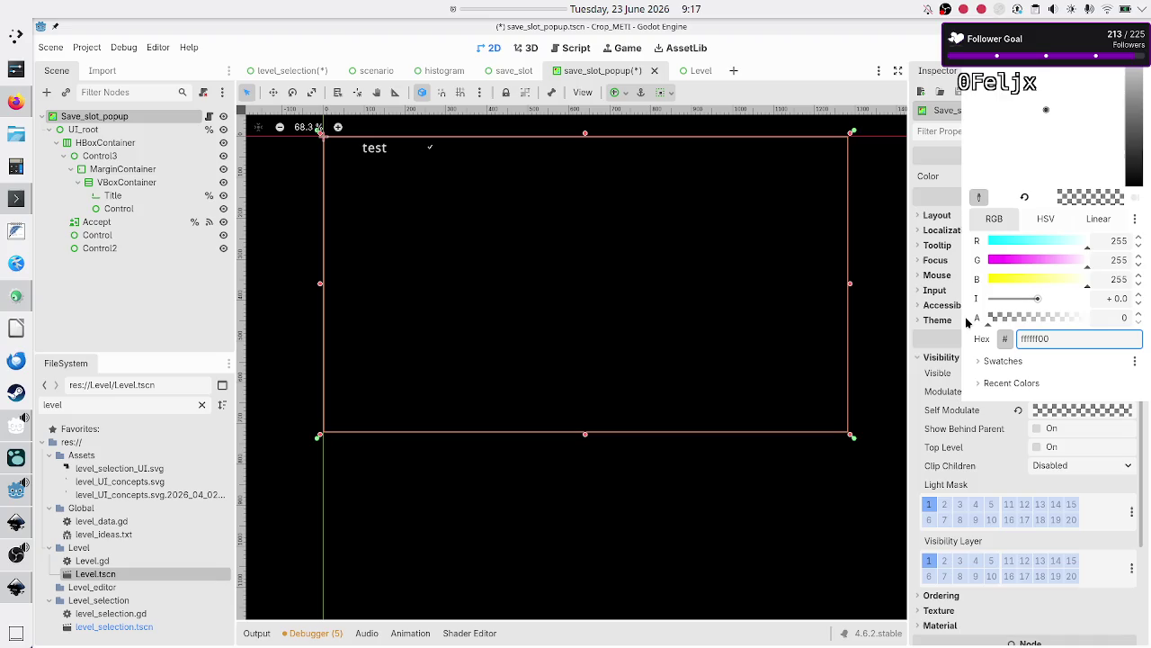
key(Escape)
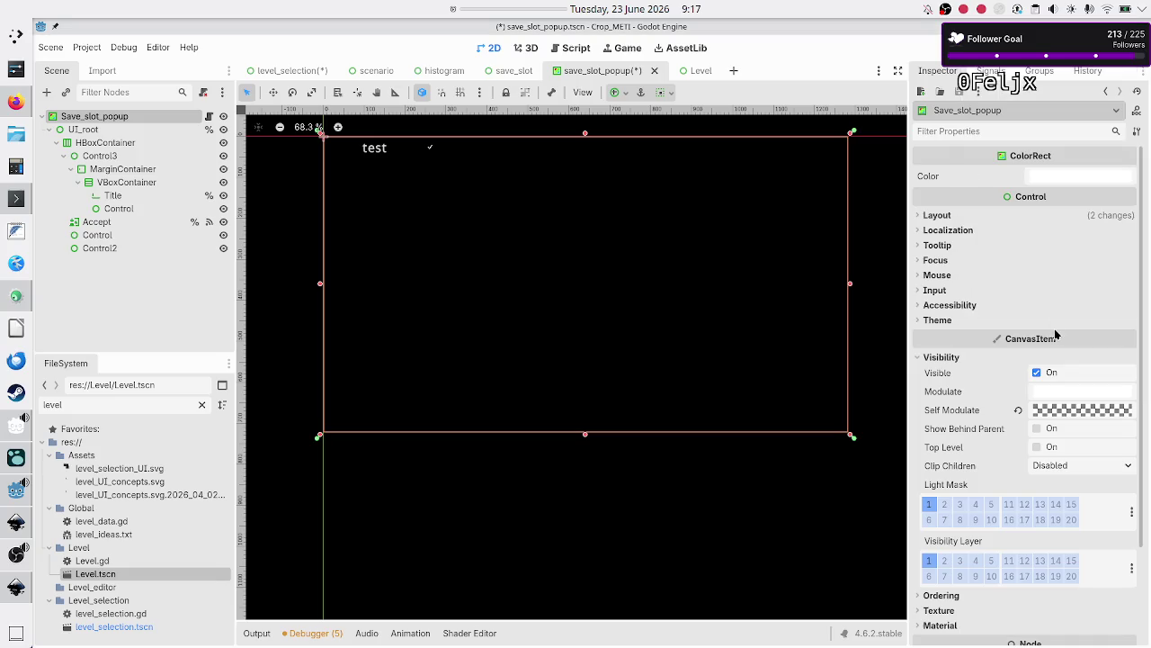
mouse_move(1076, 407)
click(271, 463)
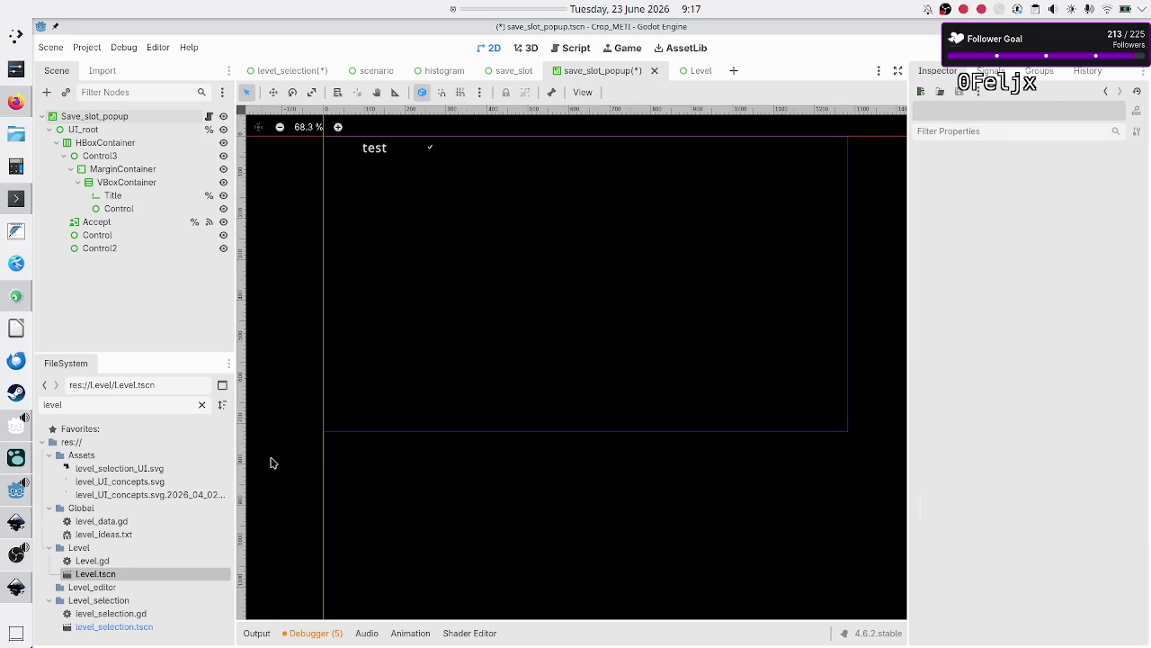
key(ctrl+s)
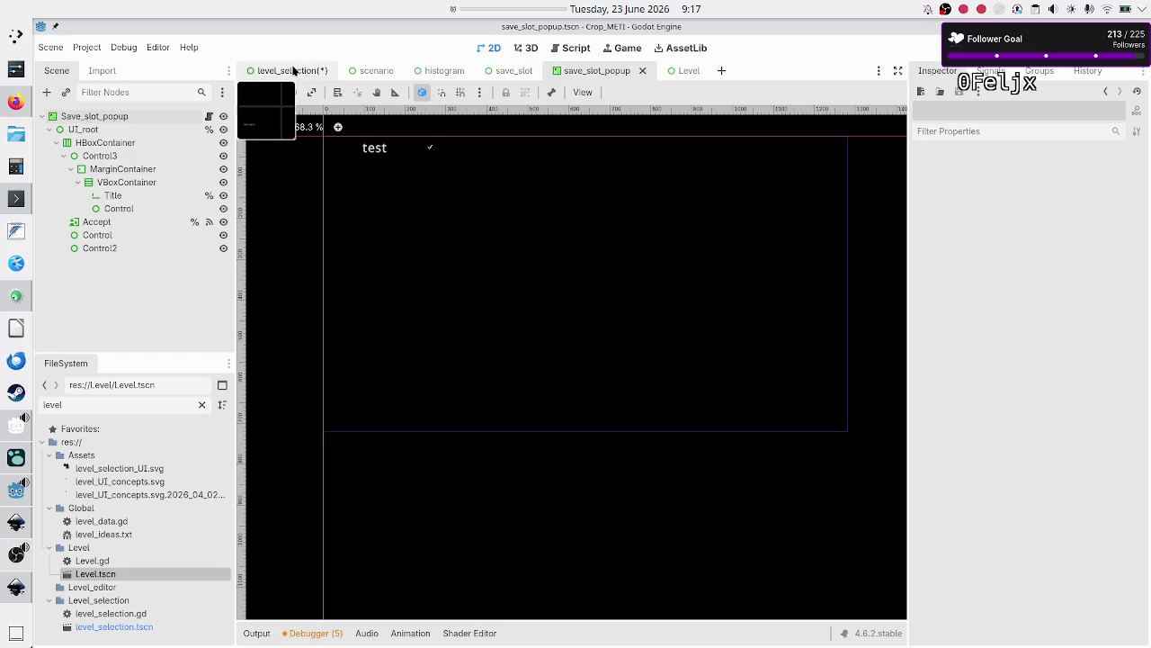
In level_selection, set the popup instance's Process Mode to Always
click(293, 71)
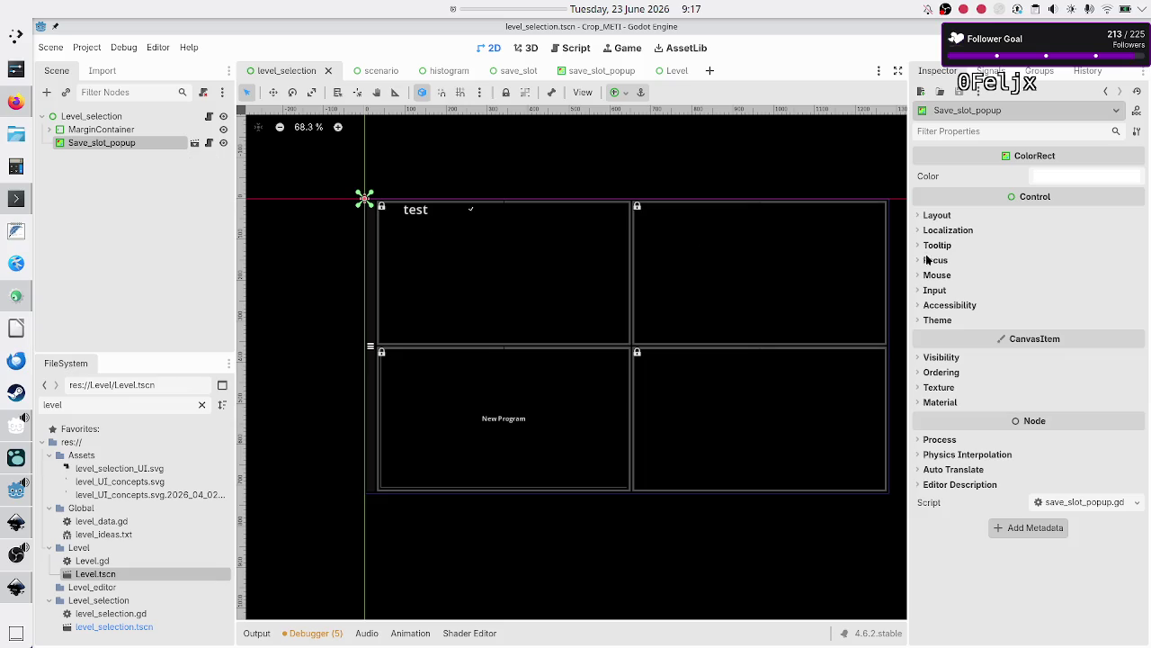
click(940, 439)
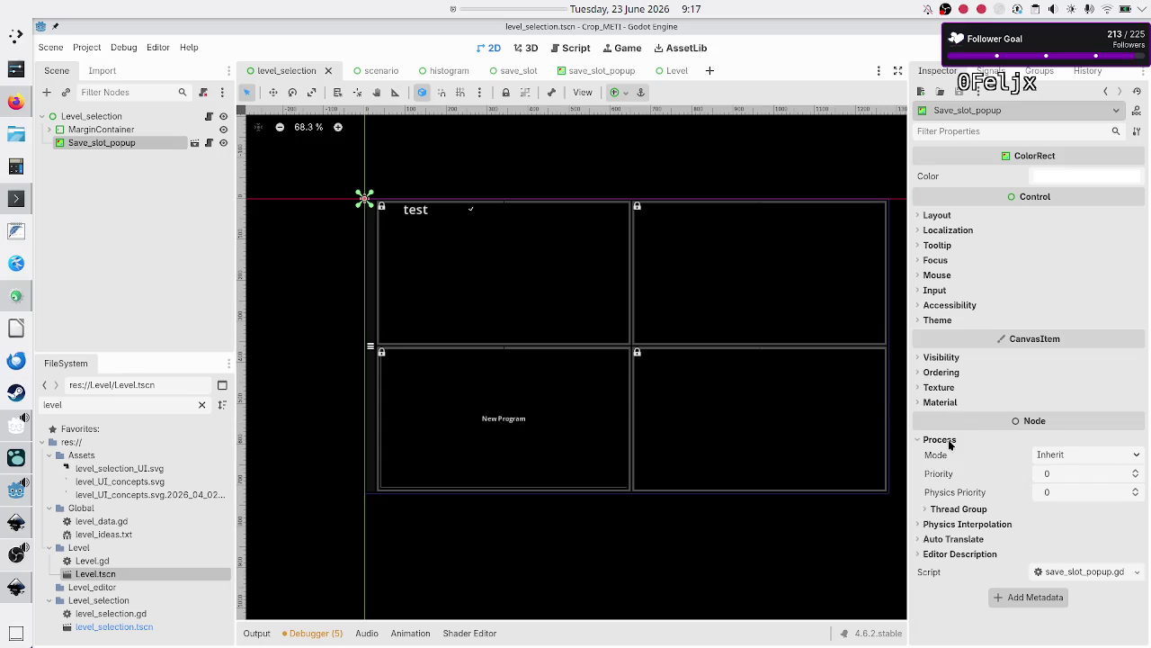
click(1087, 454)
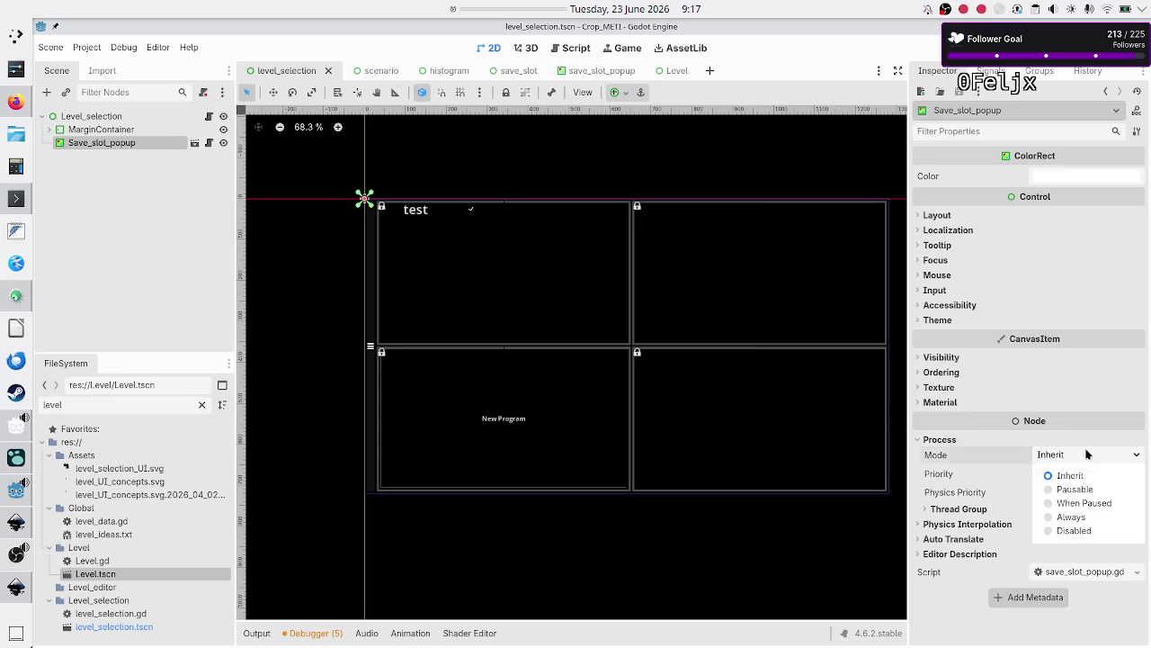
click(1072, 517)
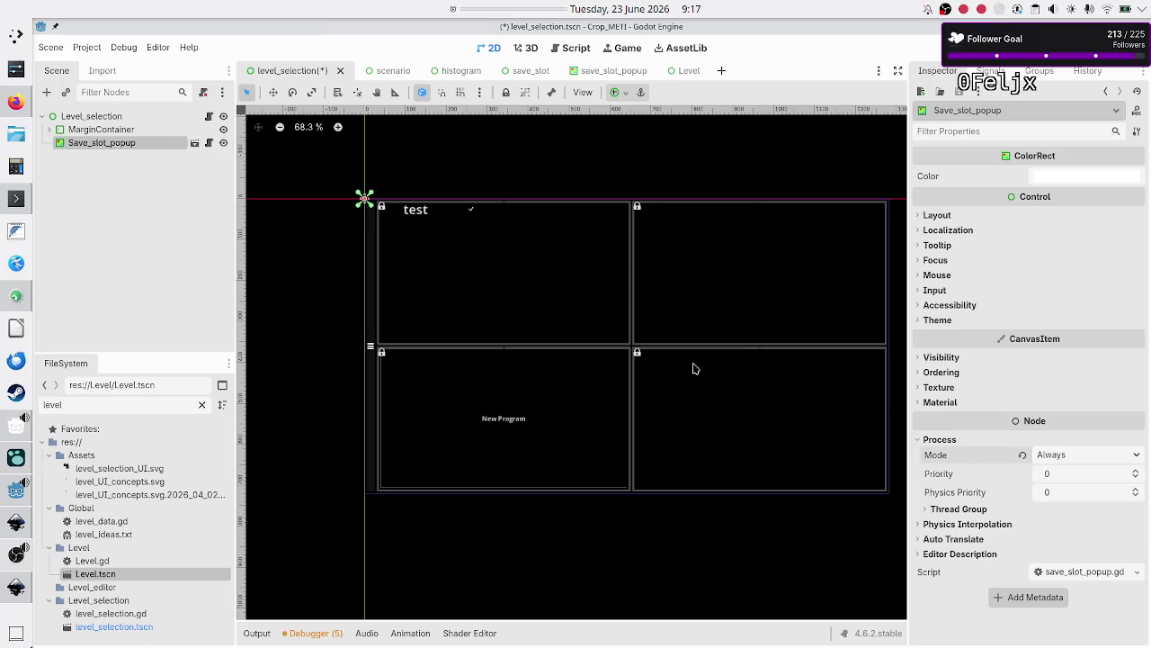
Select the Save_slot_popup node, save level_selection, and return to the save_slot_popup scene
click(138, 129)
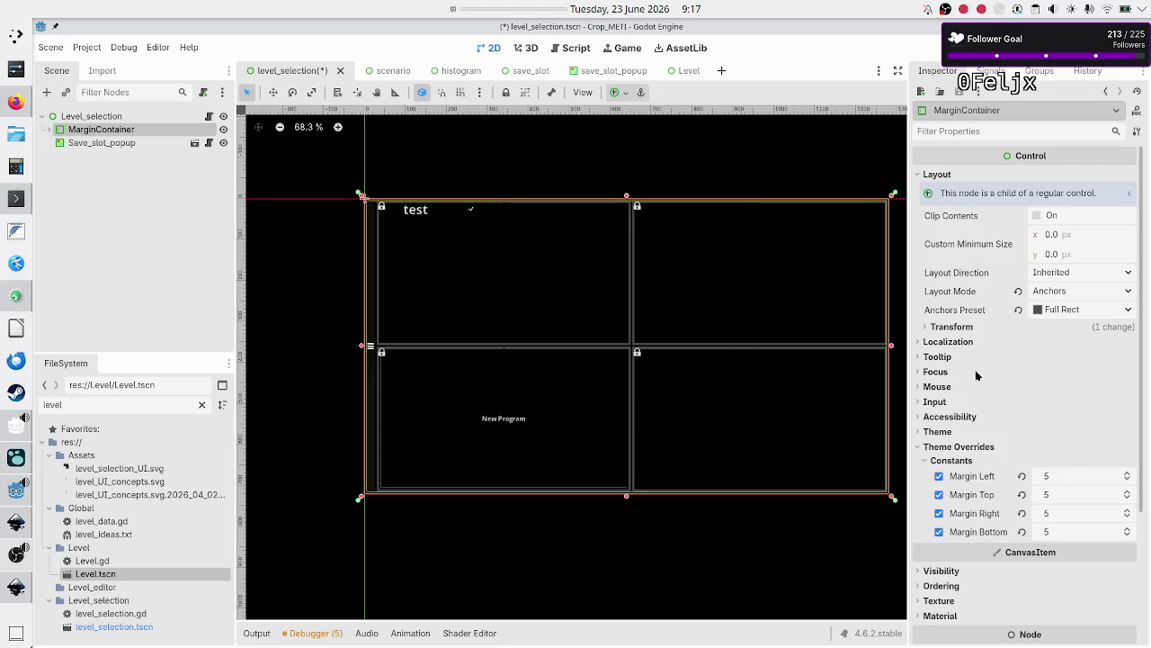
scroll(952, 419, down, 5)
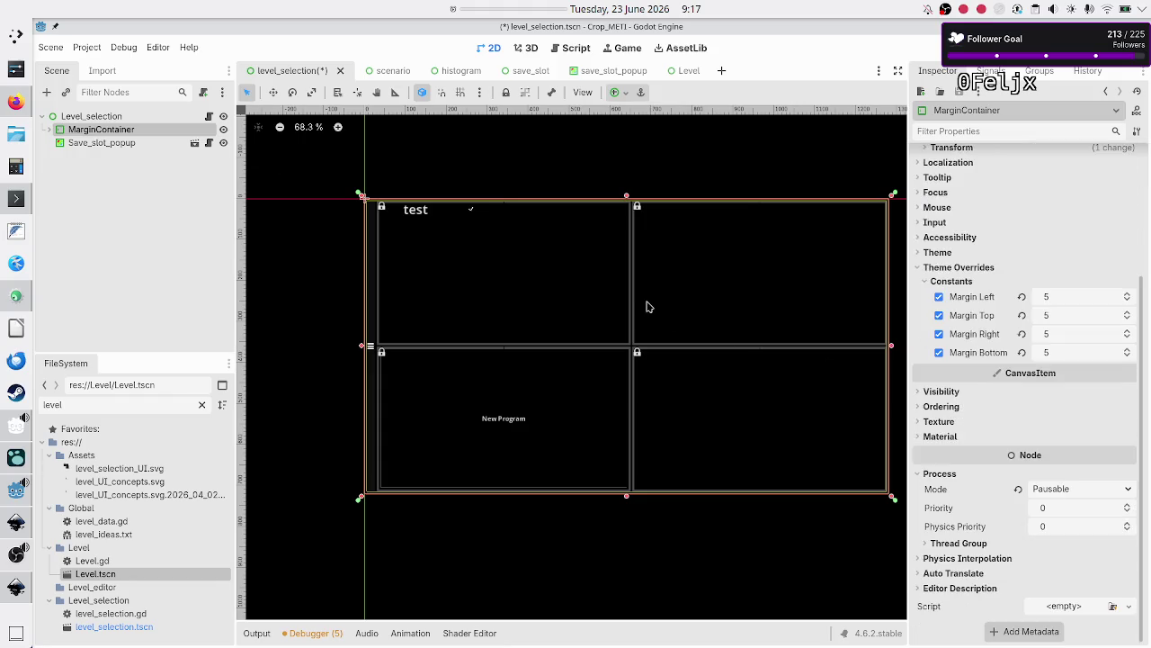
click(142, 146)
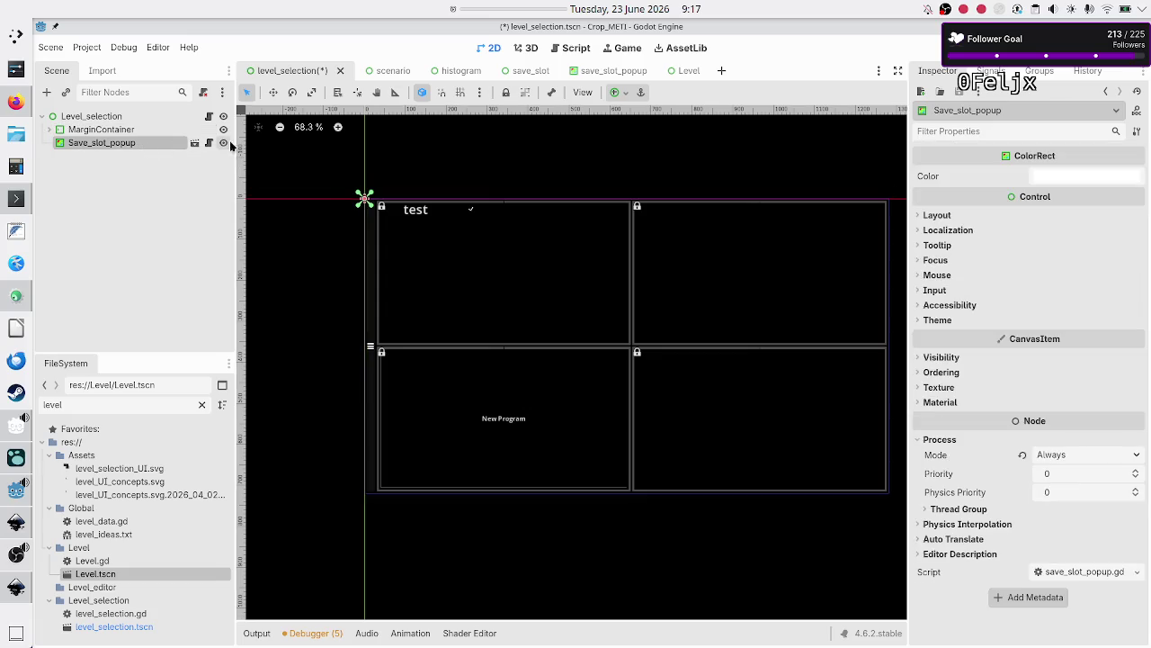
key(ctrl+s)
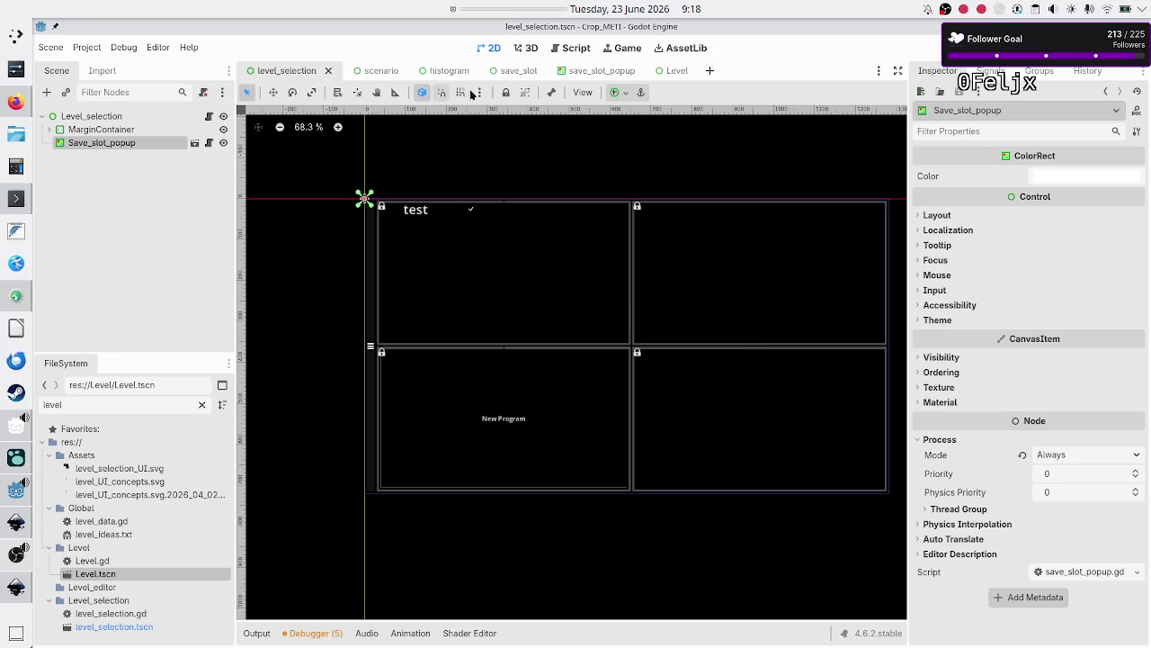
click(586, 73)
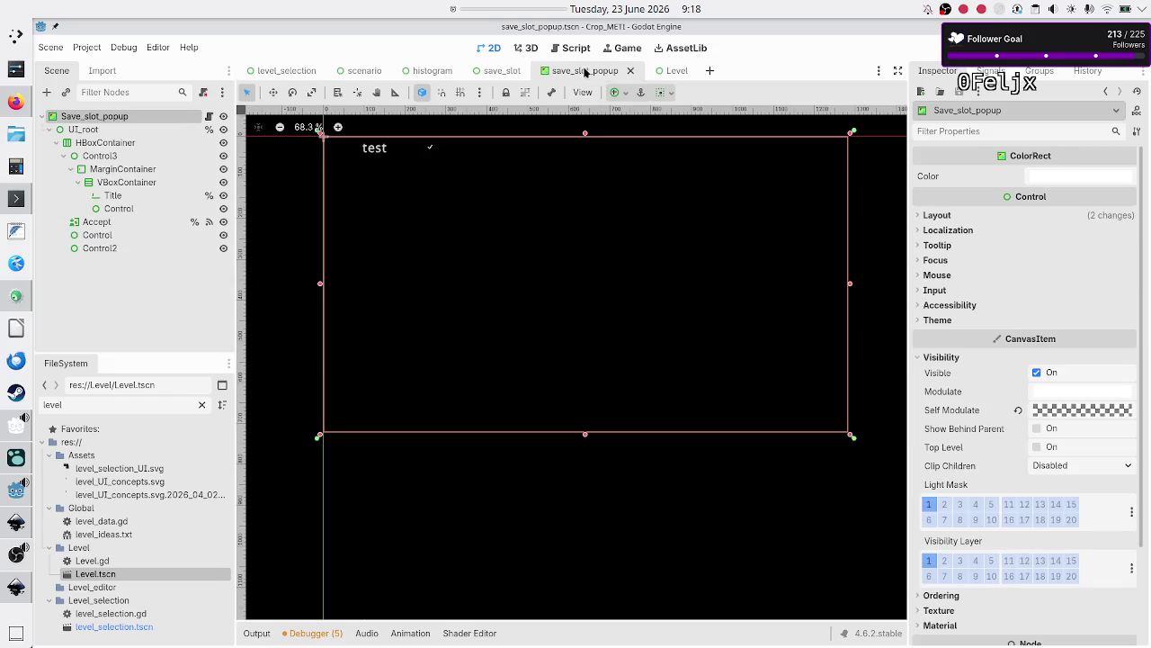
Select and copy the _ready, set_to_pause and set_to_resume functions in manual_popup.gd
click(209, 117)
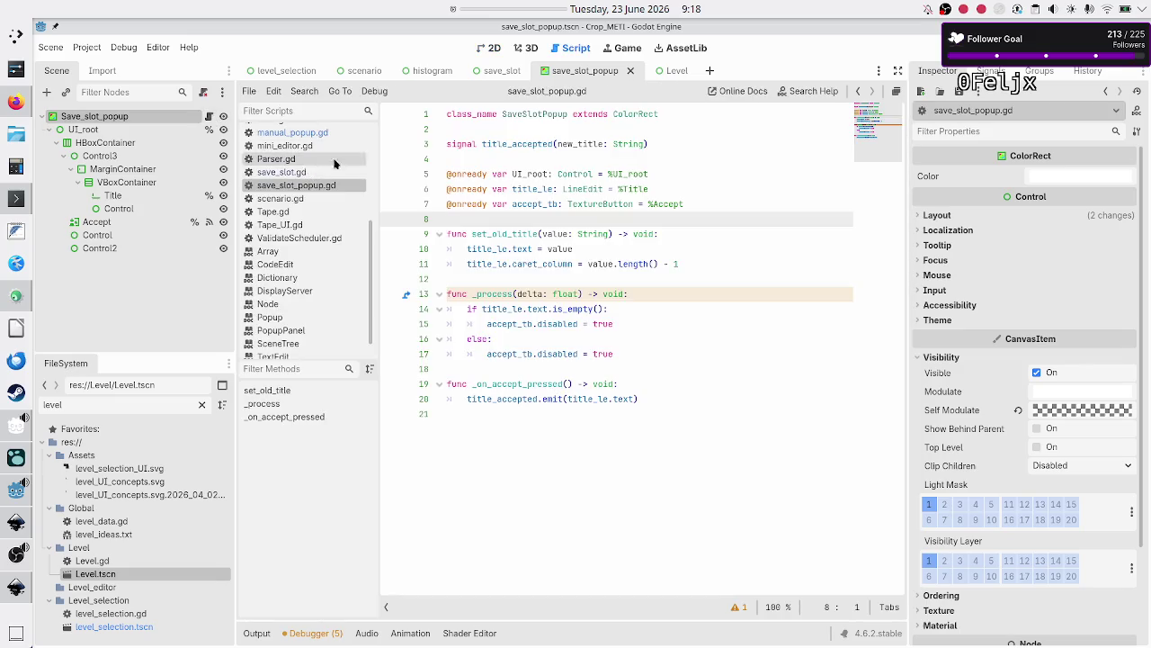
click(670, 76)
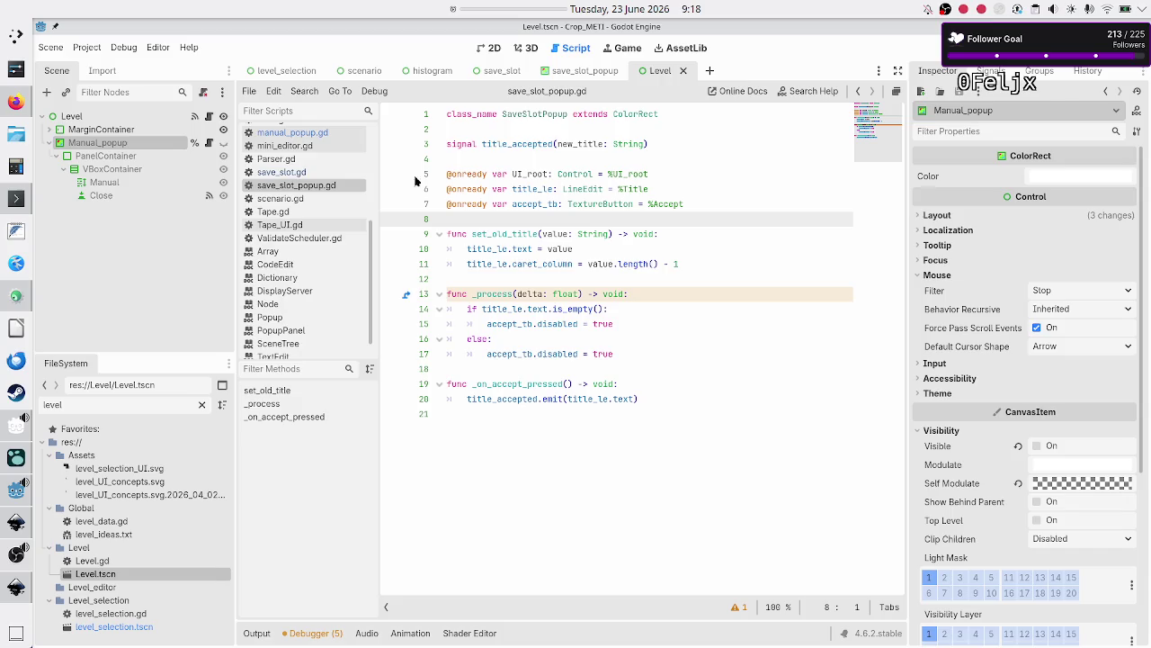
click(210, 144)
key(Down)
key(shift+Down)
key(shift+Down)
key(shift+Down)
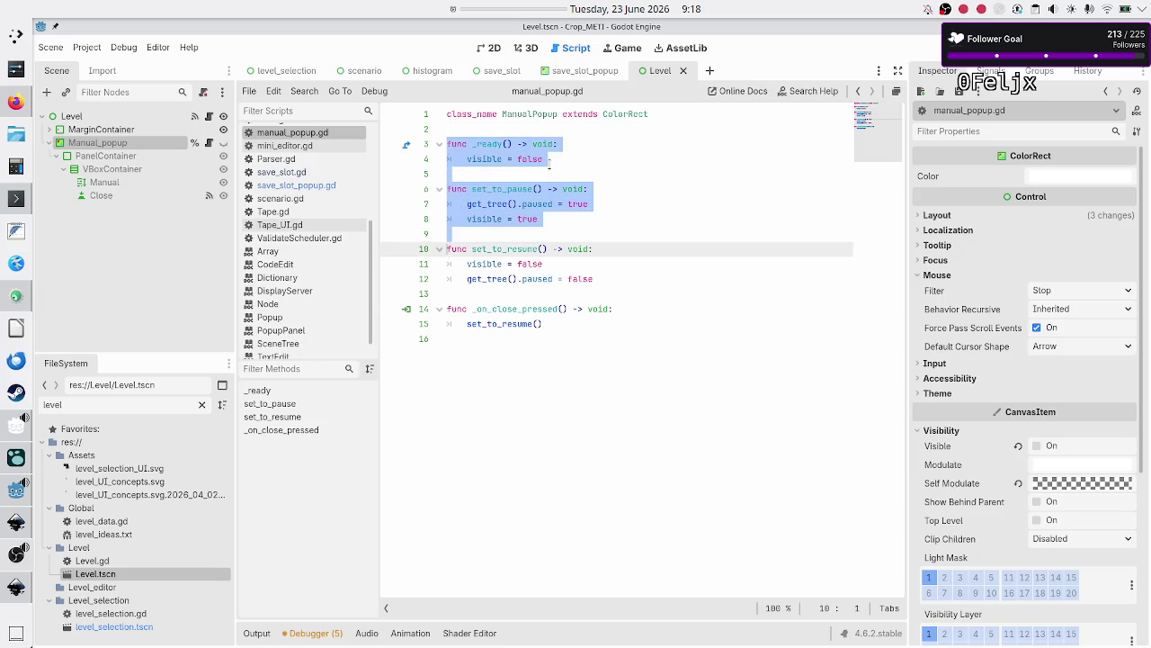
key(shift+Down)
key(shift+Down)
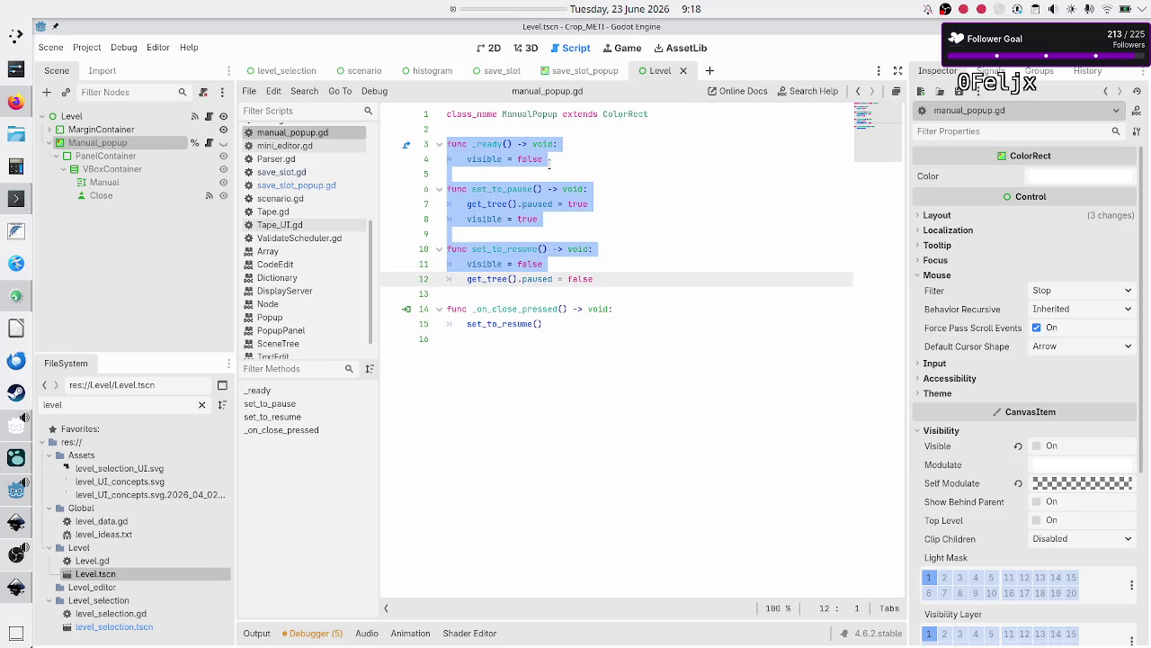
key(shift+Down)
key(ctrl+c)
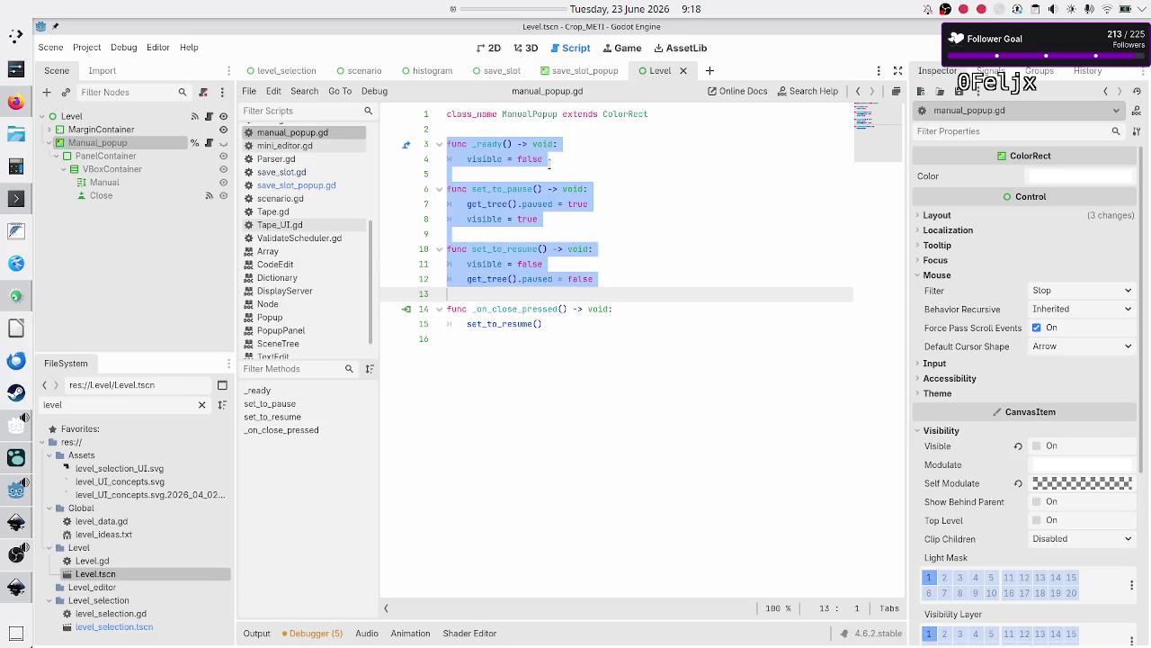
key(Down)
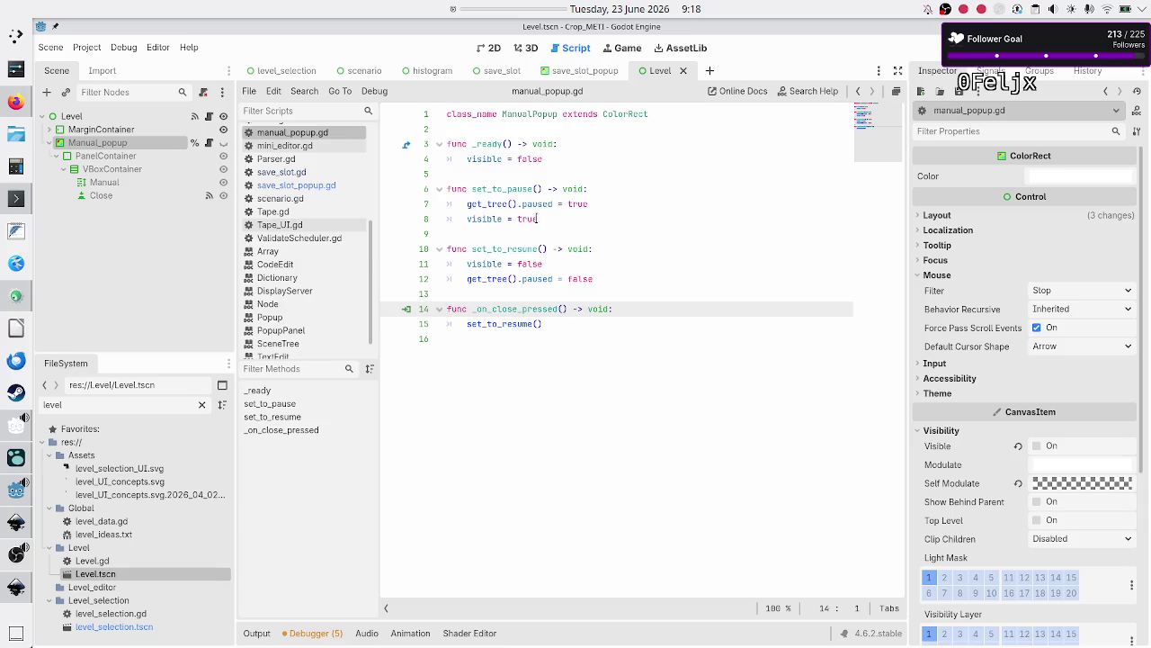
Paste the three functions into save_slot_popup.gd at line 9, after the variables
click(310, 185)
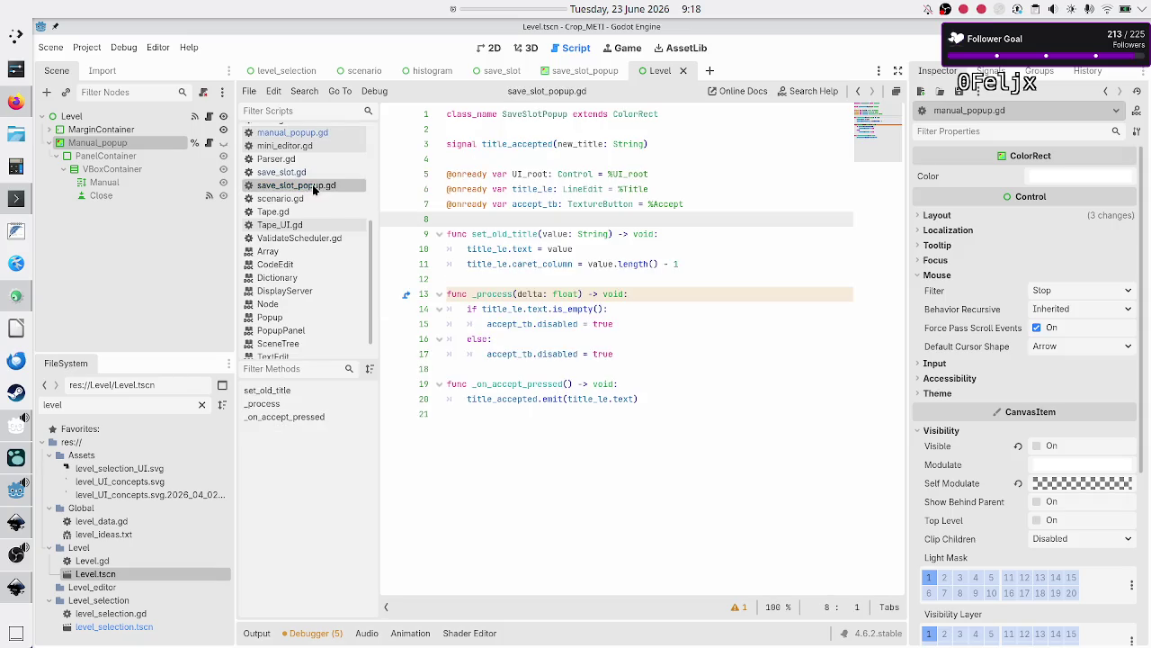
key(Return)
key(Return)
key(Return)
click(535, 234)
key(ctrl+v)
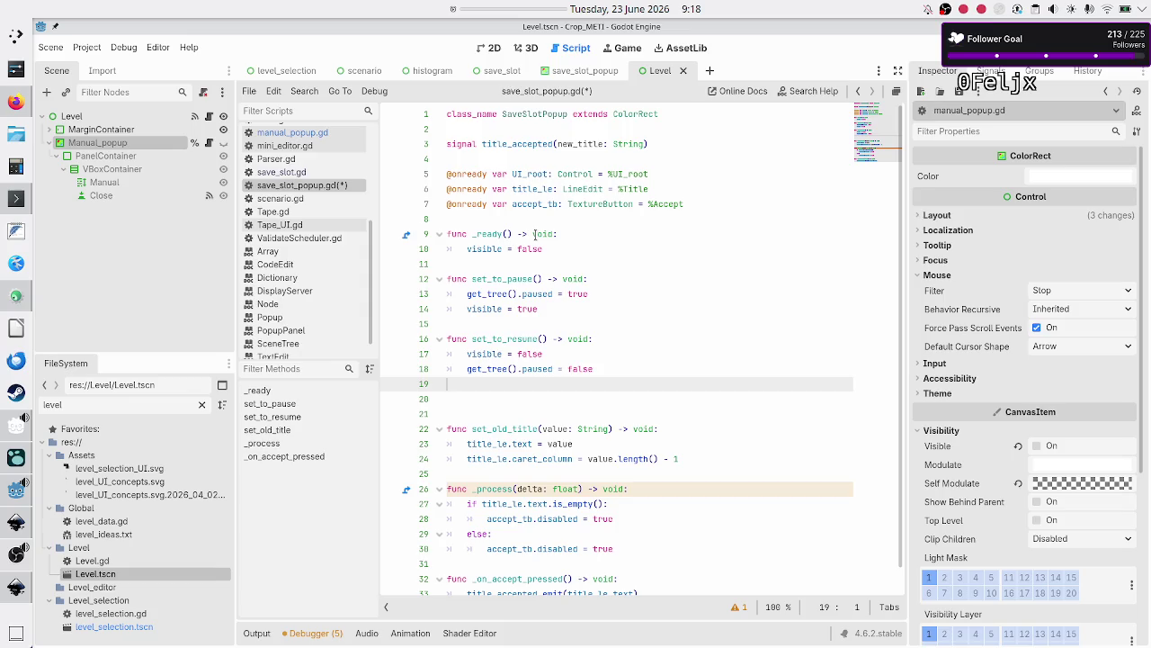
click(489, 48)
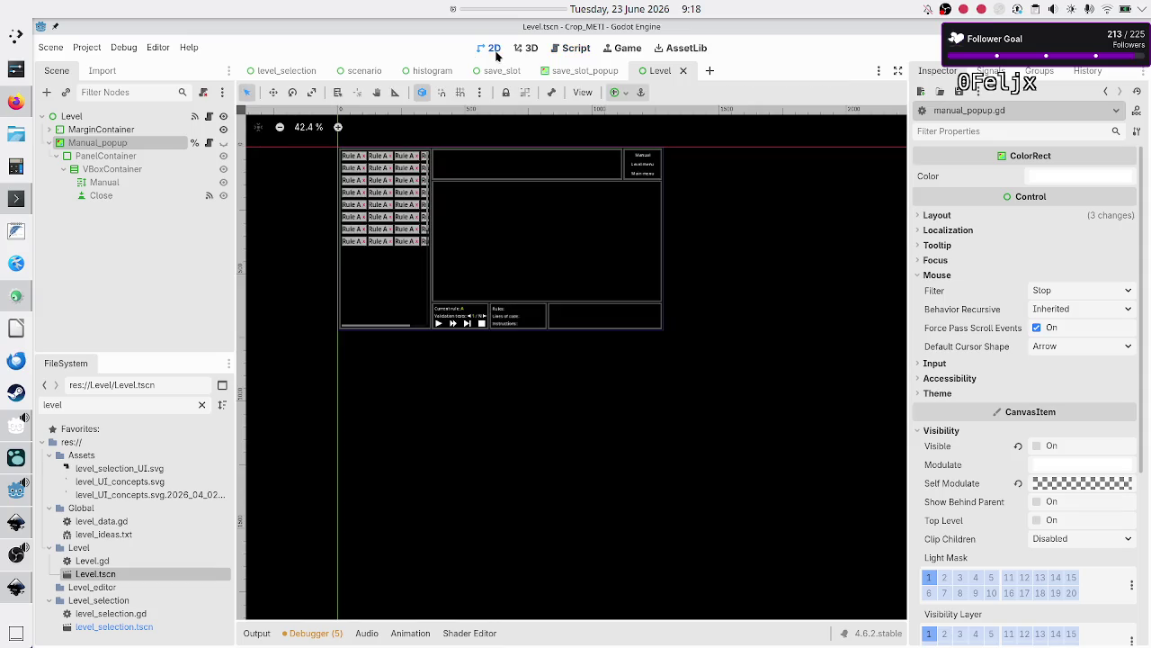
Remove the extra blank lines before set_old_title in save_slot_popup.gd
click(585, 70)
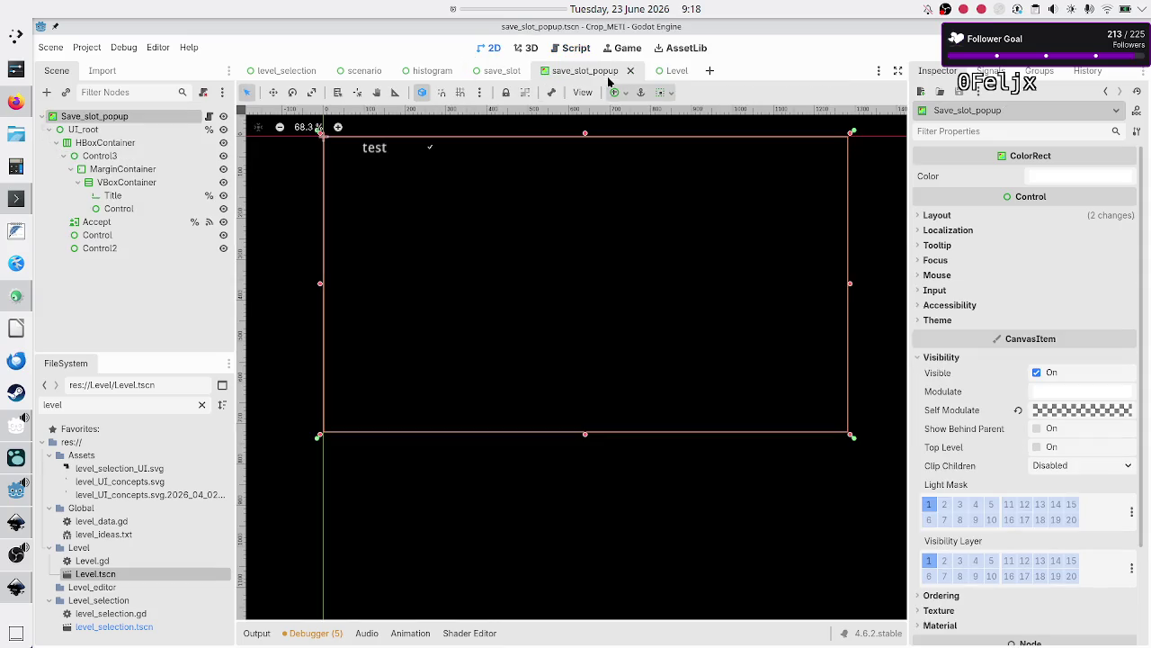
click(209, 116)
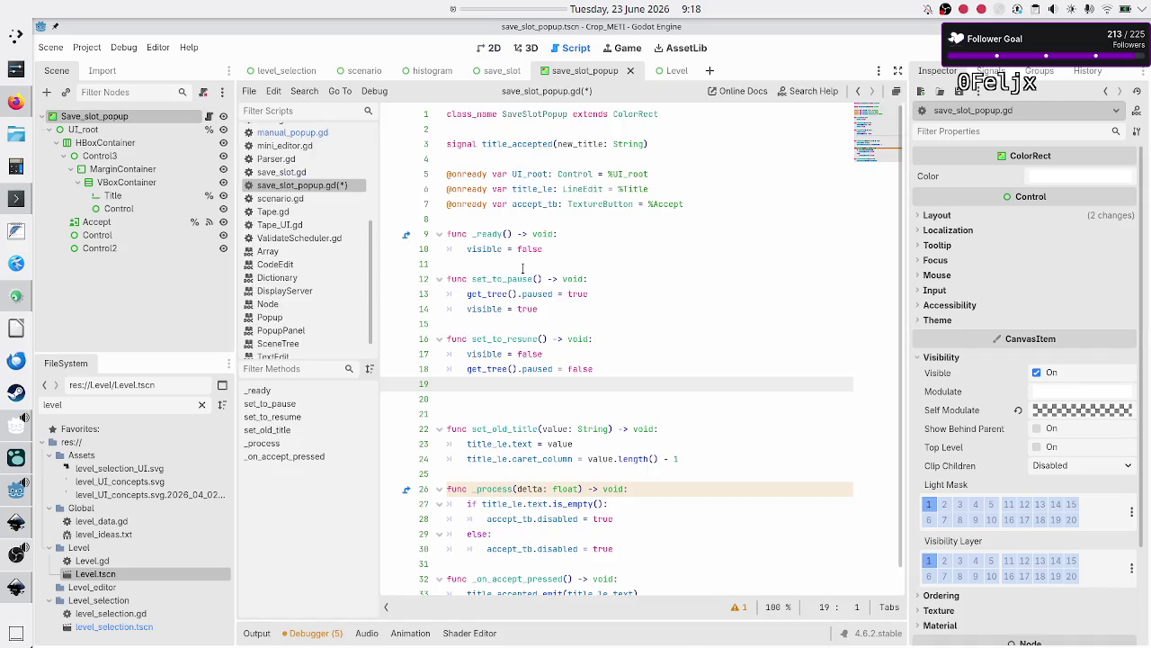
double_click(540, 249)
key(Down)
key(Down)
key(Down)
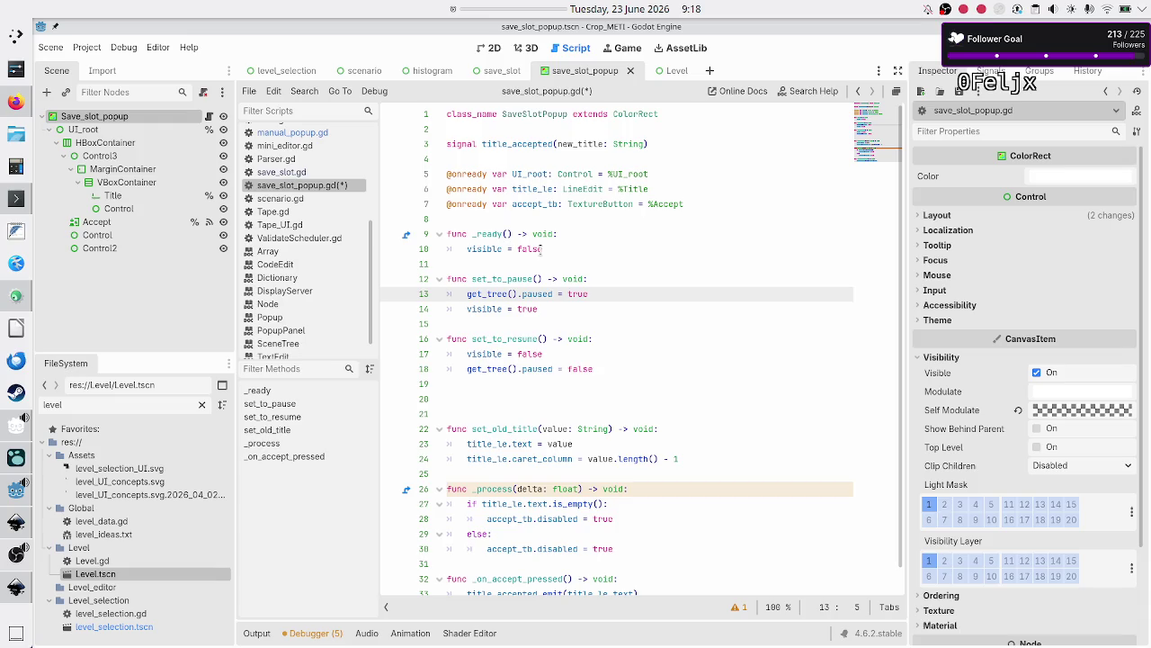
key(Up)
key(Down)
key(Down)
key(Down)
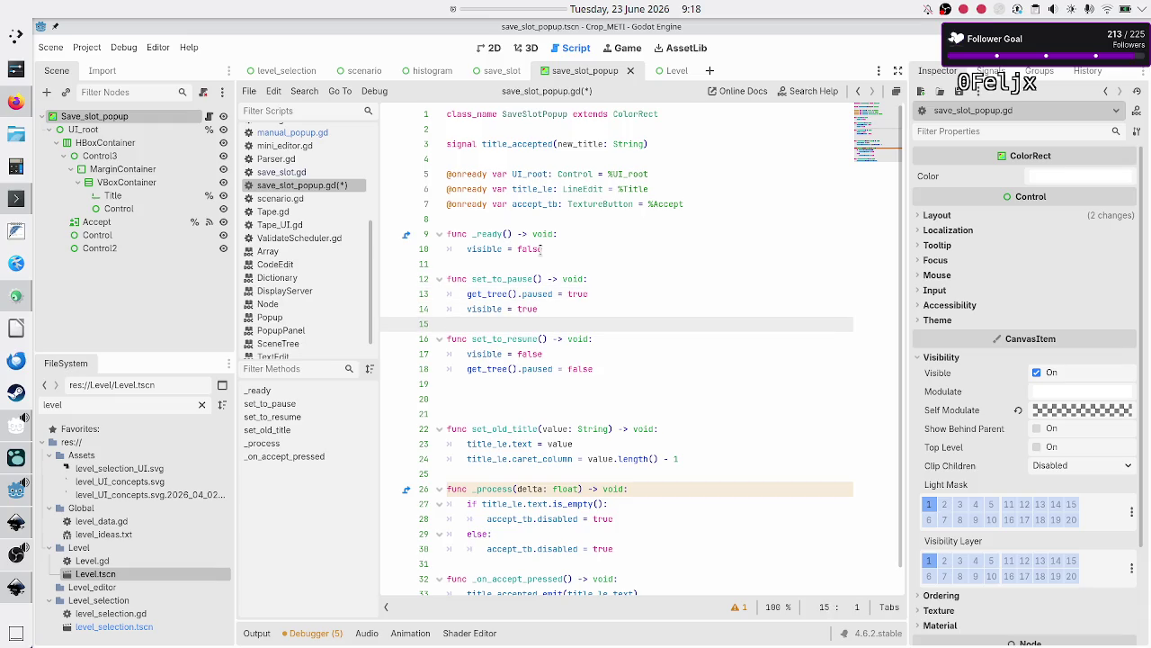
key(Down)
key(Down)
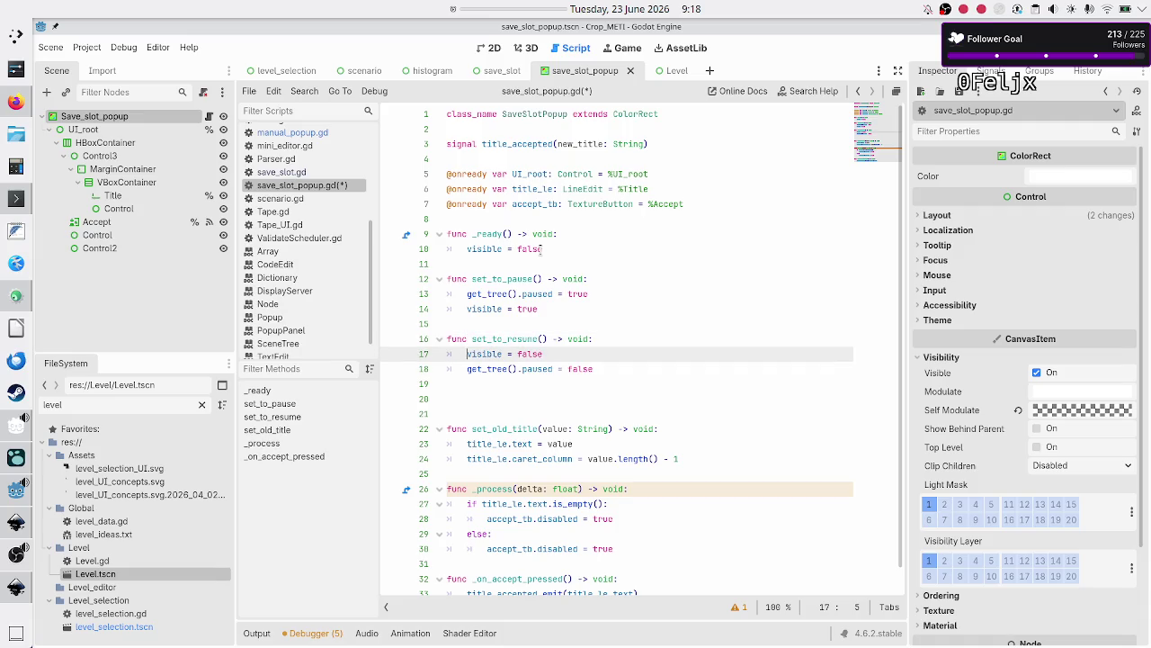
key(Down)
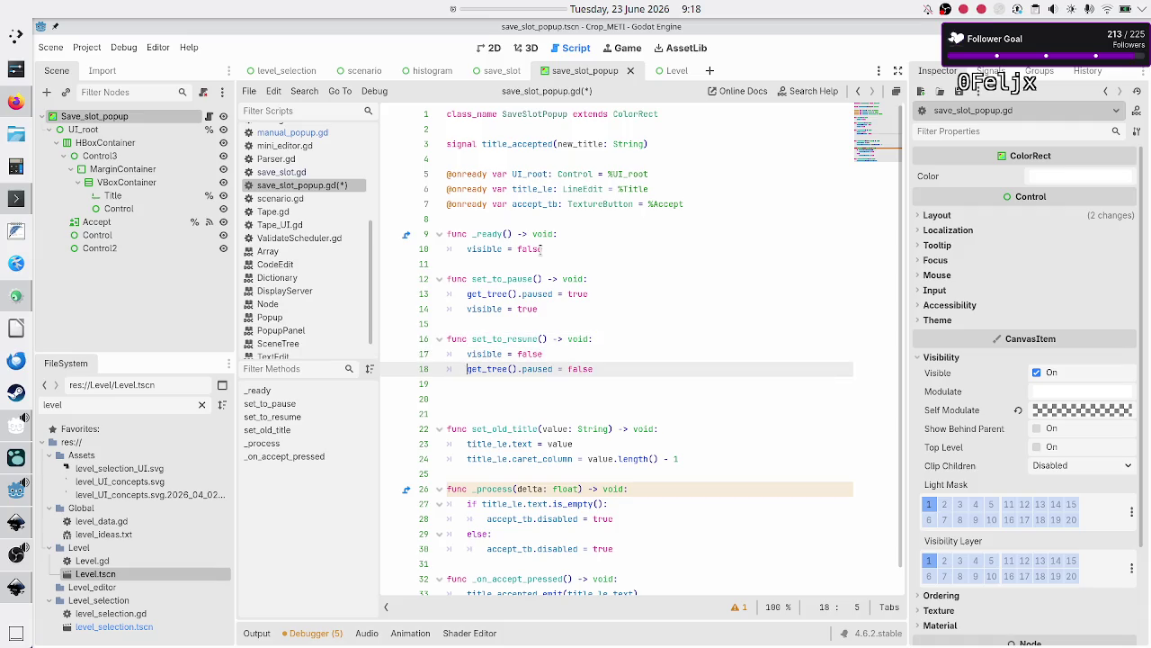
key(Down)
key(Down)
key(BackSpace)
key(BackSpace)
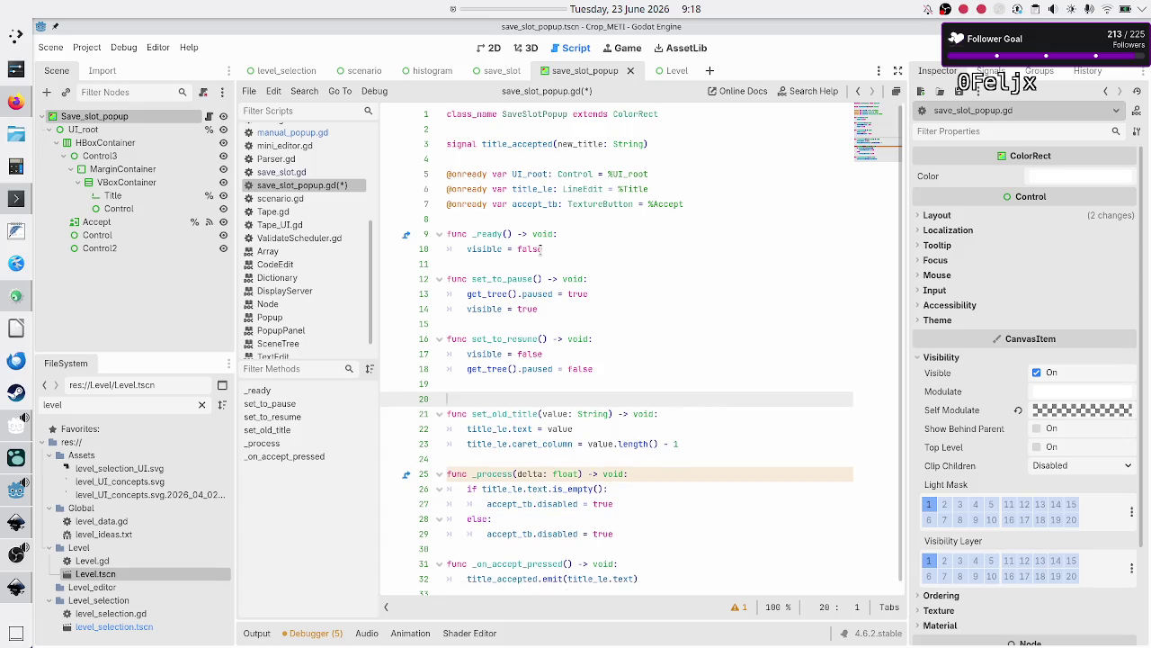
key(Down)
key(Down)
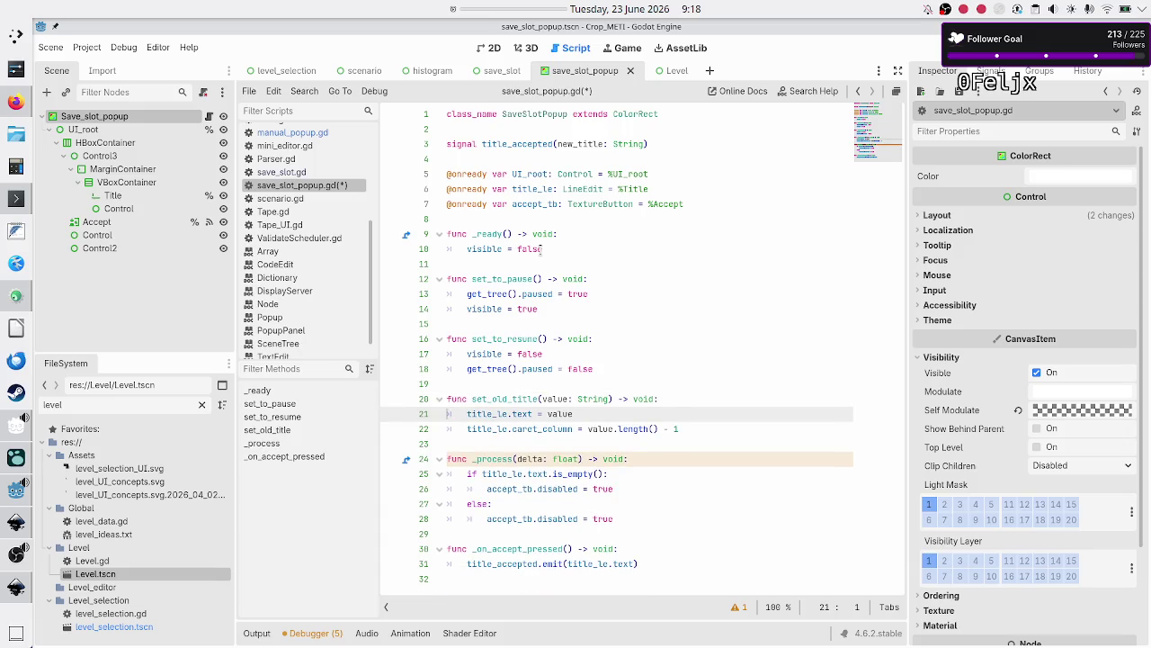
Add a set_to_resume() call at the start of _on_accept_pressed and save the script
key(Down)
key(Down)
key(Down)
key(Up)
key(Up)
key(Down)
key(Down)
key(Up)
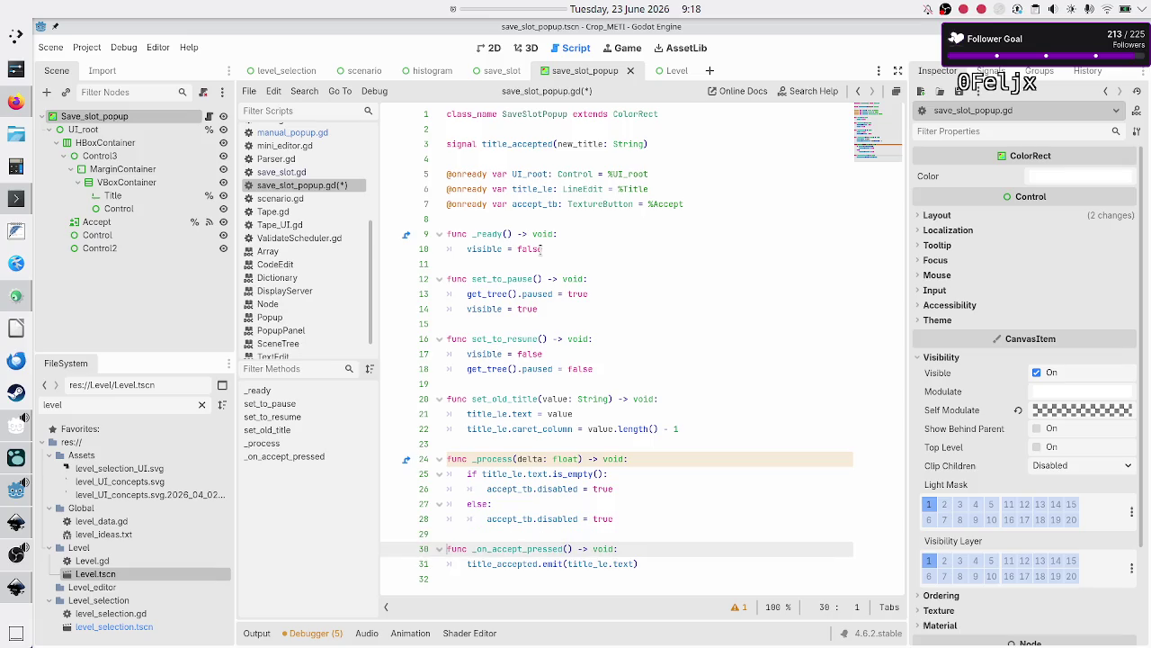
key(Down)
key(Down)
key(Up)
key(Up)
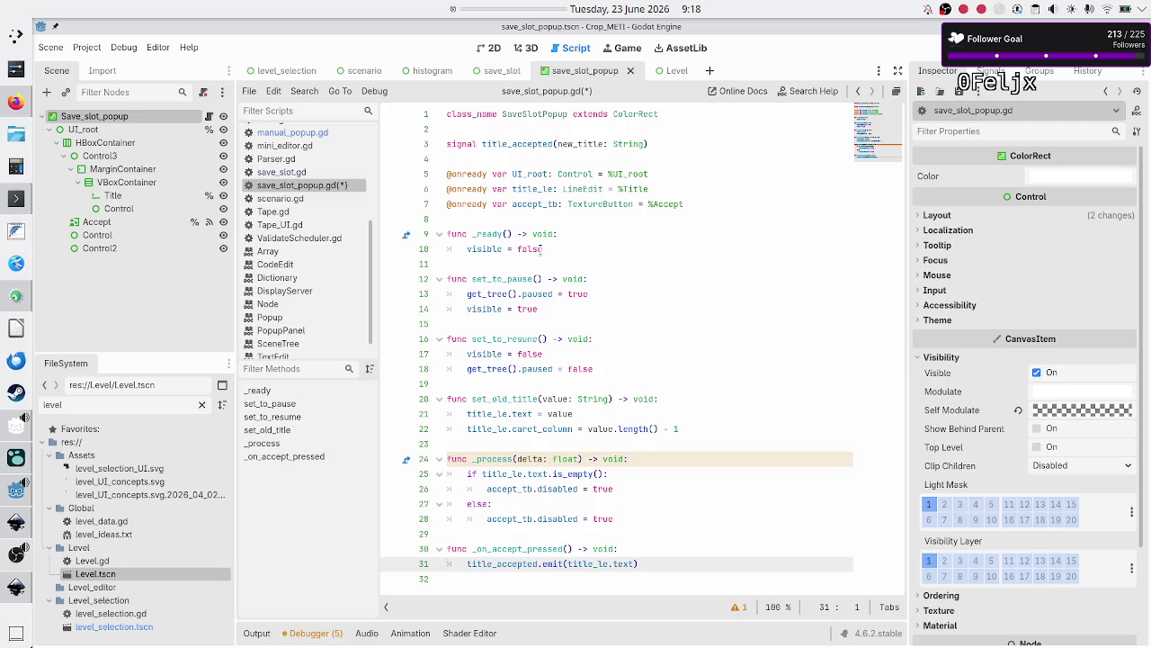
key(End)
key(Return)
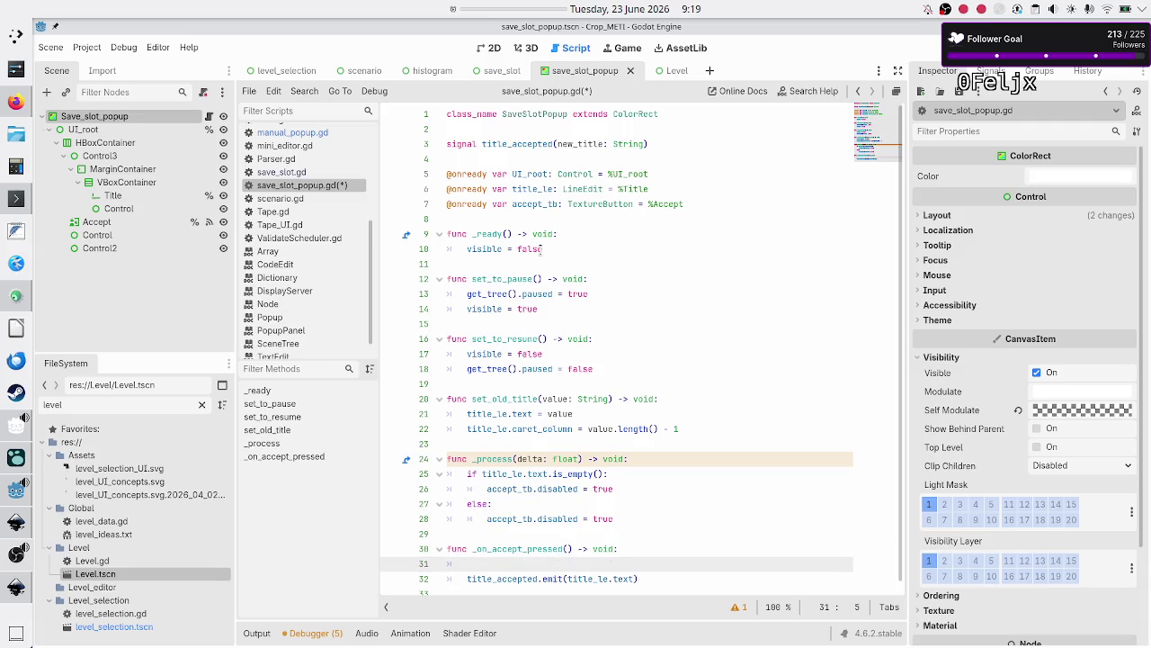
text(set_t)
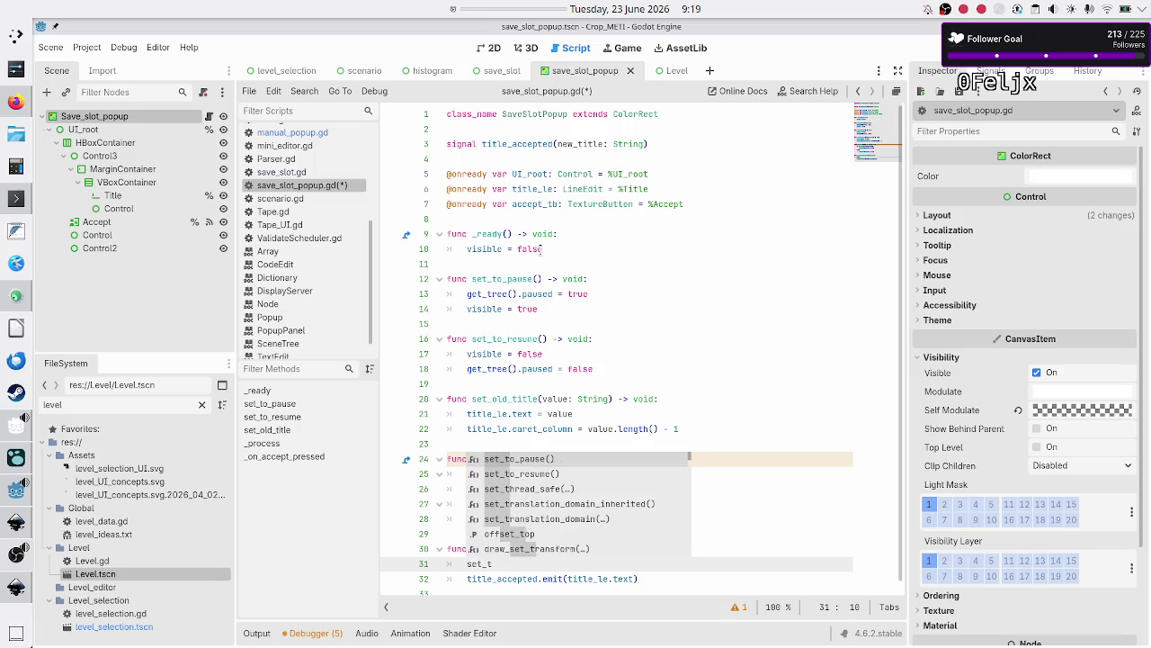
key(Down)
key(Return)
key(Down)
key(Down)
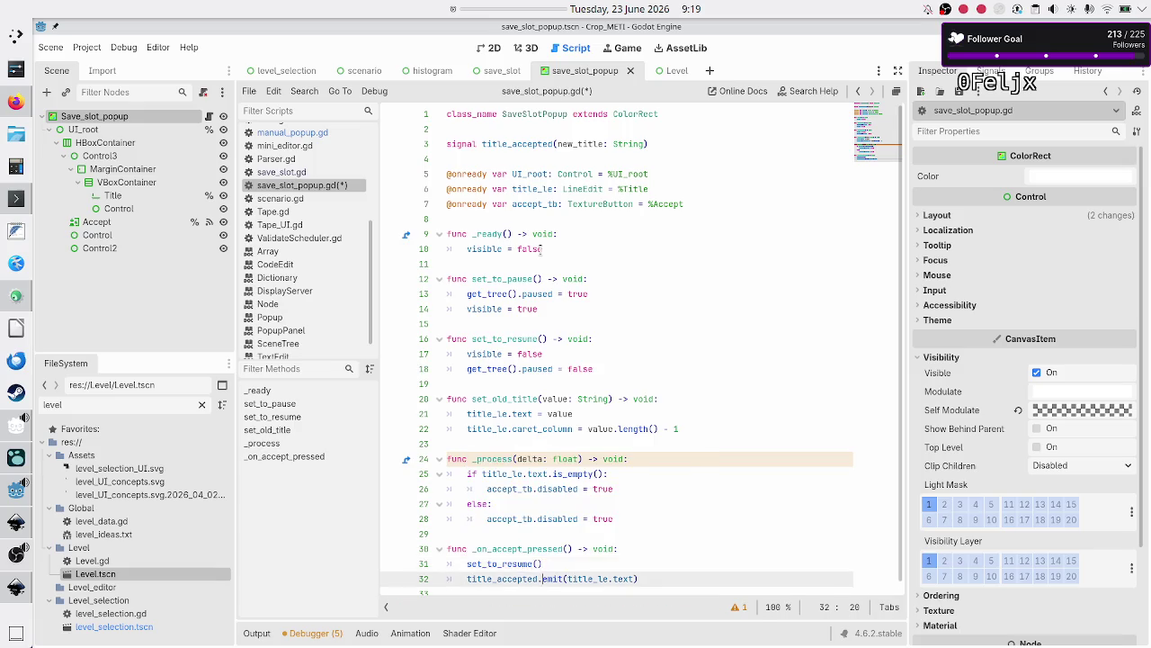
key(ctrl+s)
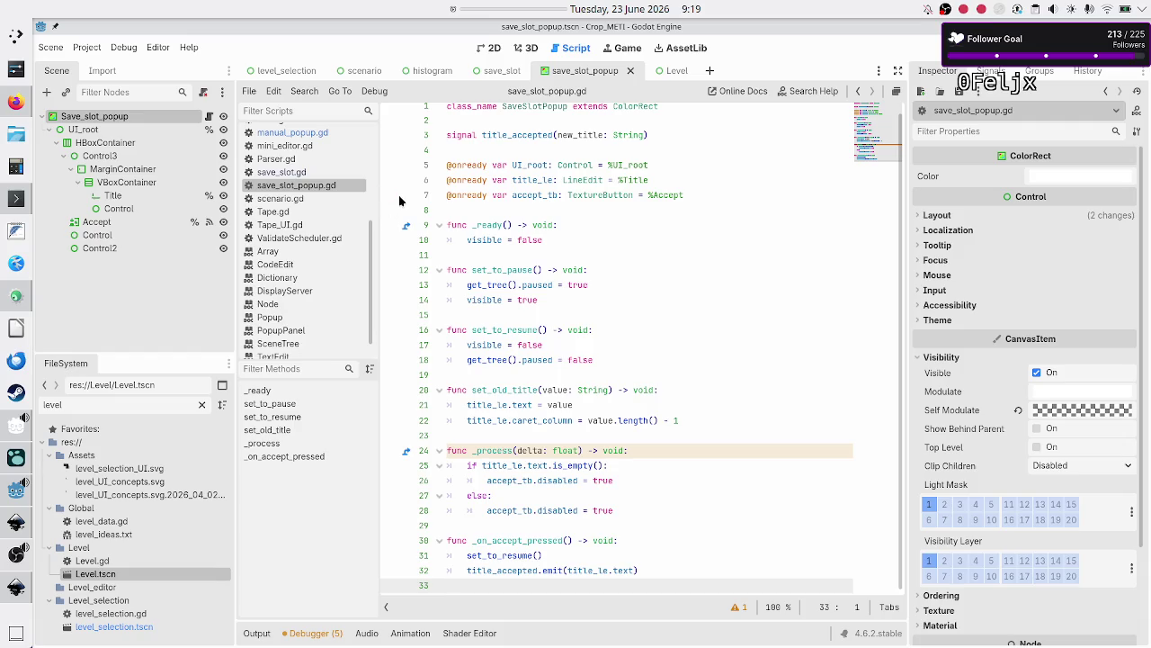
Insert blank lines after set_old_title in save_slot_popup.gd and begin typing 'func set_'
scroll(317, 262, up, 3)
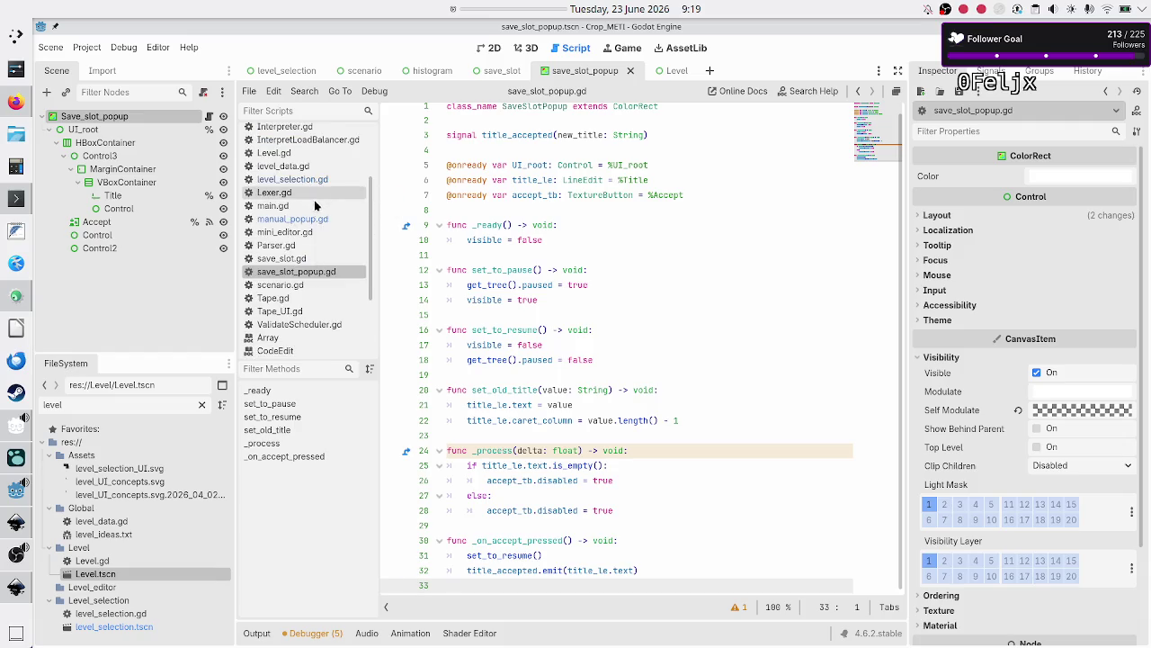
click(310, 219)
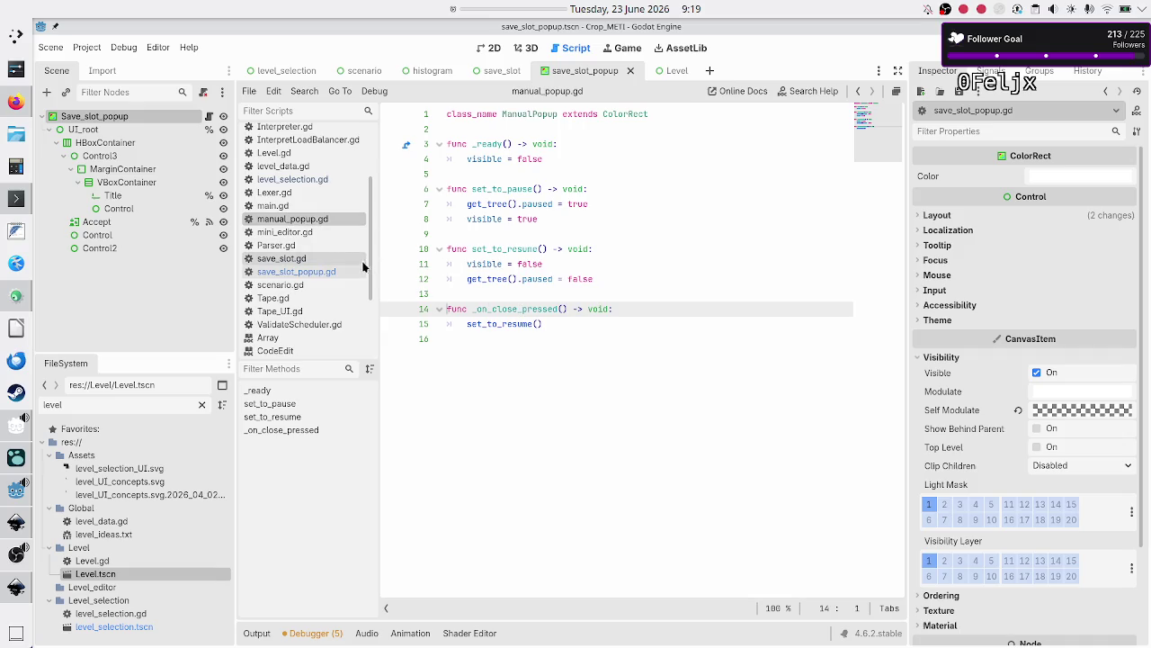
click(270, 271)
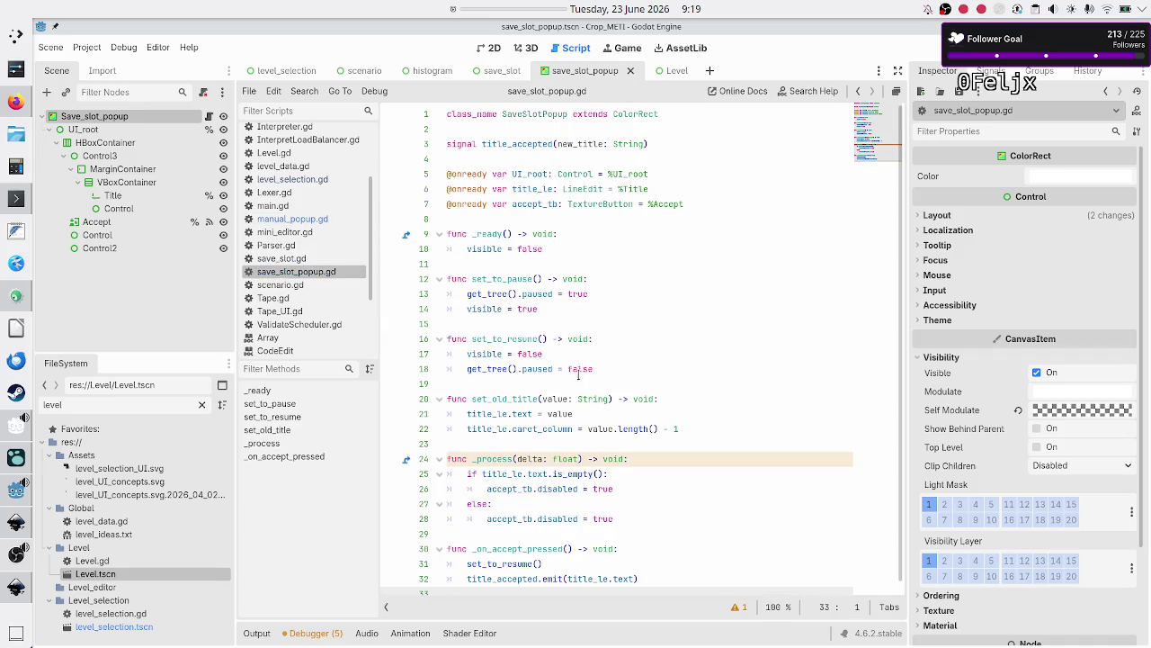
click(544, 443)
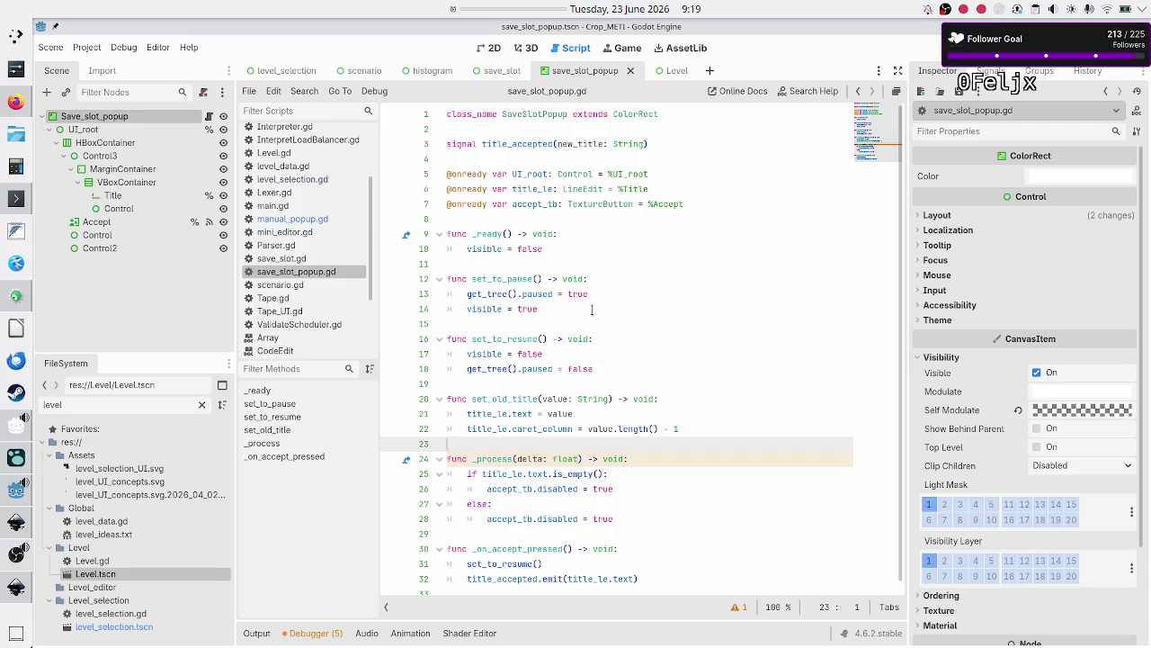
mouse_move(619, 210)
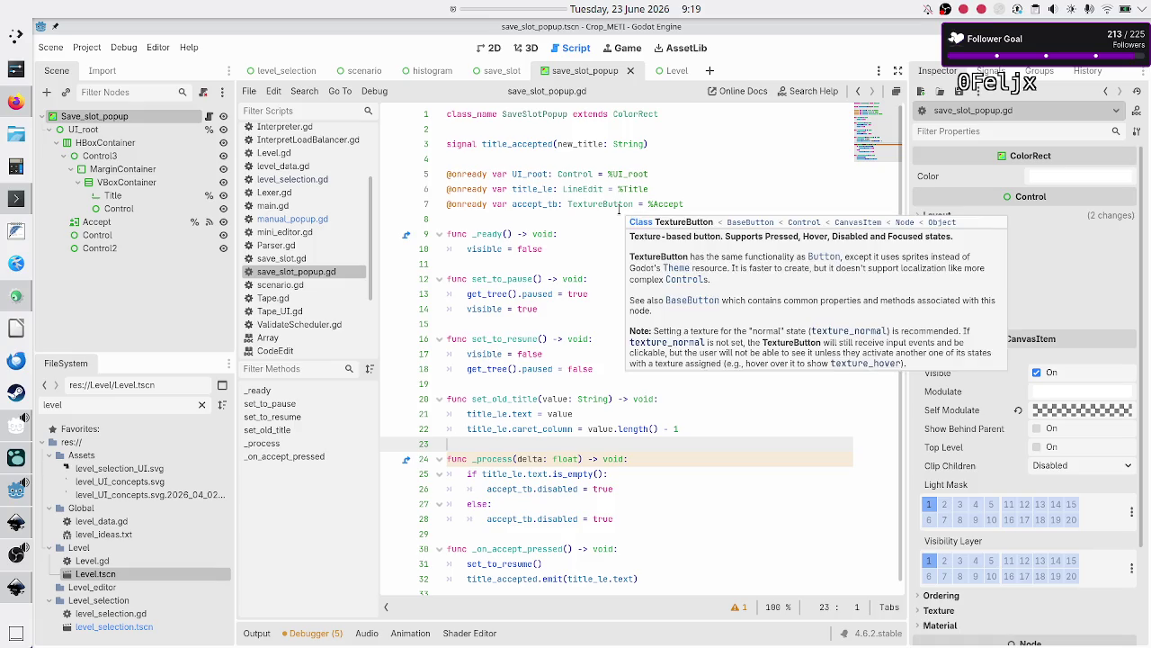
click(596, 326)
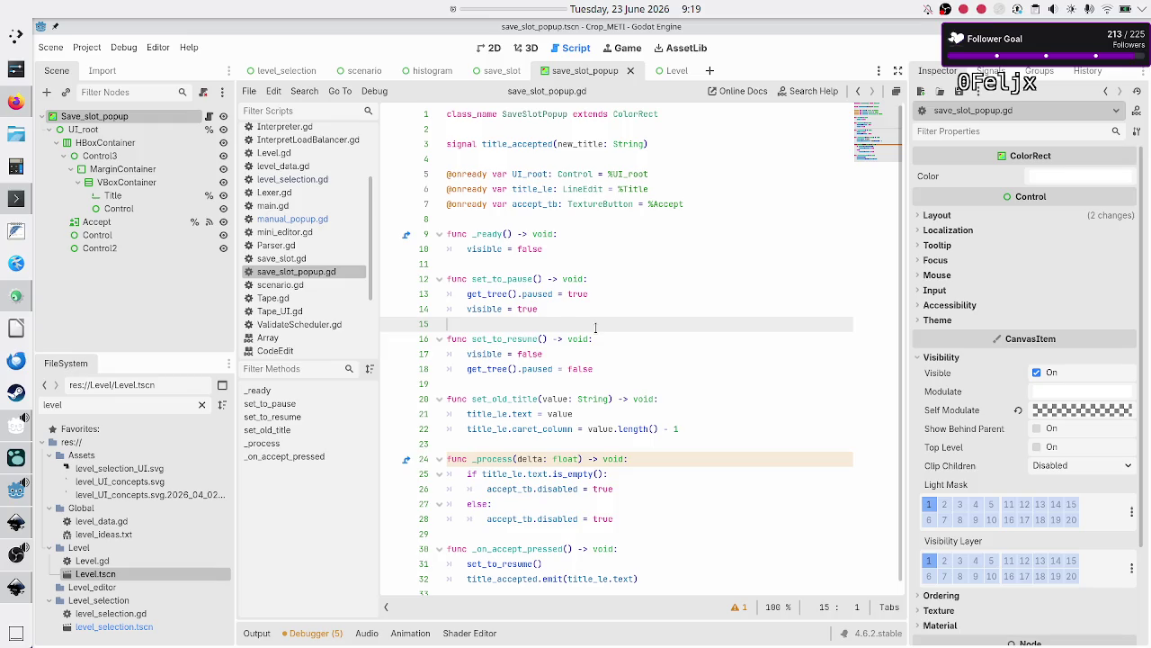
key(Down)
key(Down)
key(Down)
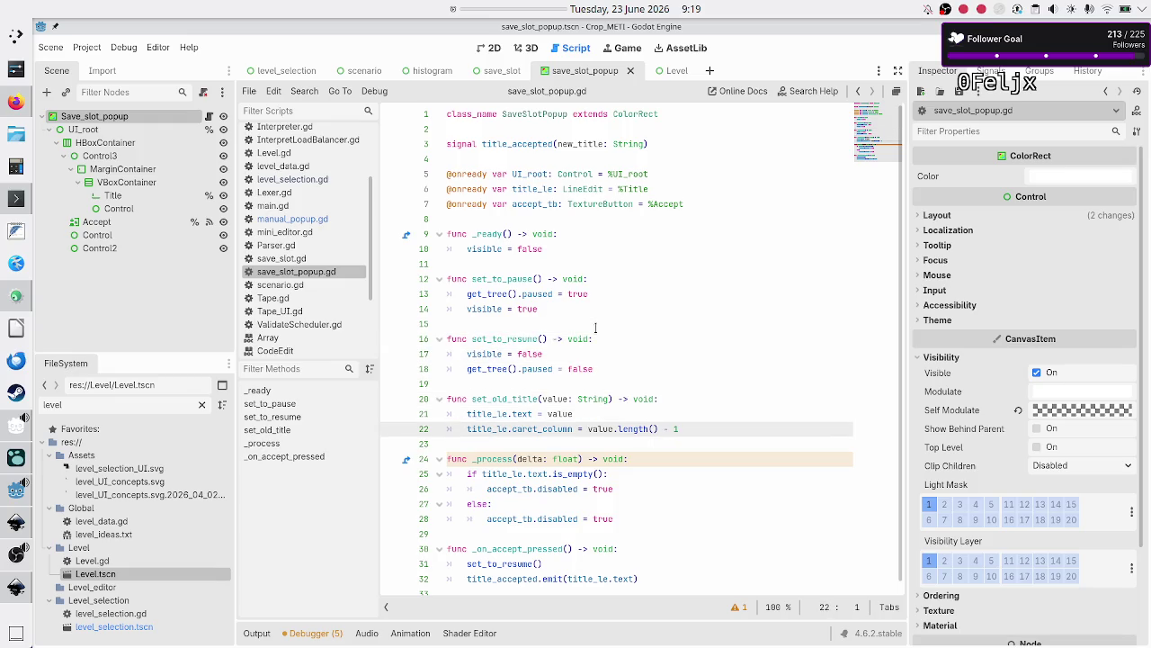
key(Down)
key(Return)
key(Return)
key(Up)
text(f)
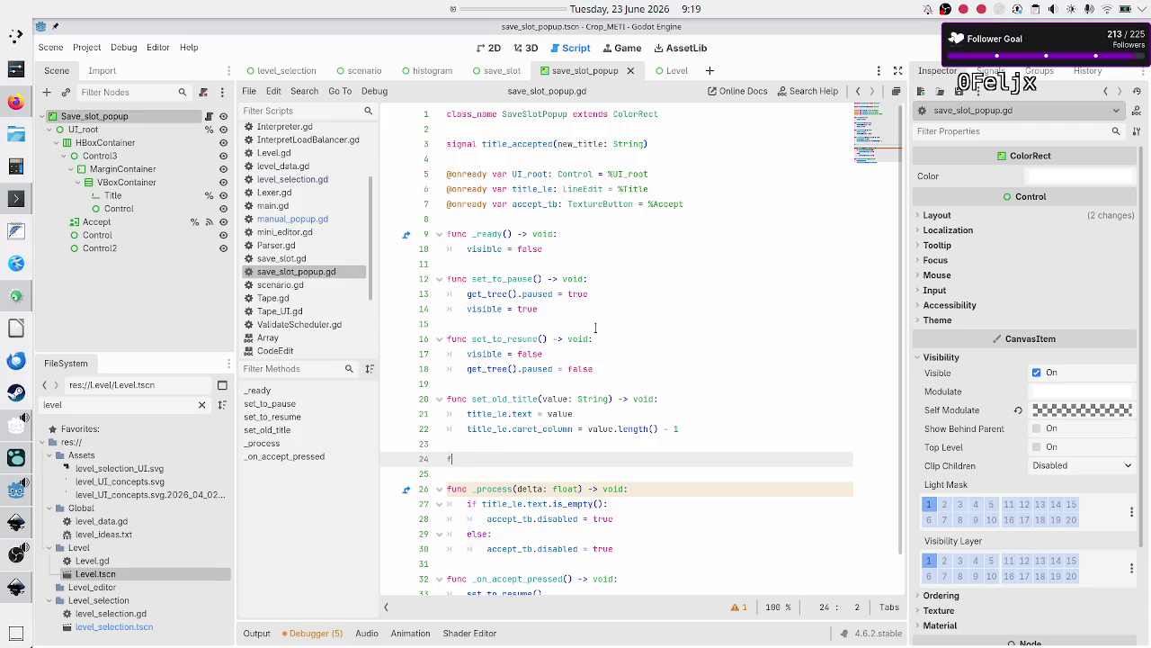
text(unc set_)
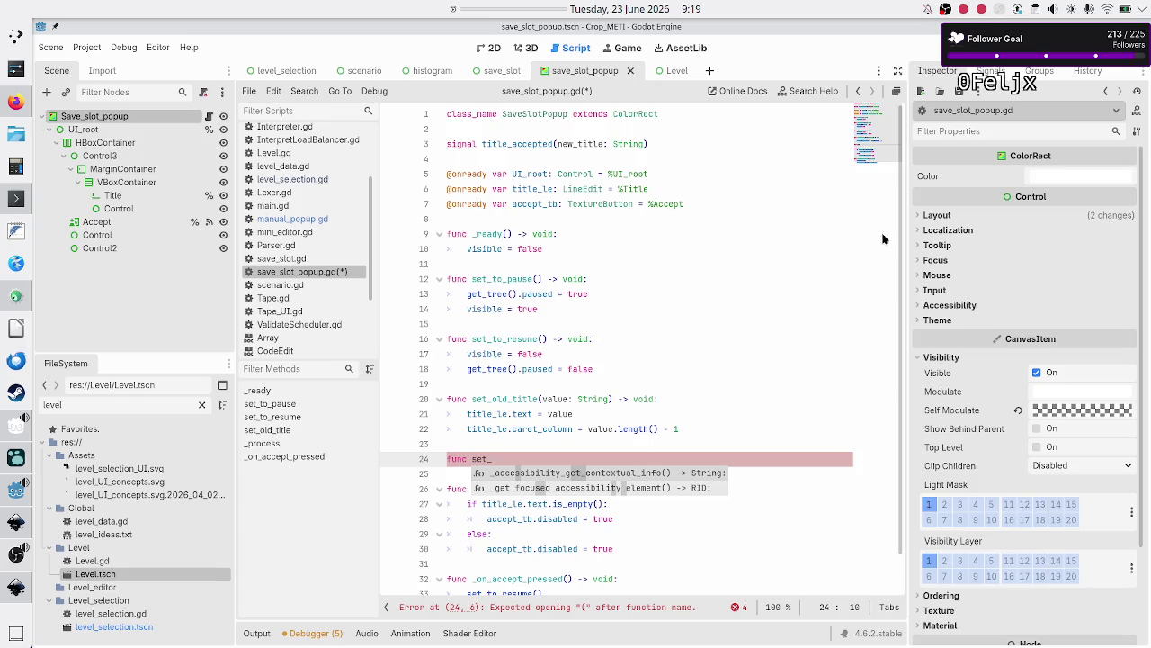
Declare func set_transform(new_position: Vector2, new_size: Vector2) -> void in save_slot_popup.gd
click(916, 216)
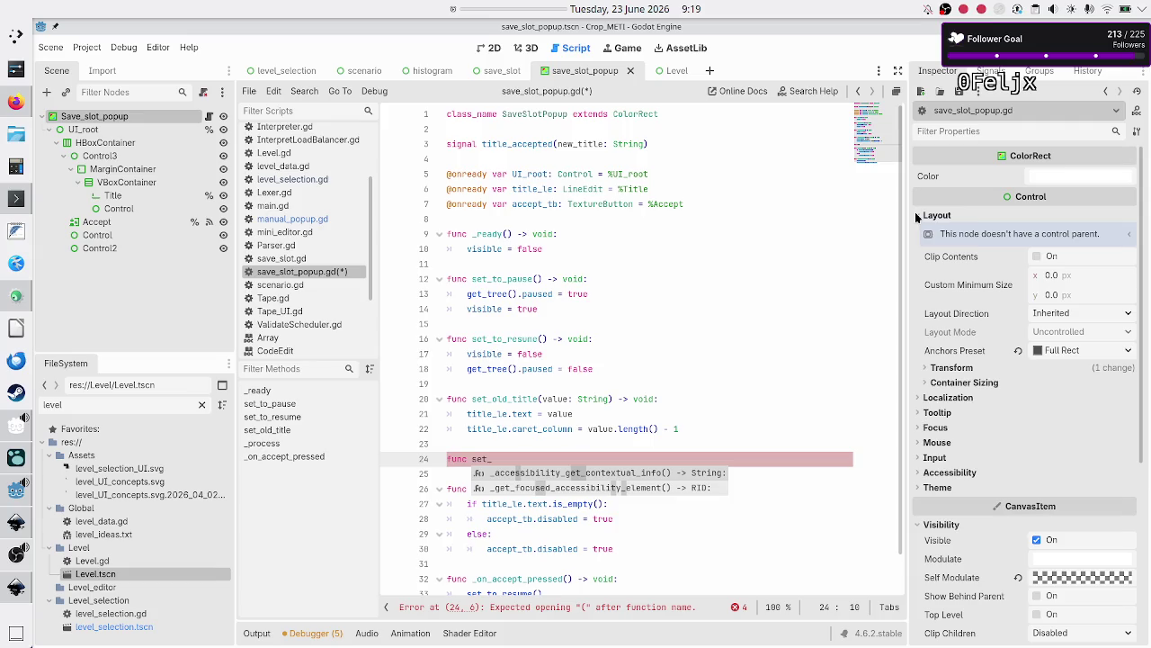
click(926, 369)
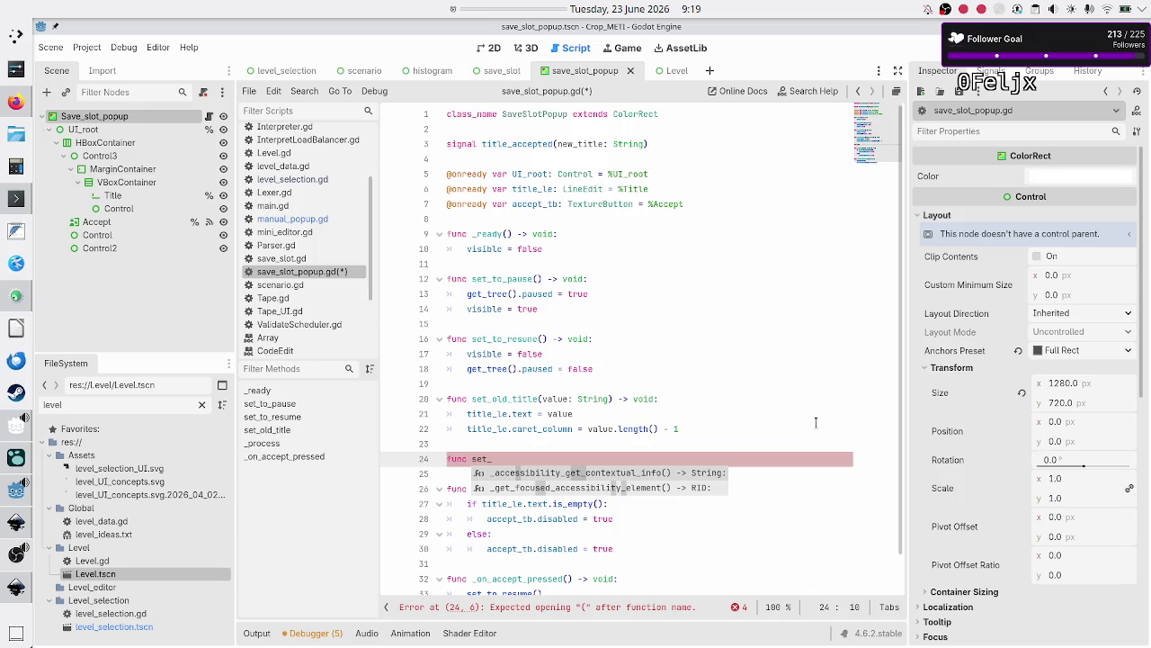
click(708, 449)
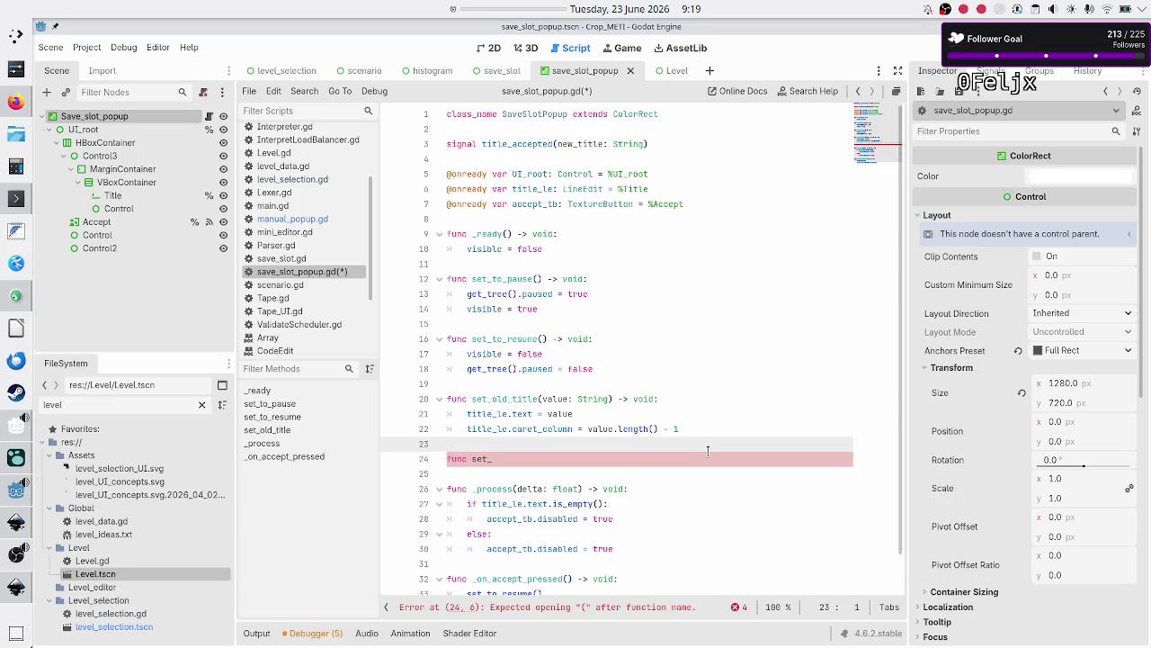
click(708, 452)
text(transform()
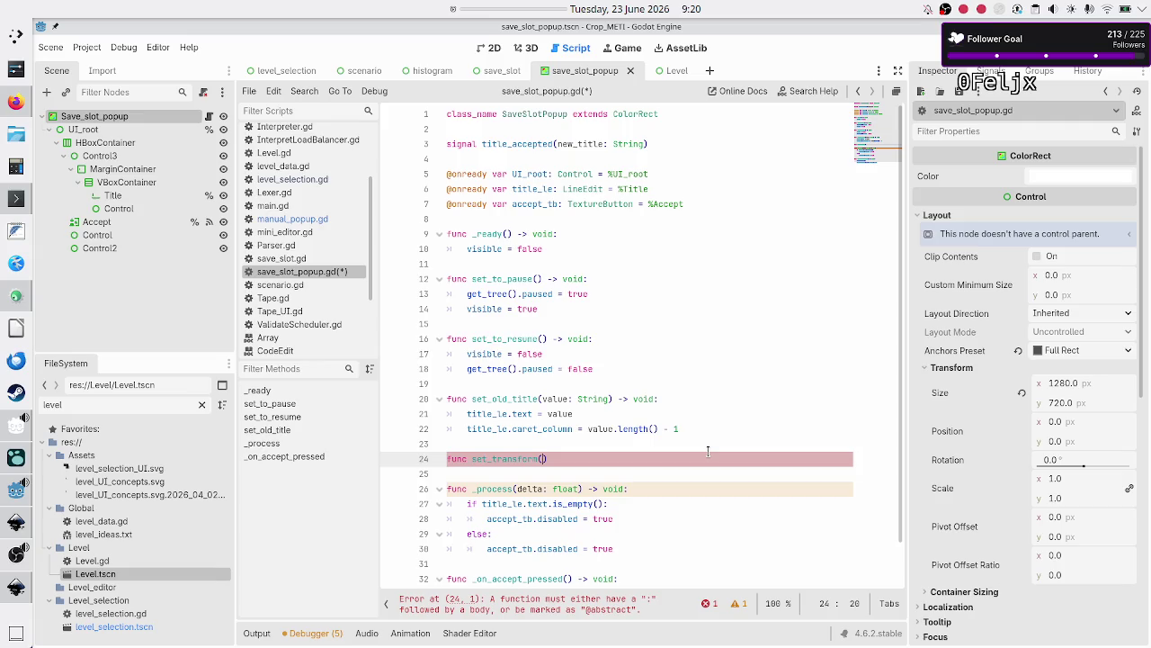
text(new_)
text(position)
text(: Vector)
key(Return)
text(, new_size:)
text( Vecto)
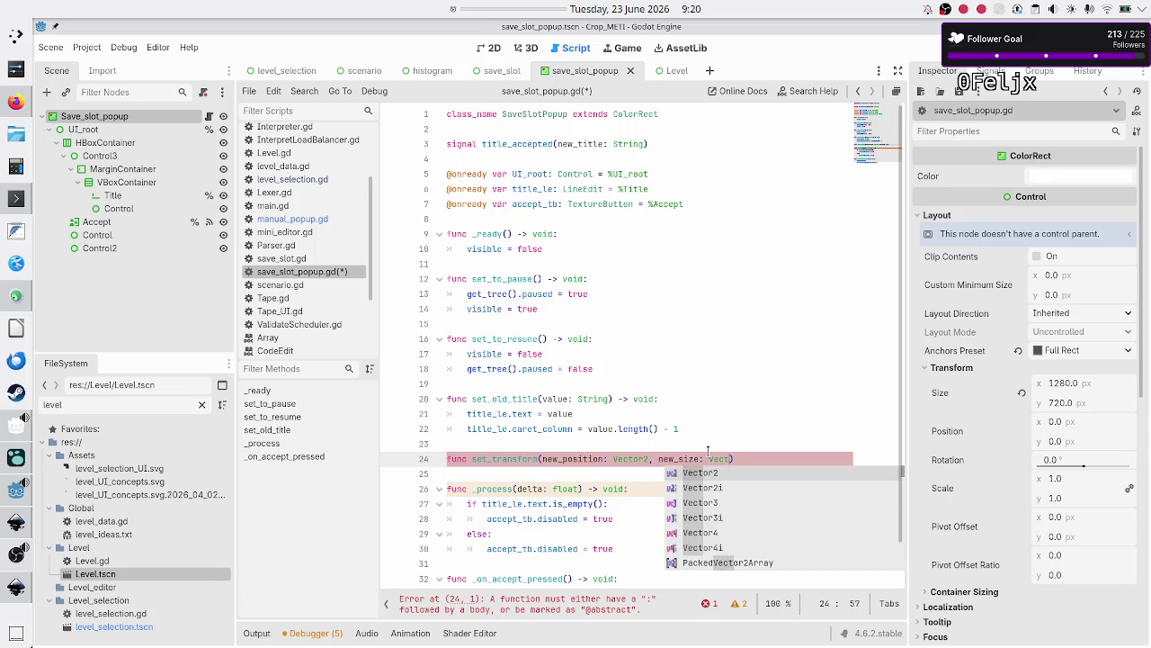
key(Return)
text() -> void:)
key(Return)
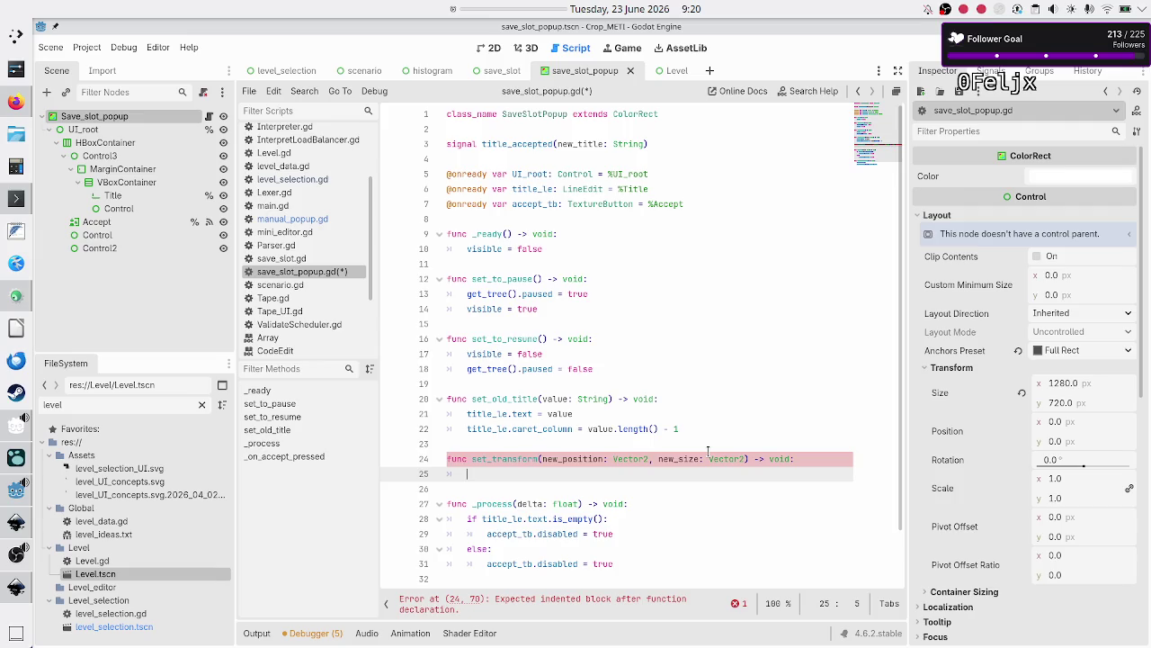
Set UI_root.position = new_position and UI_root.size = new_size in its body, then save
text(UI_ro)
key(Return)
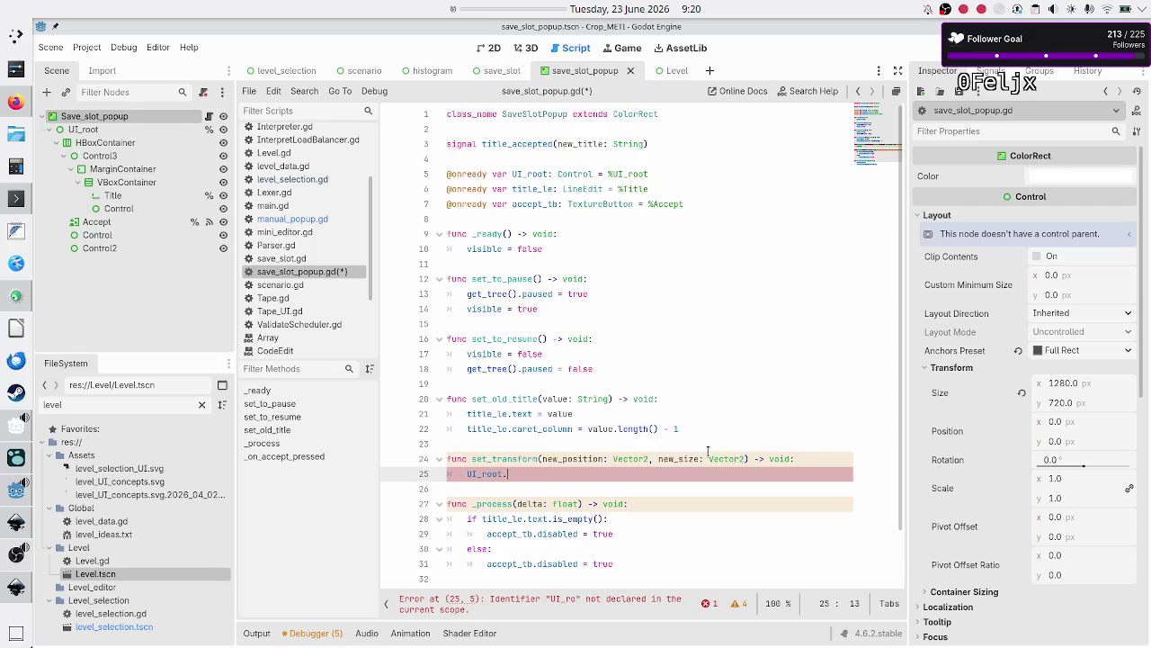
text(.pos)
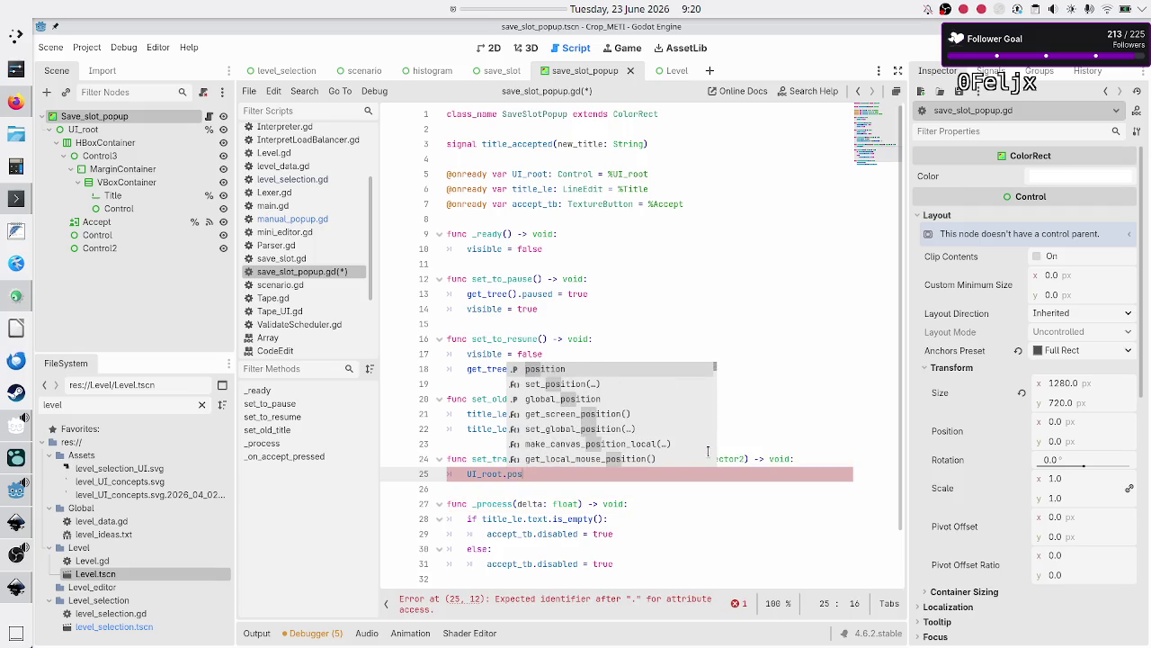
key(Return)
text(= new)
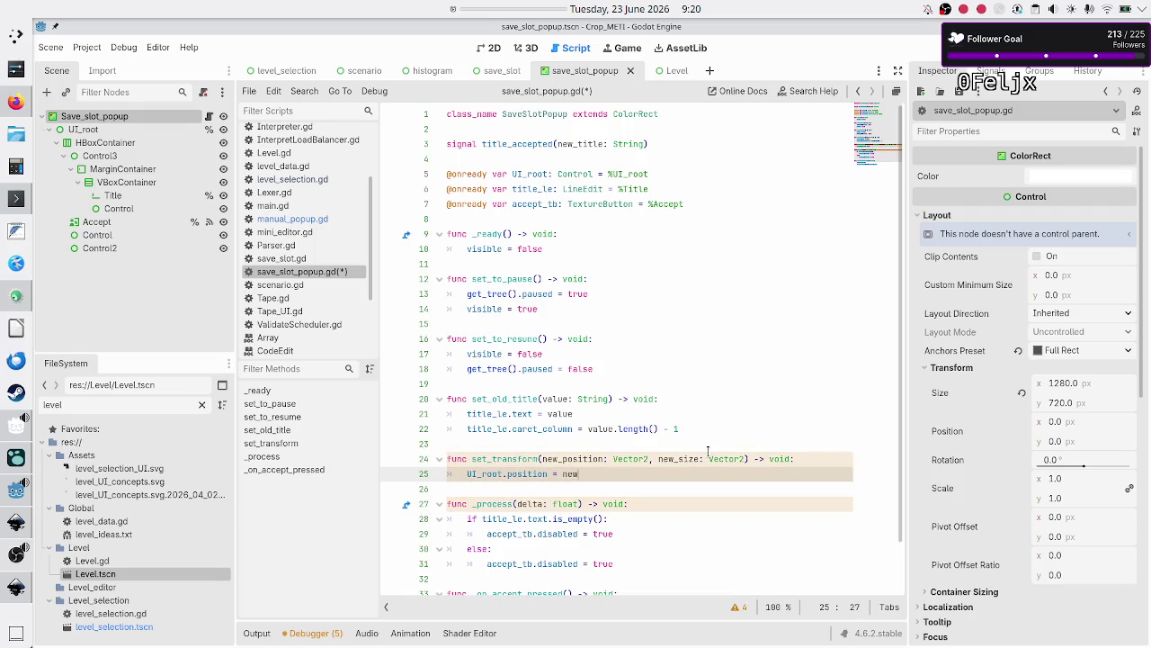
key(Return)
key(Return)
text(UI_root.)
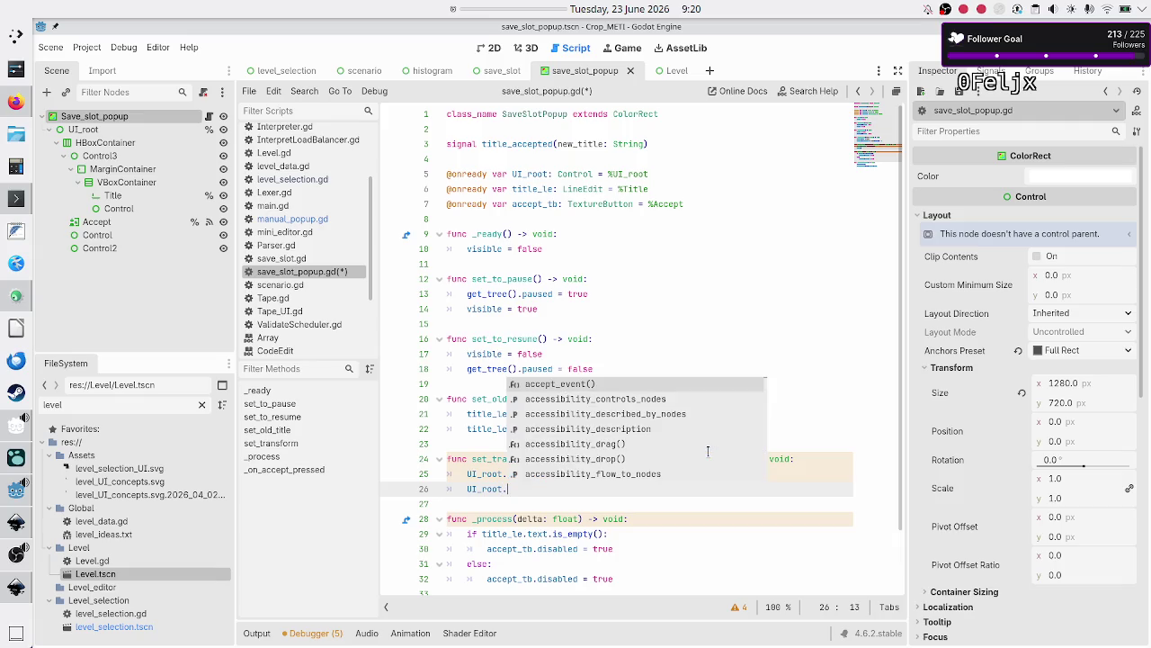
text(size )
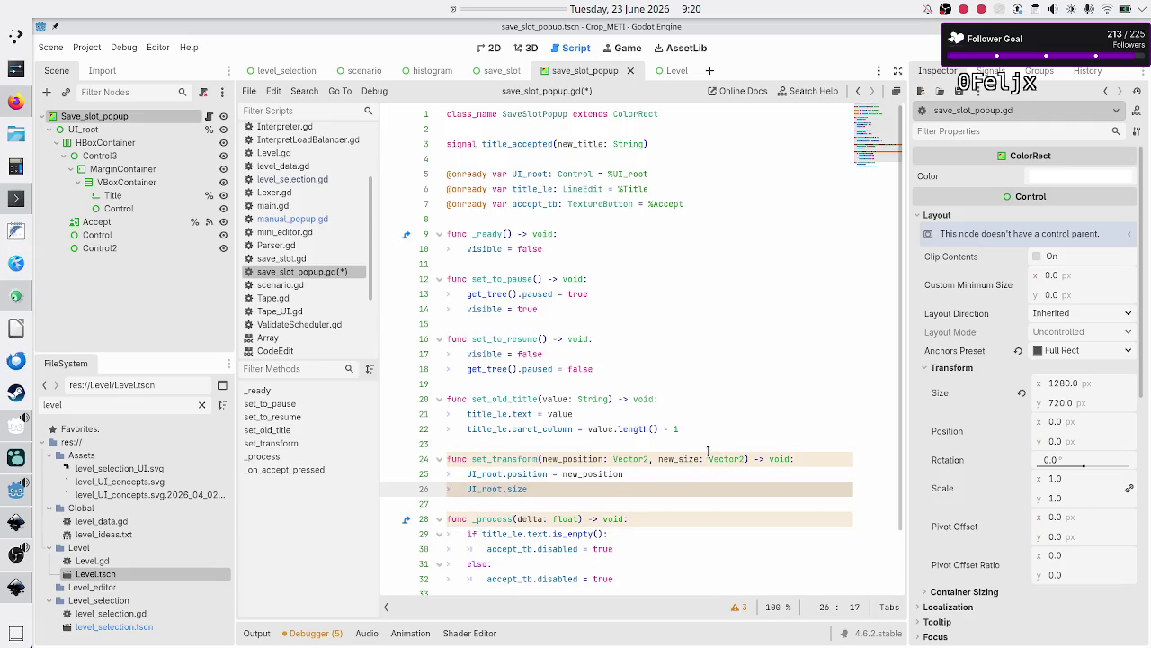
text(= new)
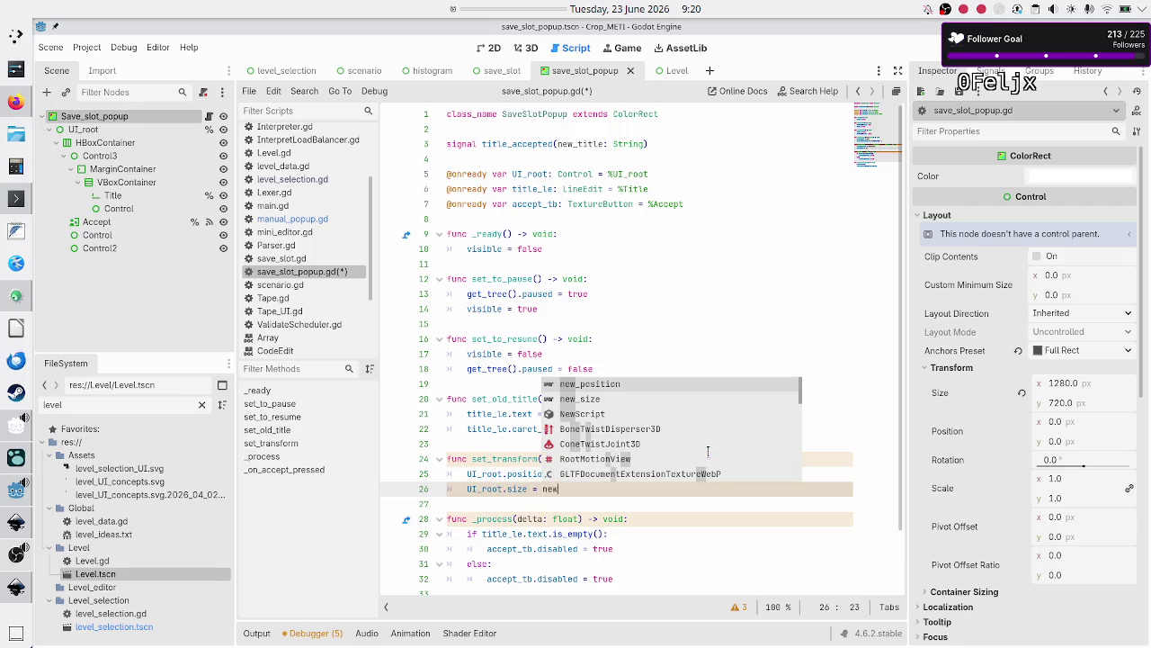
key(Down)
key(Return)
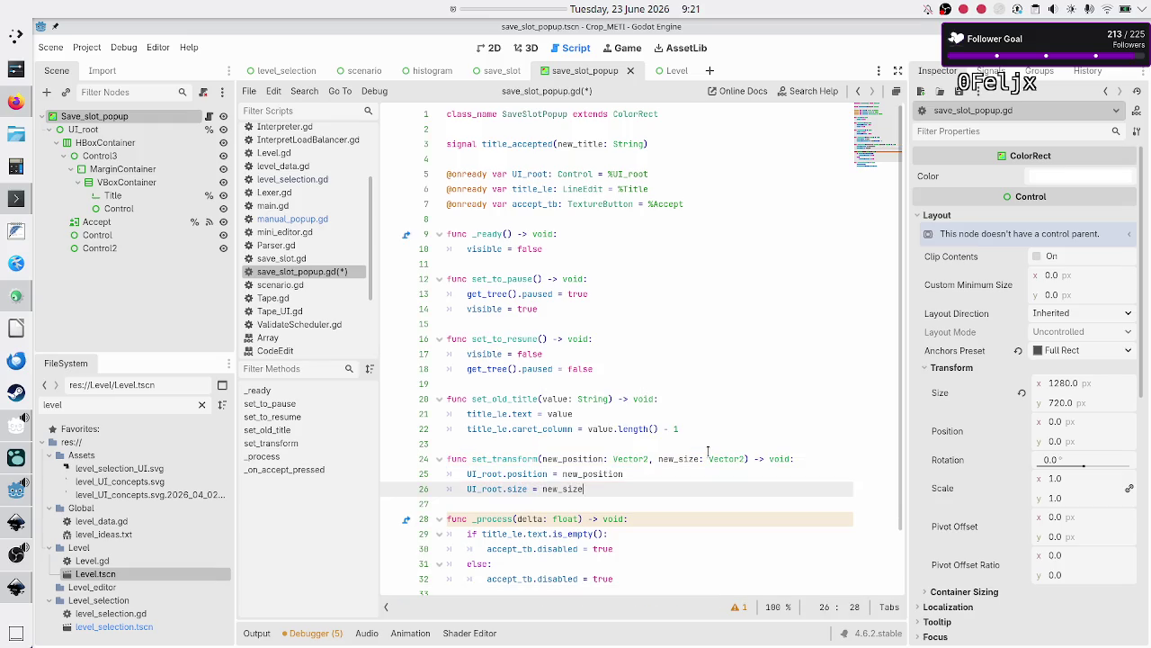
key(Down)
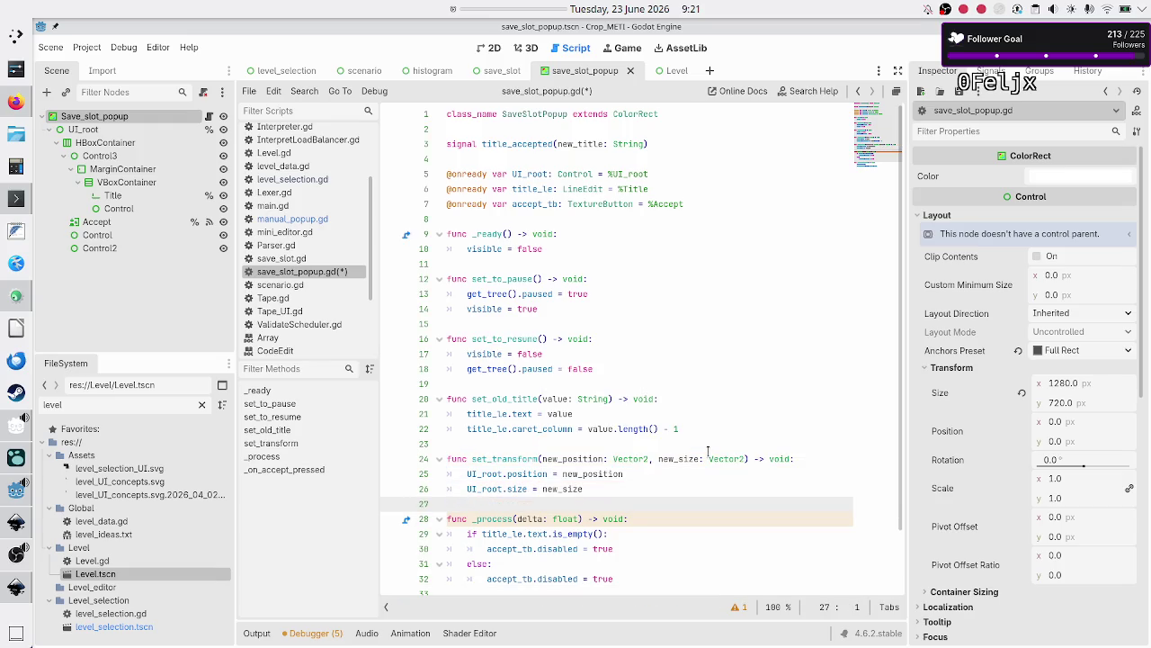
key(ctrl+s)
Open the save_slot scene in 2D, select the Rename node and bring up save_slot.gd
click(504, 69)
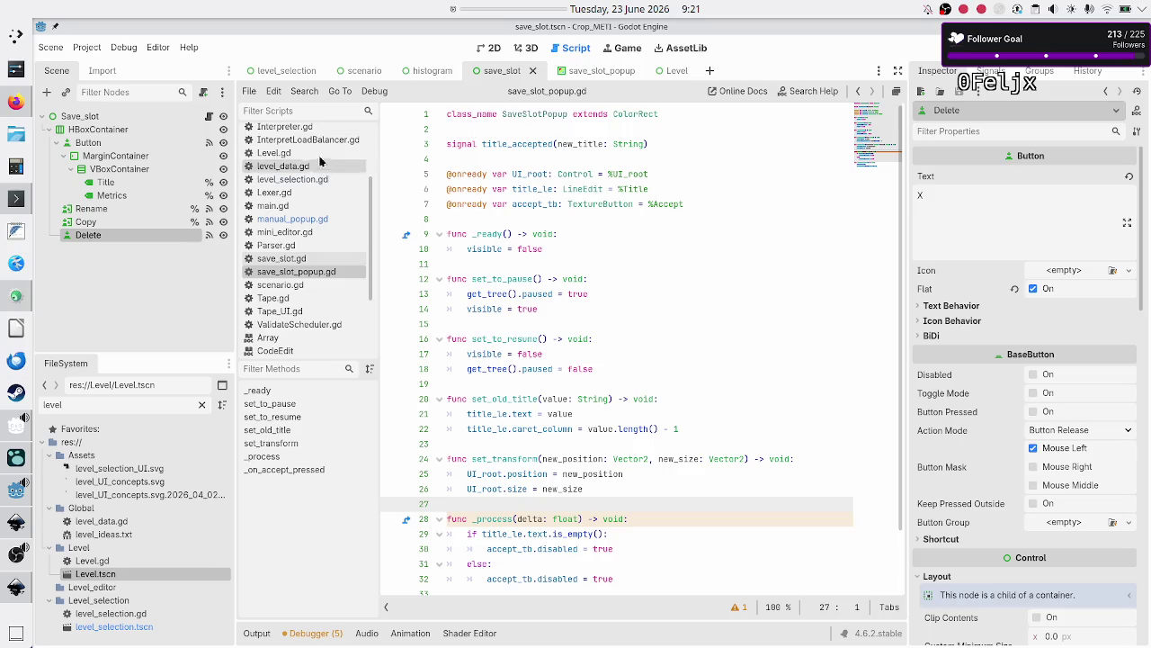
click(493, 48)
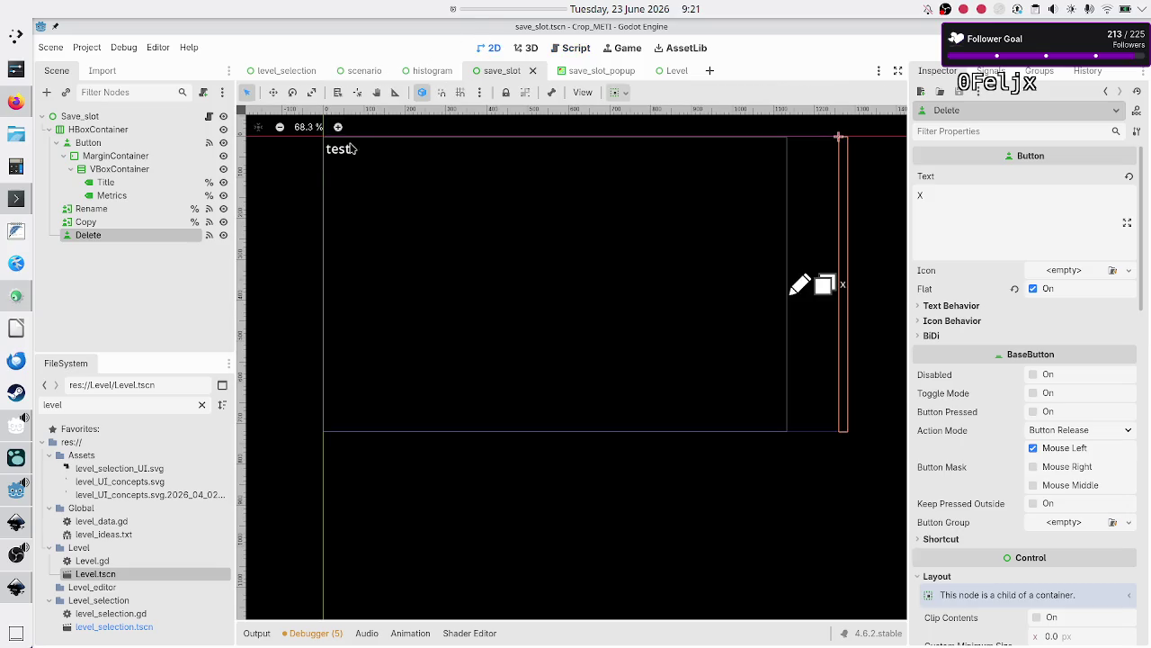
click(144, 214)
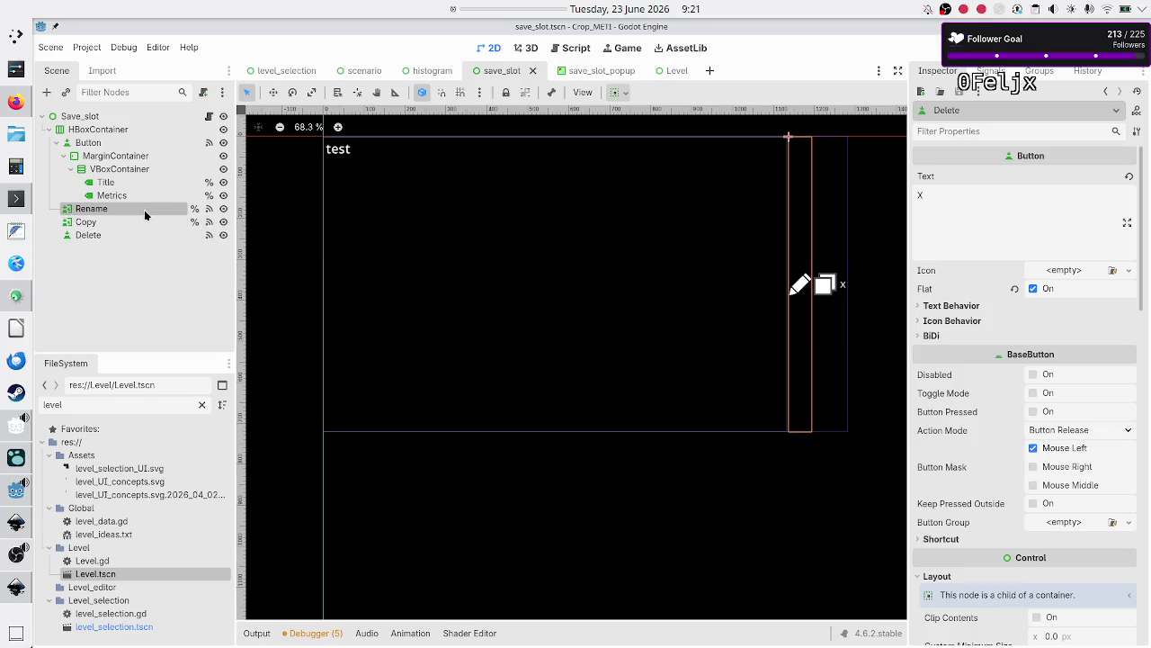
click(209, 117)
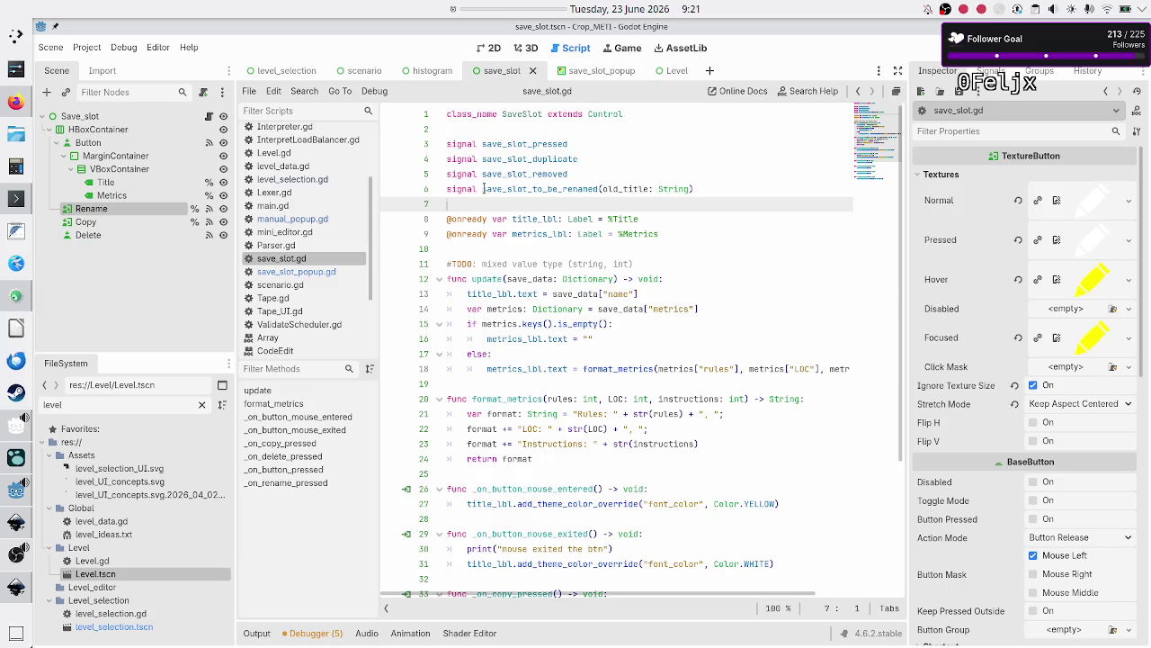
click(279, 70)
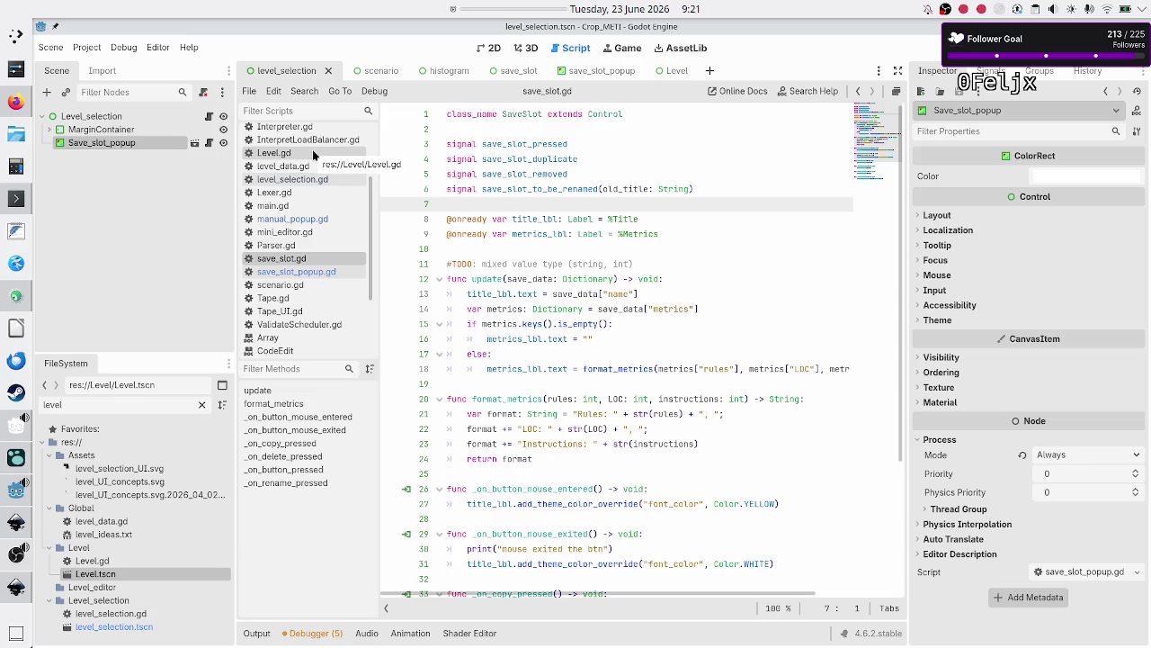
click(208, 116)
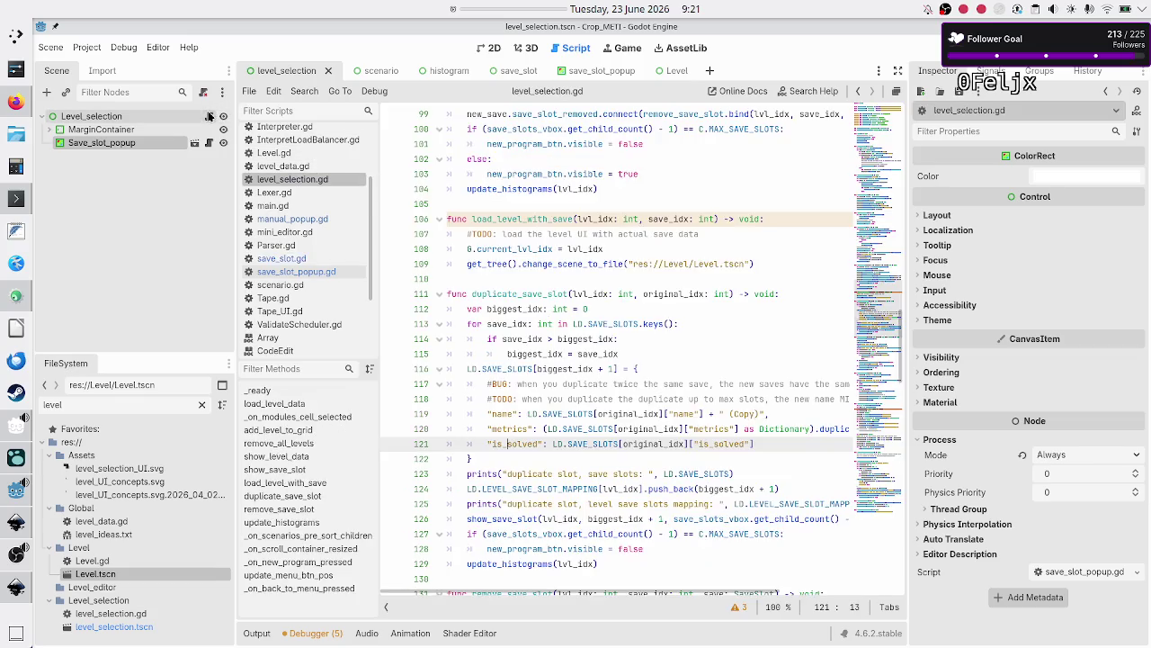
scroll(558, 219, up, 10)
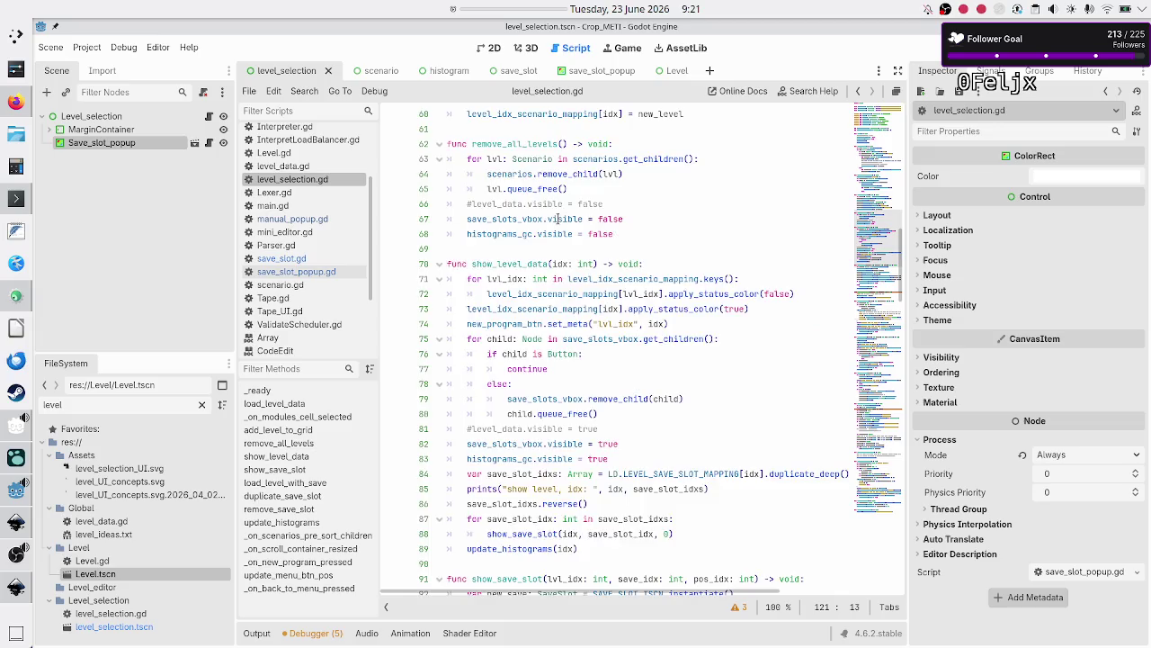
scroll(558, 219, up, 15)
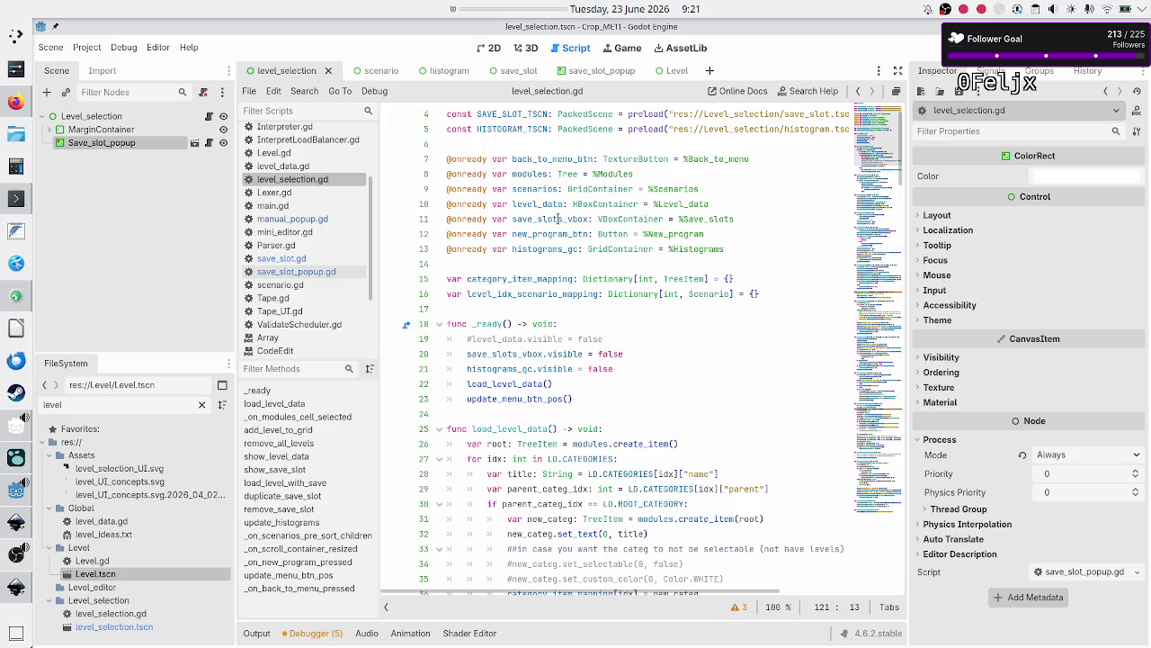
scroll(559, 219, up, 1)
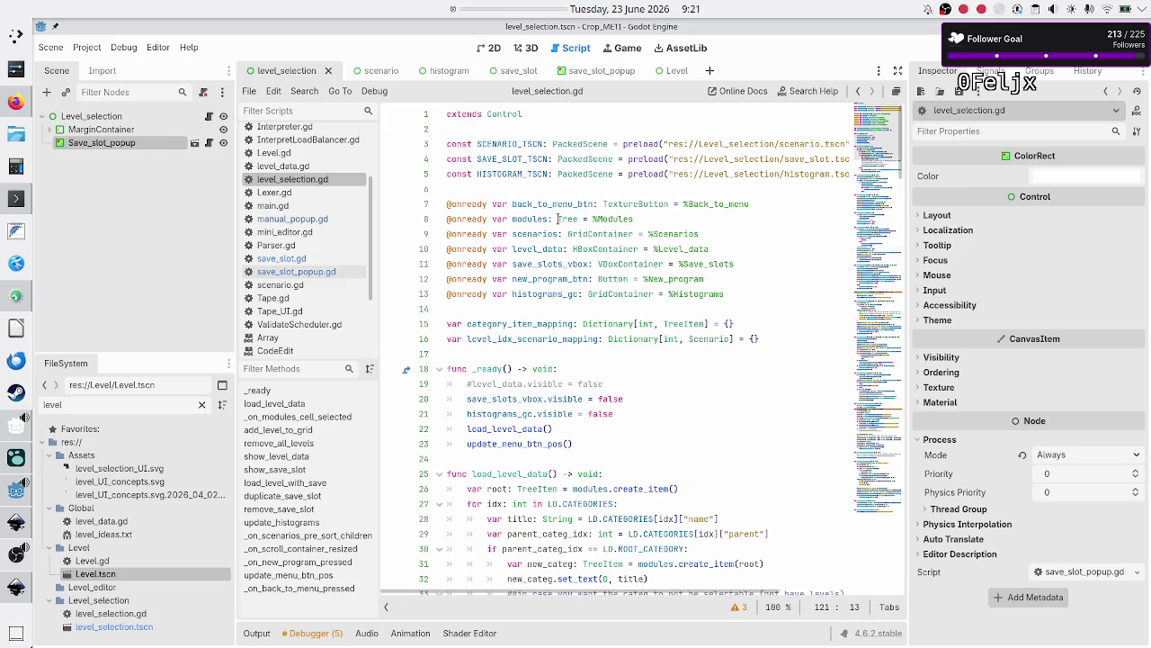
scroll(558, 218, down, 1)
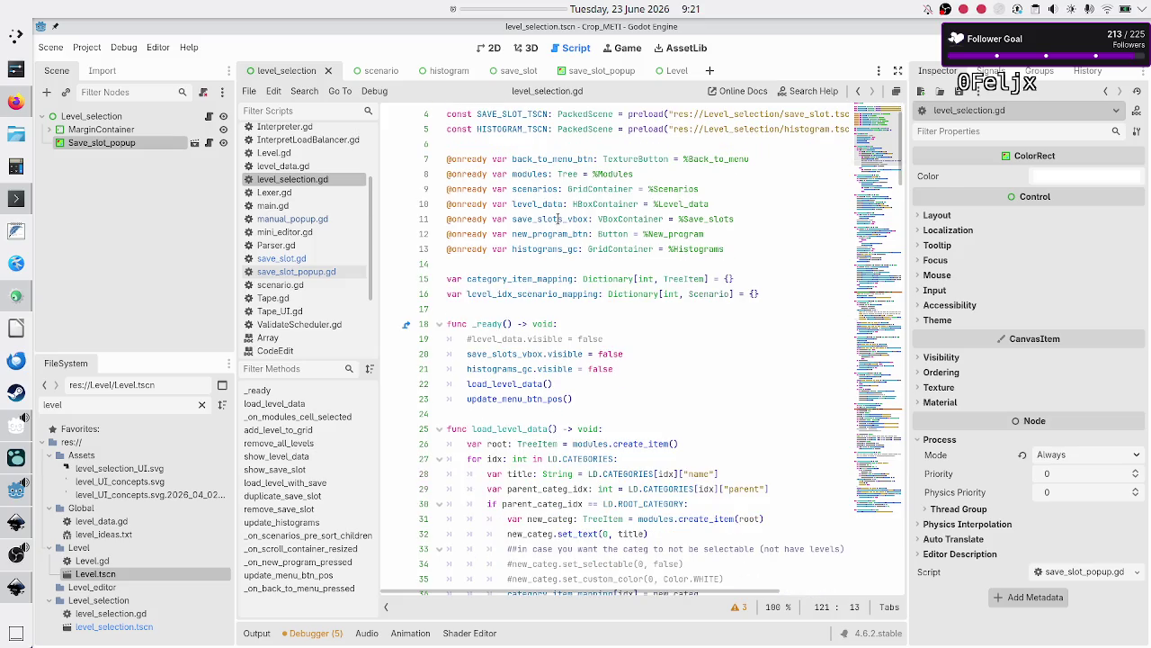
scroll(559, 218, down, 2)
scroll(558, 219, down, 7)
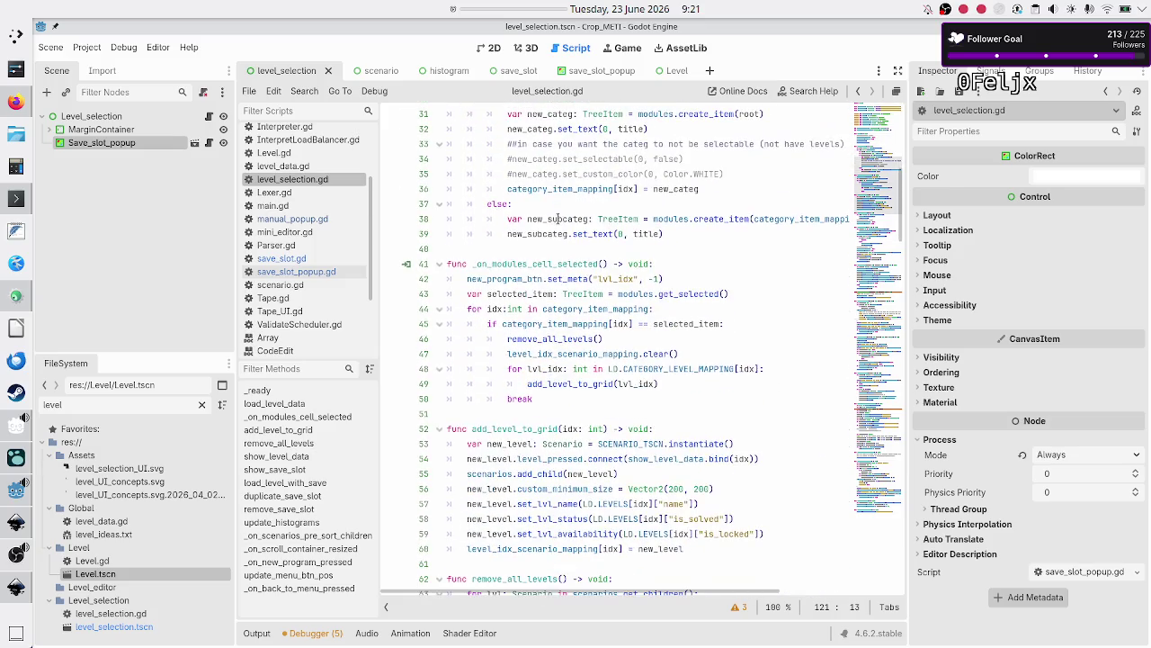
scroll(558, 219, down, 6)
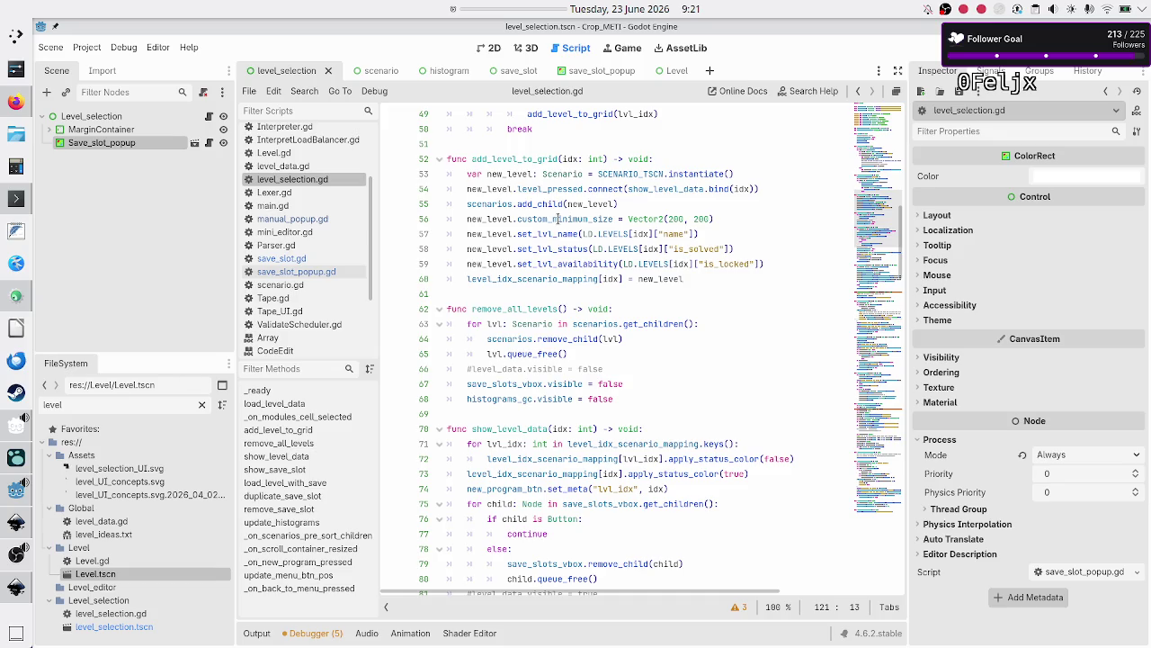
scroll(558, 219, down, 5)
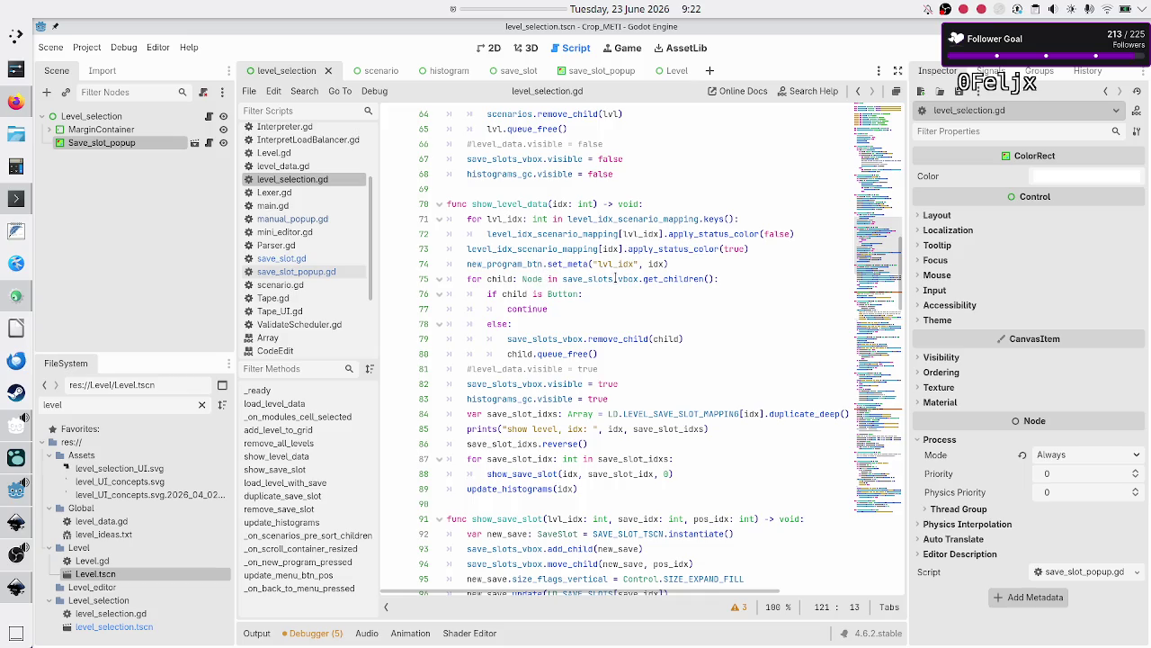
drag(488, 278, 547, 279)
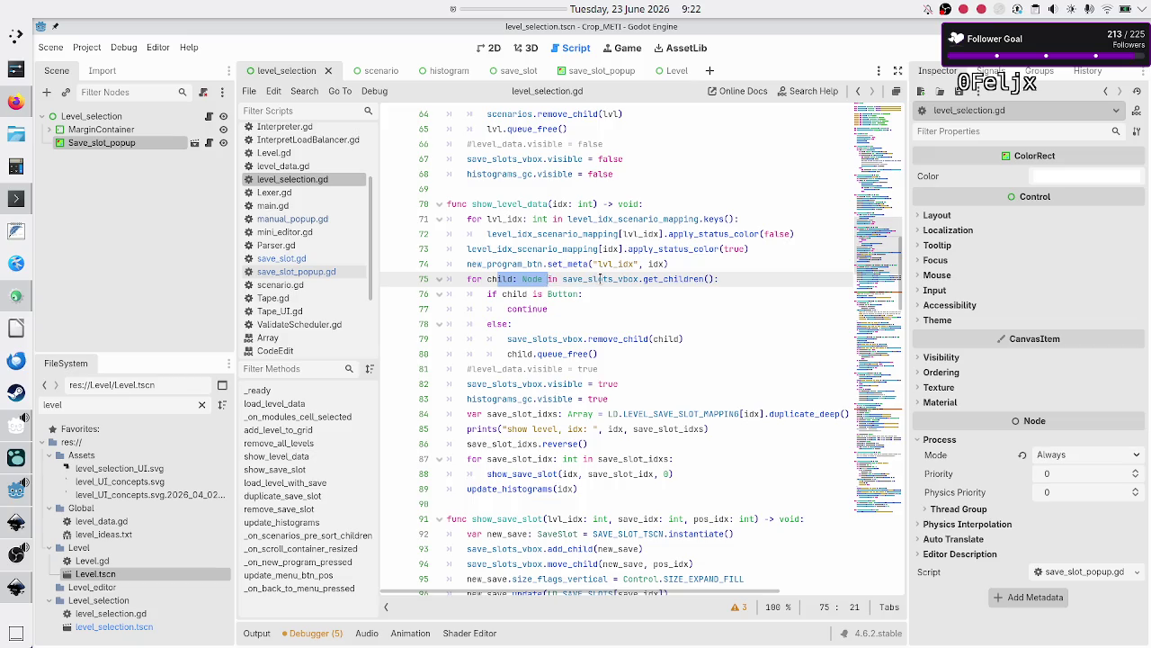
click(600, 279)
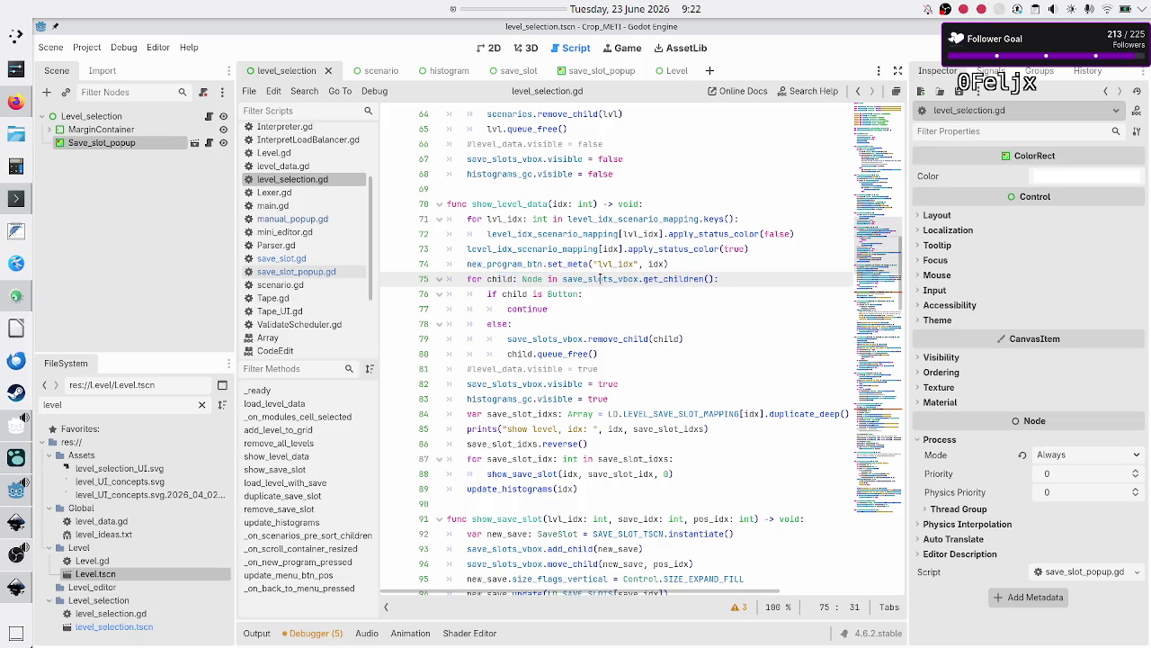
double_click(567, 293)
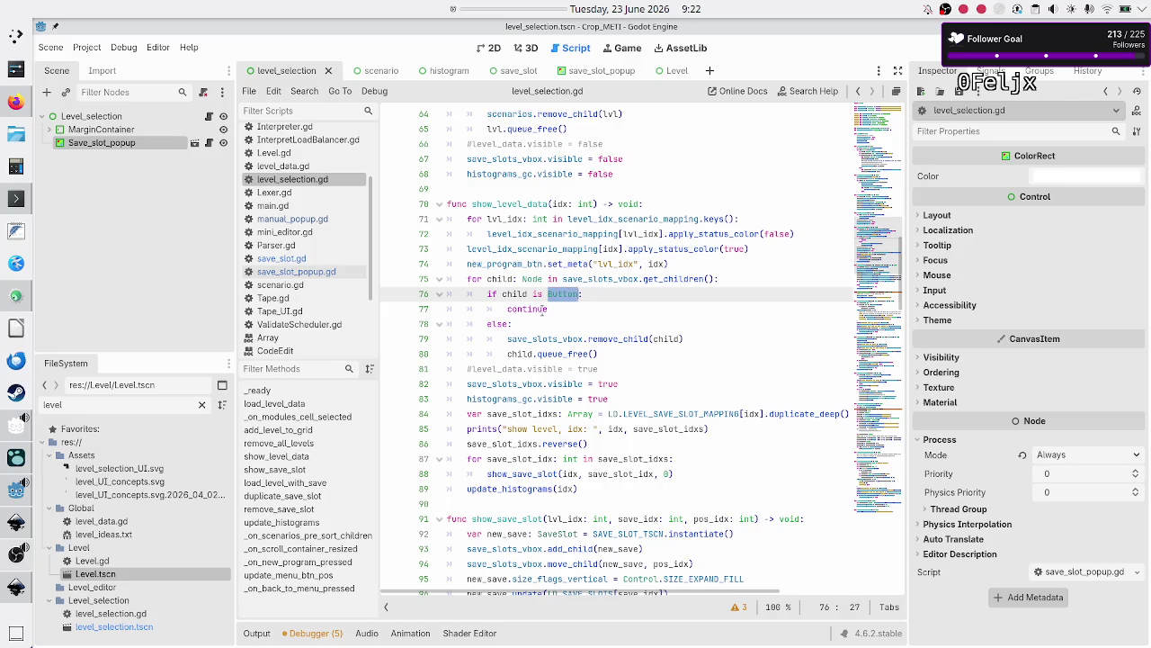
click(545, 309)
click(558, 295)
double_click(562, 295)
click(557, 309)
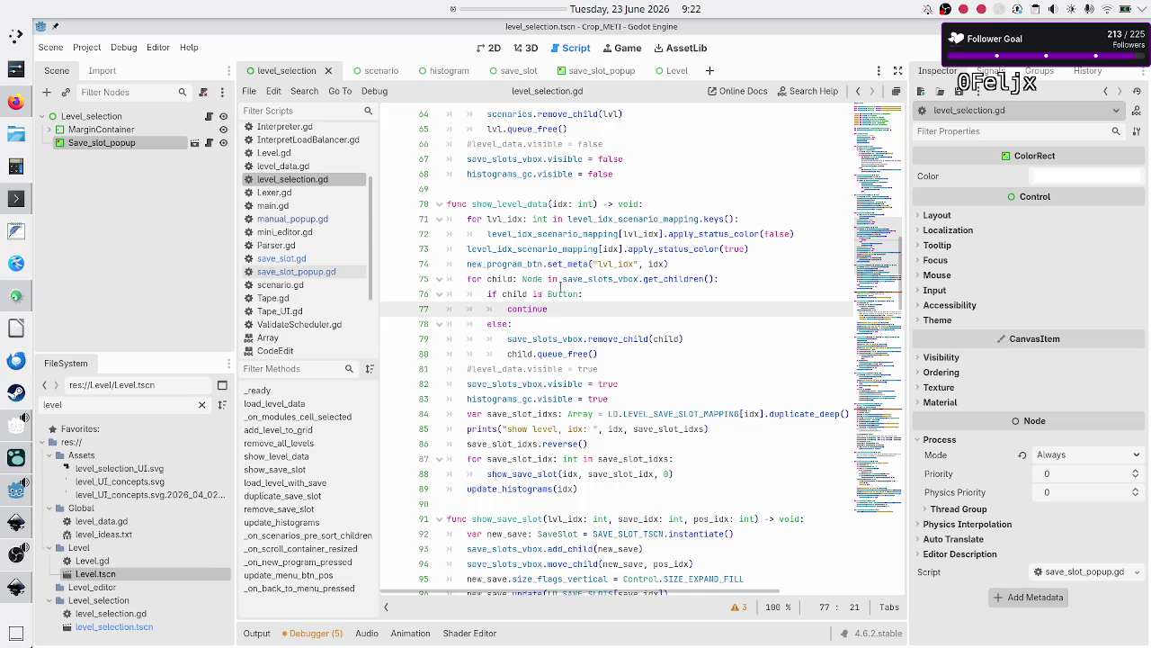
click(557, 338)
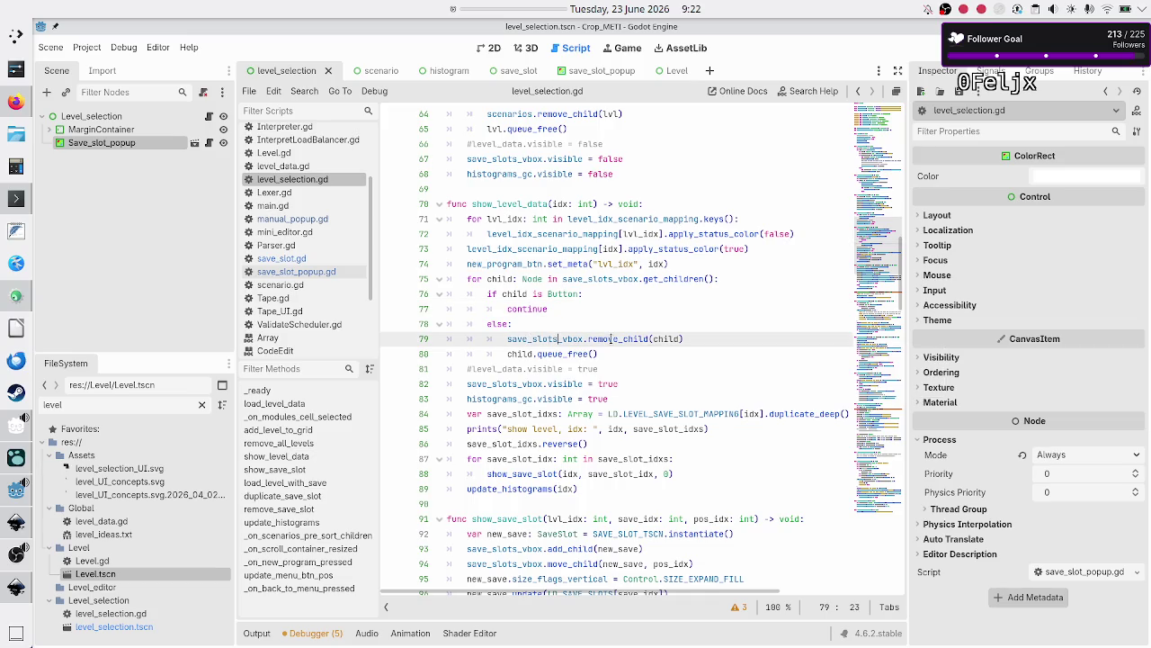
mouse_move(611, 338)
click(607, 339)
scroll(572, 389, down, 2)
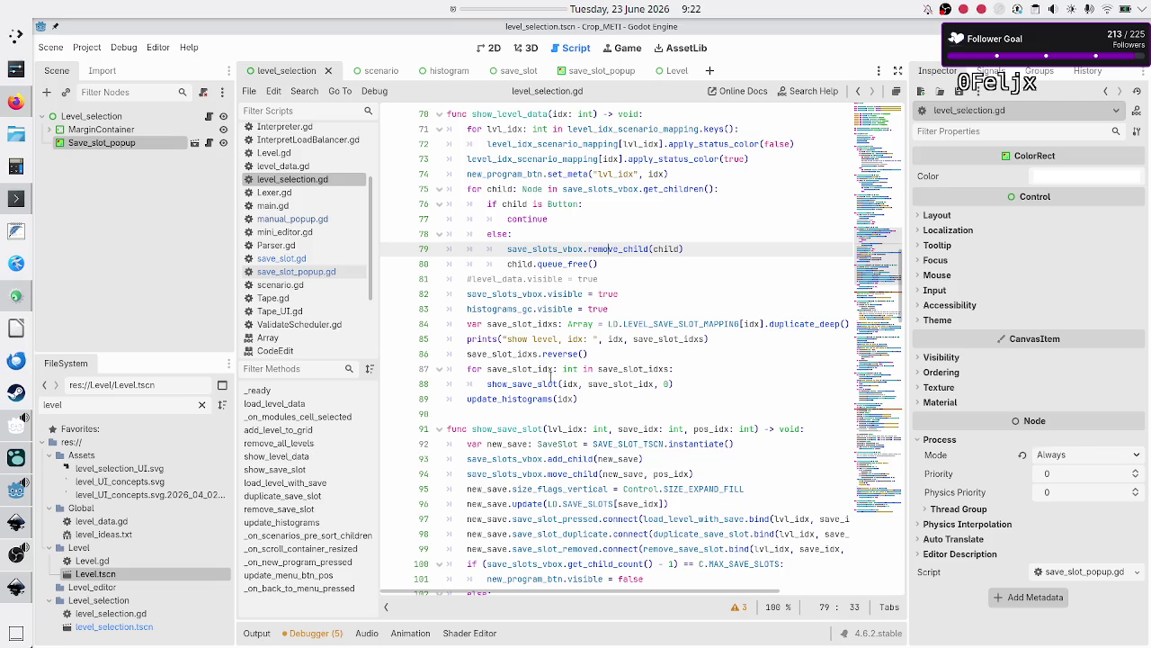
double_click(552, 383)
scroll(615, 353, down, 4)
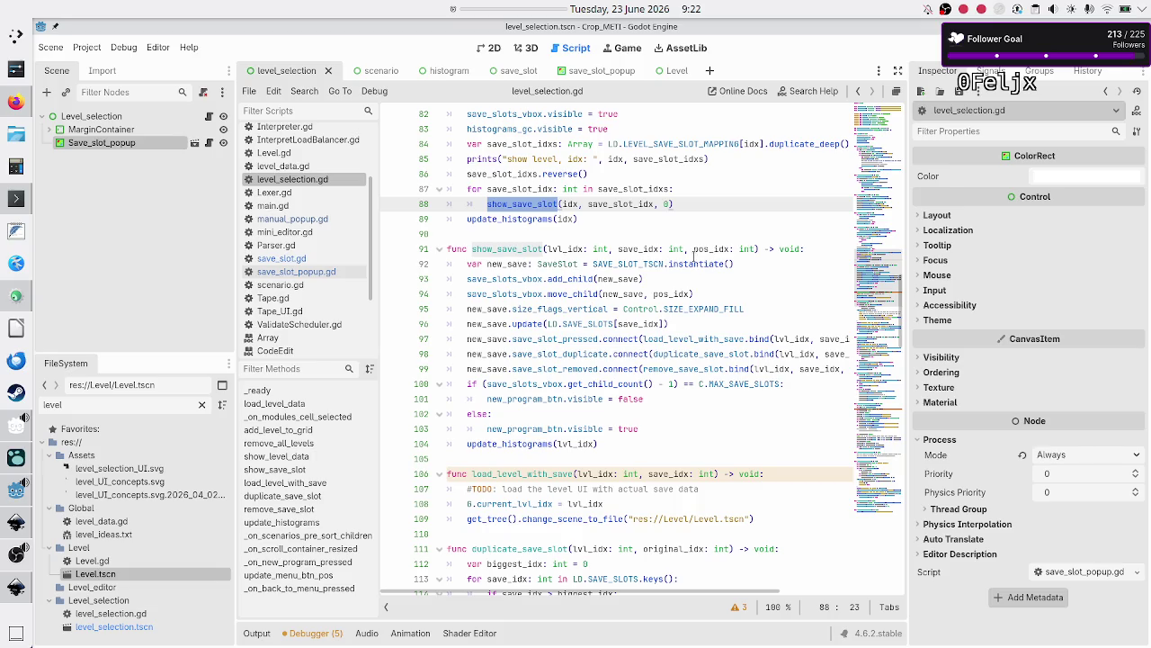
double_click(639, 263)
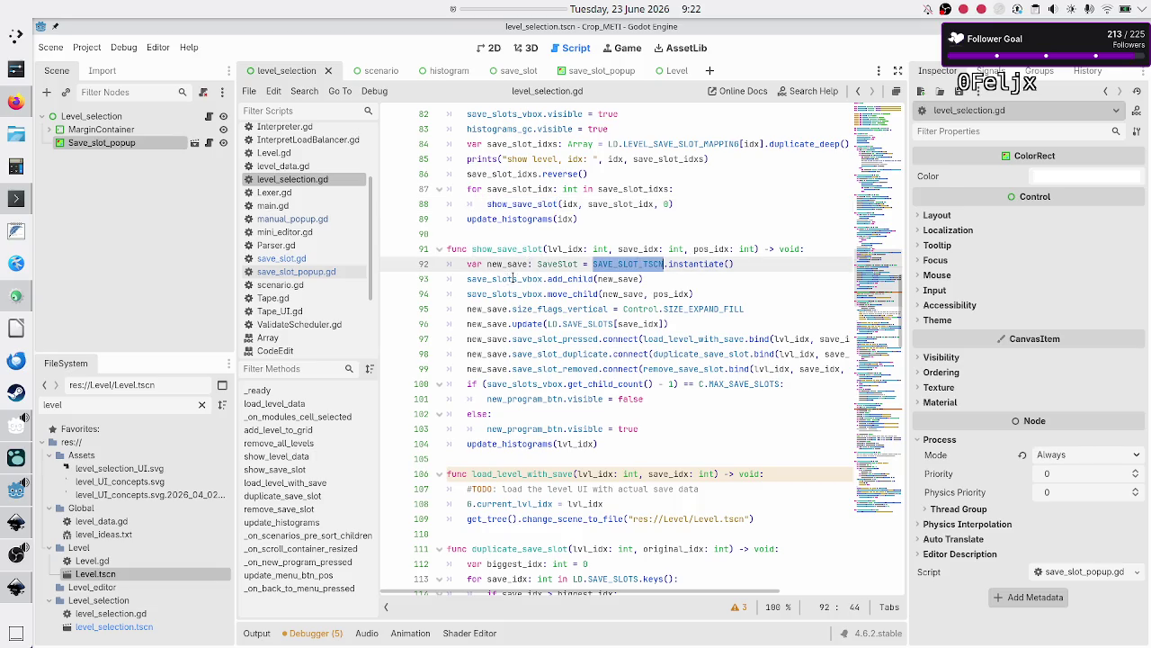
double_click(572, 280)
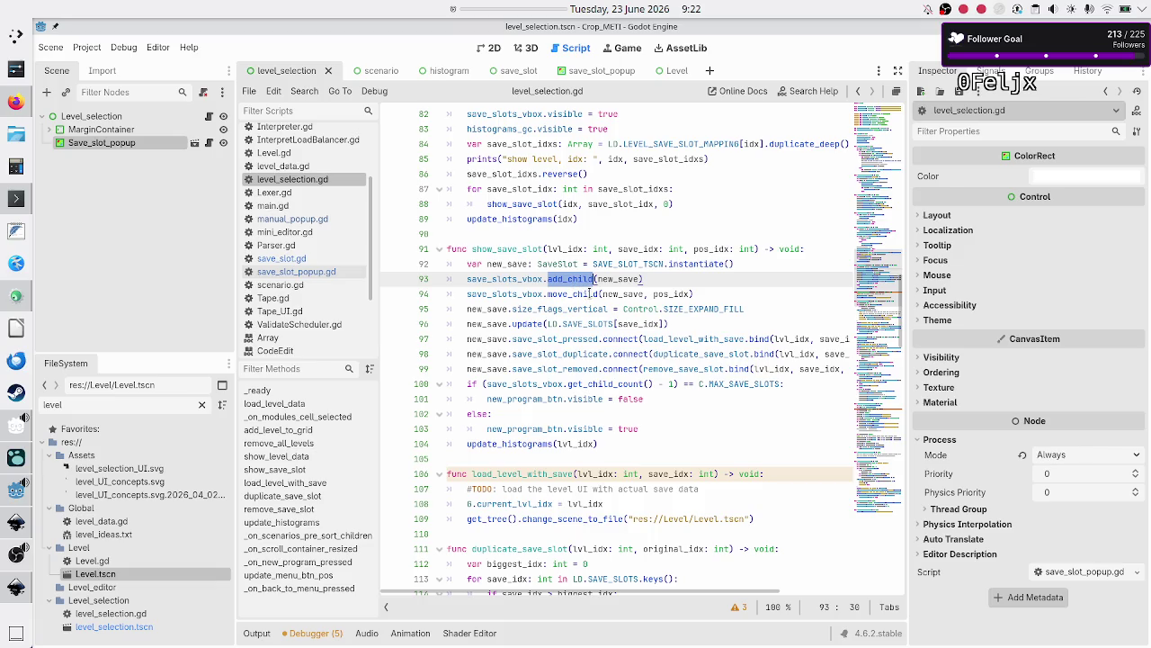
double_click(590, 293)
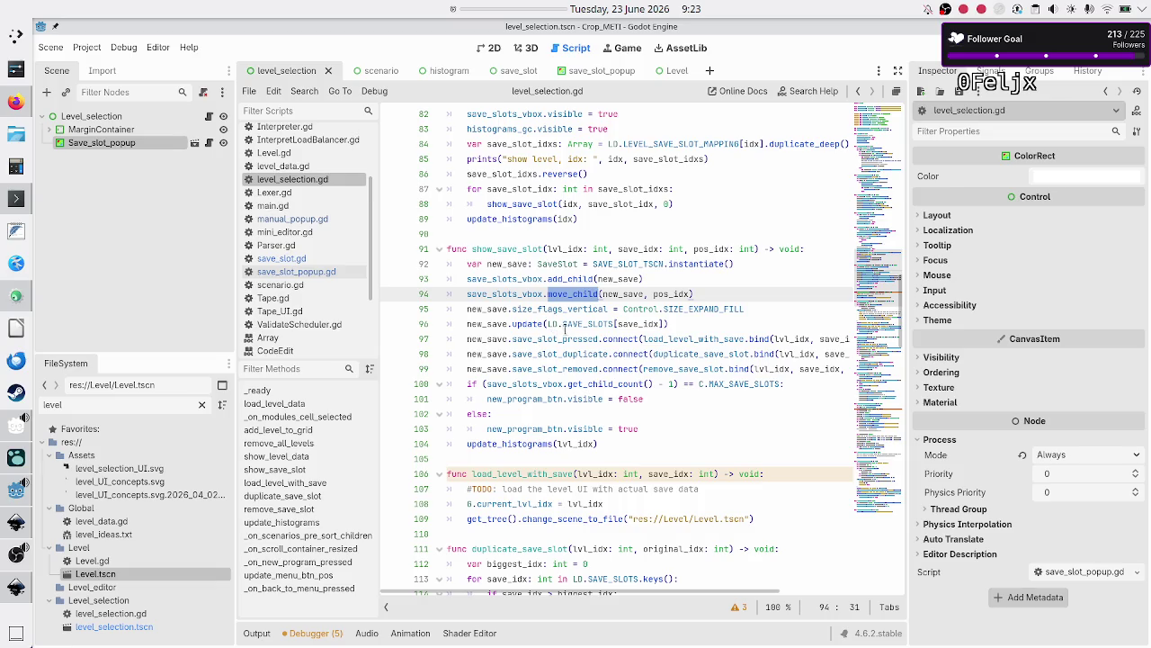
click(570, 338)
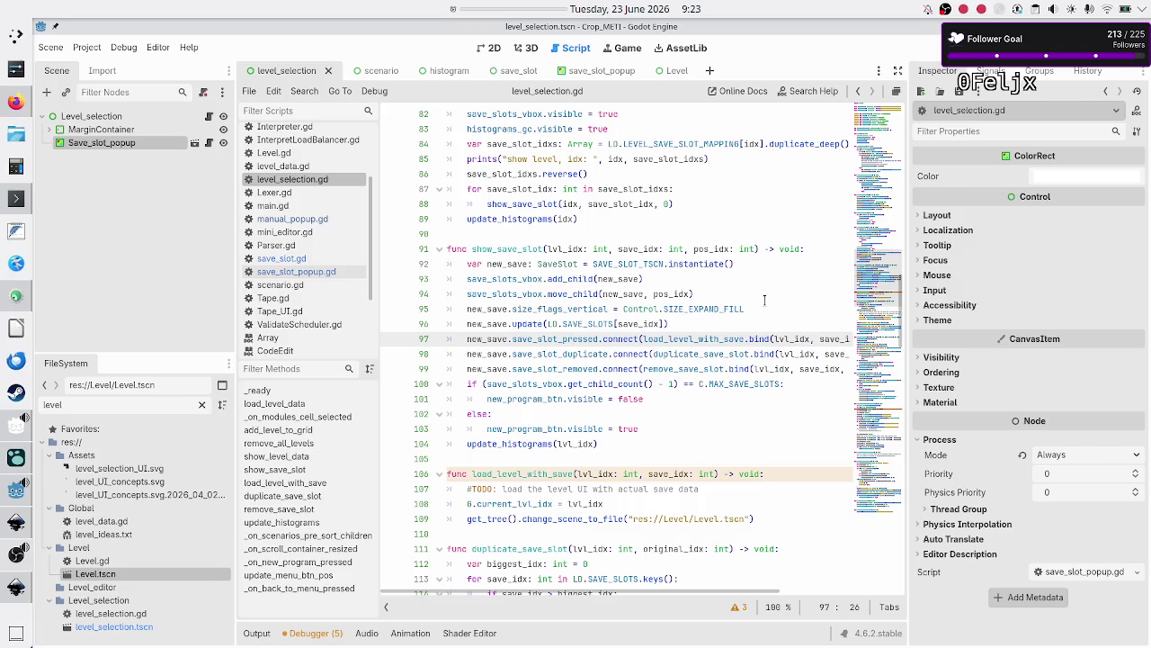
key(Down)
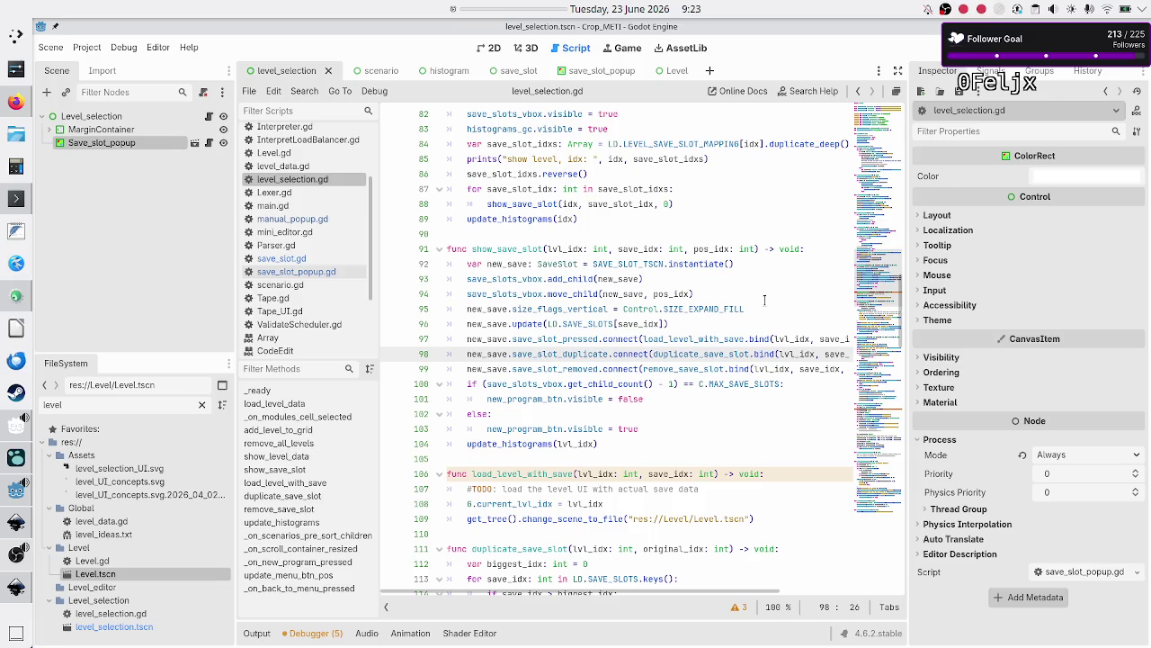
Below line 97, start a new_save.save_slot_to_be_renamed.connect() call
key(Down)
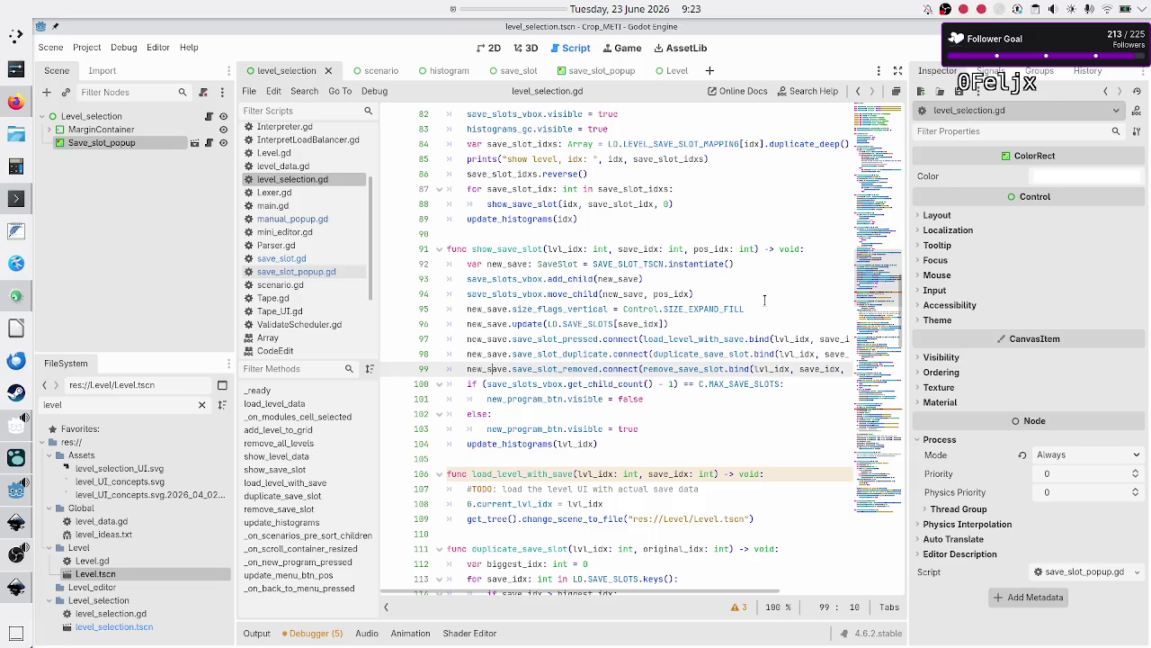
key(Up)
key(Left)
key(Left)
key(Left)
key(Up)
key(End)
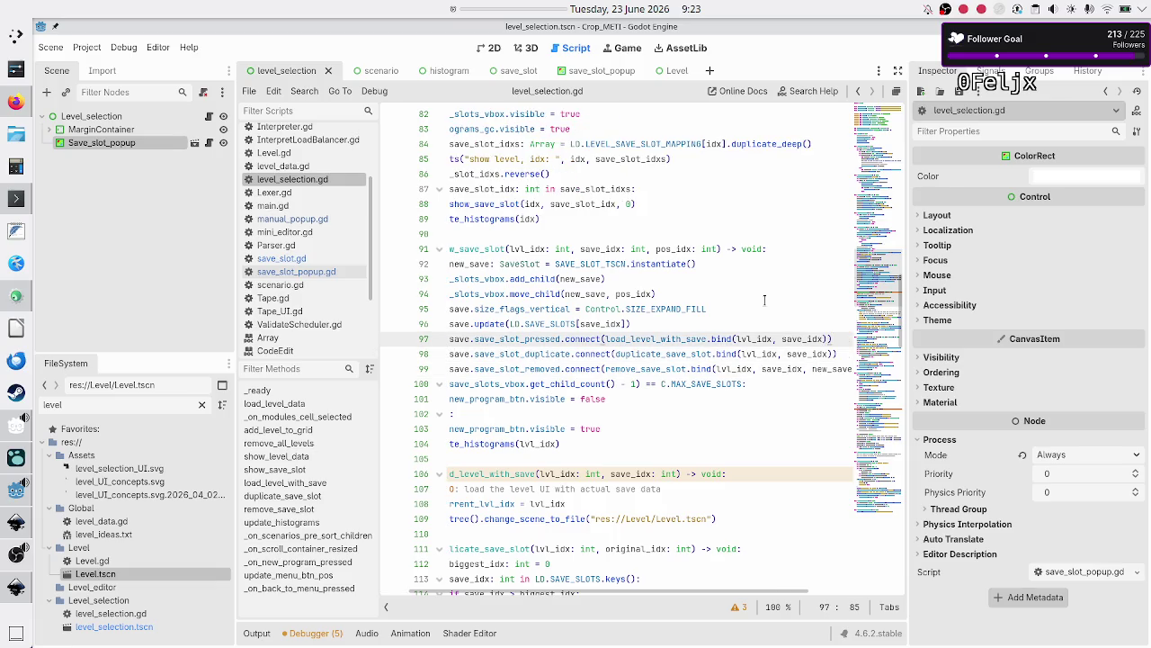
key(Return)
text(new_save.save_slo)
key(Down)
key(Down)
key(Down)
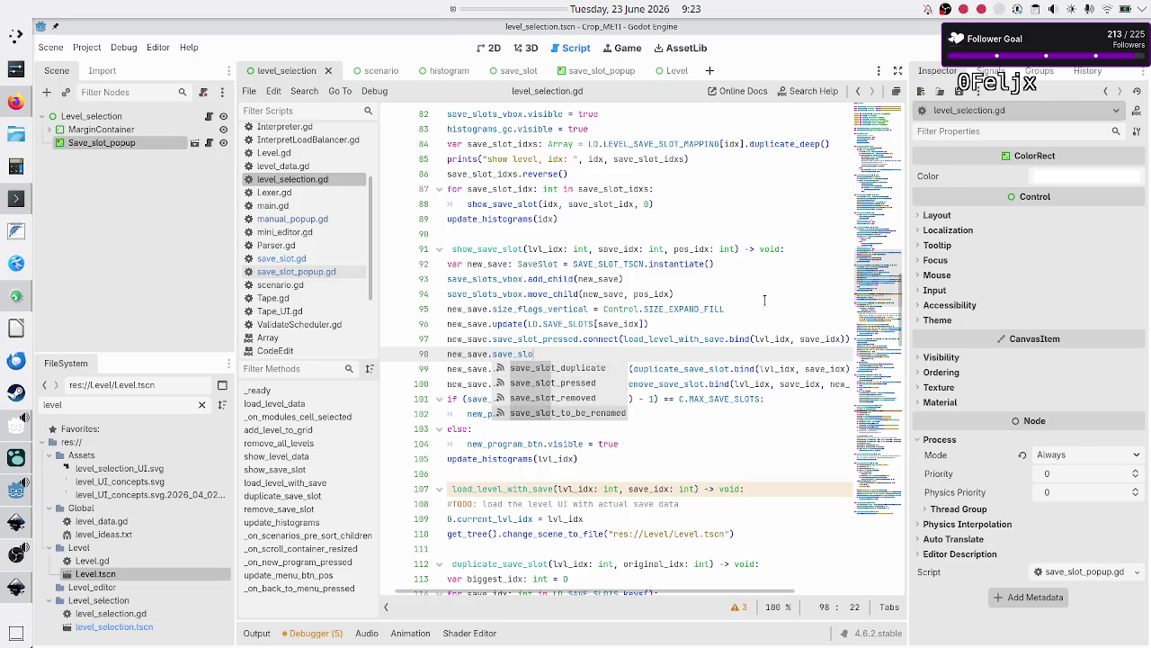
key(Return)
text(conn)
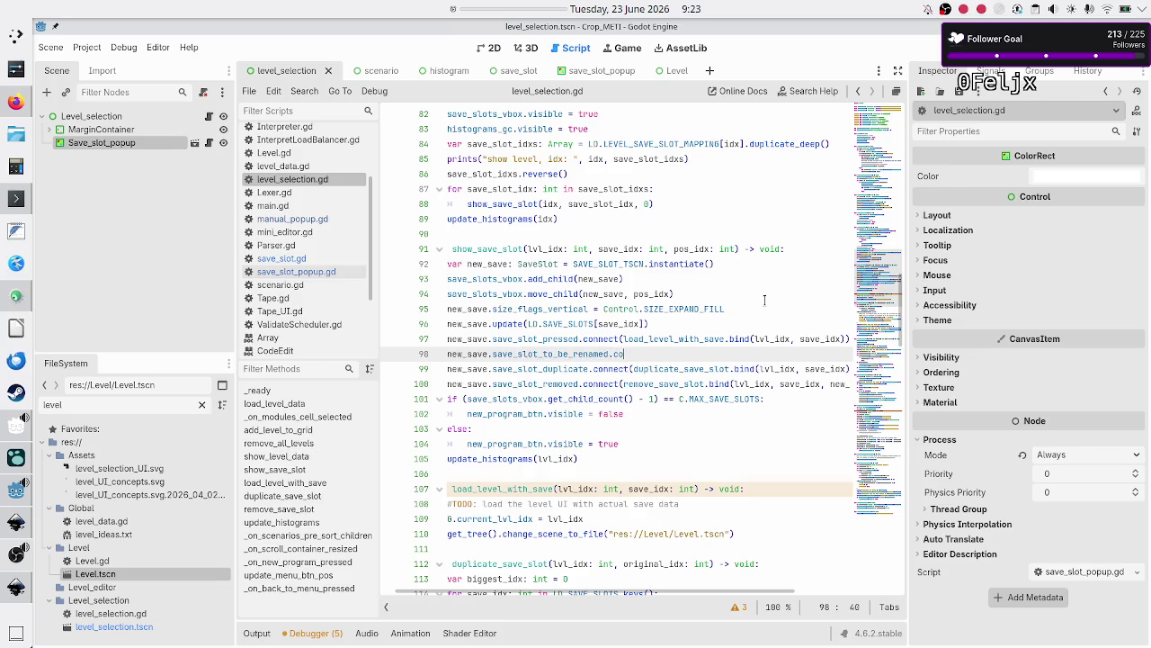
key(Return)
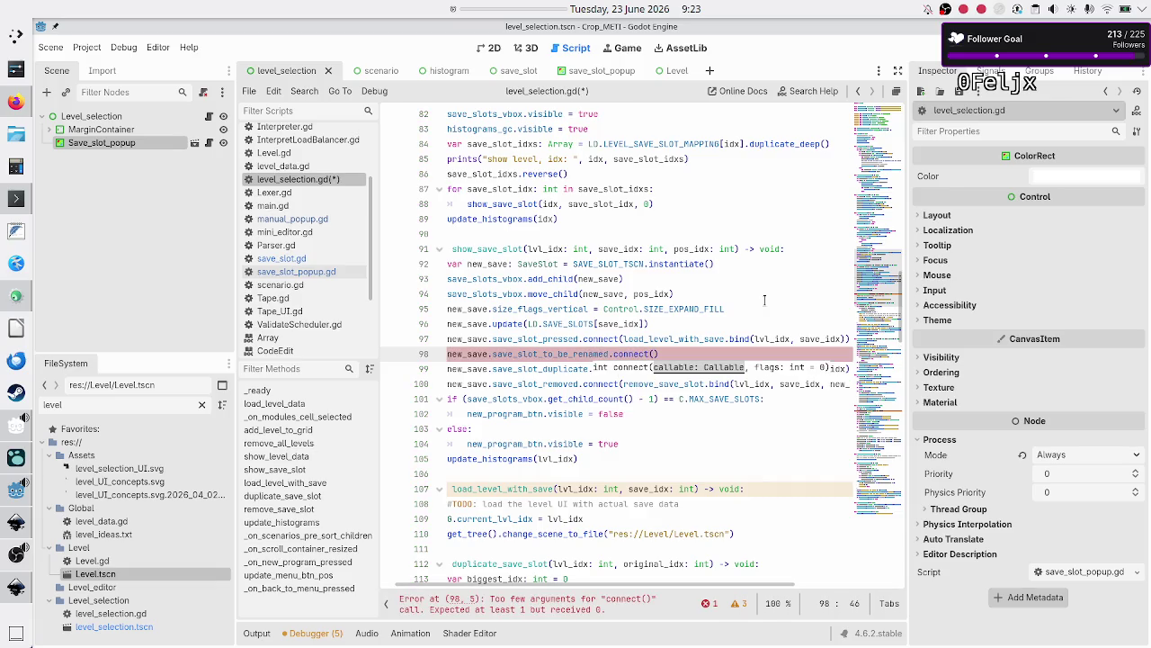
key(Escape)
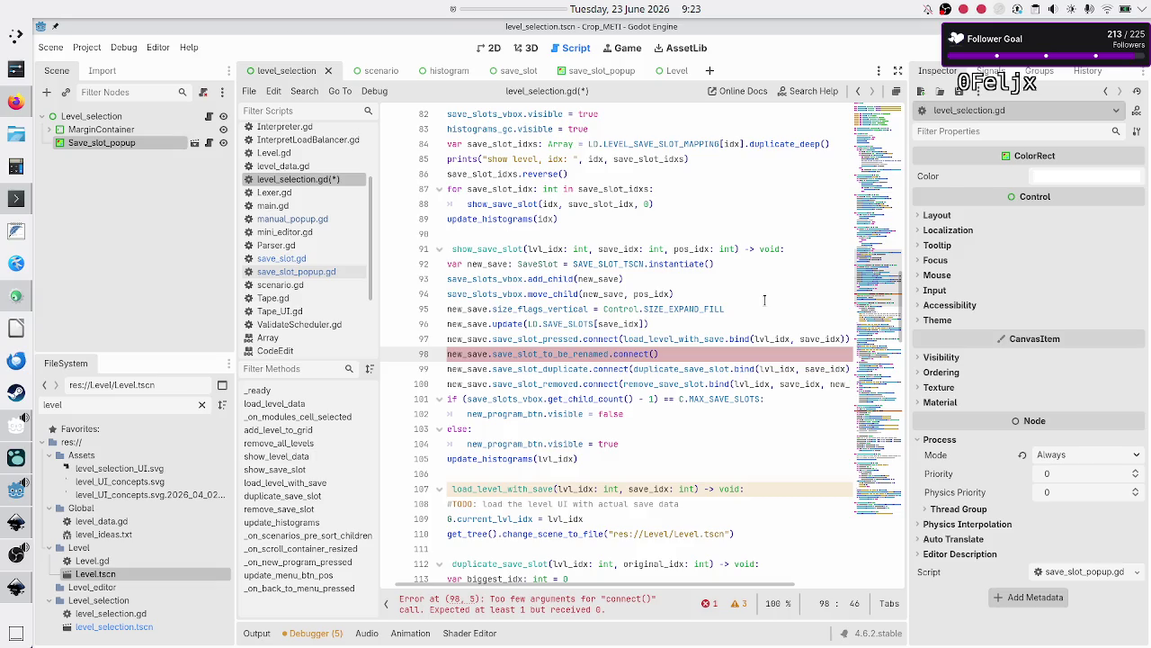
Pass load_save_slot_popup as the connect callback and review line 97's bind arguments
text(load_save)
text(_slot_)
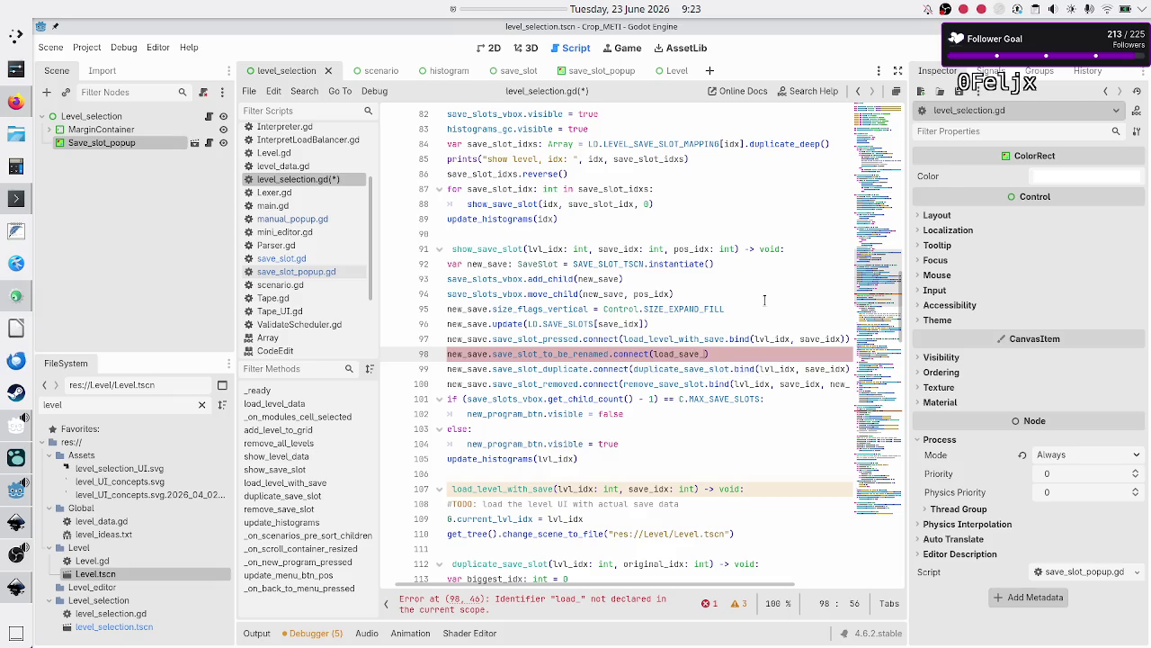
text(popup)
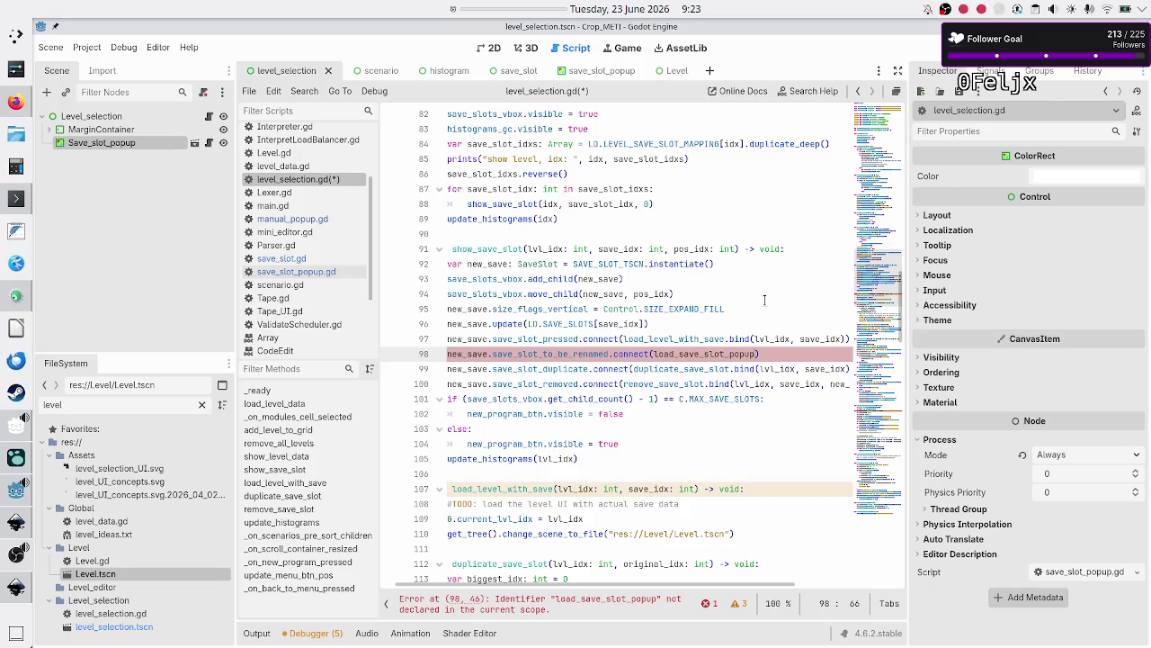
text(.bi)
key(BackSpace)
key(BackSpace)
key(BackSpace)
key(Up)
key(End)
key(Left)
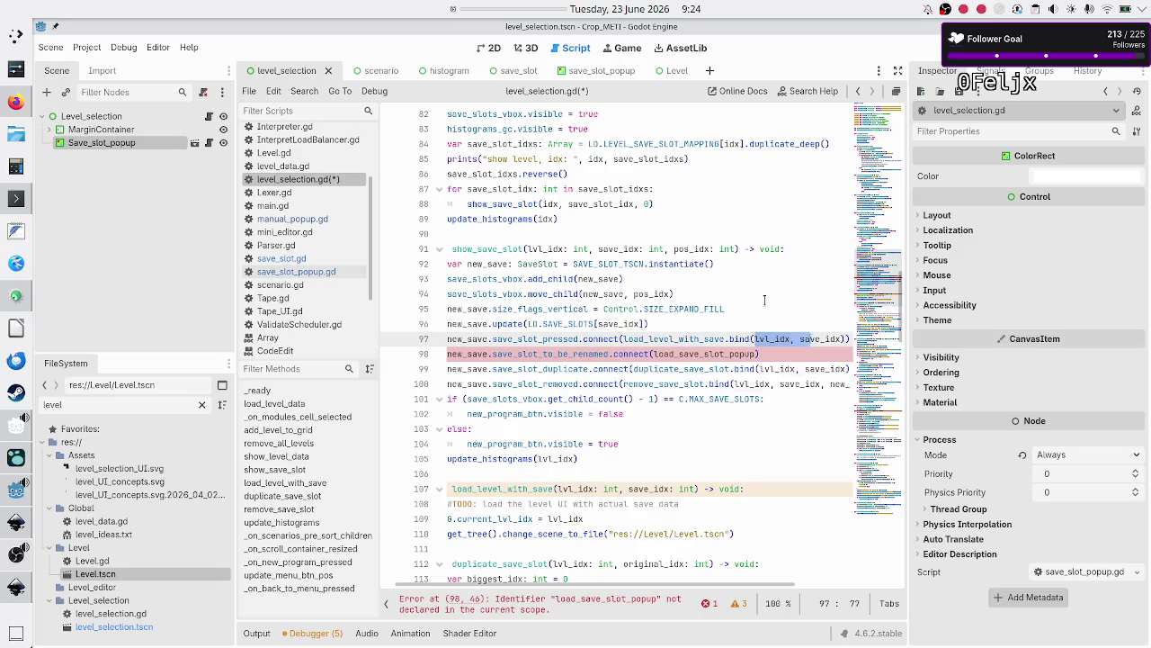
key(shift+ctrl+Left)
key(shift+ctrl+Left)
key(shift+ctrl+Left)
key(Home)
key(Home)
key(Down)
key(Down)
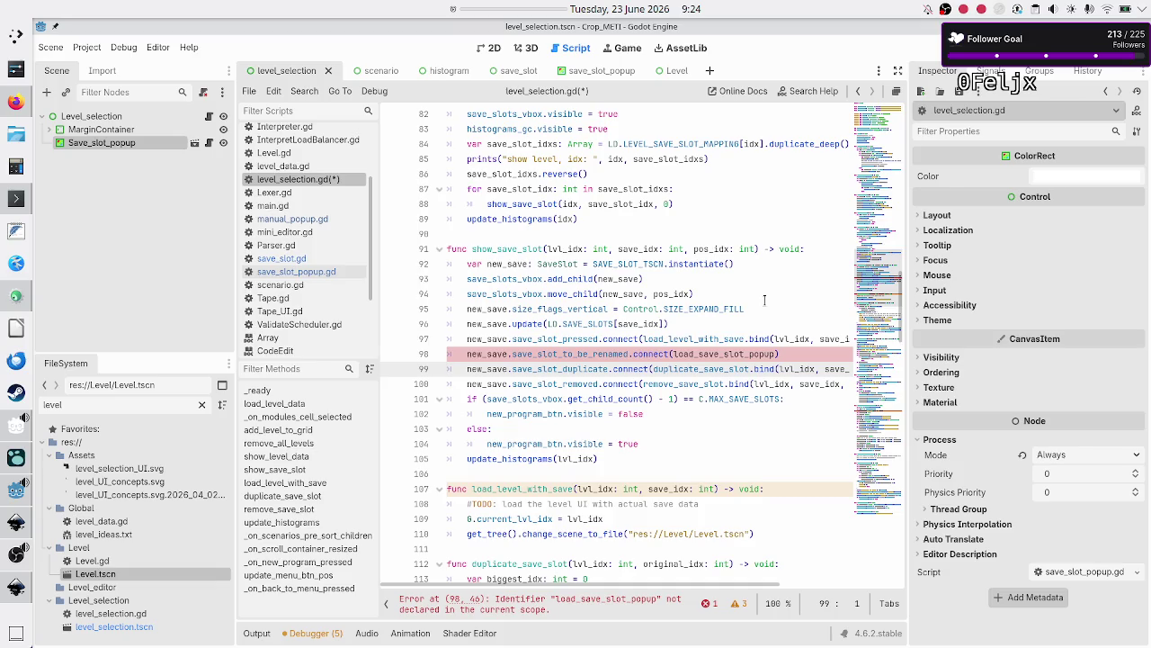
key(Down)
key(Down)
key(Down)
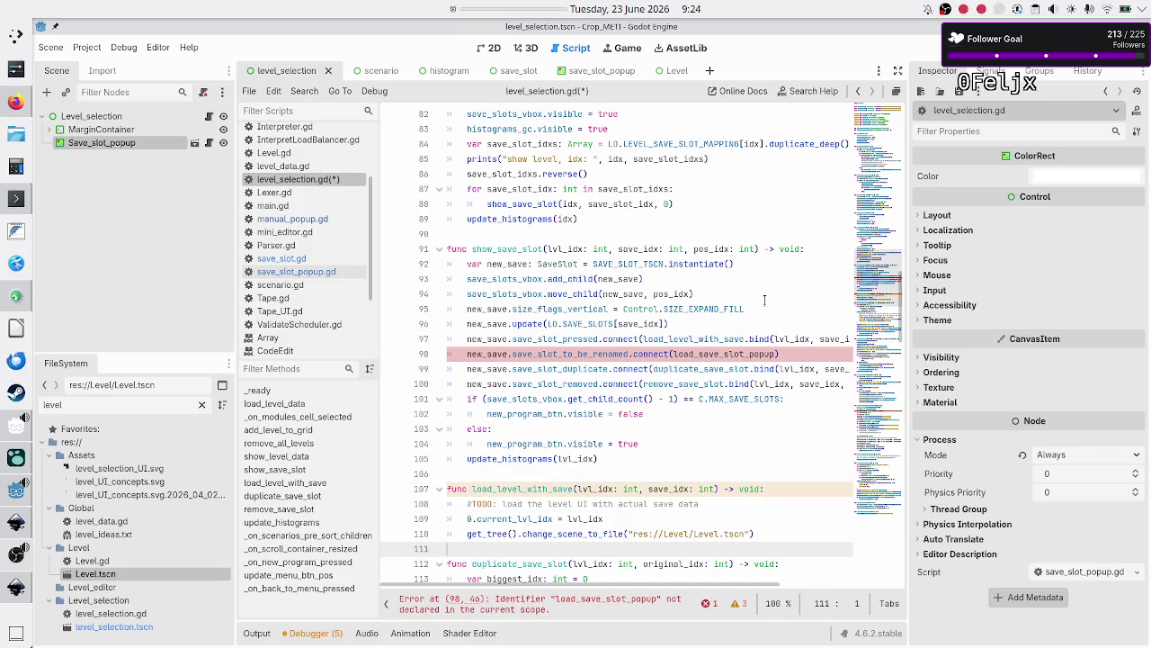
key(Down)
key(Down)
key(Down)
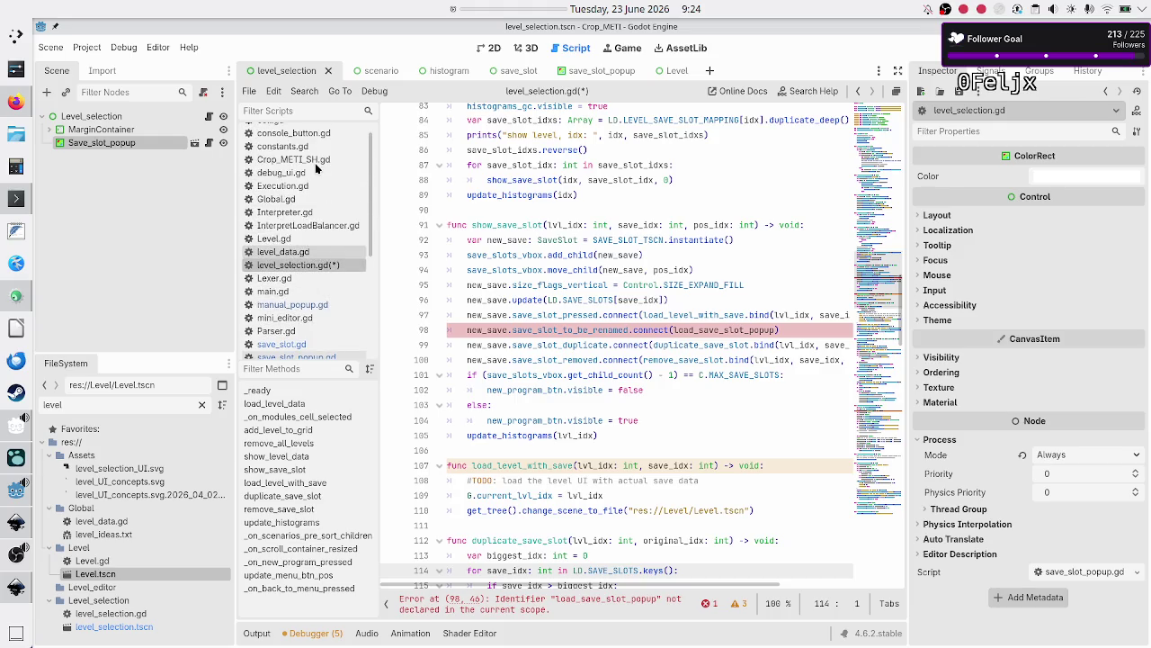
scroll(315, 166, down, 3)
click(316, 152)
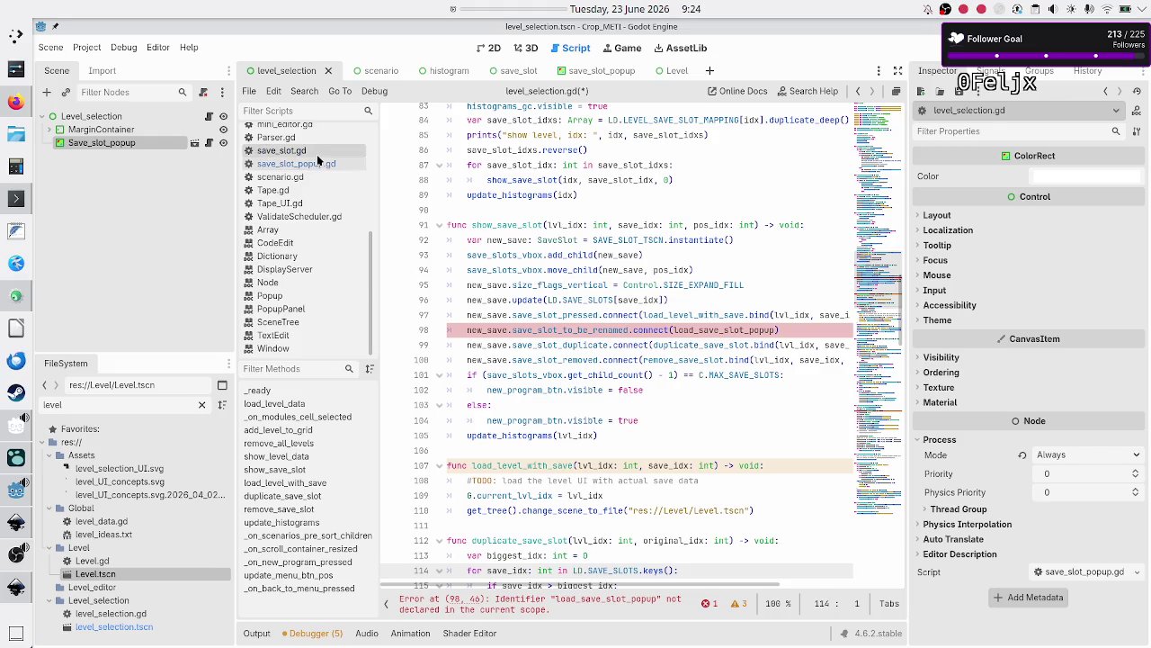
Move the save_slot_to_be_renamed(old_title: String) signal to line 4 after save_slot_pressed, and save
click(604, 176)
triple_click(604, 183)
key(ctrl+c)
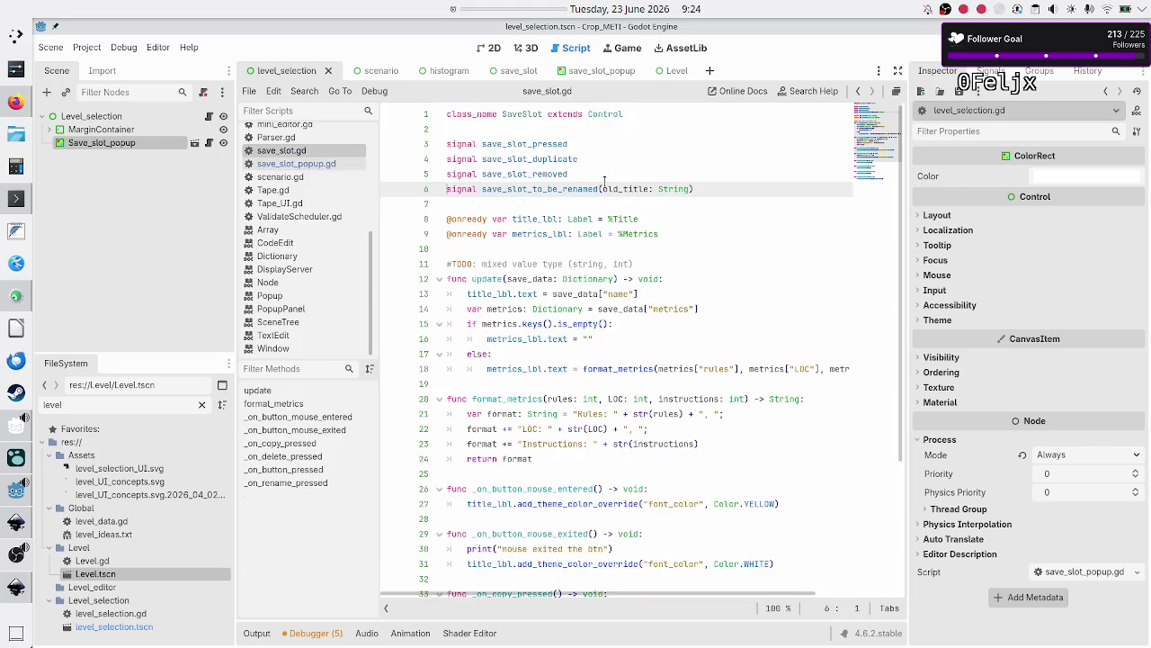
key(BackSpace)
key(BackSpace)
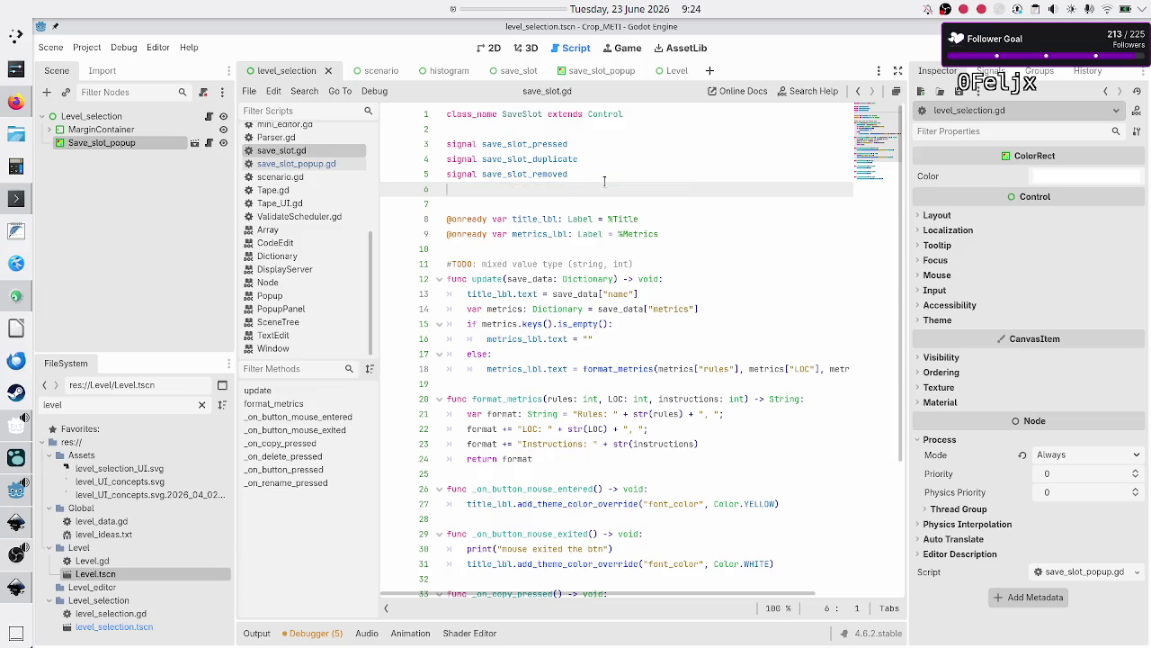
key(Up)
key(Up)
key(Return)
key(ctrl+v)
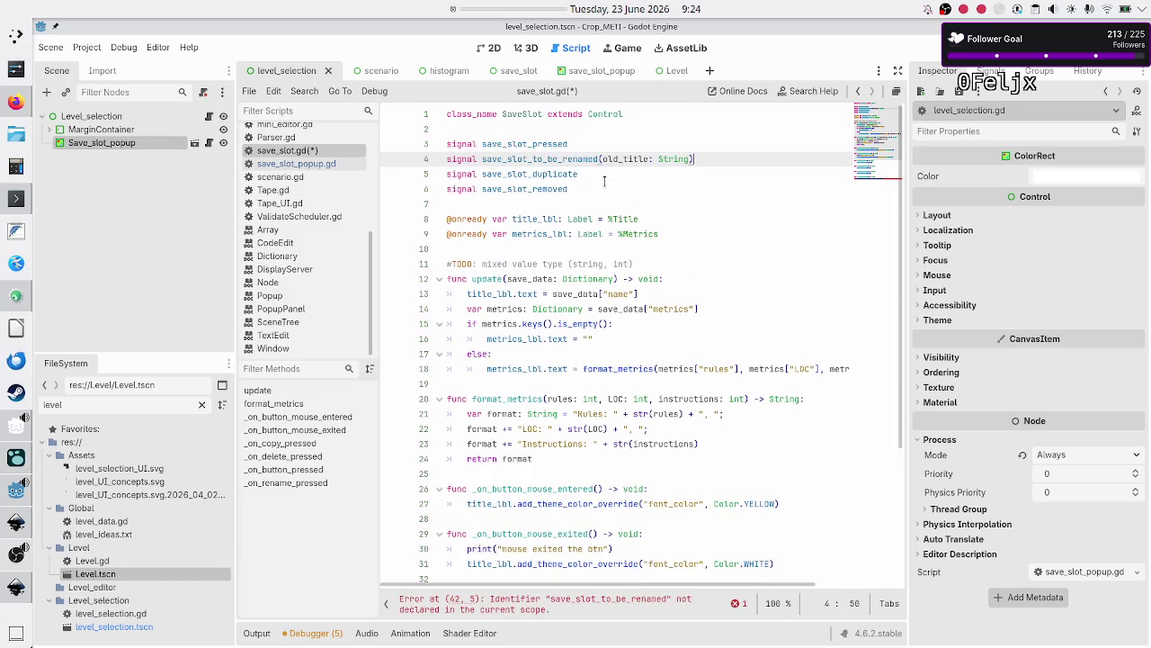
key(Down)
key(Down)
key(Down)
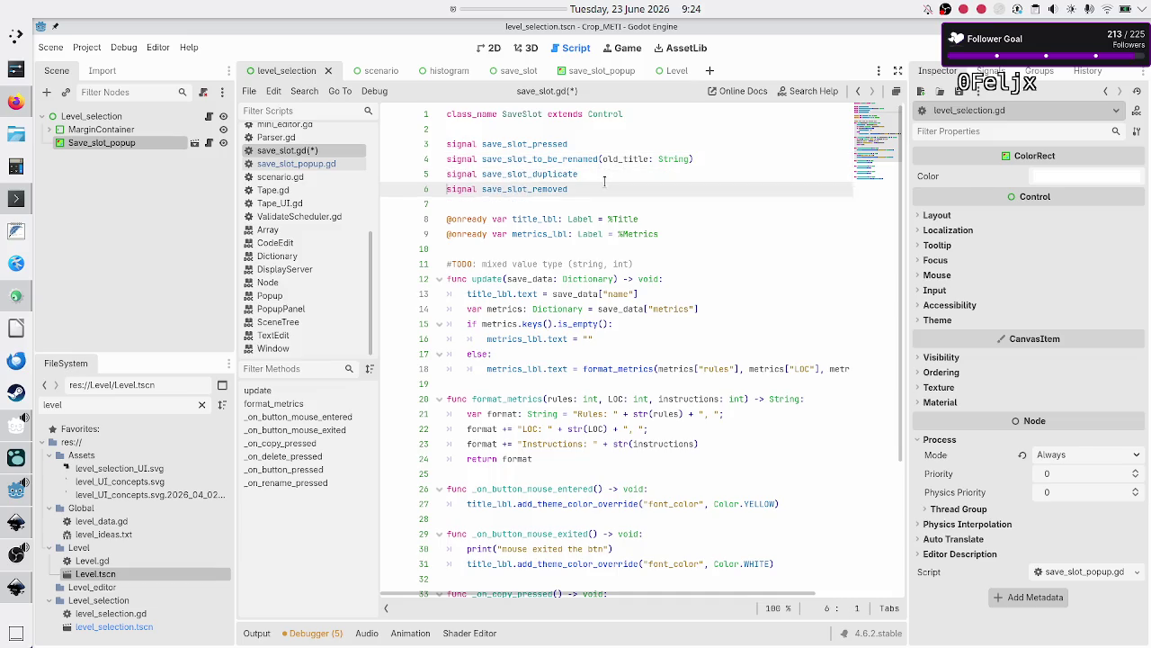
key(ctrl+s)
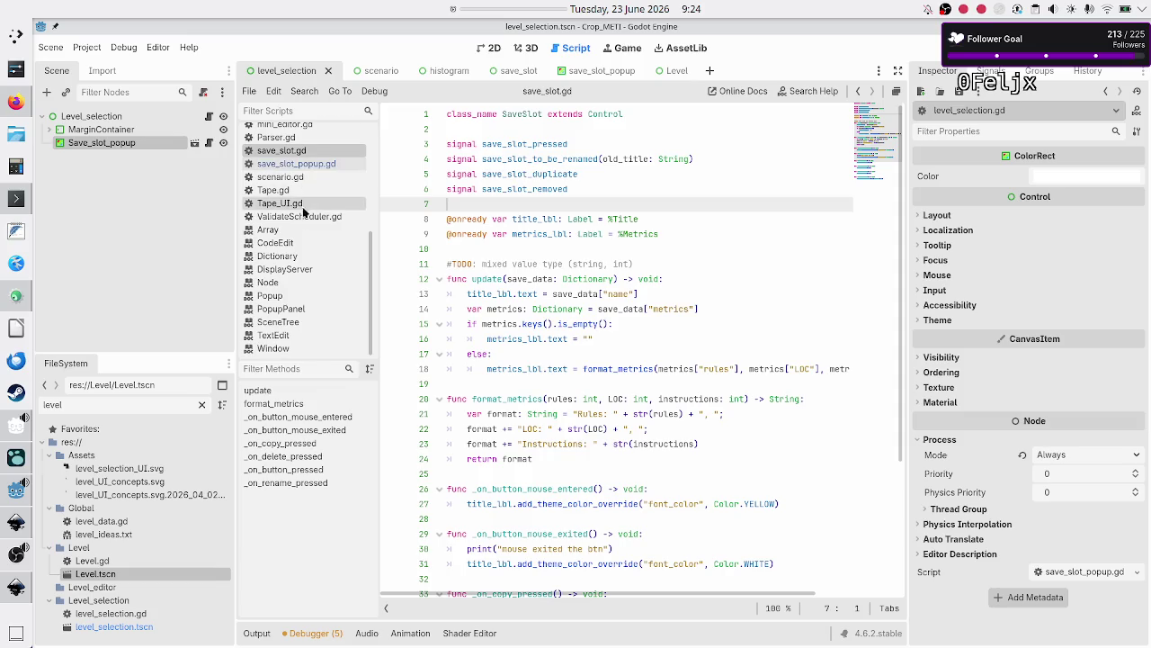
scroll(304, 205, up, 5)
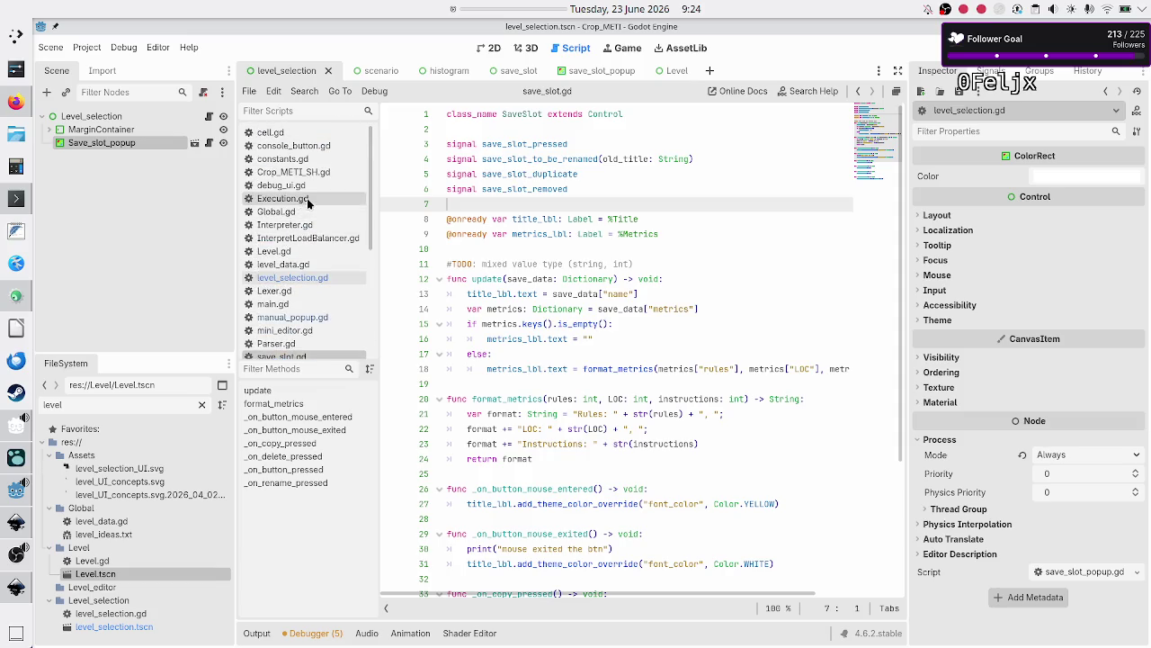
click(307, 278)
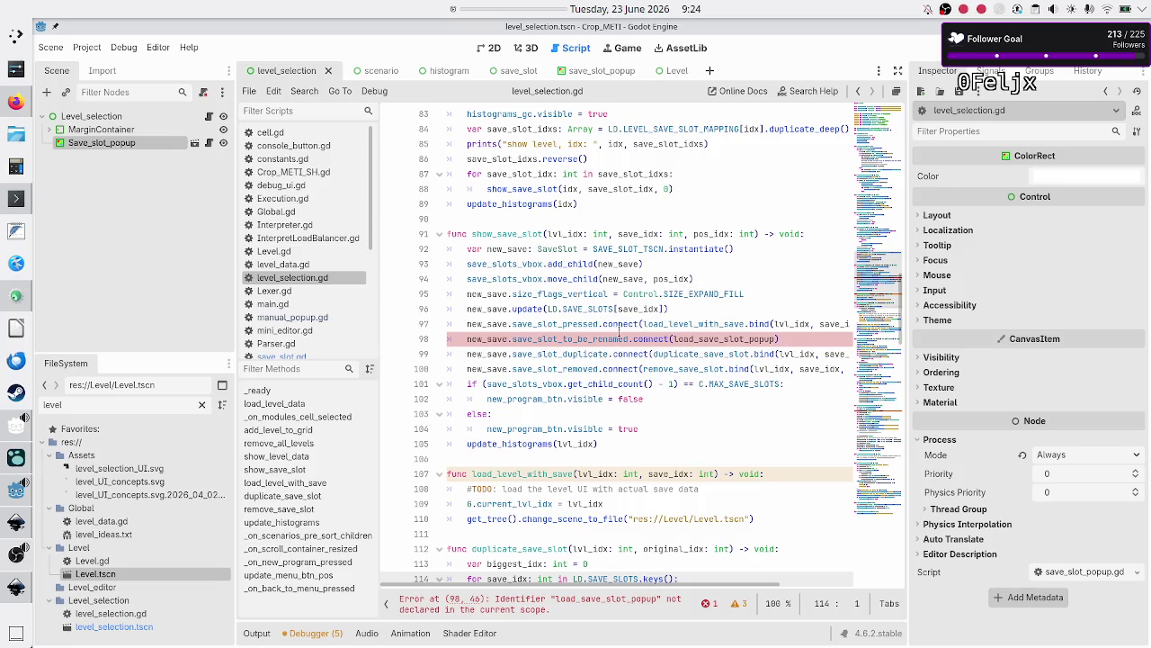
Insert a blank line above duplicate_save_slot and begin typing func load_save_slot_popup(
scroll(600, 378, down, 6)
scroll(598, 379, up, 5)
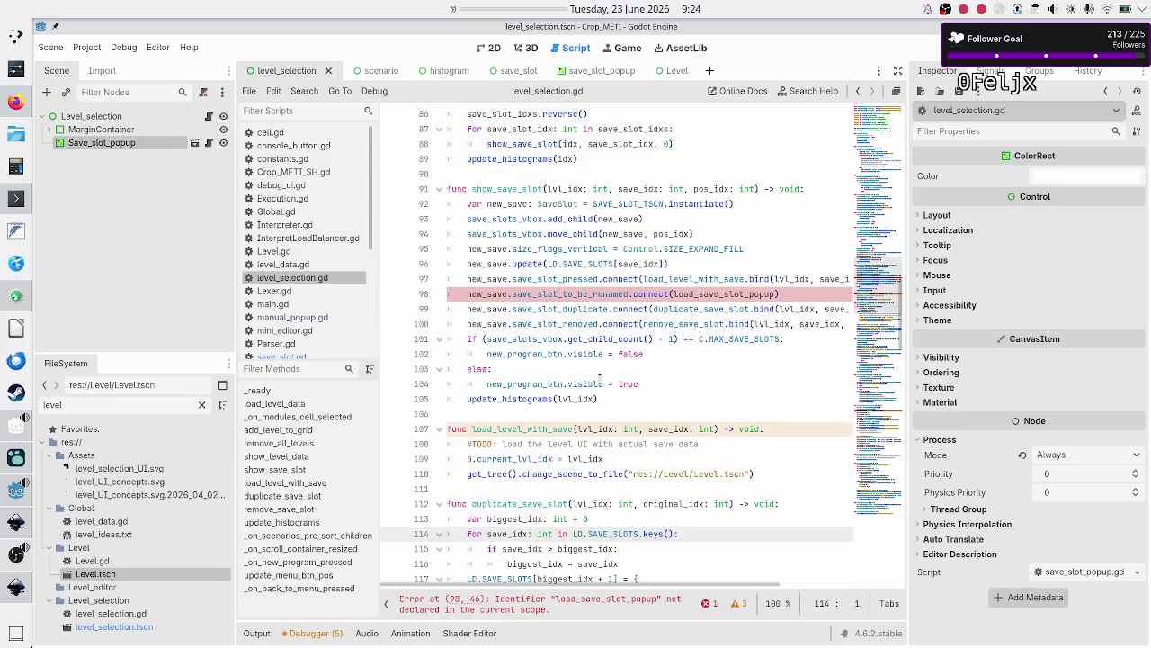
scroll(600, 379, down, 3)
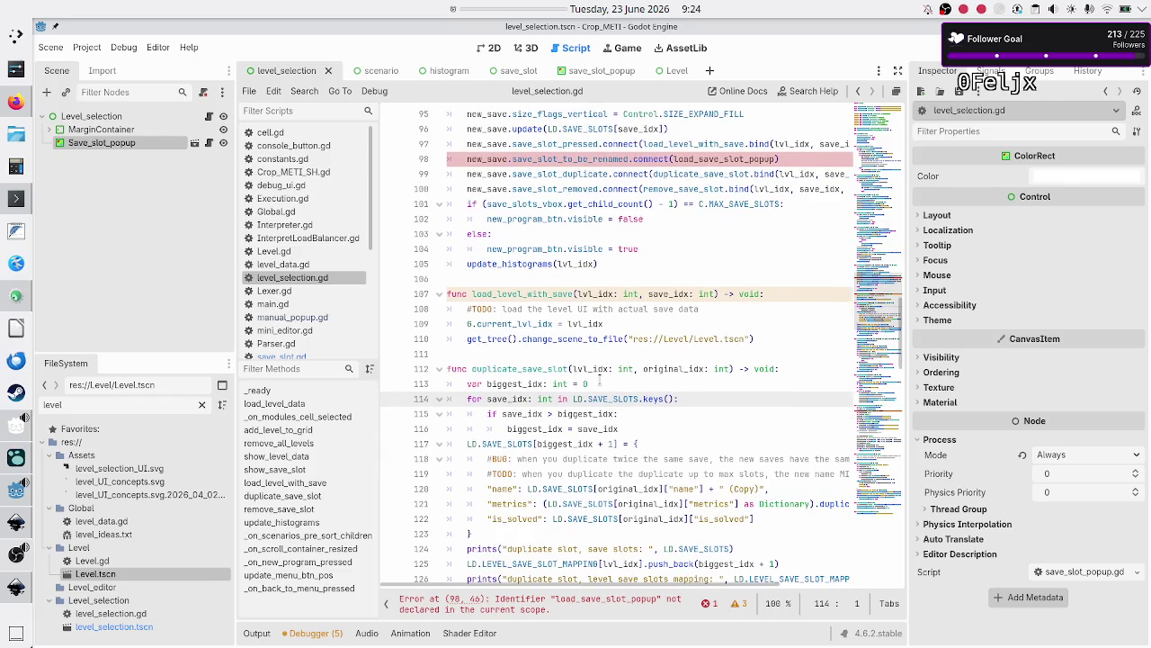
click(538, 363)
key(Up)
key(Return)
key(Return)
key(Up)
text(func load_sa)
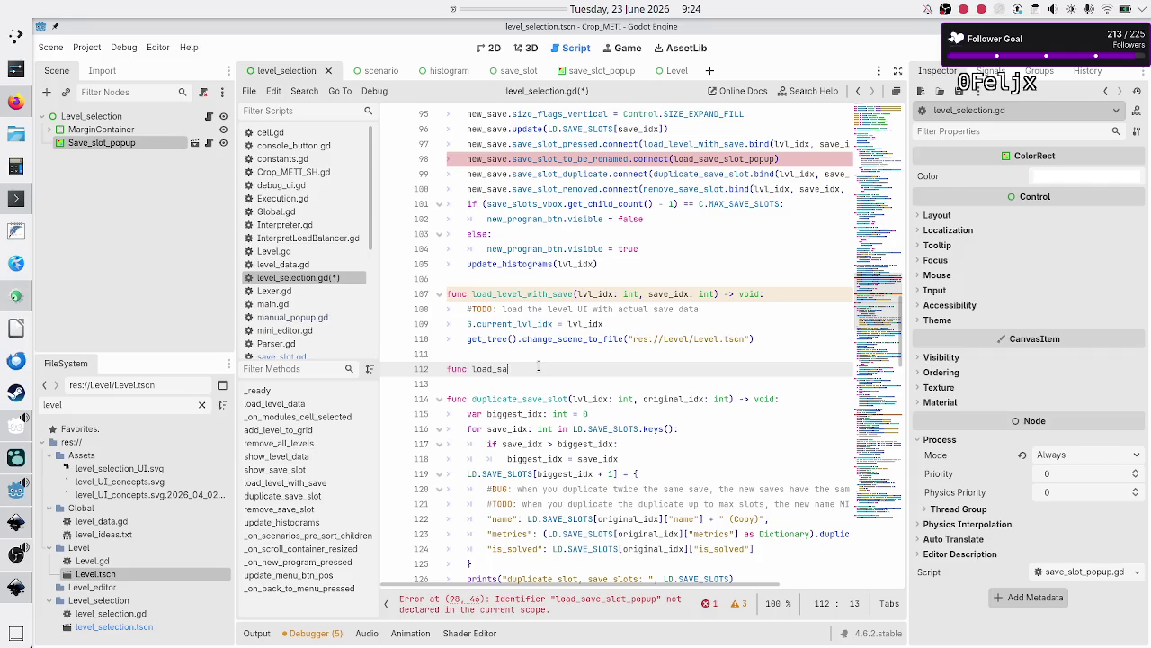
text(ve_slot)
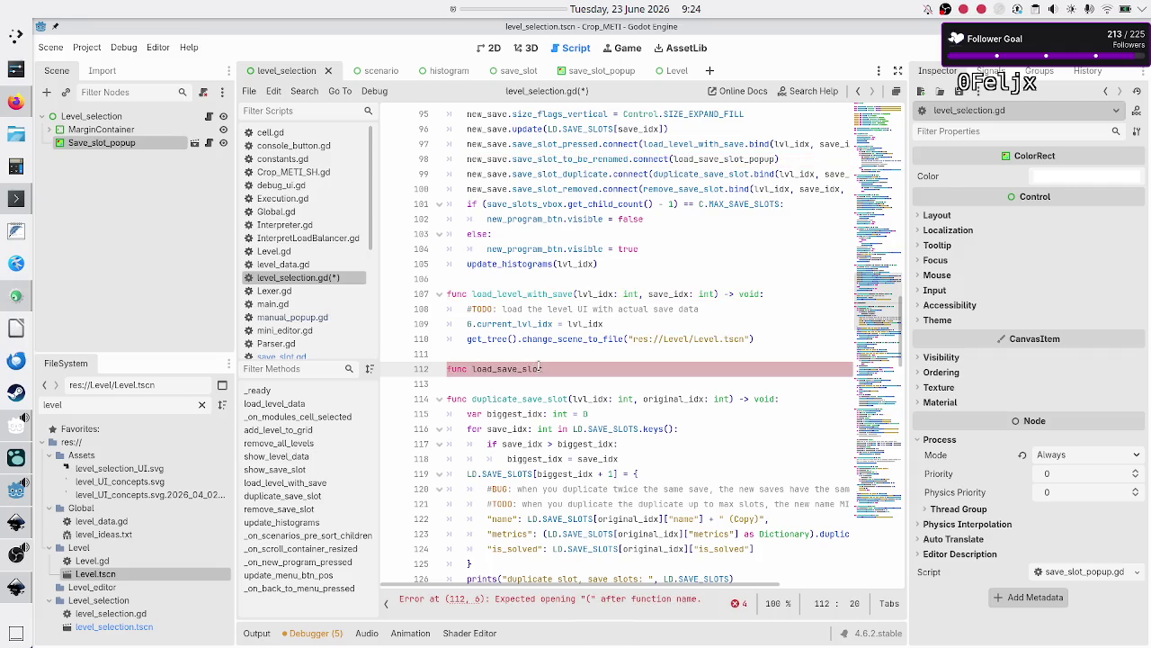
text(_popu)
text(p()
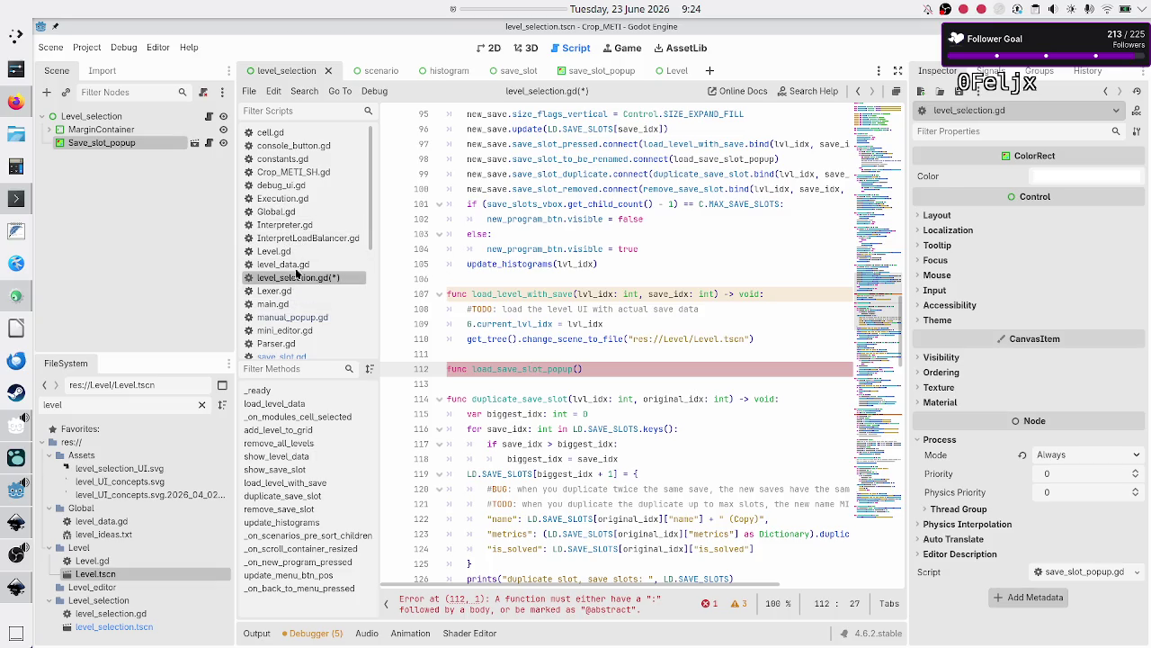
Check save_slot.gd's signal parameters, then finish the header with old_title: String) -> void:
scroll(299, 225, down, 5)
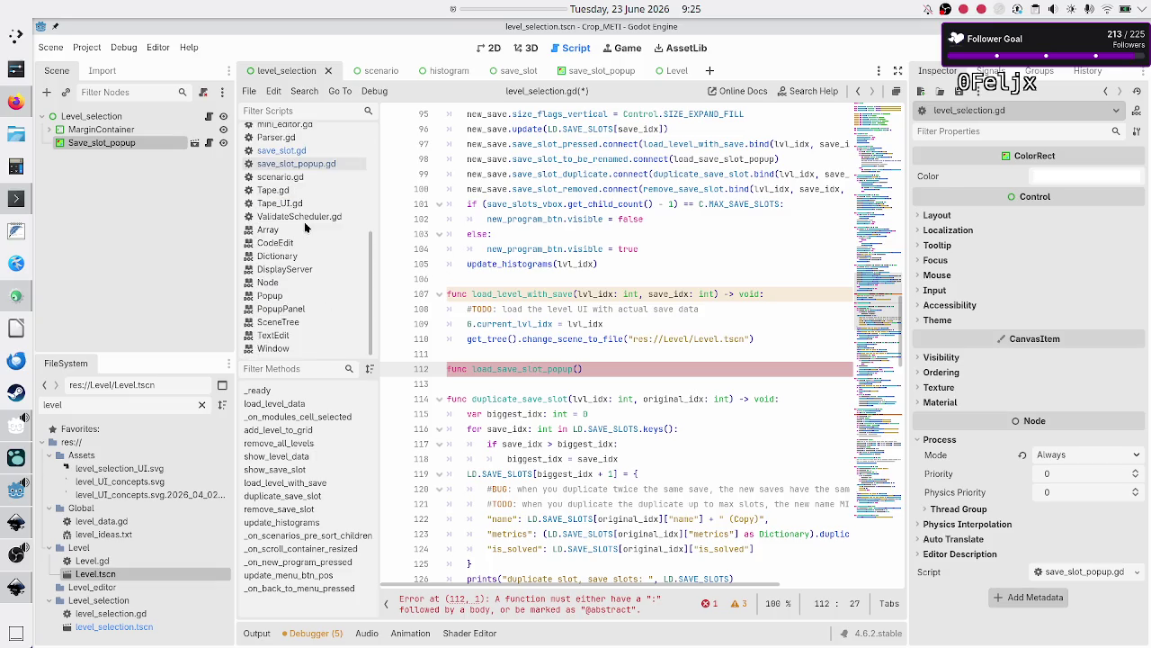
click(302, 151)
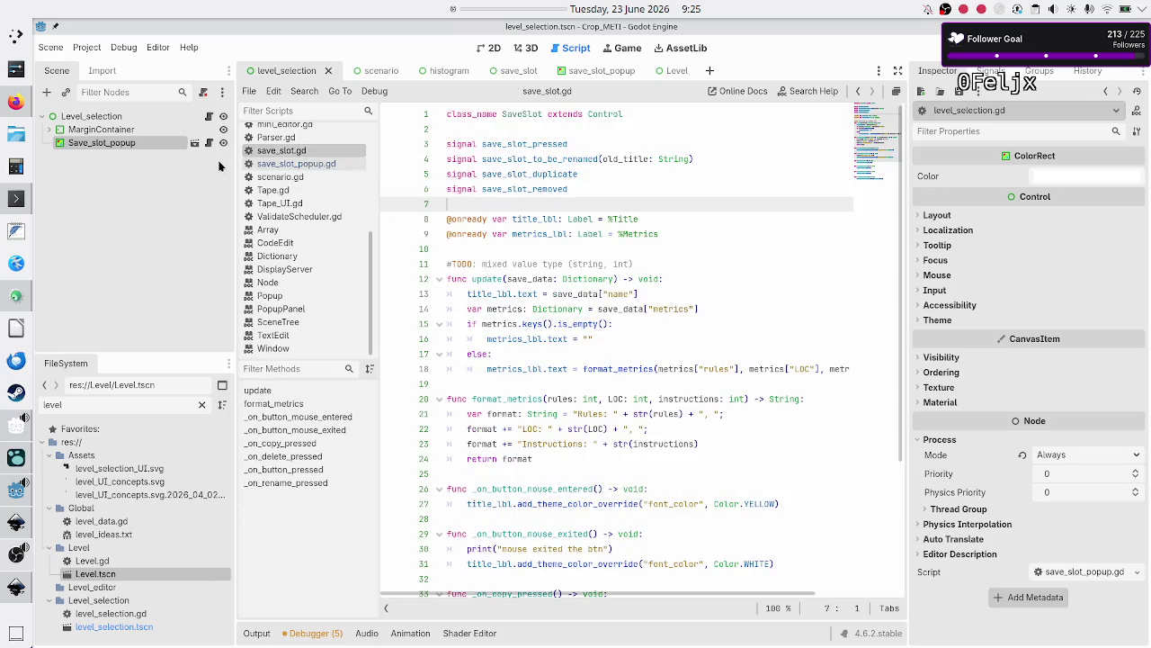
scroll(306, 168, up, 5)
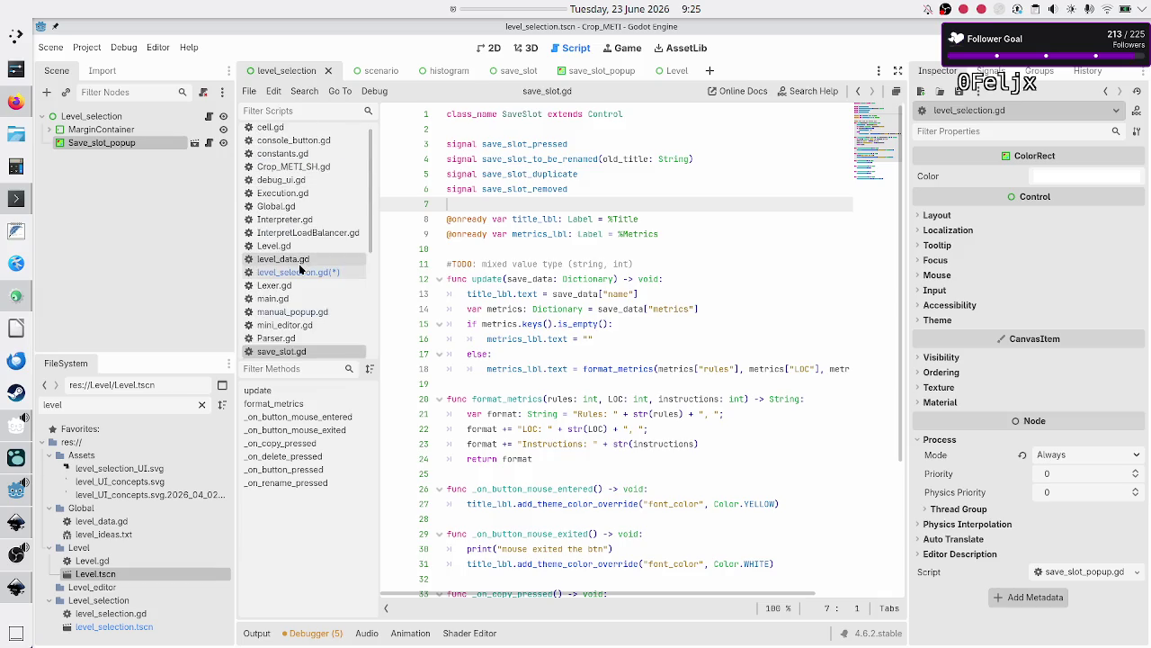
click(302, 272)
text(old_title: String) -> void)
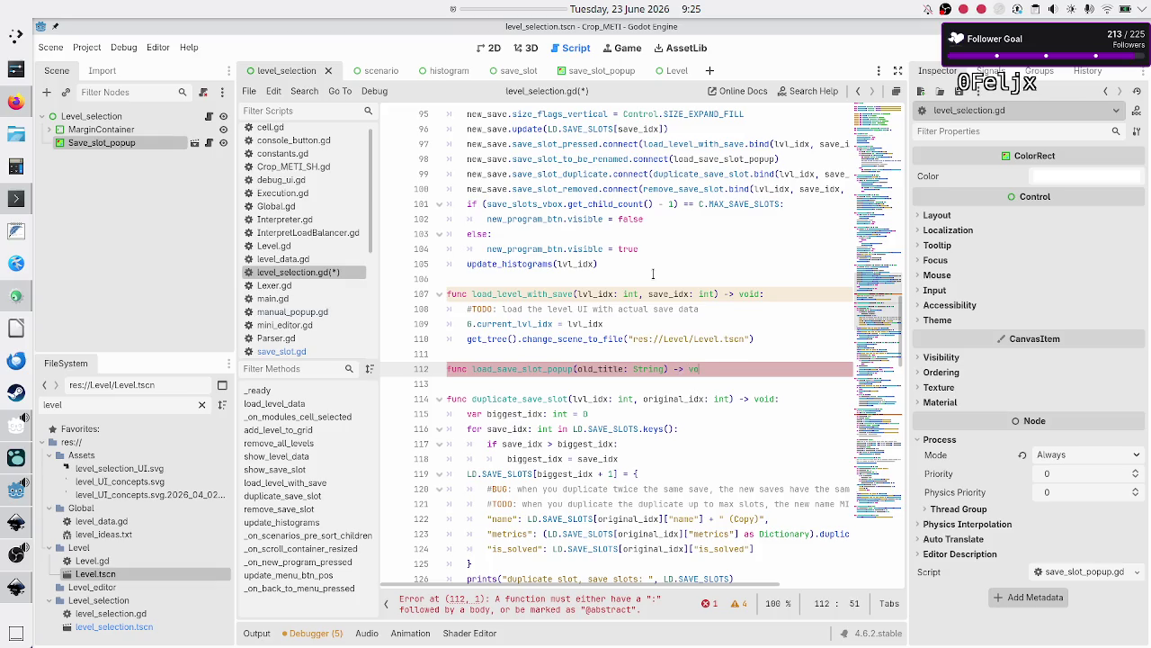
text(:)
key(Return)
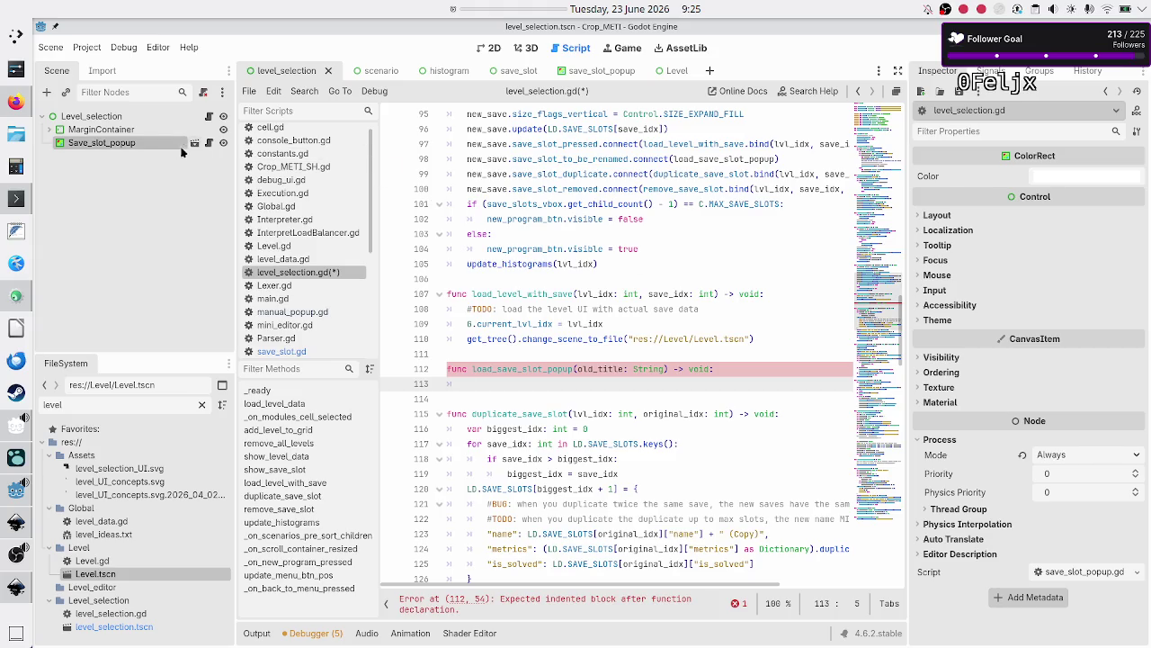
right_click(148, 144)
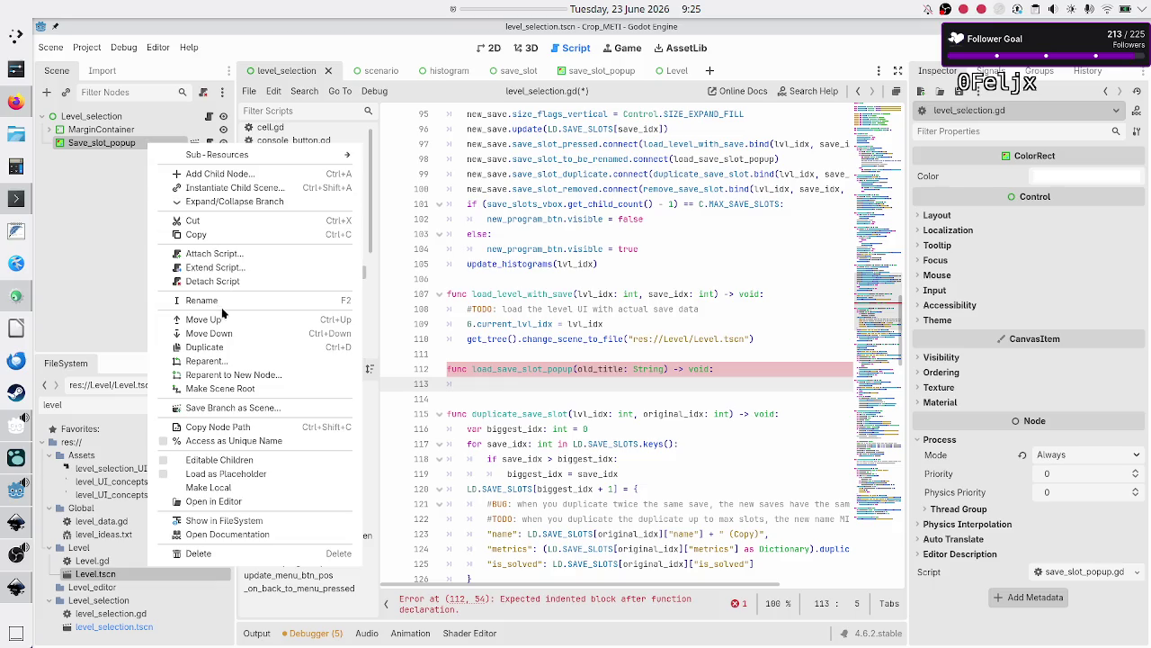
Turn on Access as Unique Name for the Save_slot_popup node
click(216, 442)
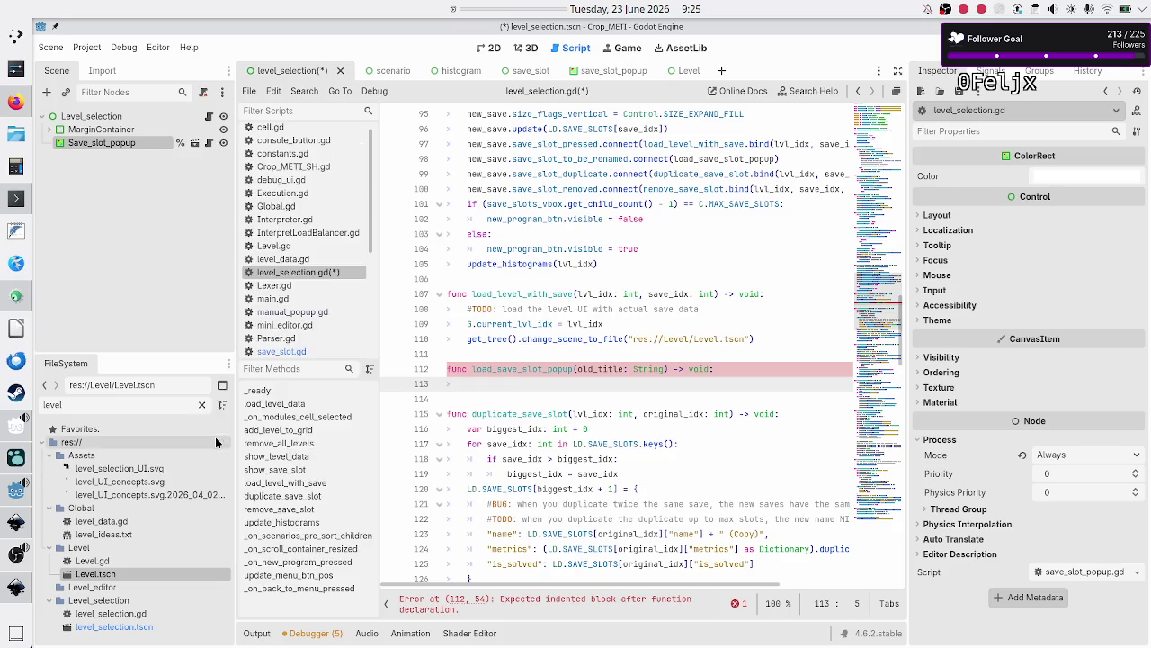
click(689, 70)
click(223, 142)
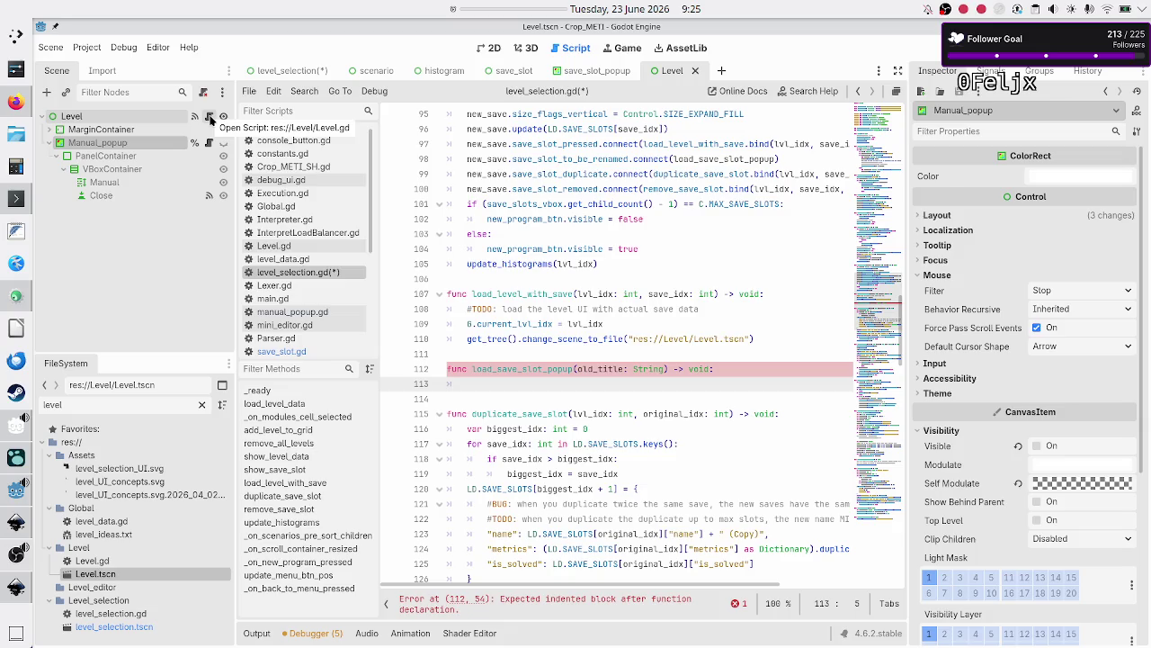
Search Level.gd for 'manual' to see how its popup is used
click(209, 119)
click(652, 267)
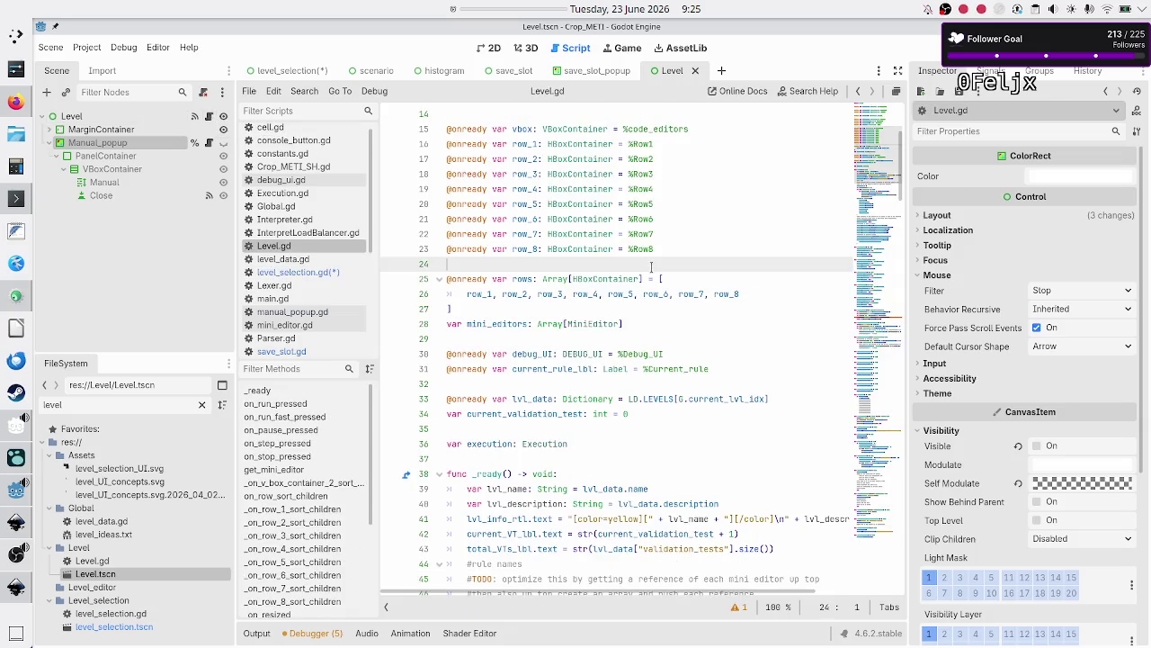
key(ctrl+f)
text(manual)
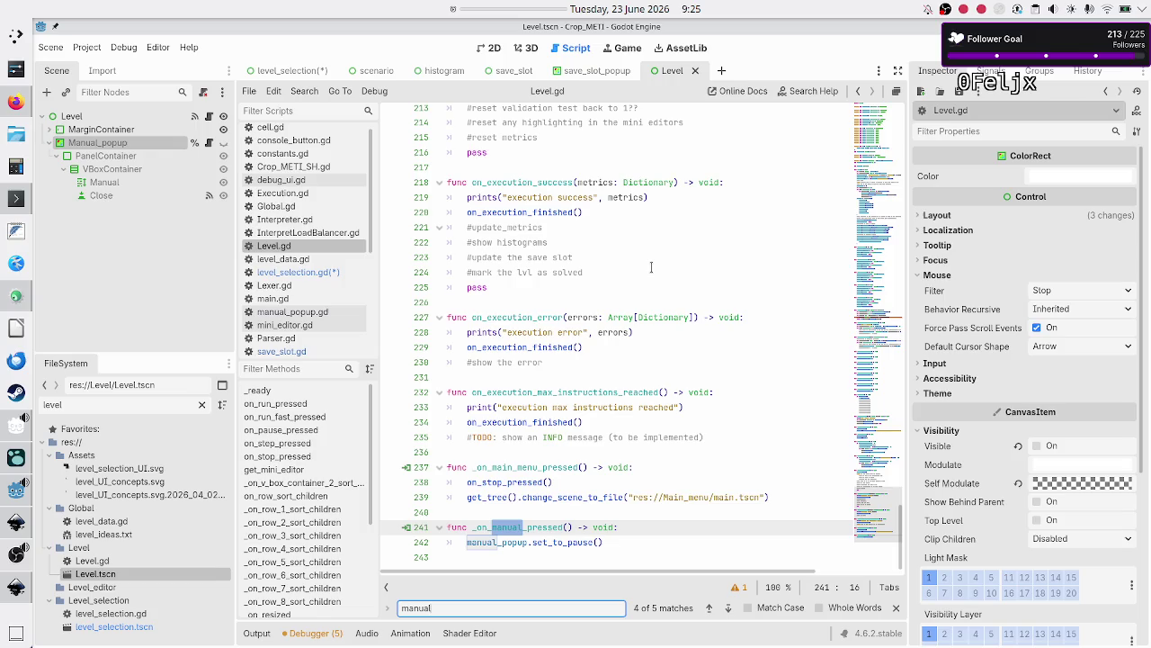
key(BackSpace)
key(BackSpace)
key(BackSpace)
key(Escape)
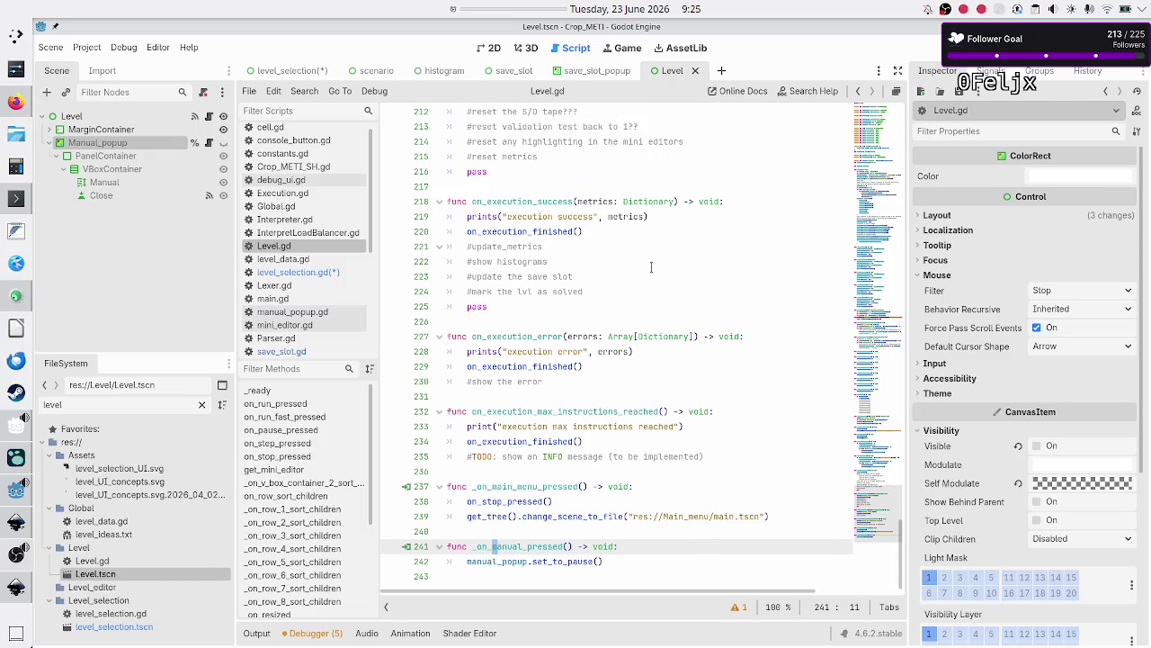
click(542, 571)
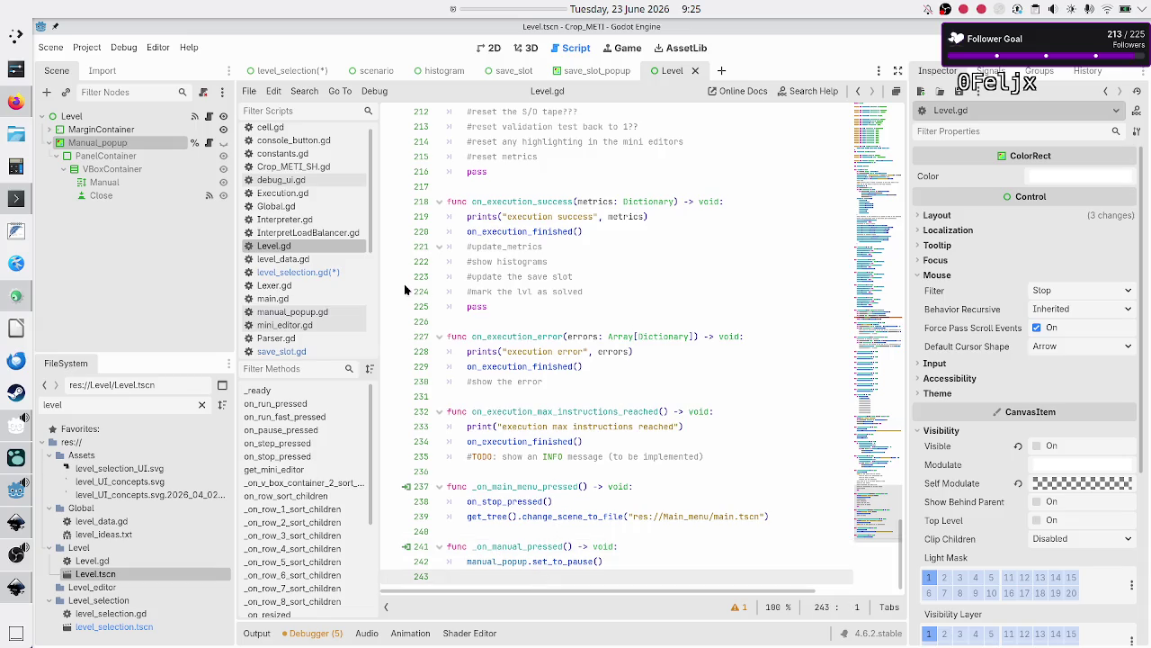
click(317, 273)
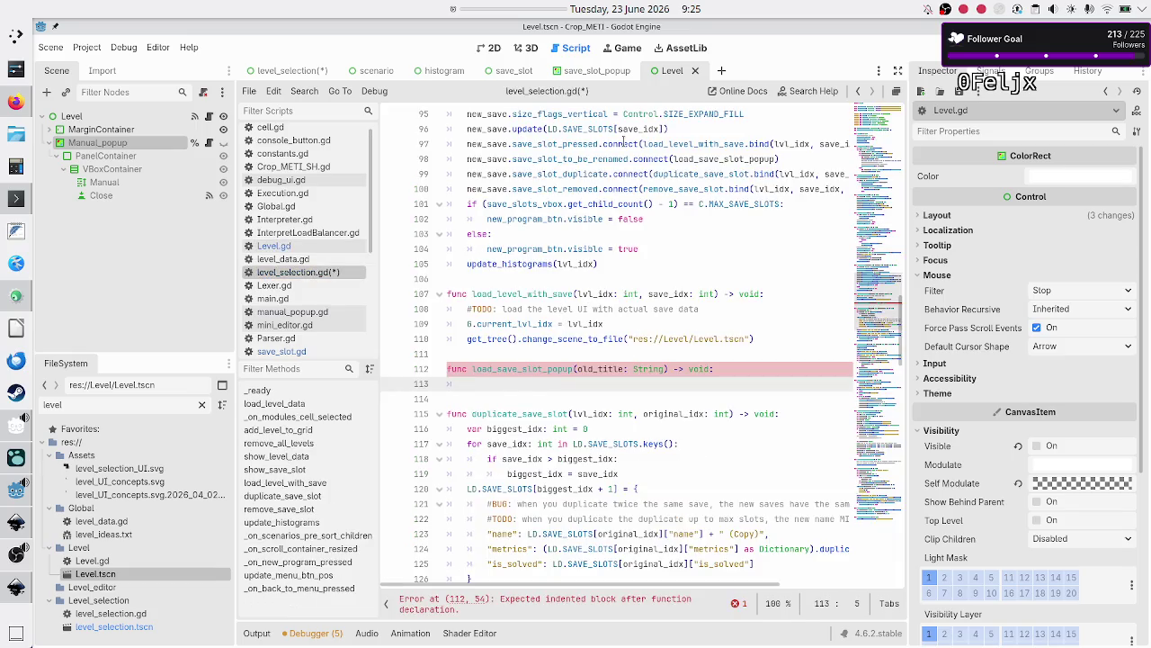
Back in level_selection.gd, make room for a new variable after the onready block
click(274, 72)
click(490, 48)
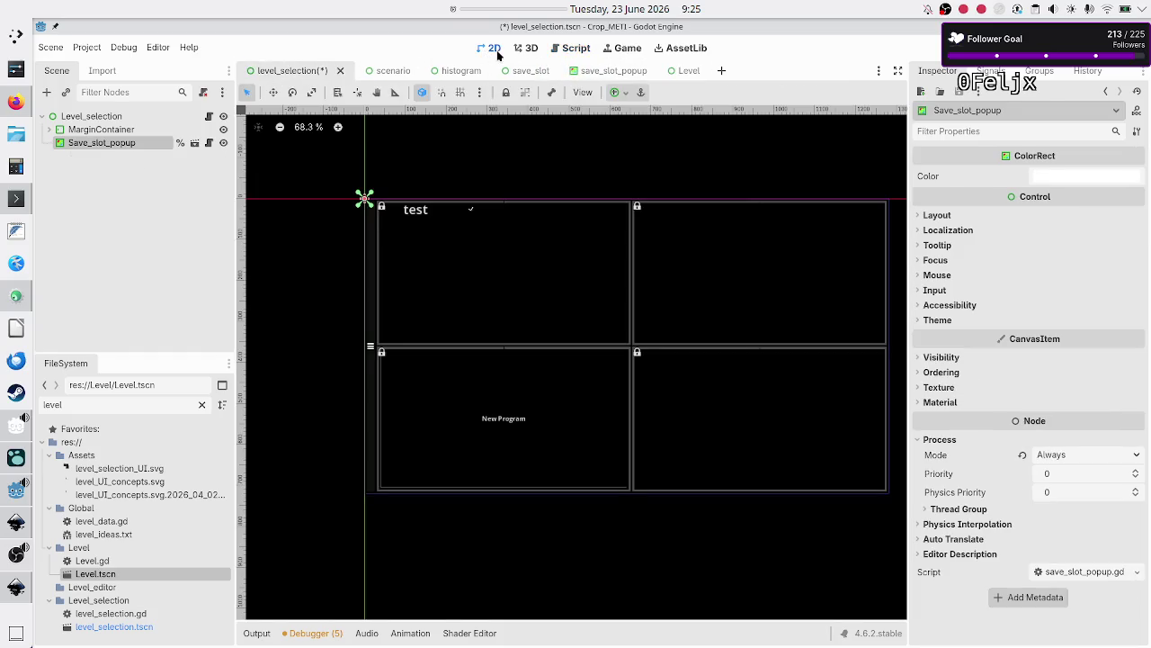
click(209, 116)
scroll(536, 185, up, 20)
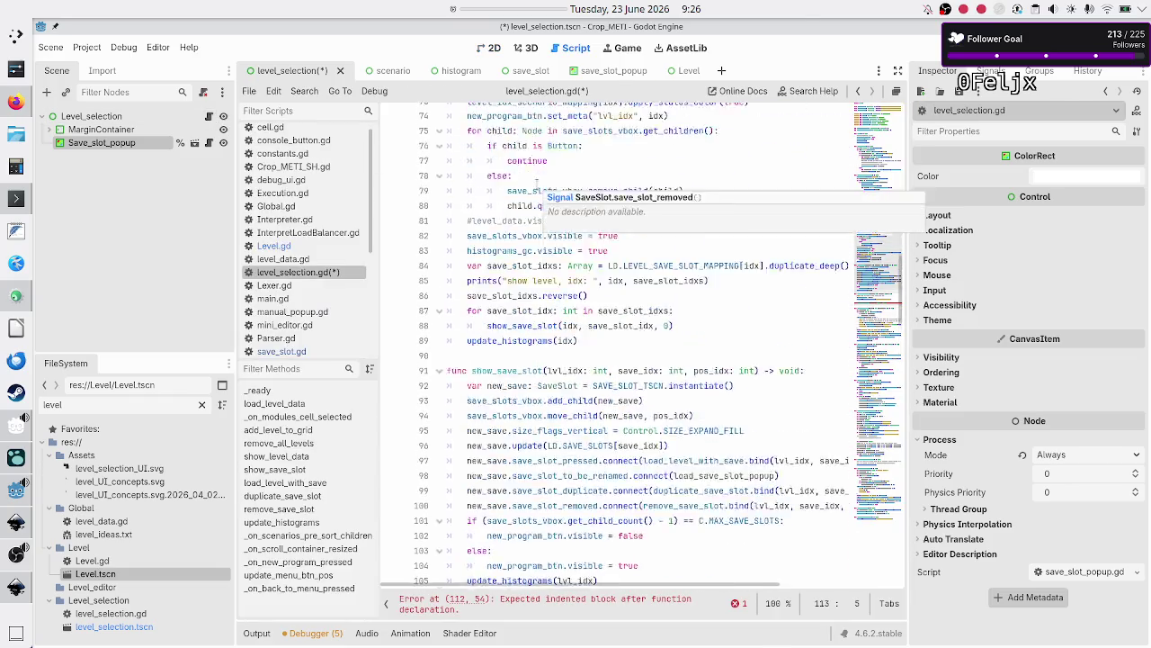
scroll(536, 185, right, 3)
scroll(537, 184, left, 4)
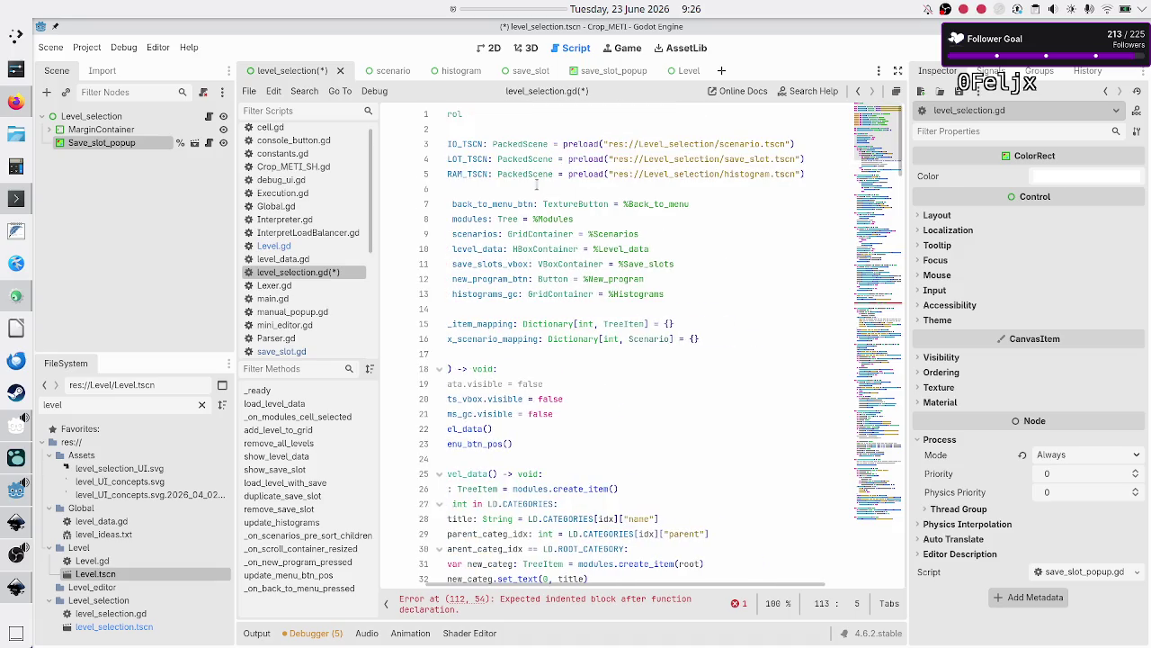
scroll(494, 186, right, 2)
scroll(493, 186, left, 2)
click(494, 186)
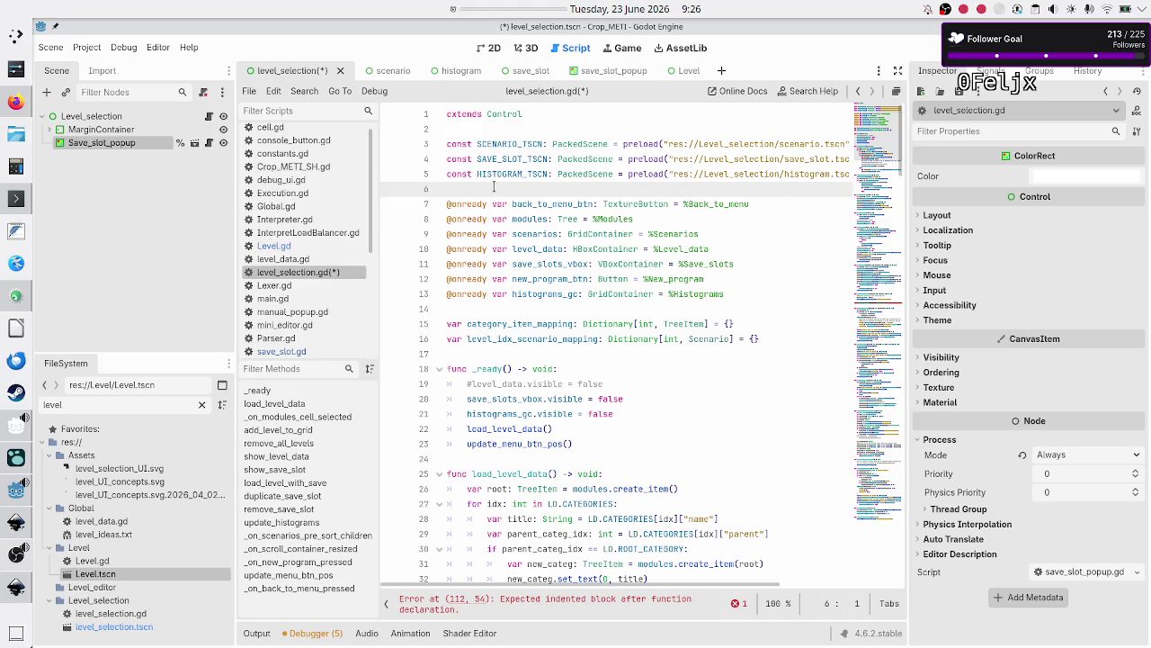
key(Down)
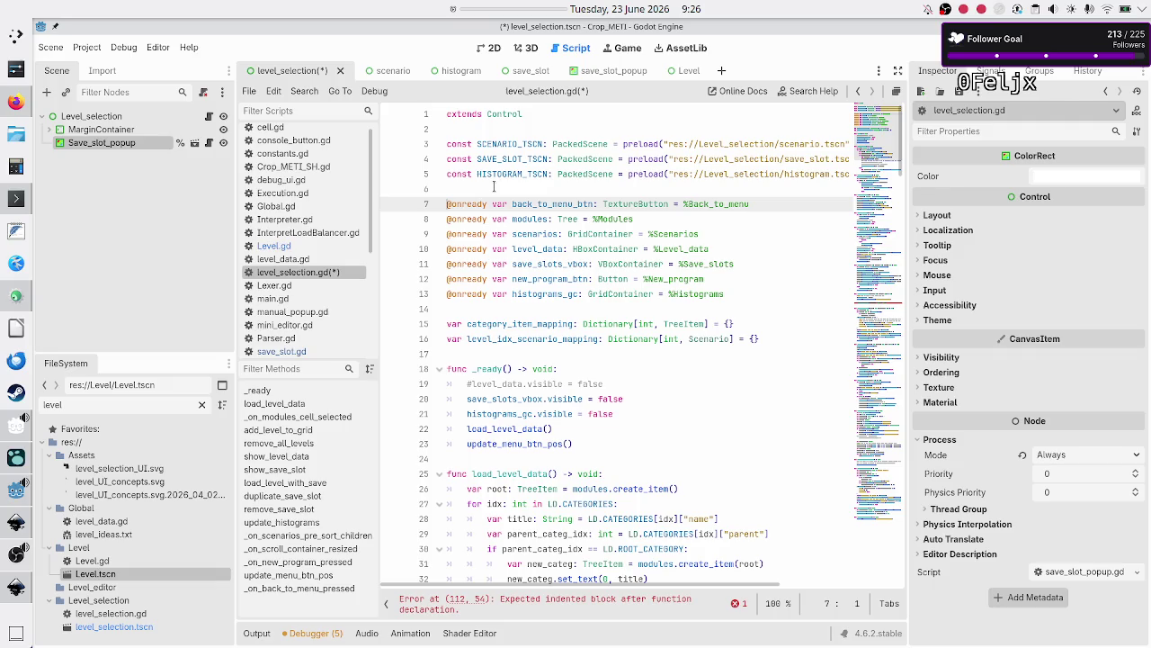
key(Down)
key(Down)
key(Down)
key(Return)
key(Return)
key(Up)
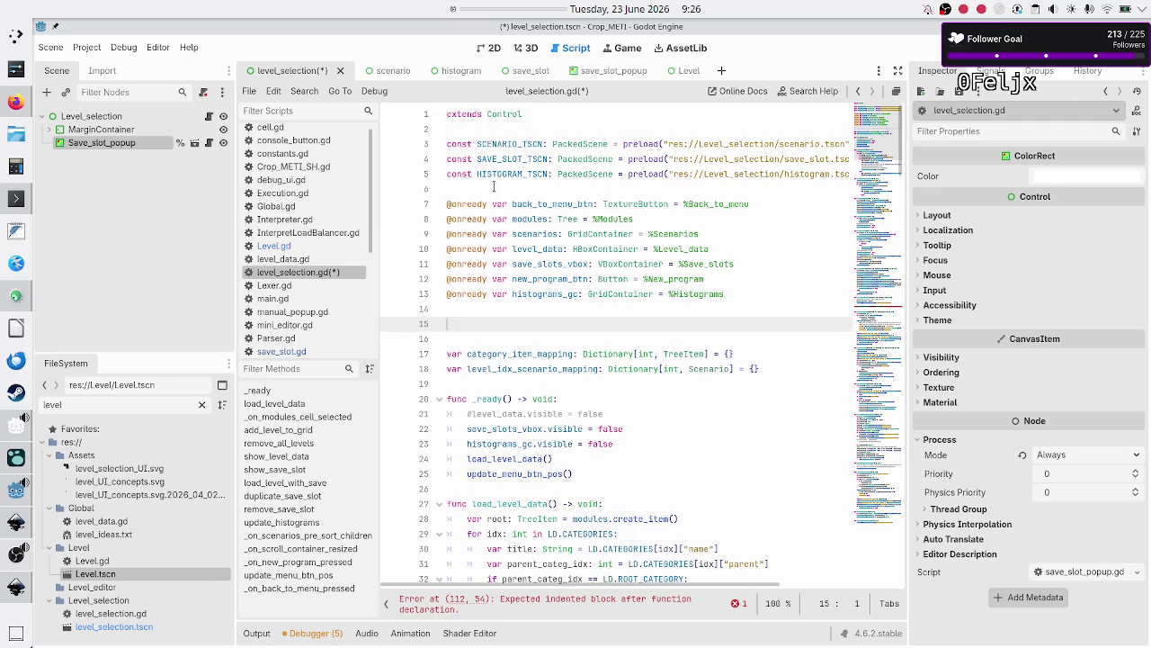
text(@onrea)
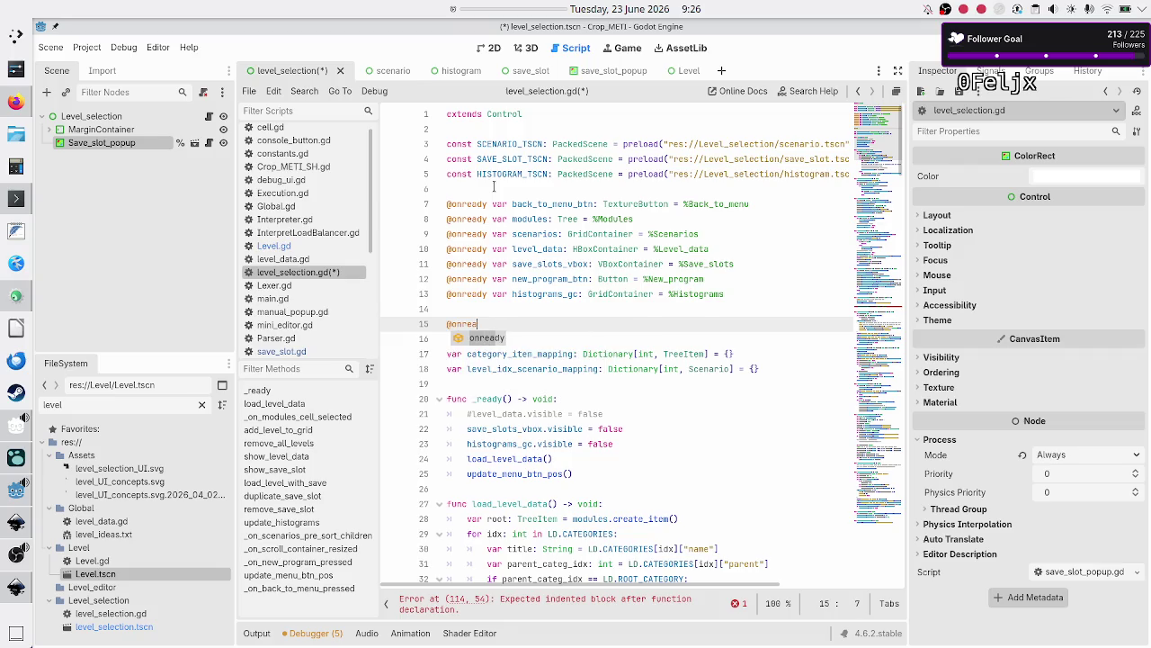
key(Return)
text(var sabe)
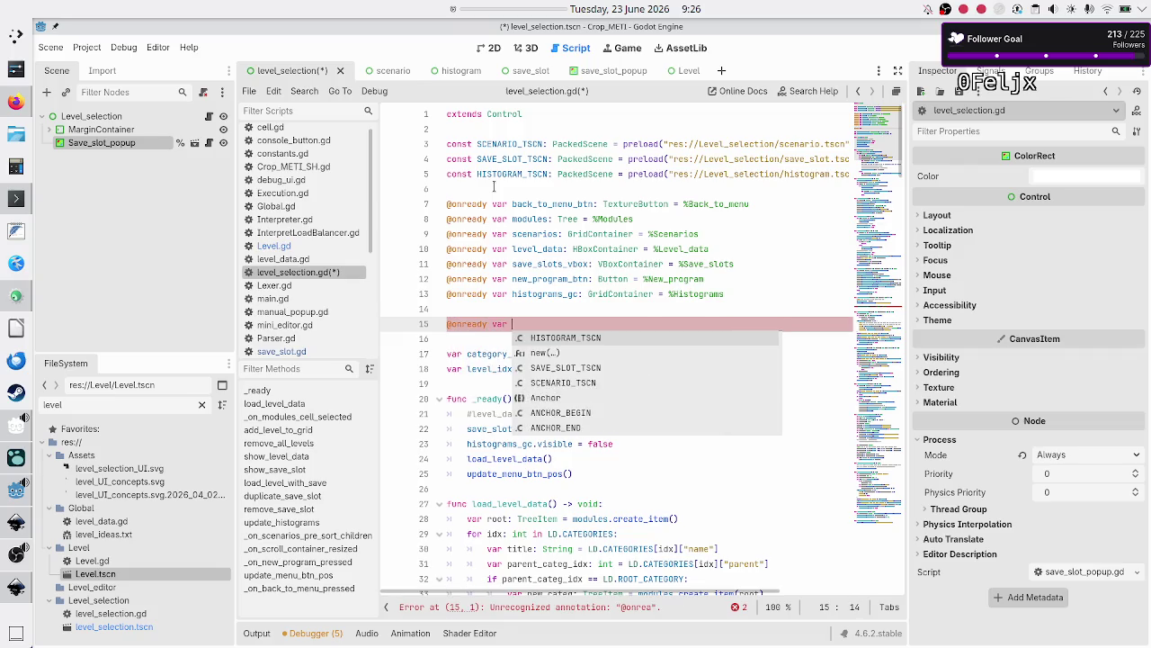
key(Escape)
key(BackSpace)
key(BackSpace)
text(ve)
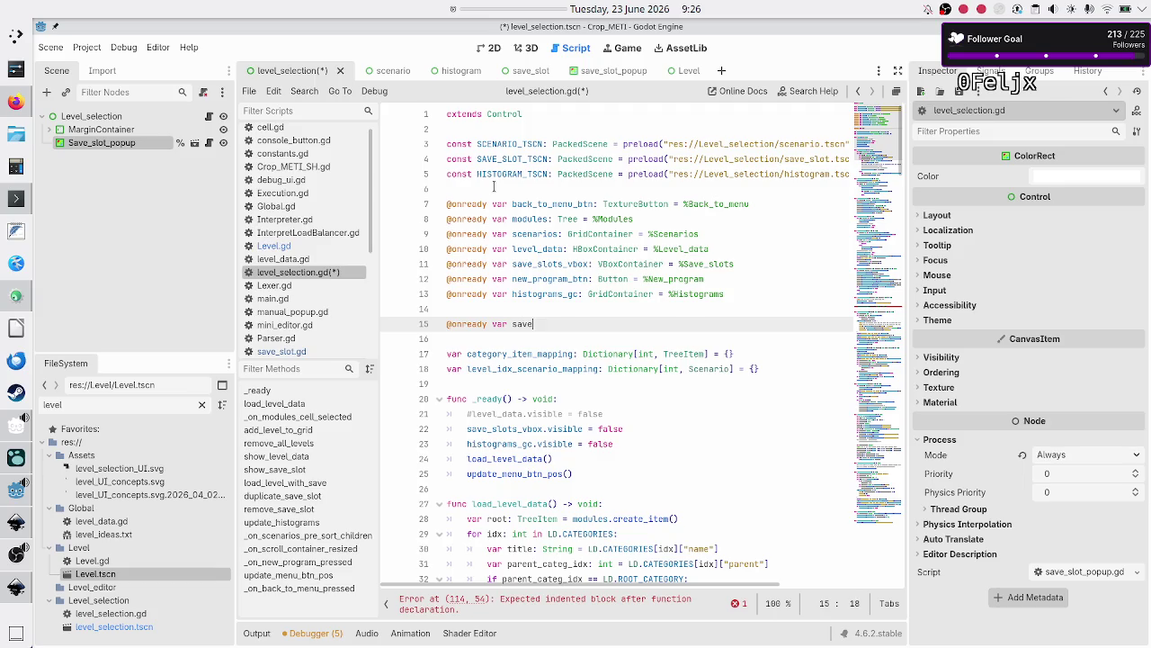
text(_slot_popup: )
text(Save)
key(Down)
key(Down)
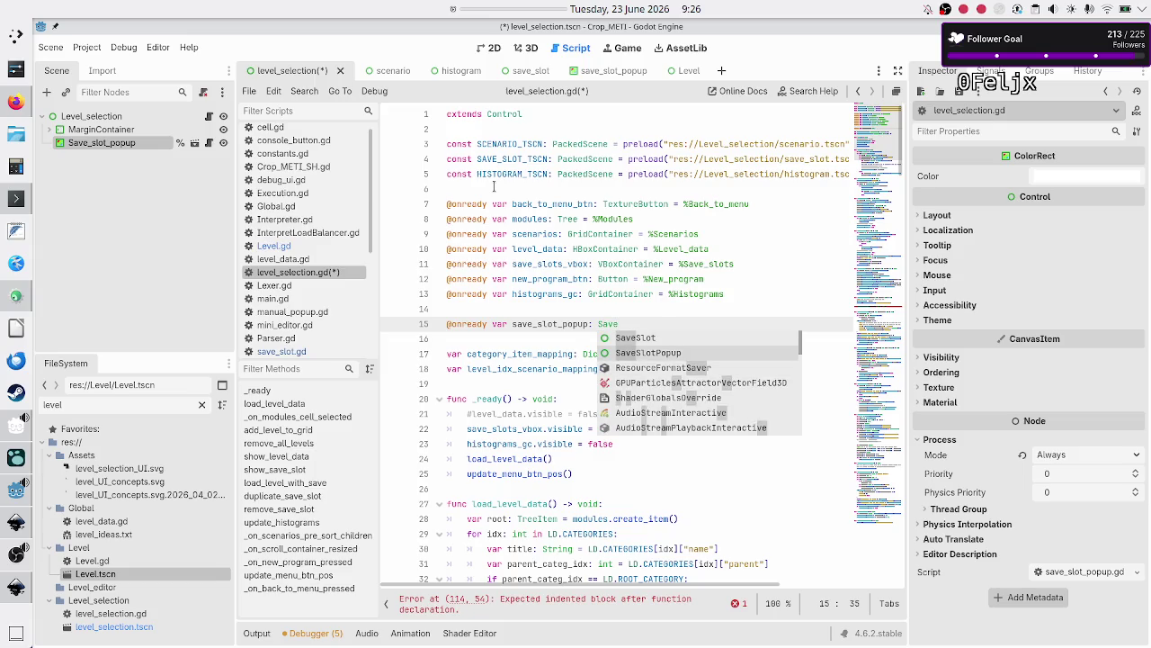
key(Up)
key(Return)
text(= %)
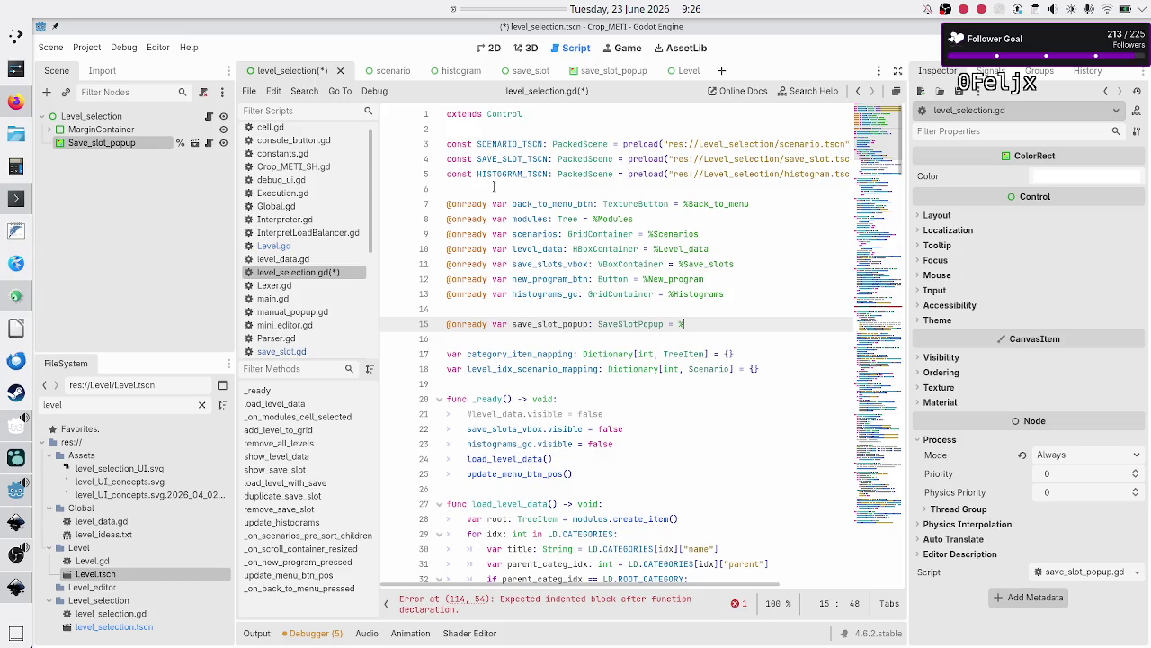
text(Save)
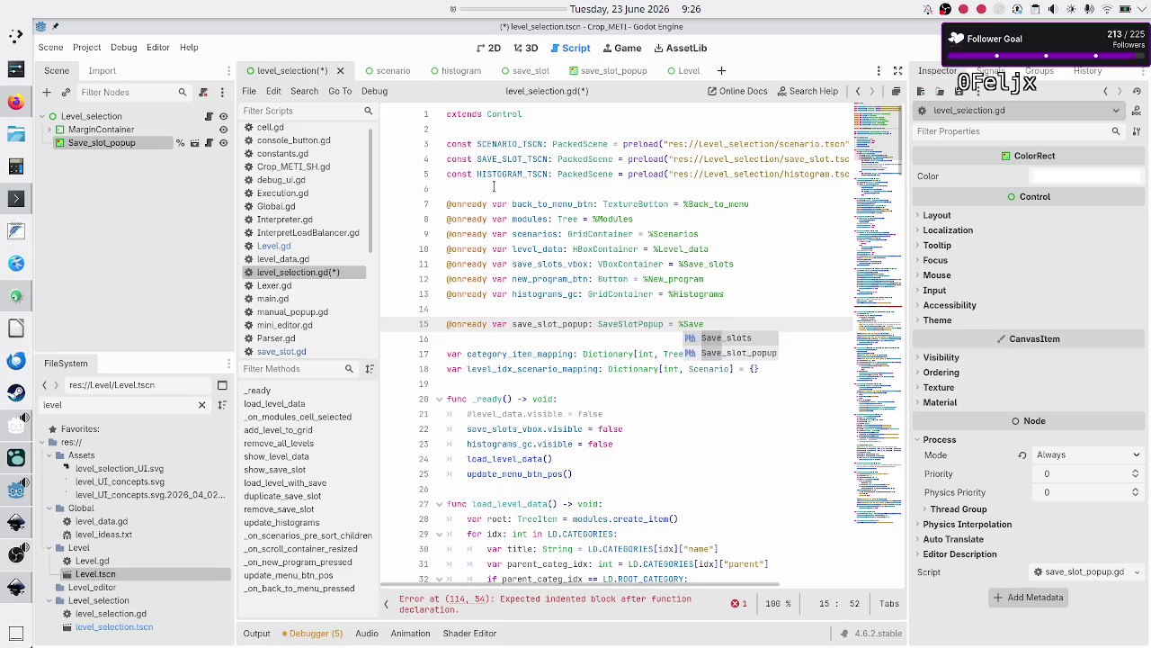
key(Down)
key(Return)
key(Down)
key(Down)
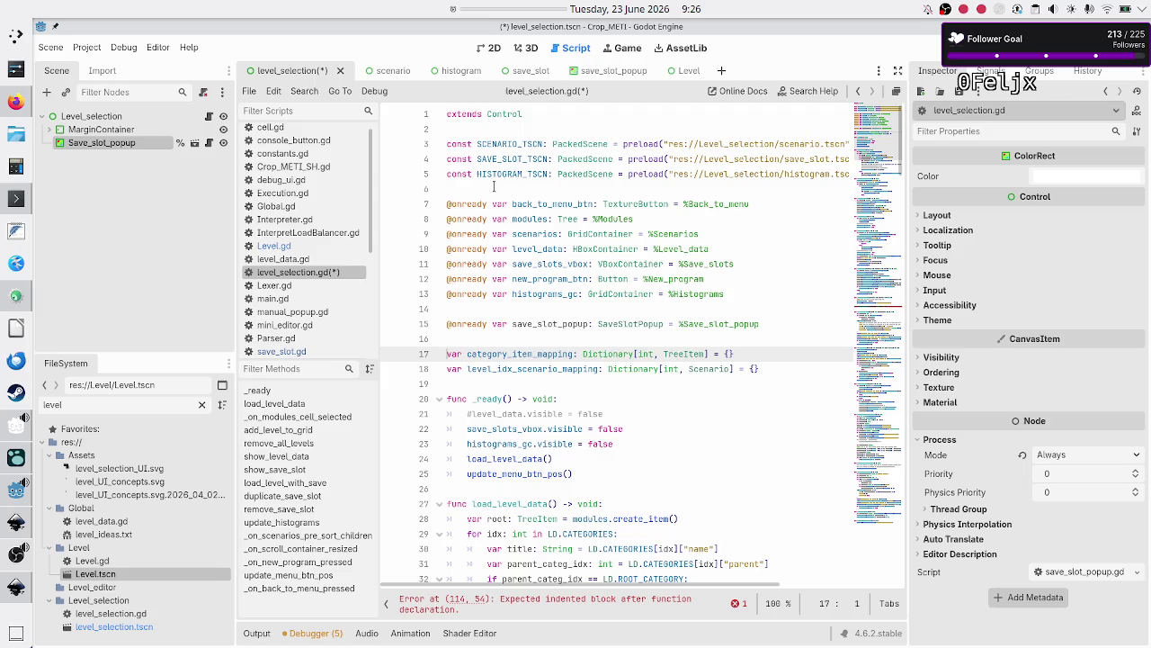
key(Down)
key(Down)
key(Down)
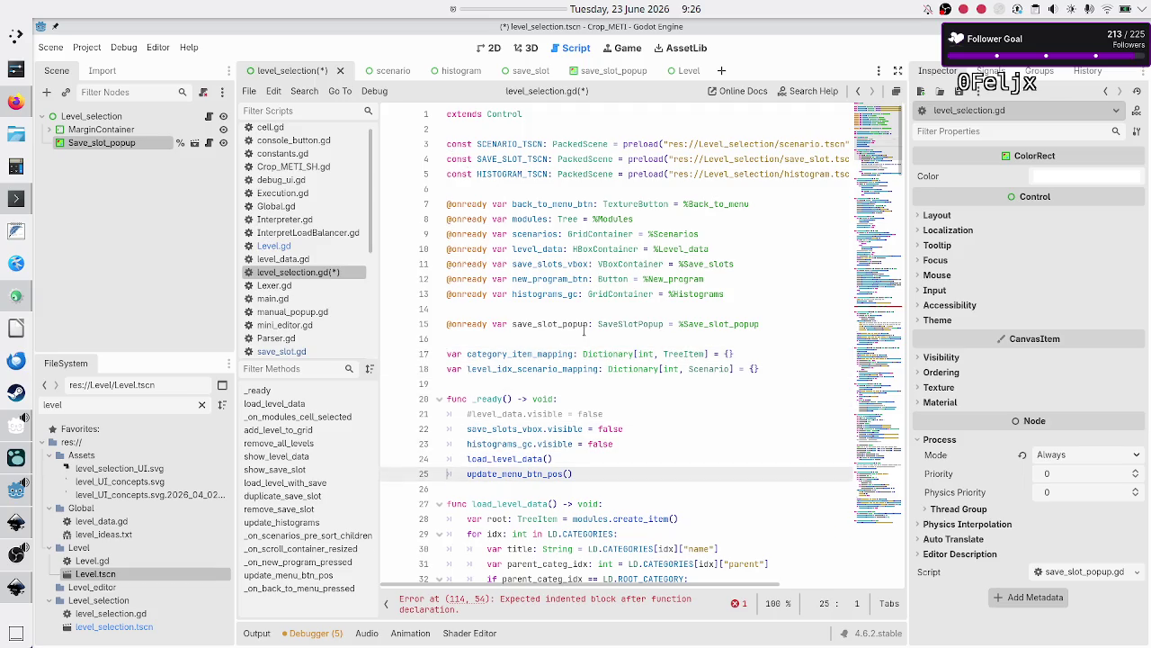
Begin load_save_slot_popup's body with save_slot_popup.set_t
scroll(609, 370, down, 10)
scroll(619, 406, down, 10)
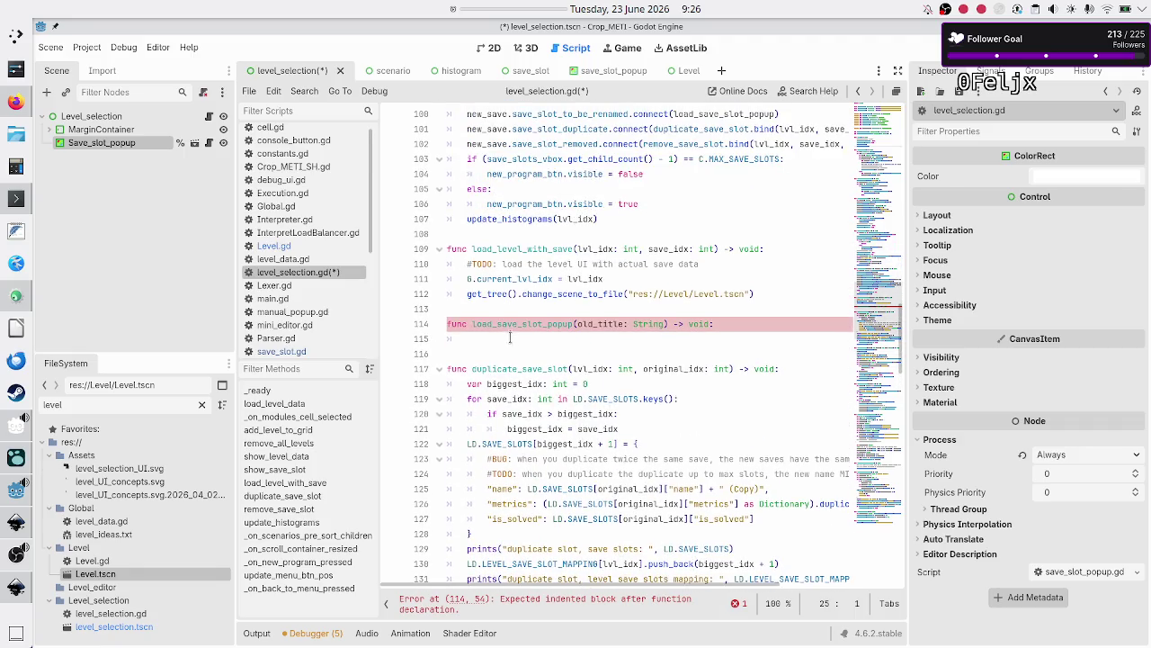
click(509, 338)
text(save_sl)
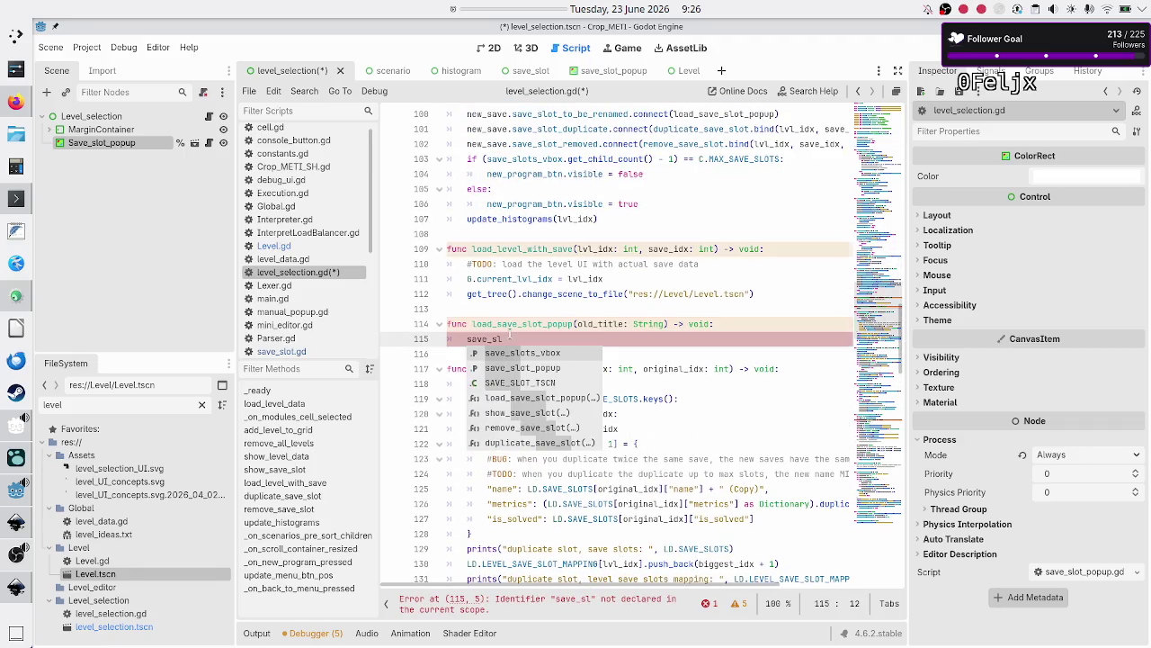
key(Return)
key(BackSpace)
key(BackSpace)
key(BackSpace)
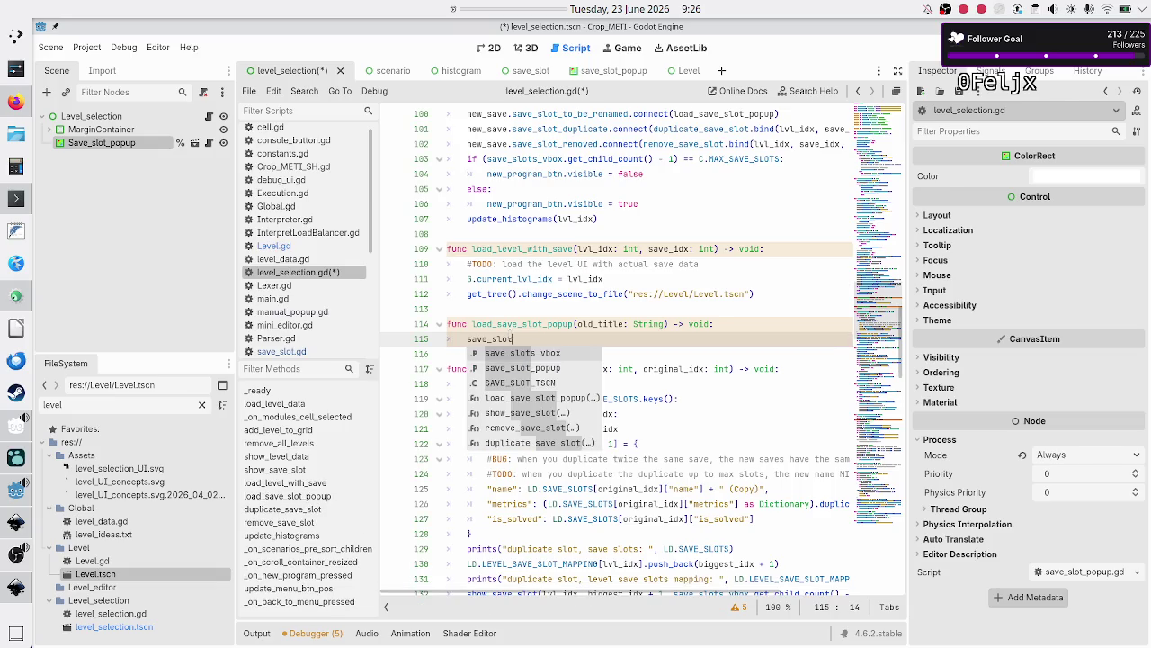
text(_popup.se)
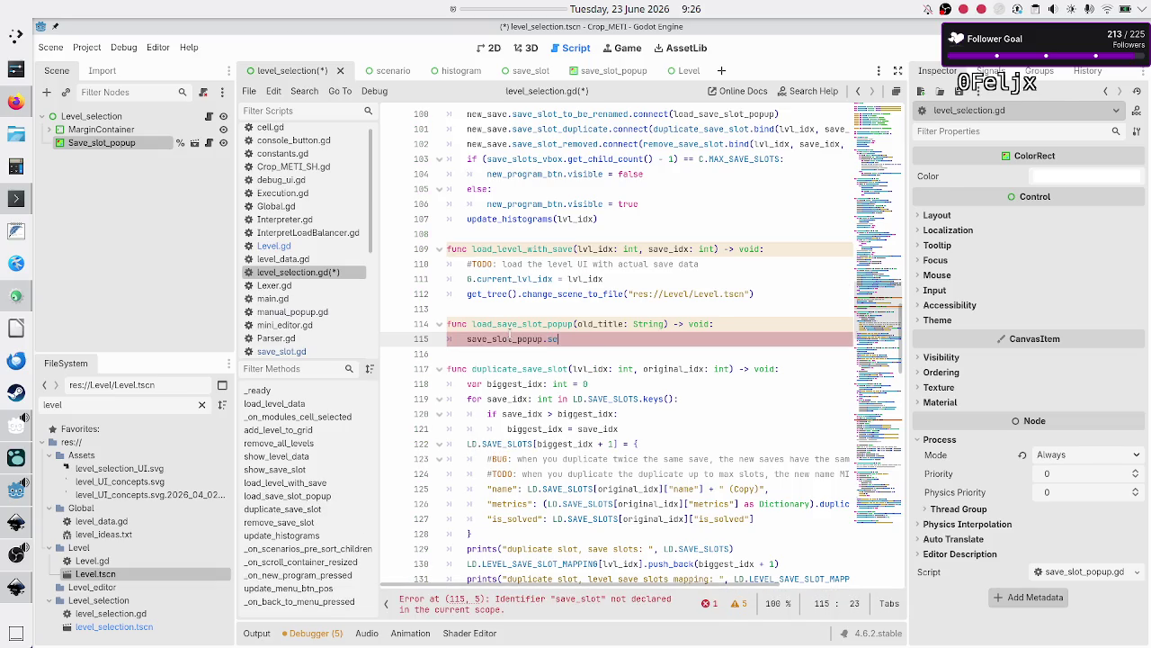
text(t_t)
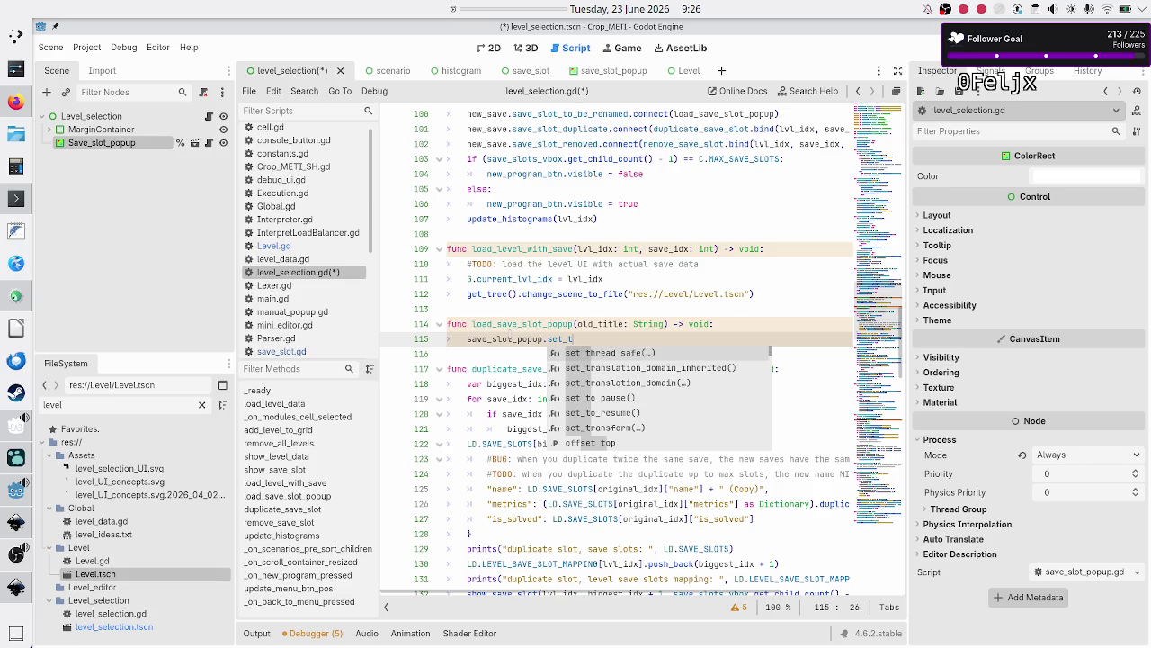
Complete save_slot_popup.set_to_pause() and check set_to_pause and set_old_title in save_slot_popup.gd
key(Down)
key(Down)
key(Down)
key(Return)
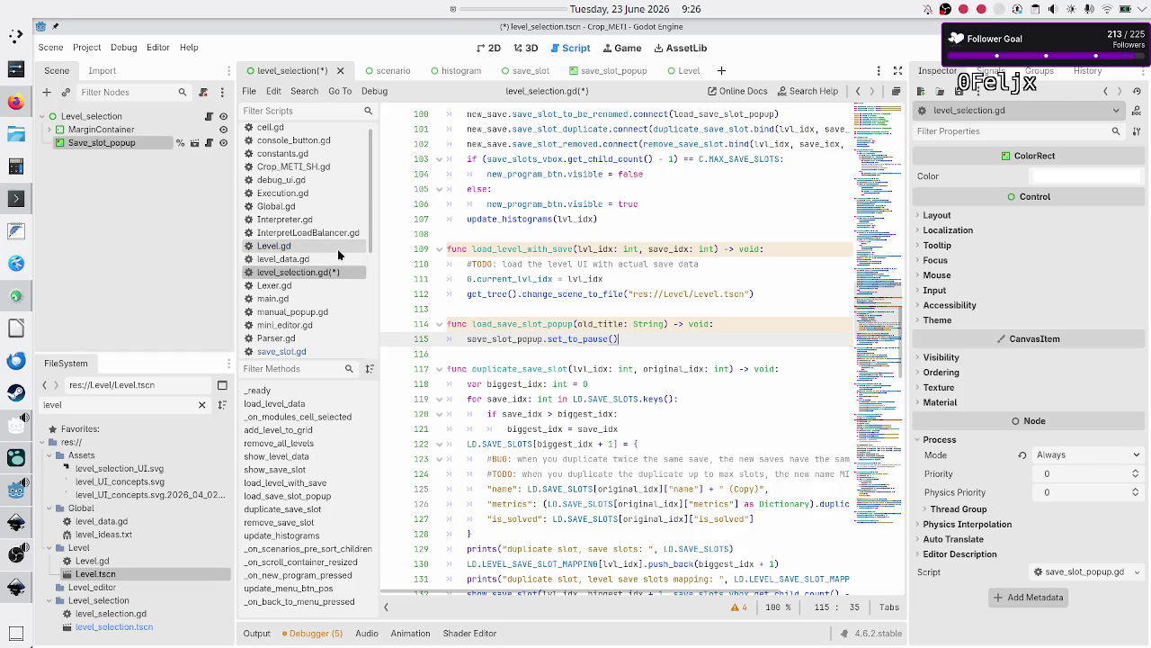
scroll(306, 238, down, 3)
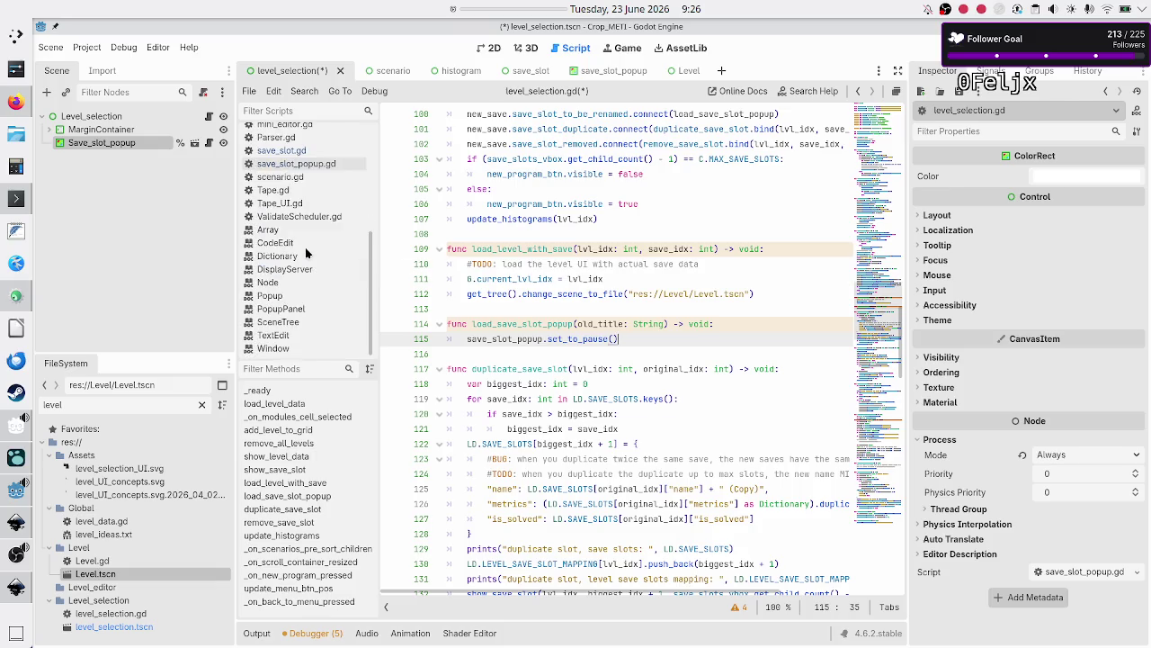
click(297, 278)
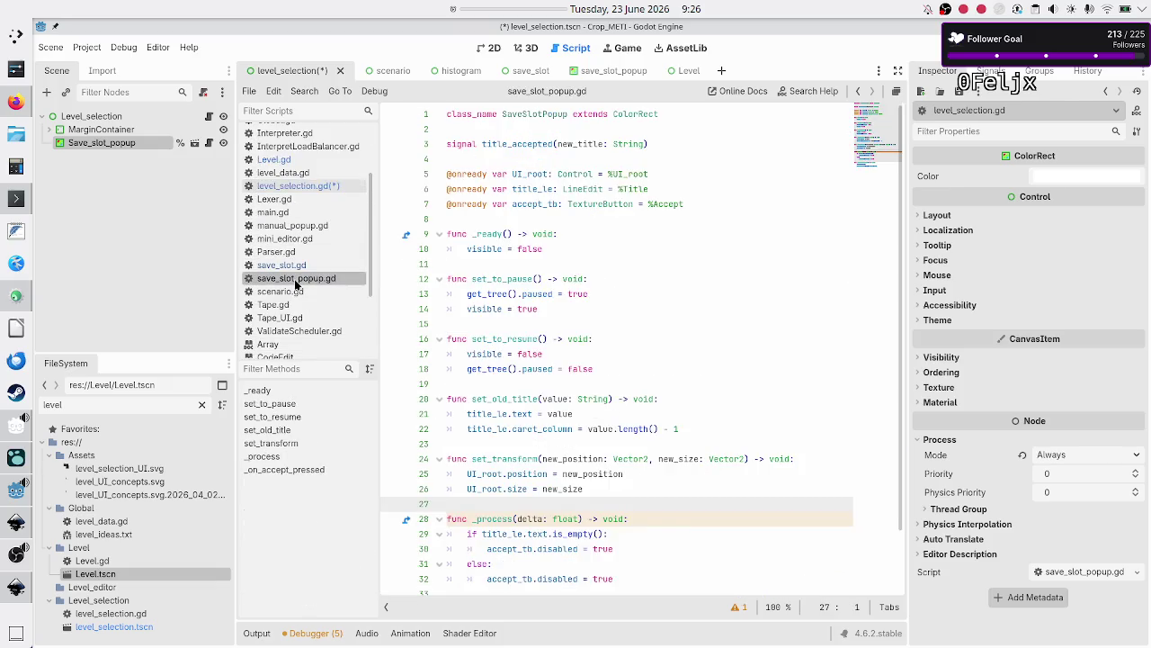
double_click(526, 279)
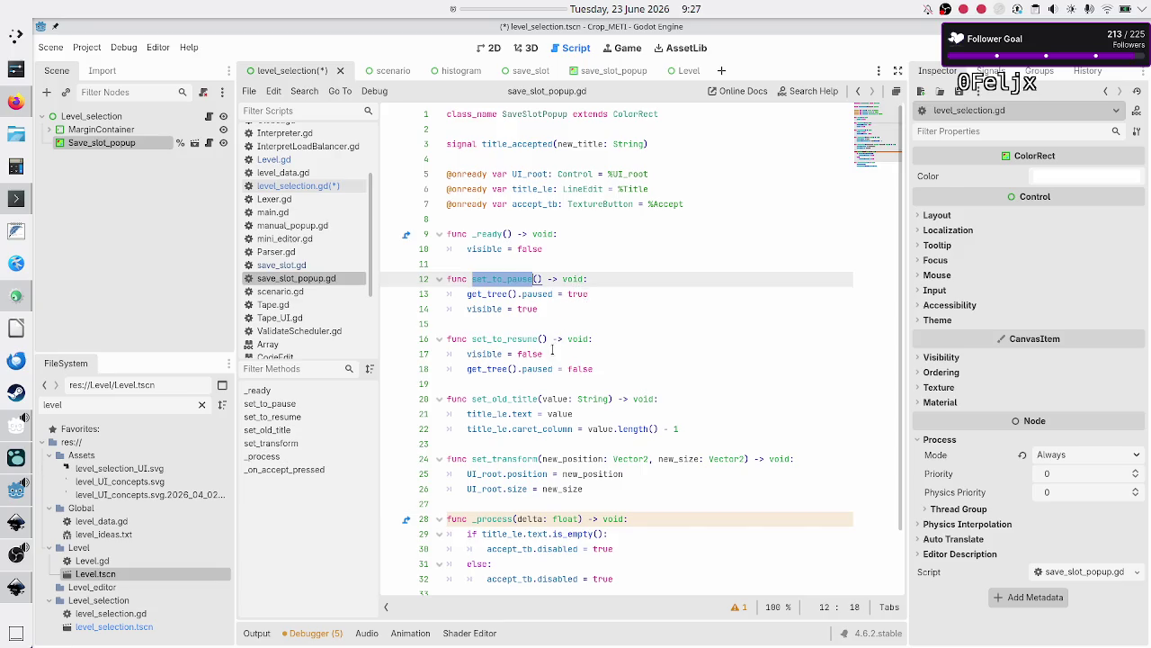
double_click(521, 399)
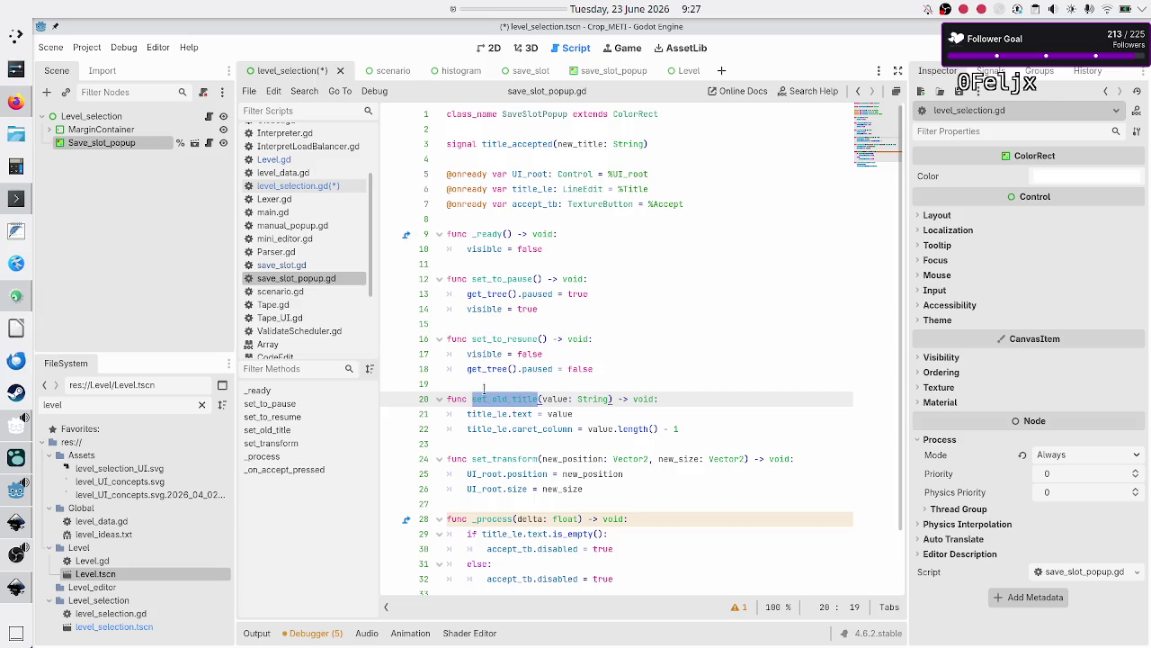
click(318, 187)
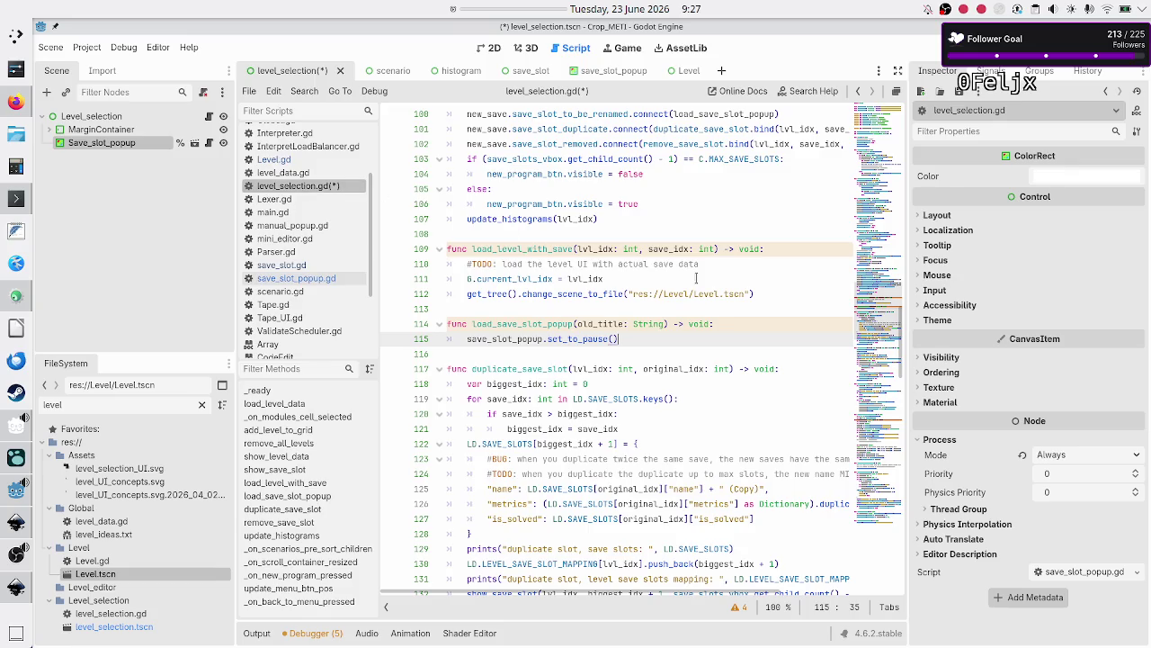
Add save_slot_popup.set_old_title(old_title) as the function's first line
key(Up)
key(End)
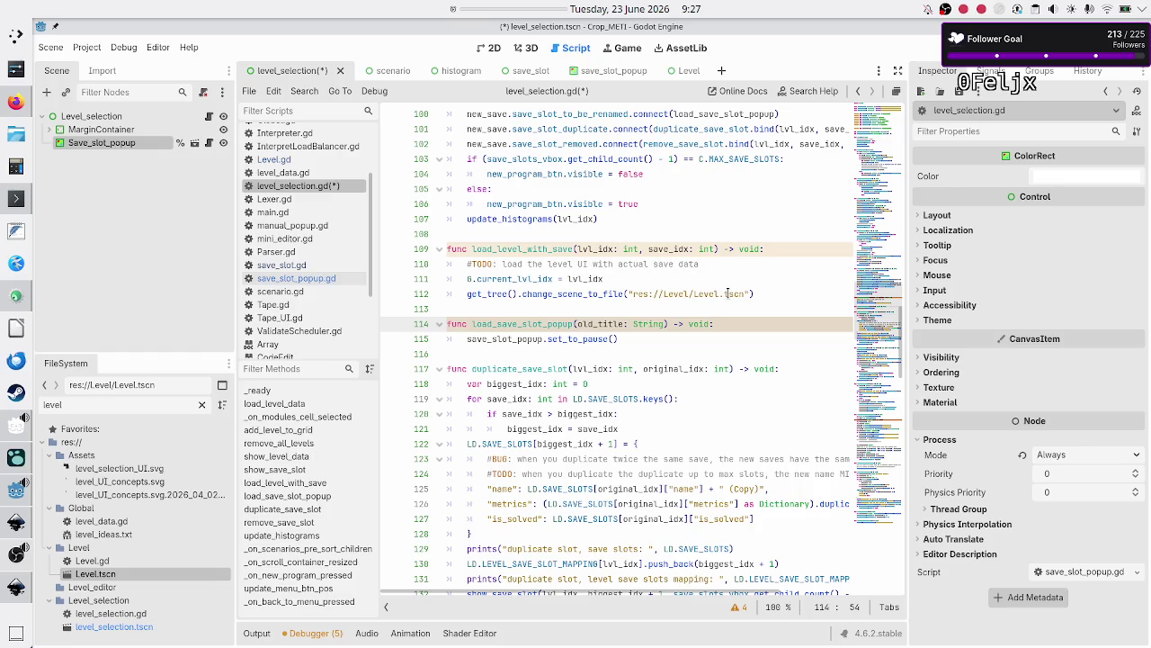
key(Return)
text(sav)
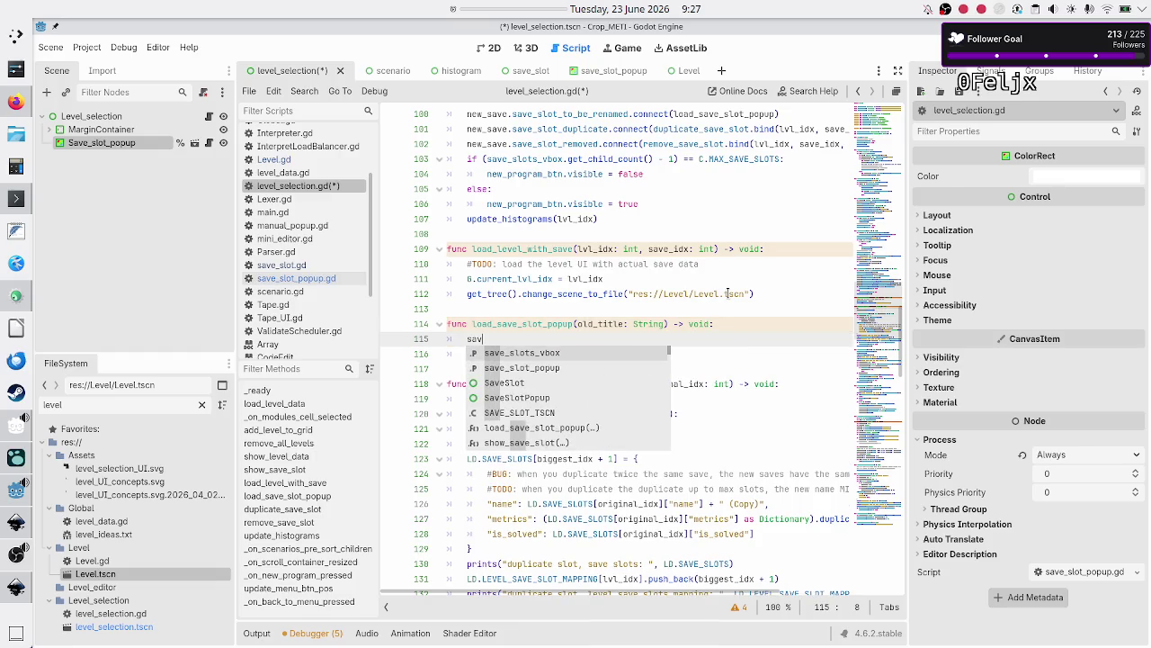
key(Down)
key(Return)
text(.se)
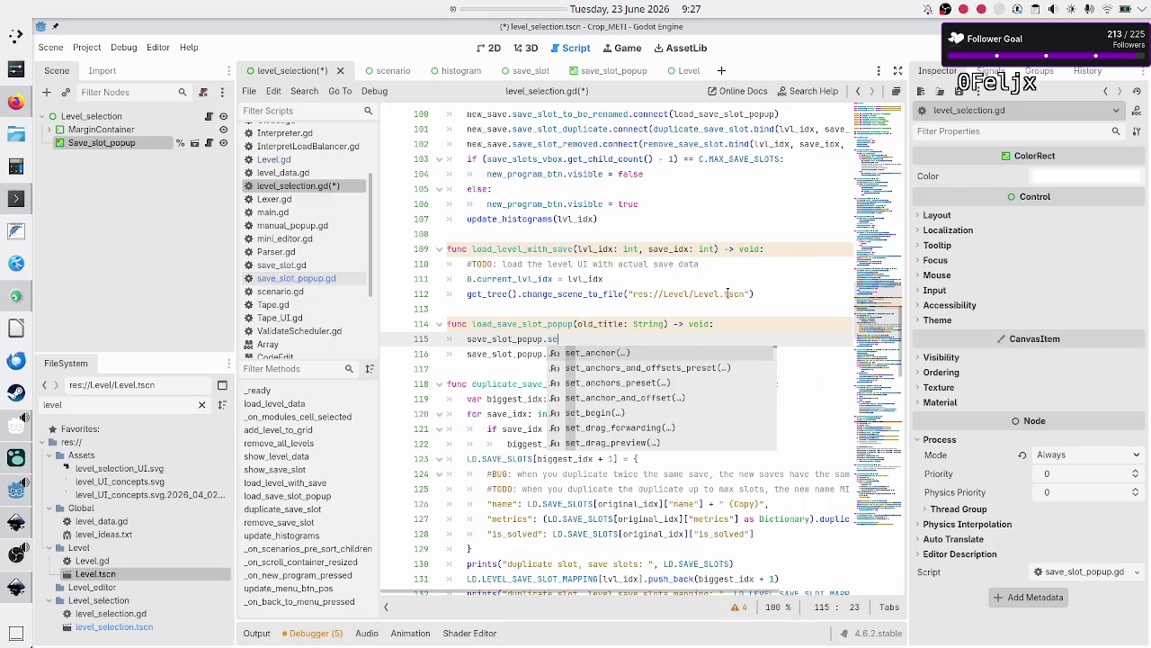
text(t_old)
key(Return)
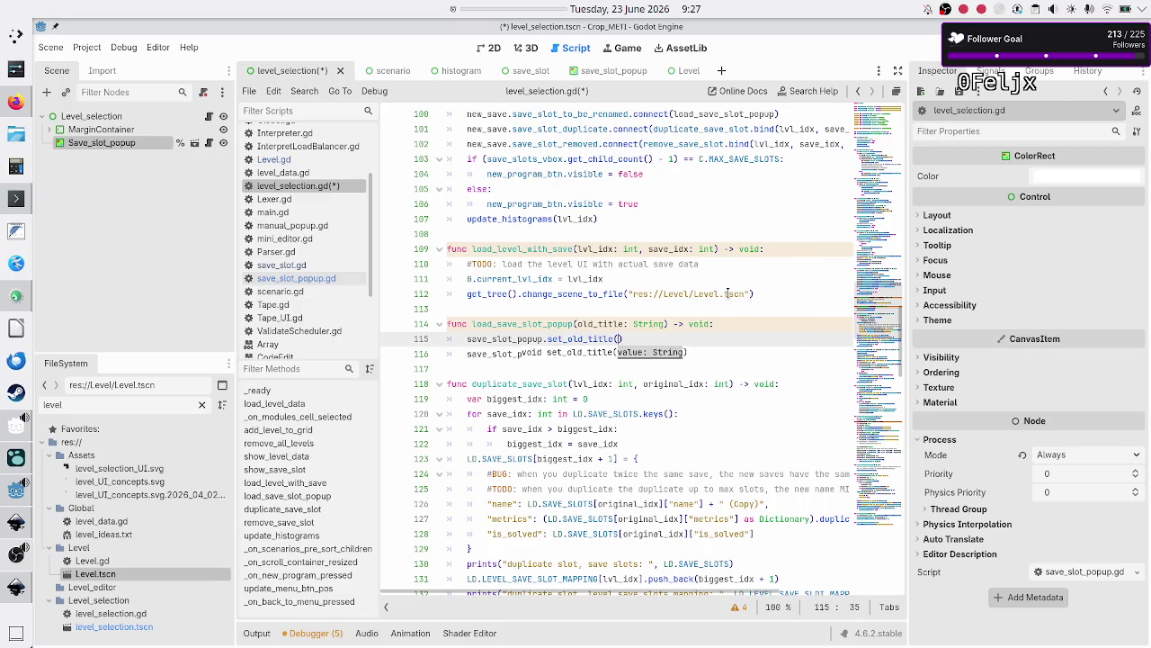
text(old_t)
key(Return)
Start a save_slot_popup.set_transform() call on the next line
key(Return)
text(save_)
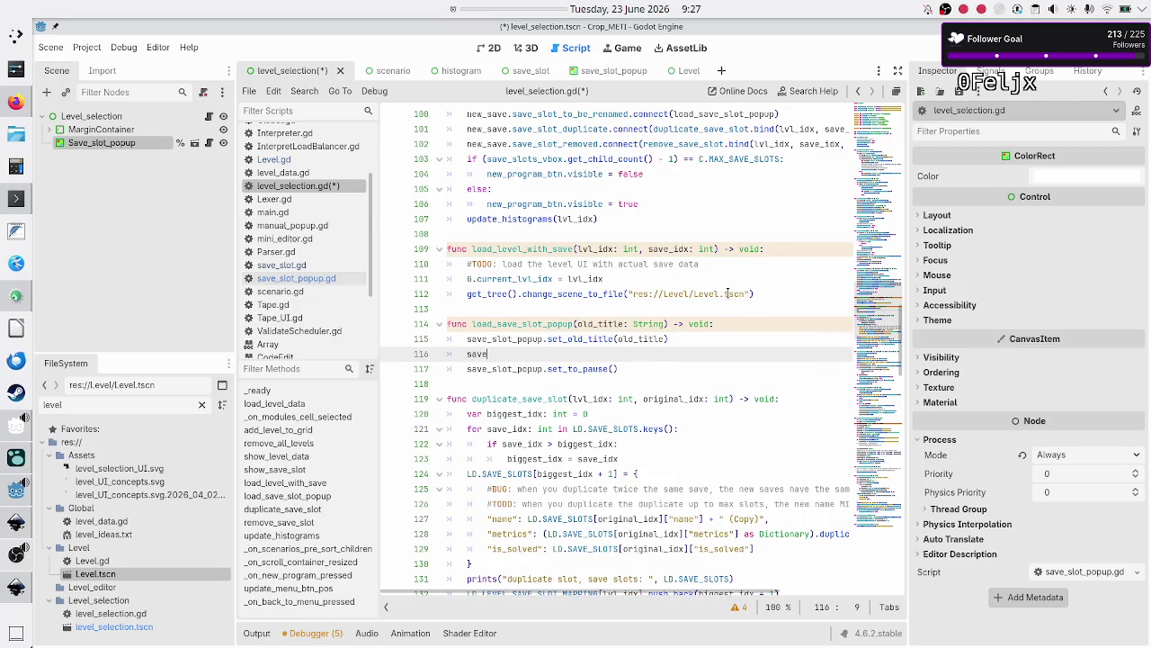
key(Down)
key(Return)
text(.set_transform()
key(Return)
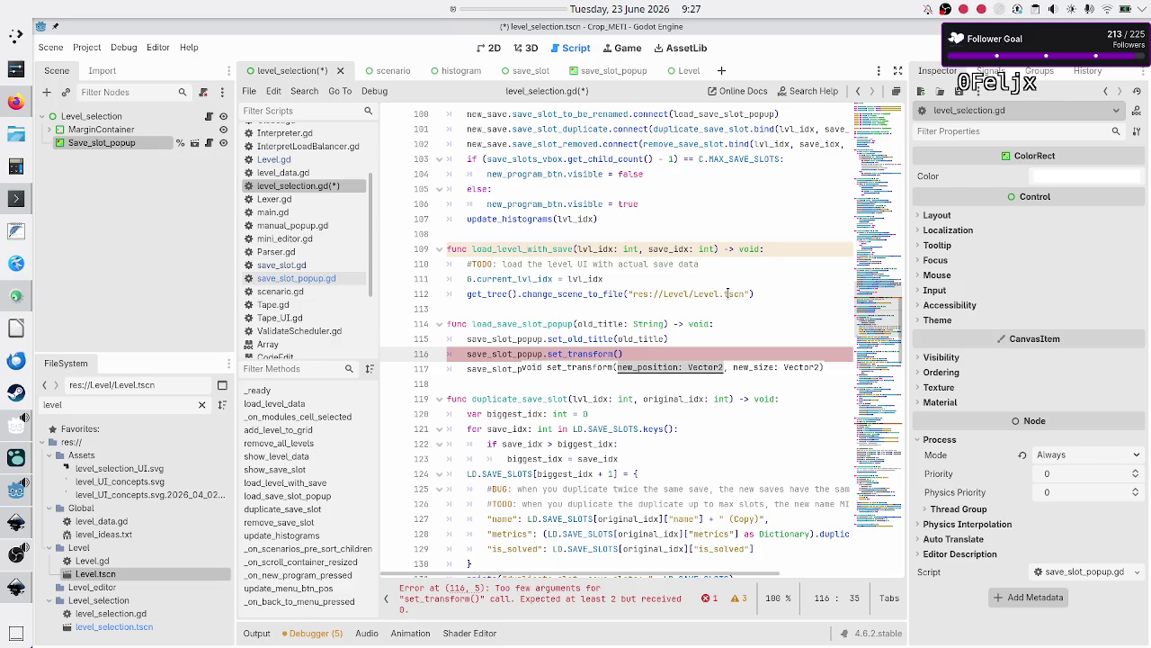
Append .bind(save_slot) to load_save_slot_popup in the line 100 connect call
scroll(671, 203, up, 3)
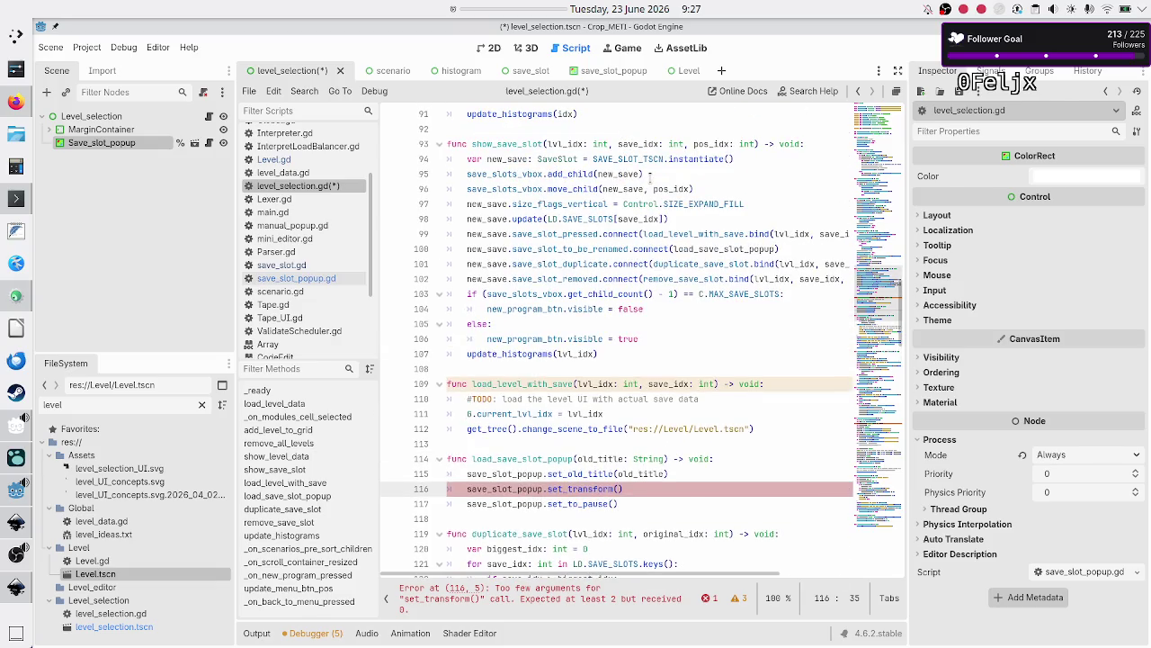
double_click(508, 159)
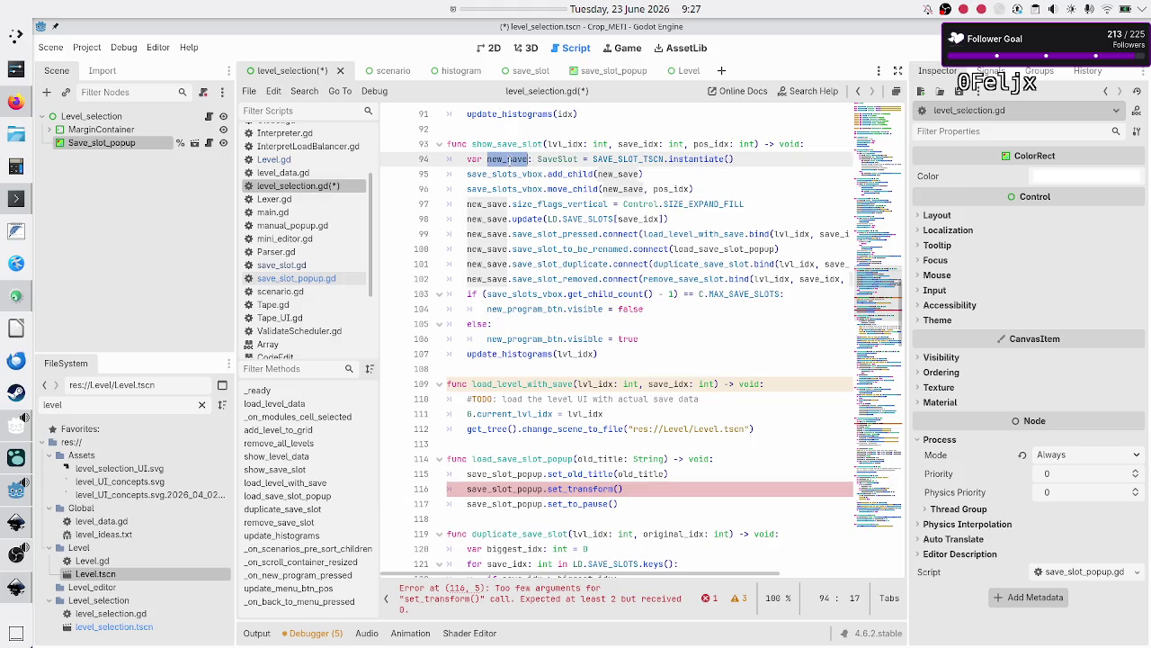
click(649, 248)
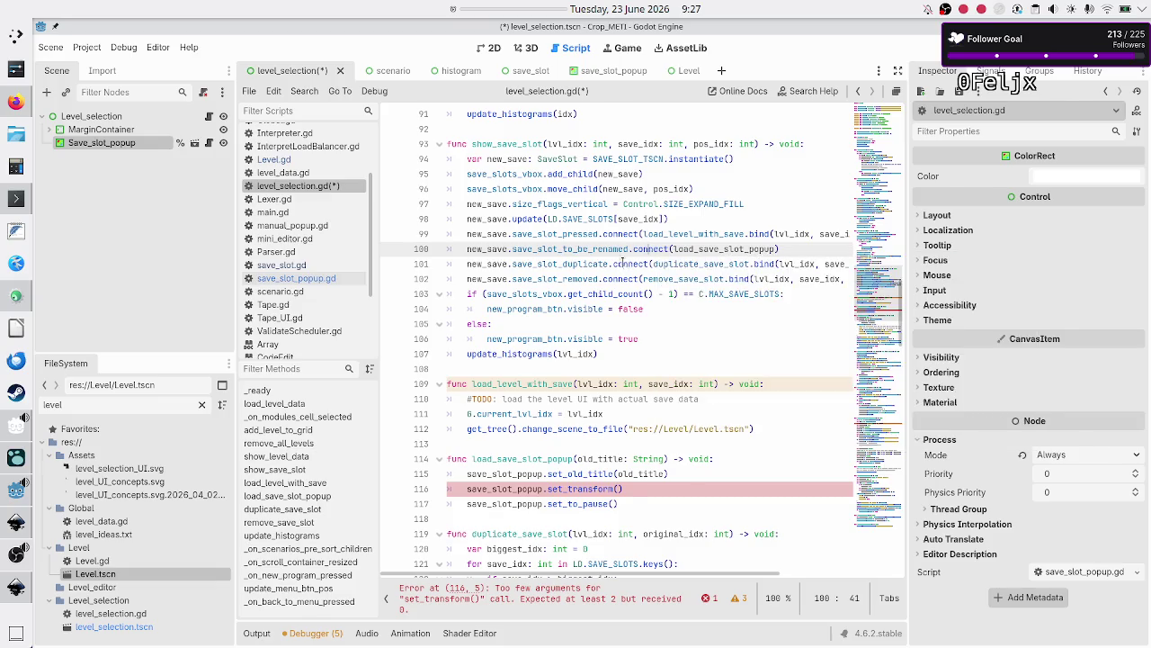
double_click(616, 252)
click(777, 249)
text(.)
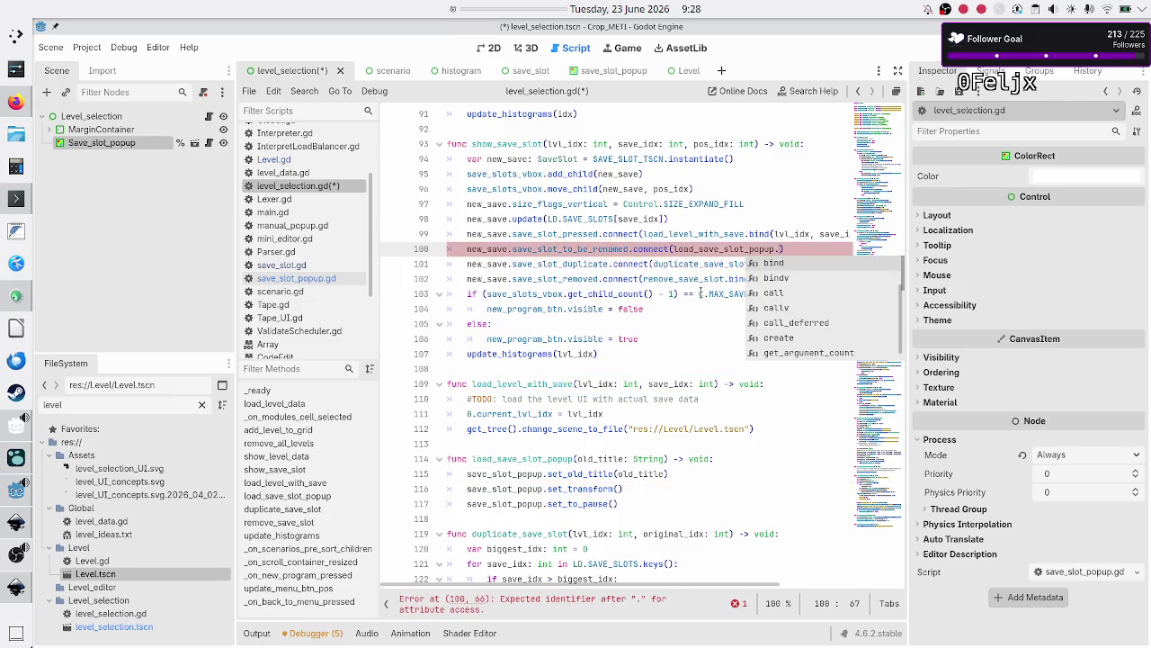
key(Return)
text(()
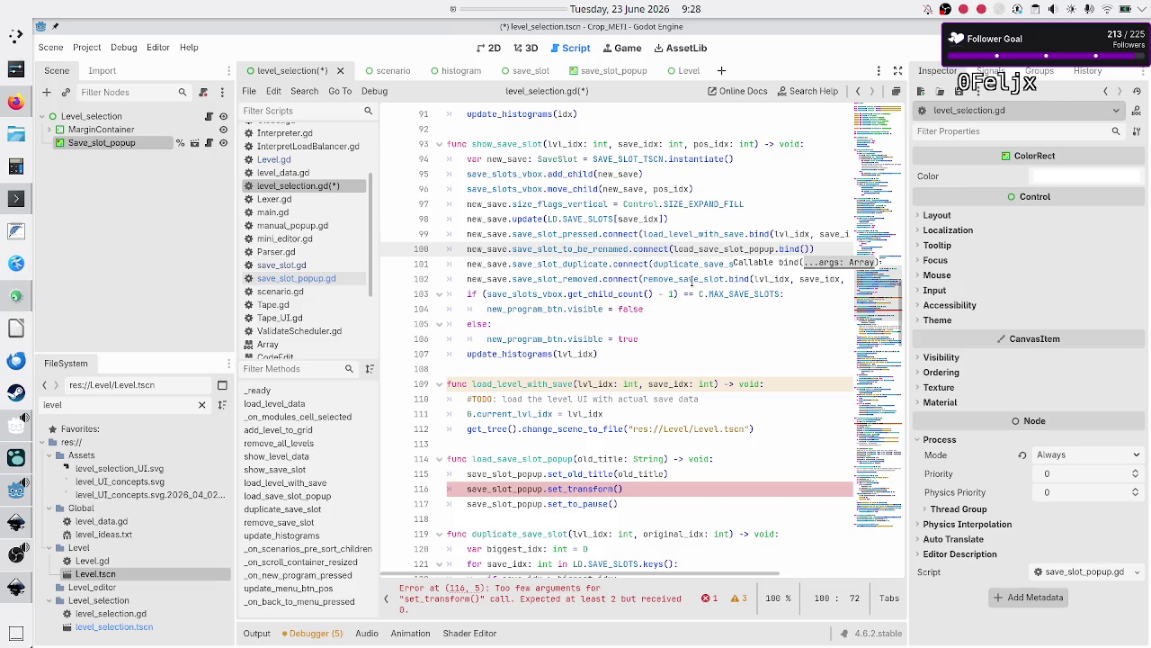
text(save_slot)
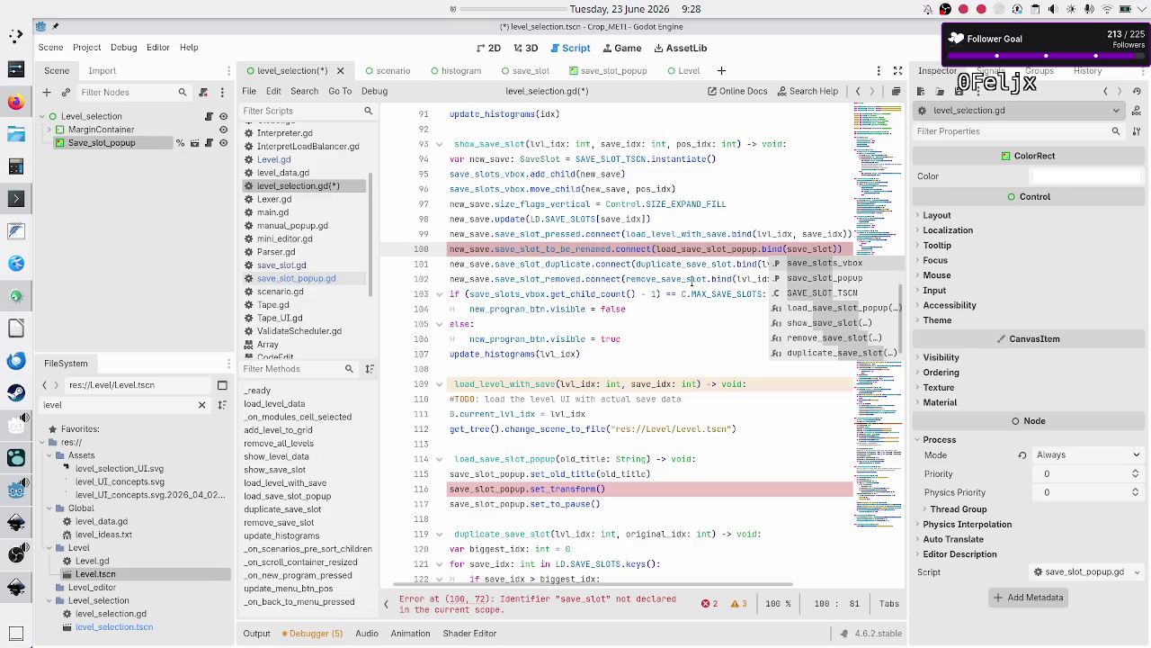
key(Escape)
Replace the bound save_slot argument with new_save
key(Down)
key(Home)
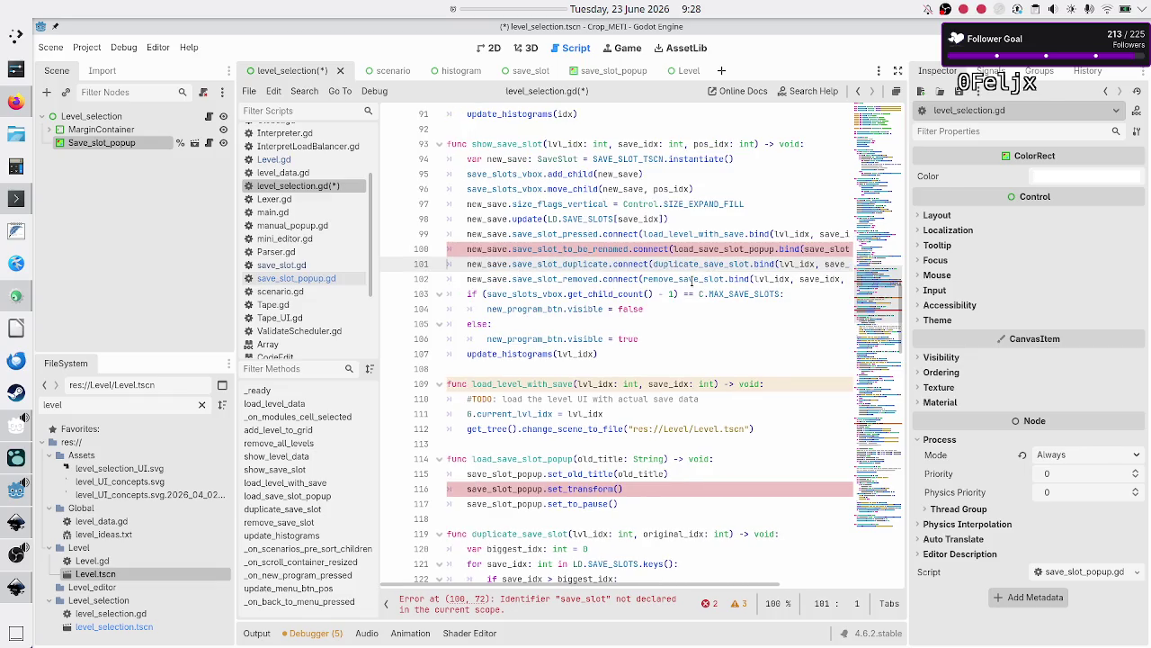
key(Left)
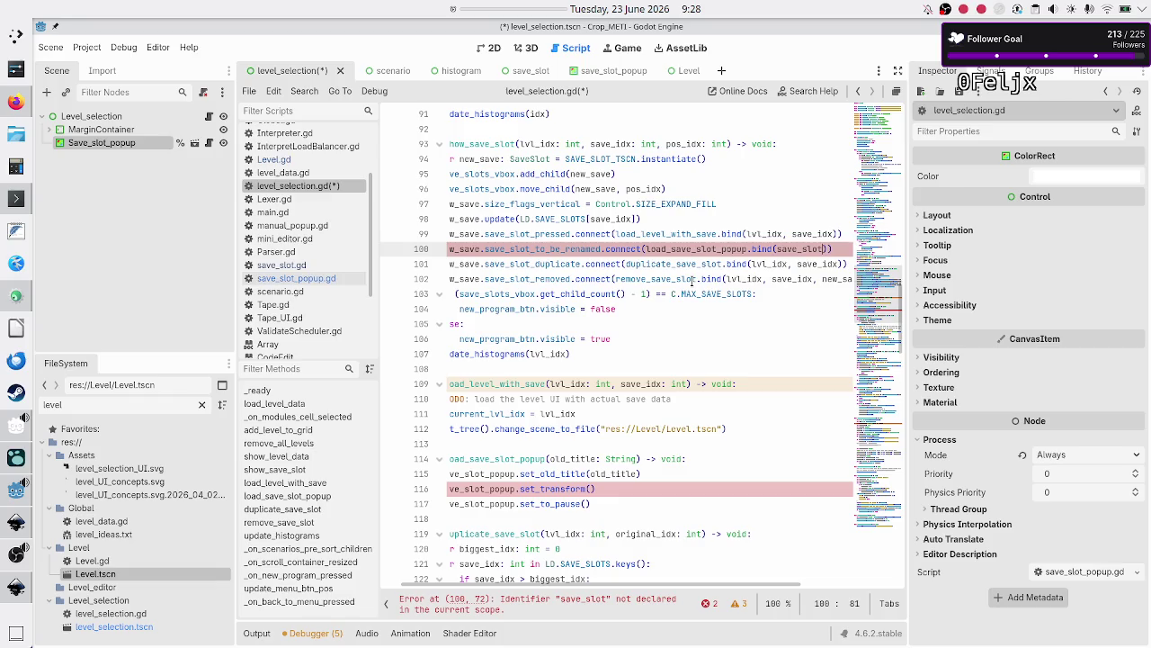
key(BackSpace)
key(BackSpace)
key(BackSpace)
text(new_save)
key(Down)
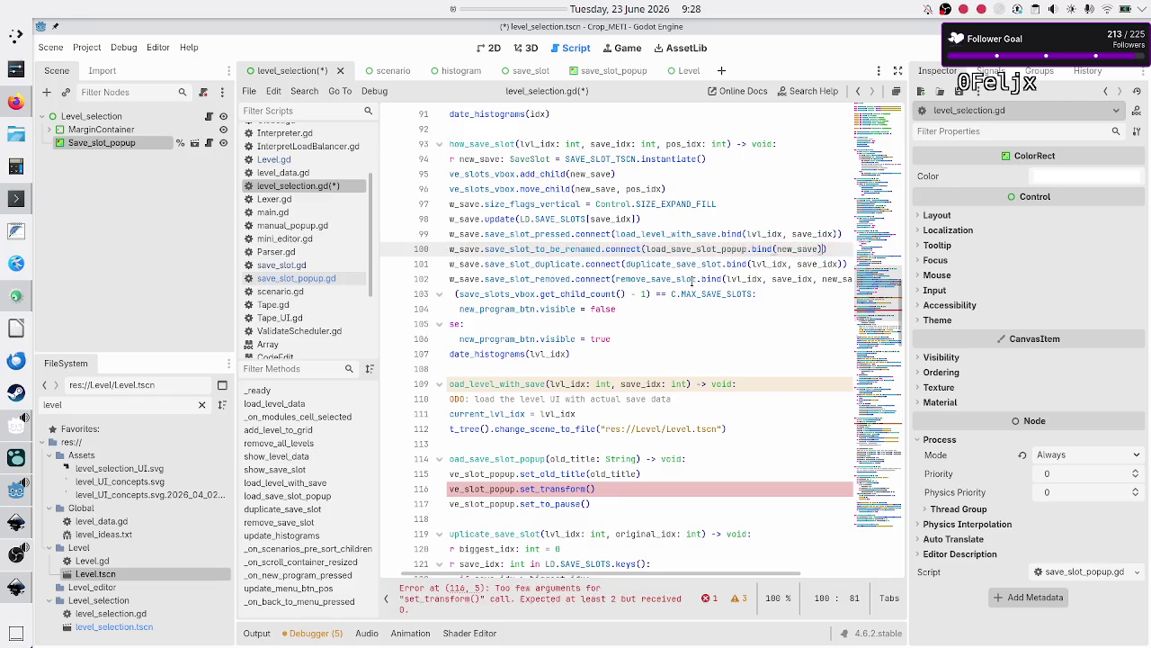
key(Home)
key(Down)
key(Down)
key(Down)
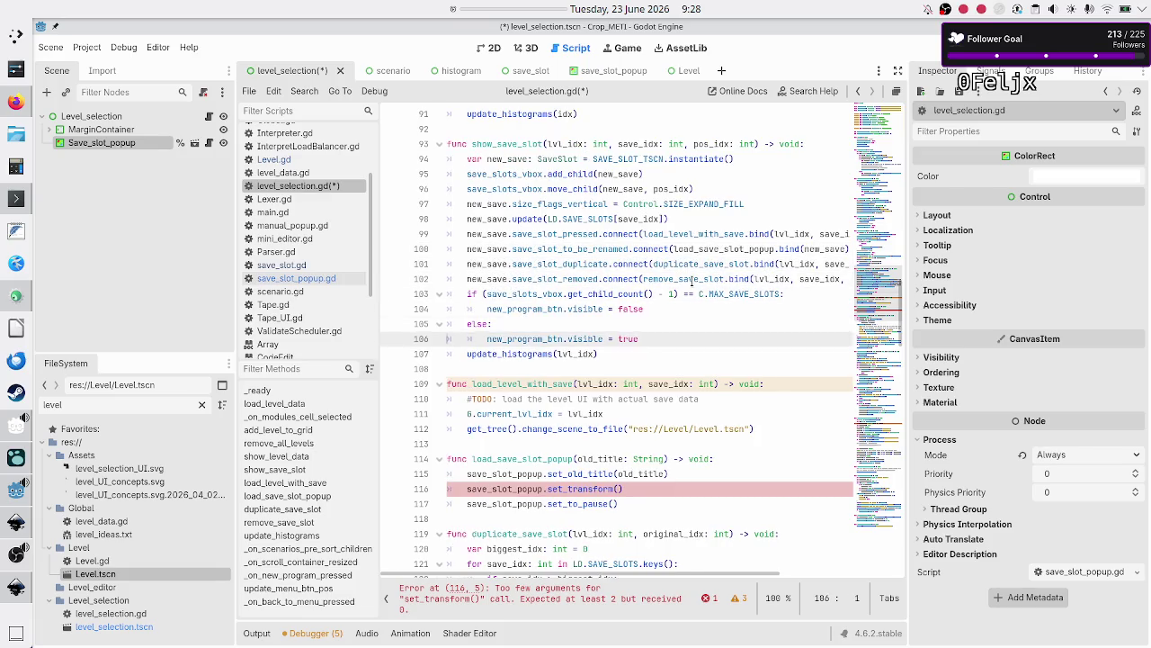
key(Up)
key(Up)
key(Up)
Add a 'save_slot: SaveSlot' parameter to load_save_slot_popup after old_title
key(End)
key(ctrl+Left)
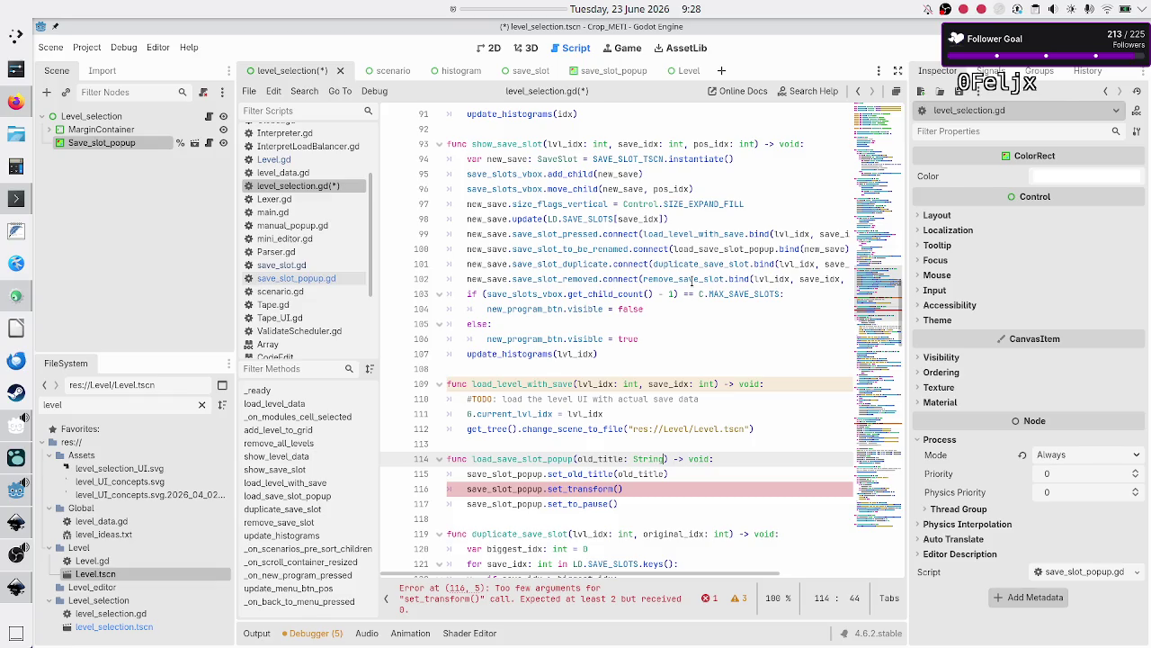
text(, )
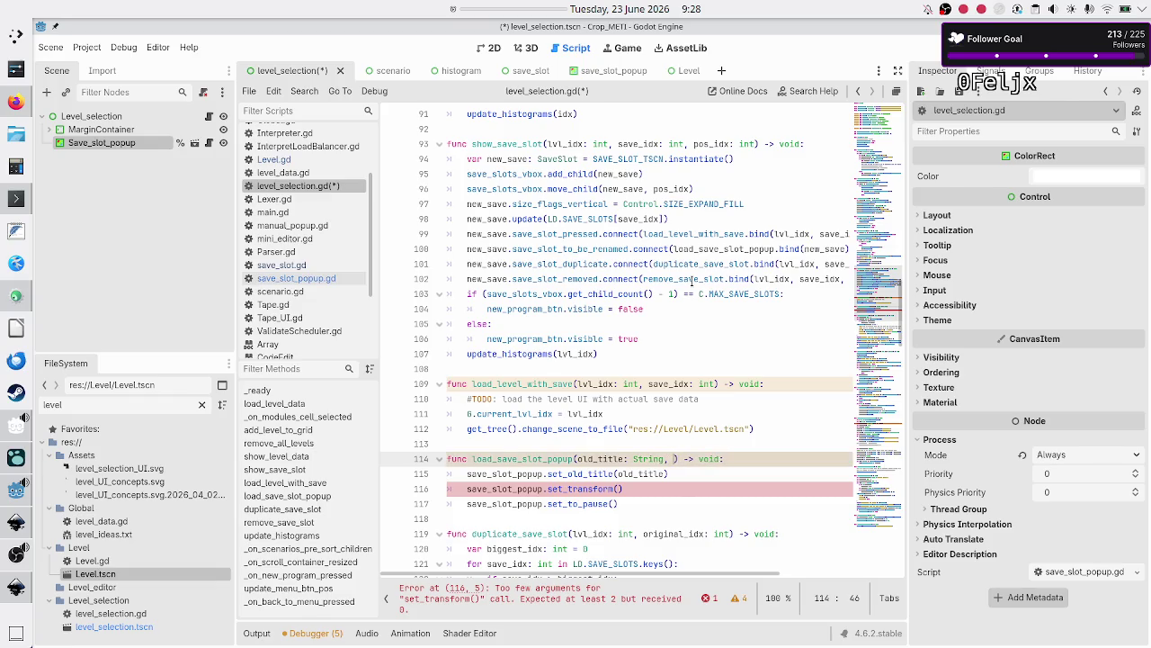
text(save)
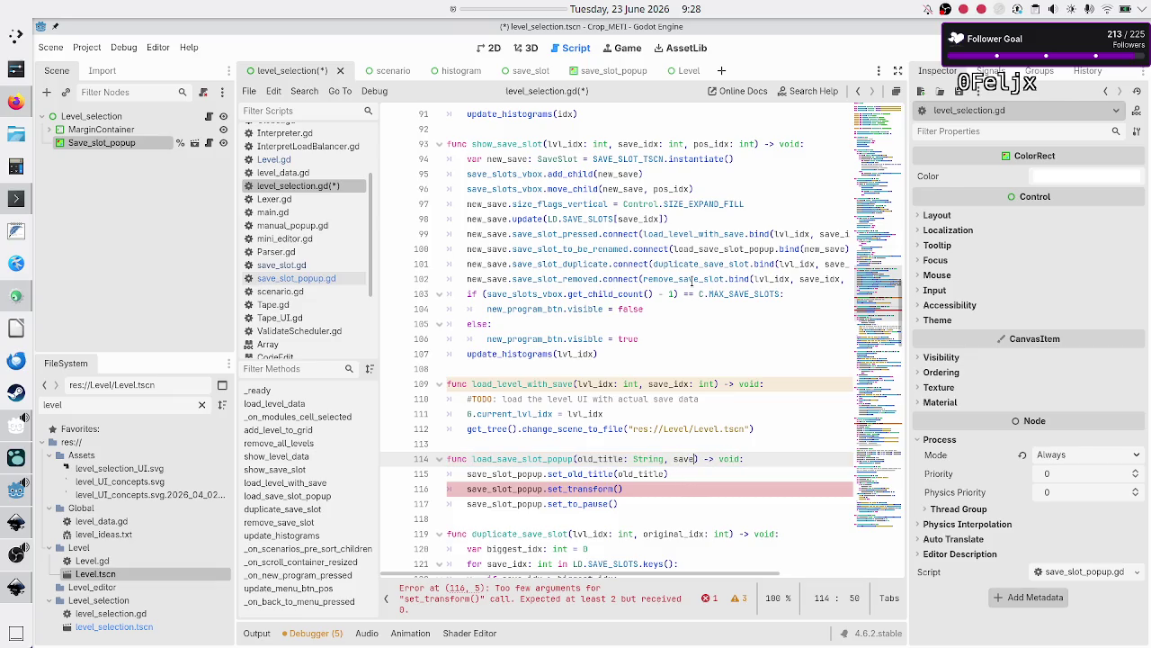
text(_node:)
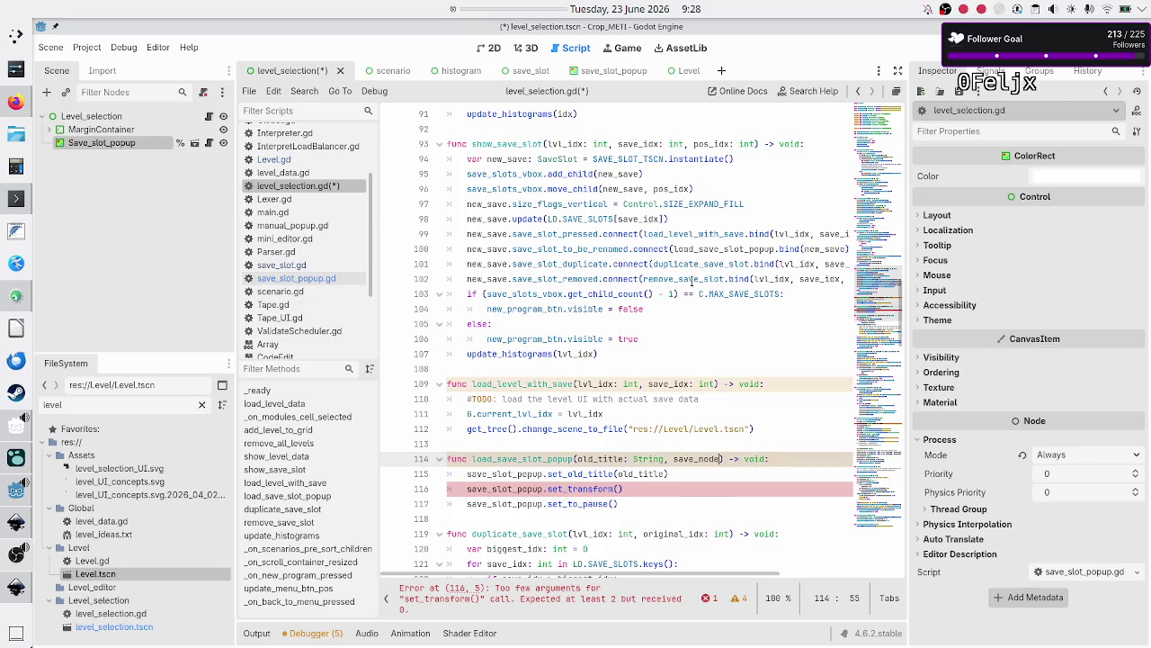
text( Save)
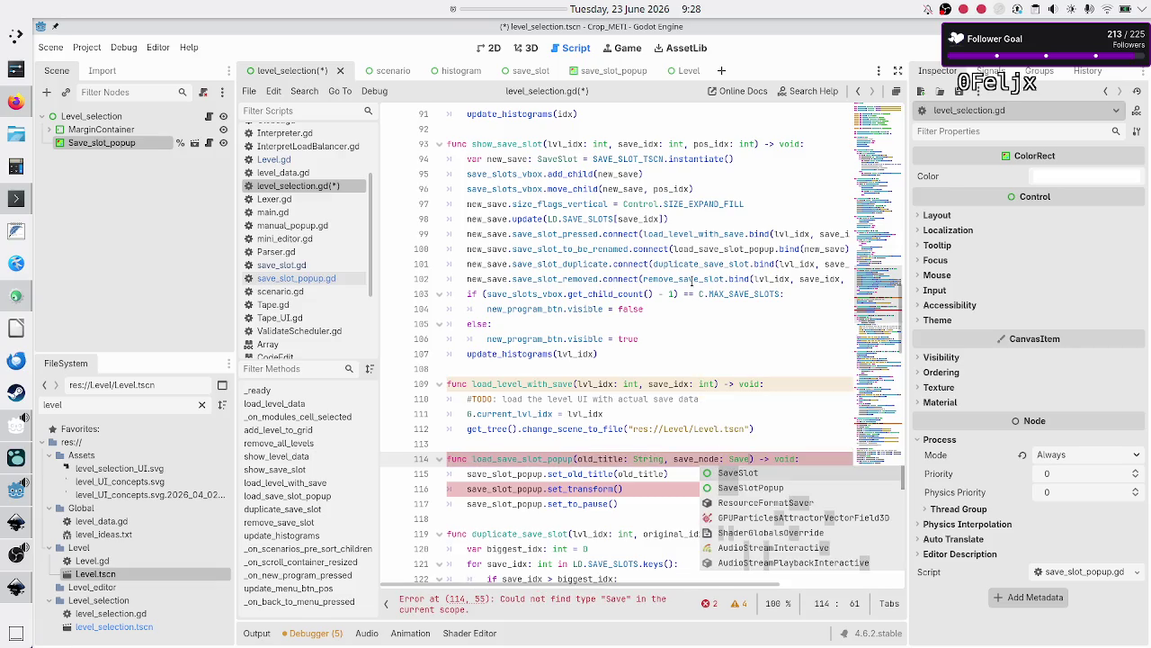
key(Return)
key(ctrl+Left)
key(ctrl+Left)
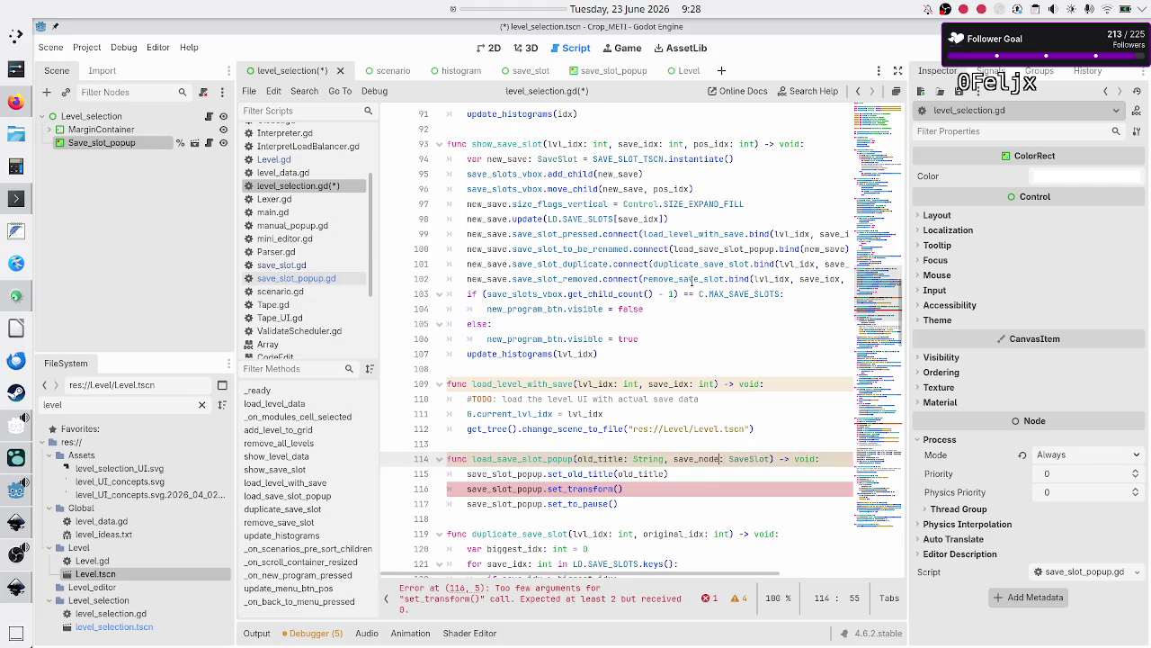
key(BackSpace)
key(BackSpace)
key(BackSpace)
text(slot)
Fill in the call as set_transform(save_slot.position, save_slot.size)
key(Down)
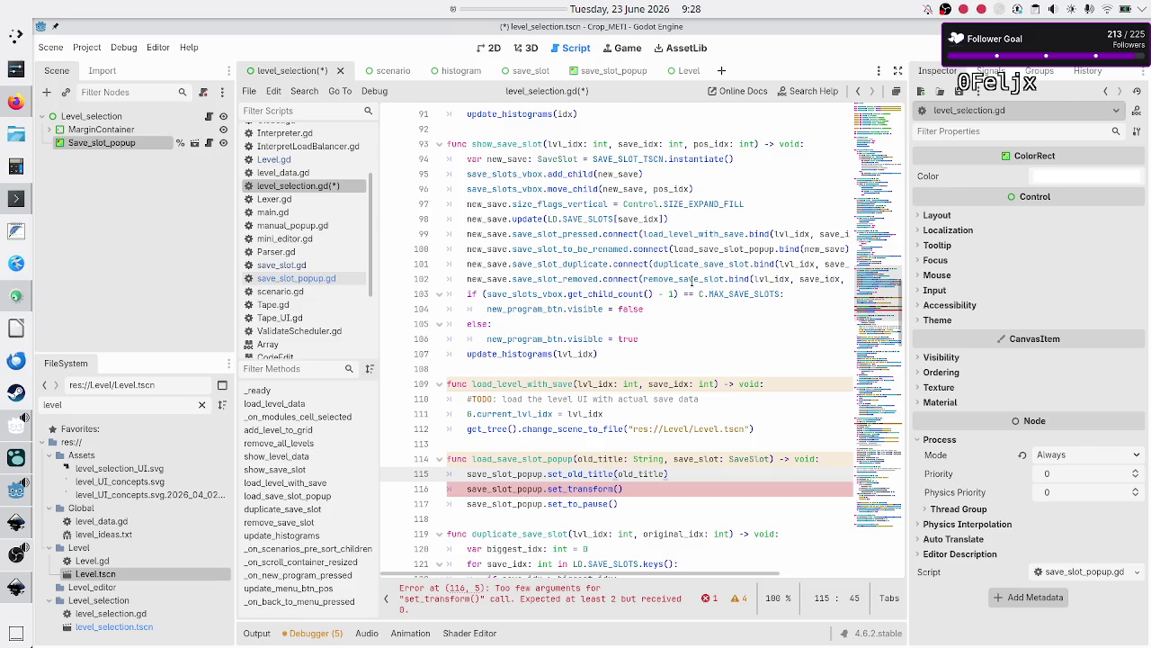
key(Down)
text(save)
key(Return)
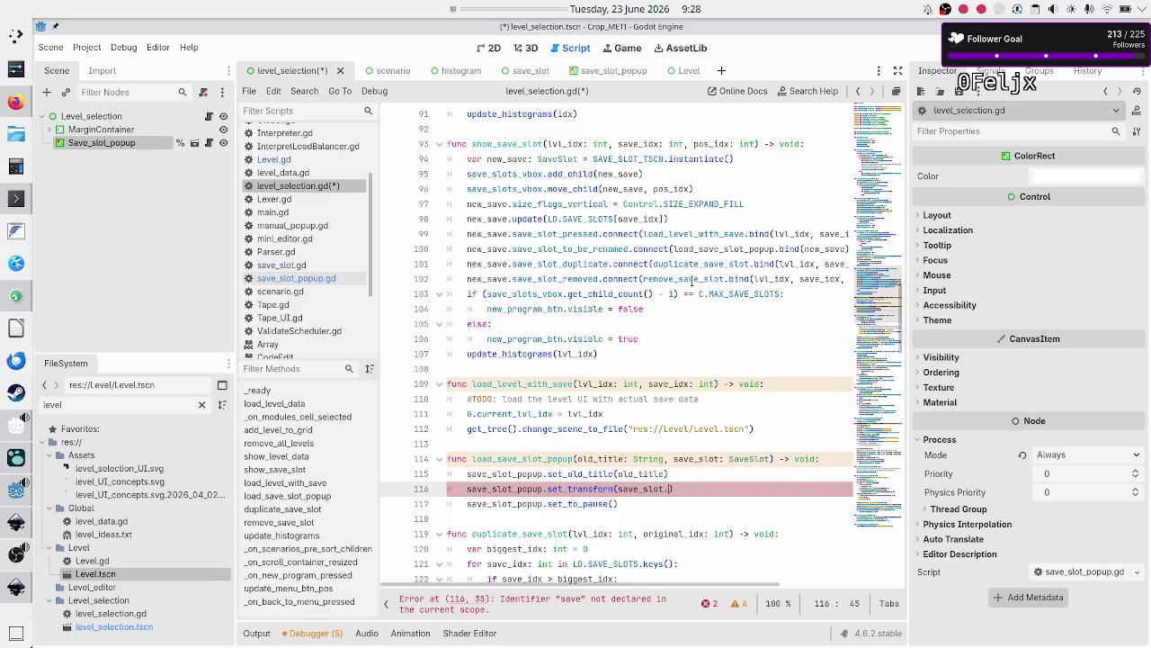
text(.pos)
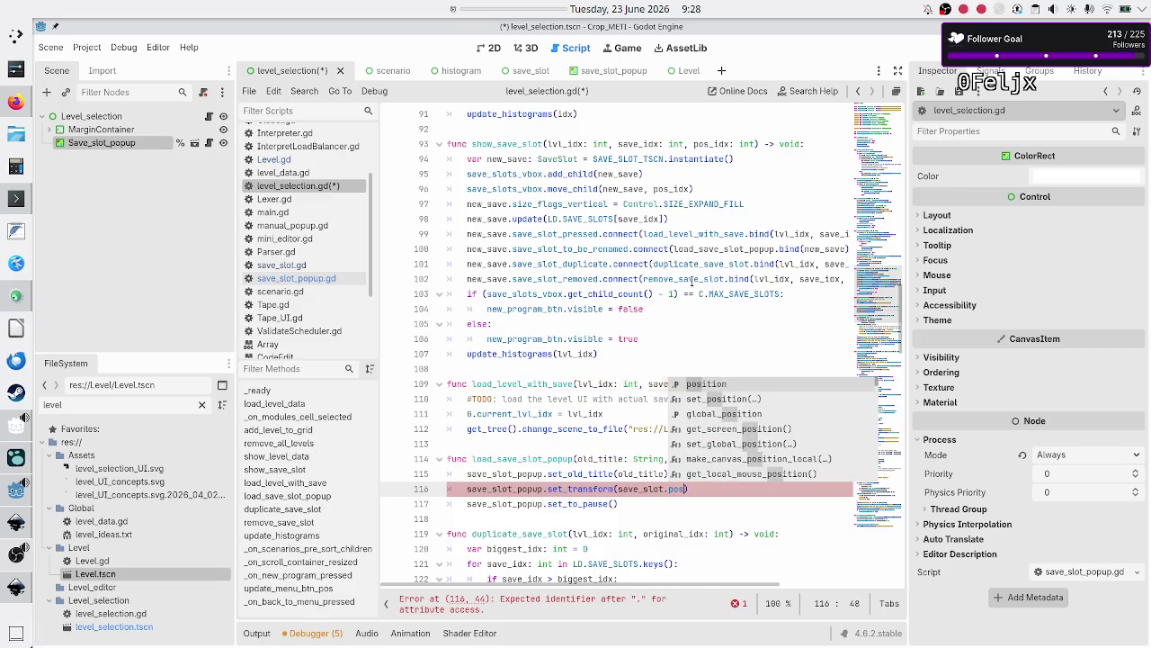
key(Return)
text(, save)
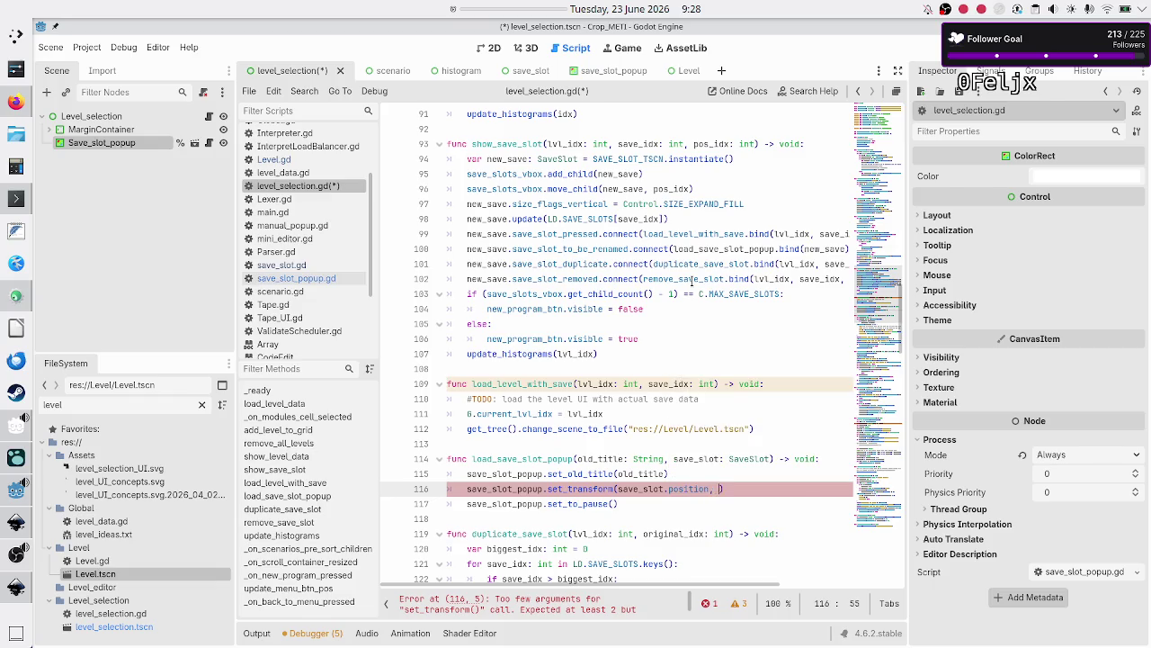
key(Return)
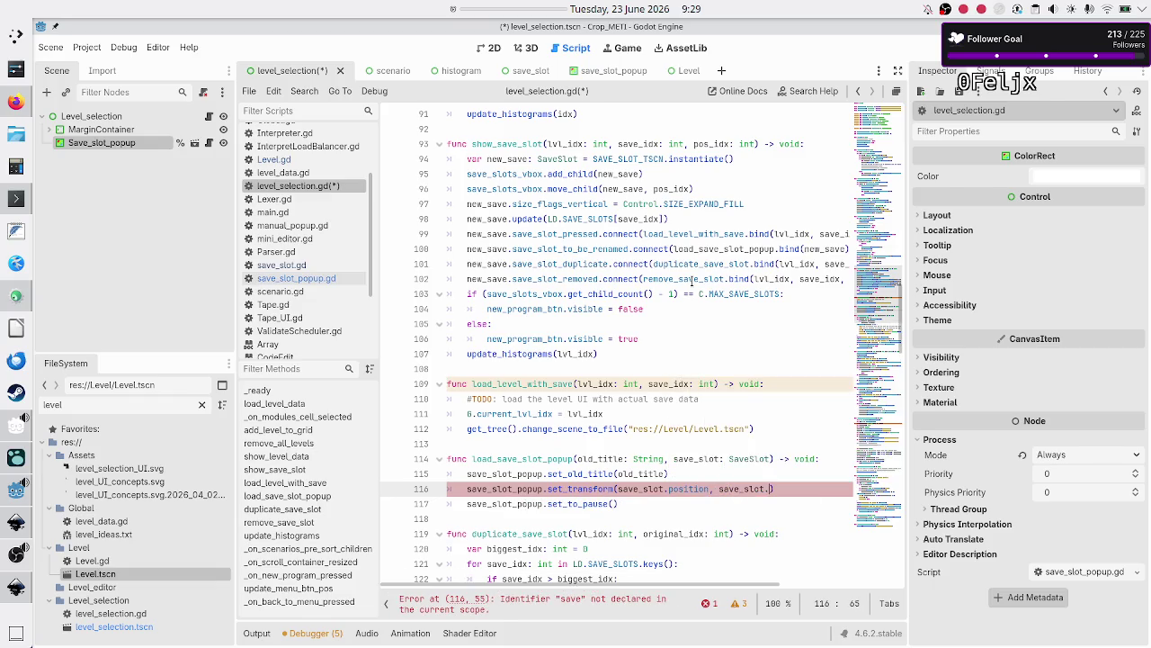
text(.si)
key(Return)
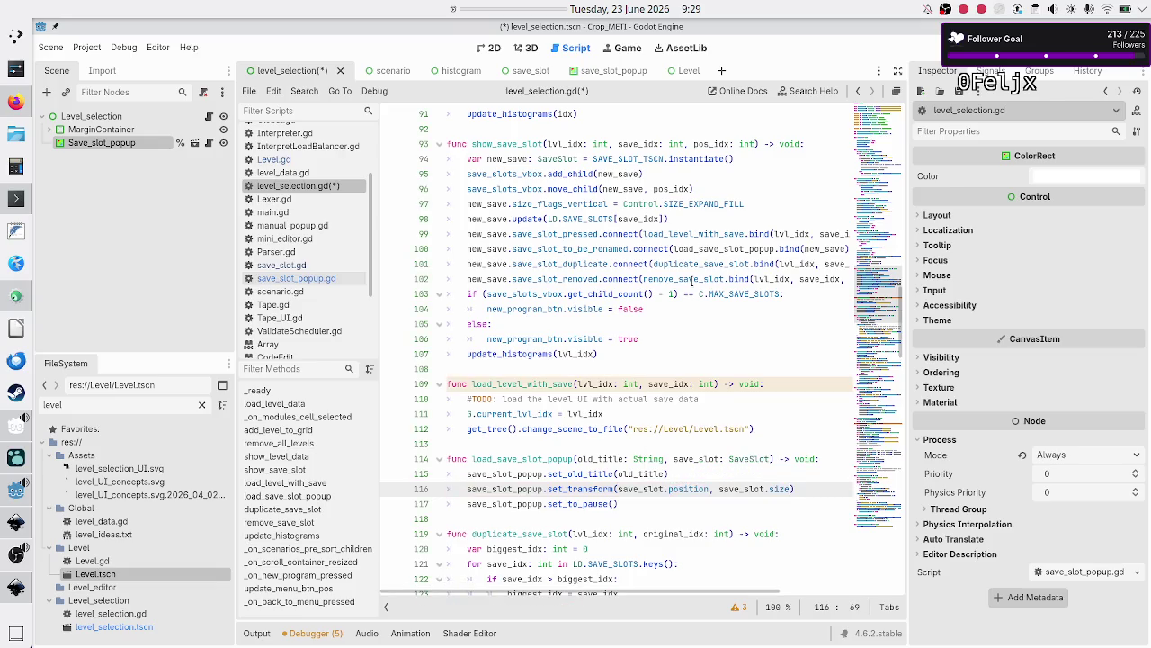
key(Down)
key(Home)
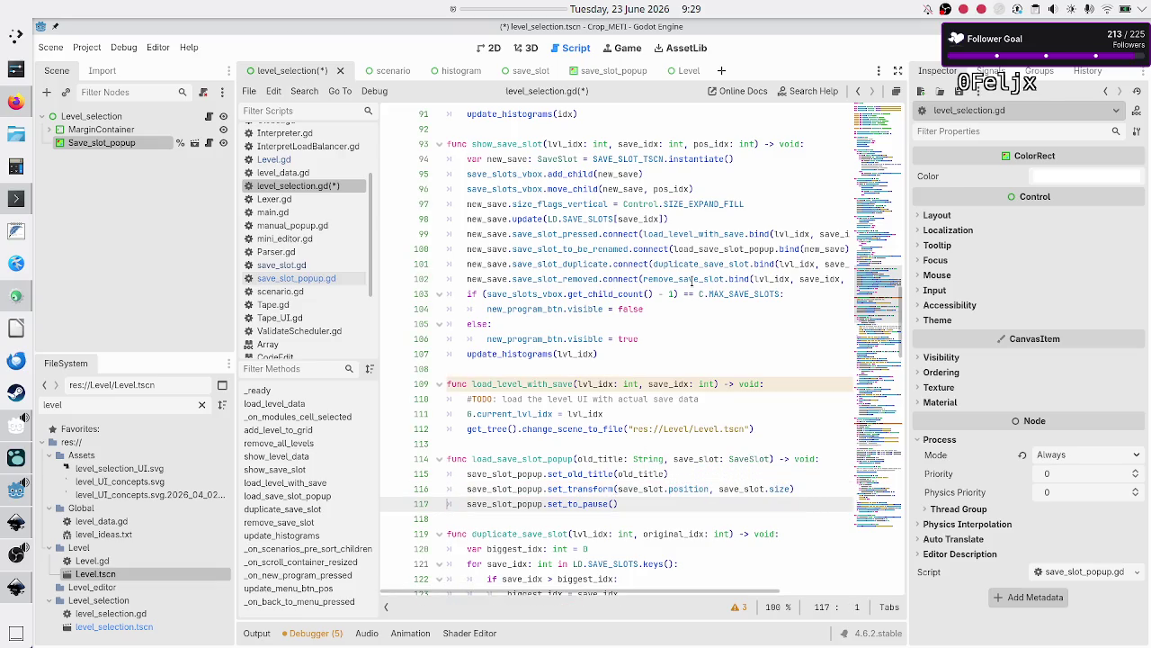
Save the script, check save_slot_popup.gd's _ready function, and run the game
key(Down)
key(ctrl+s)
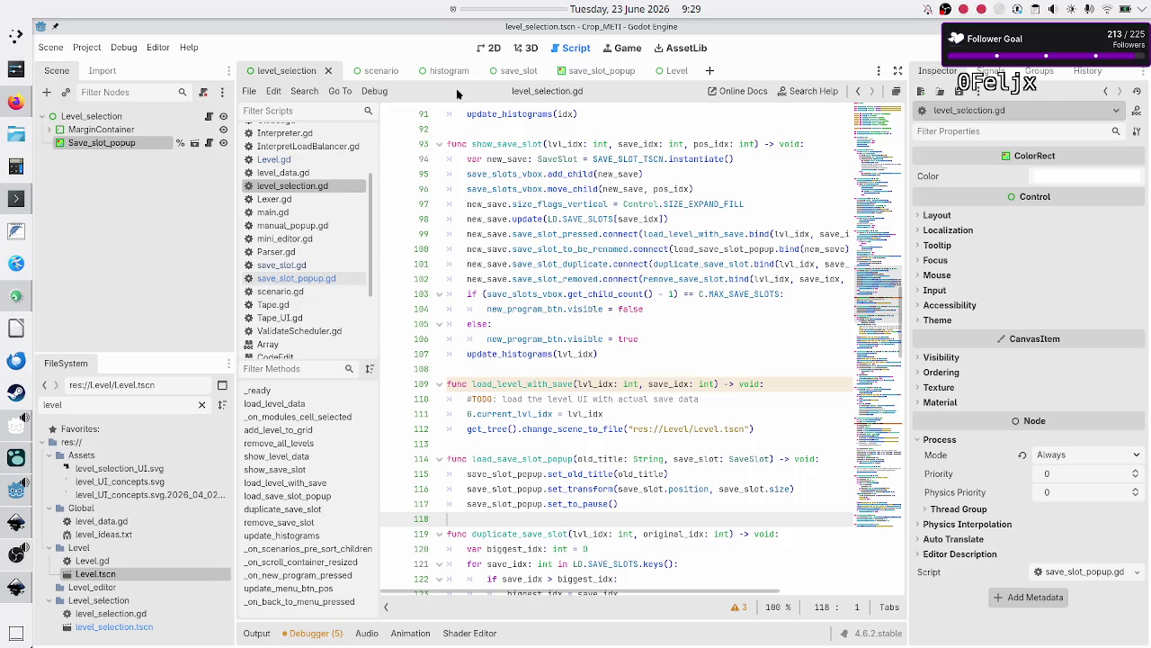
click(324, 279)
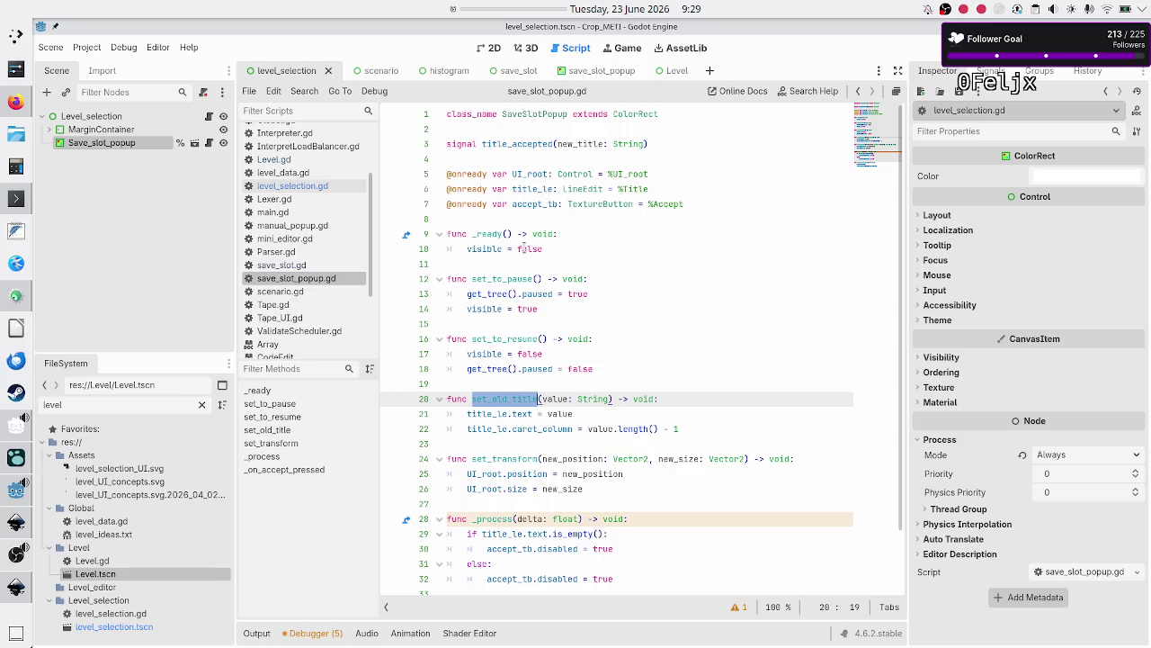
click(480, 234)
click(480, 261)
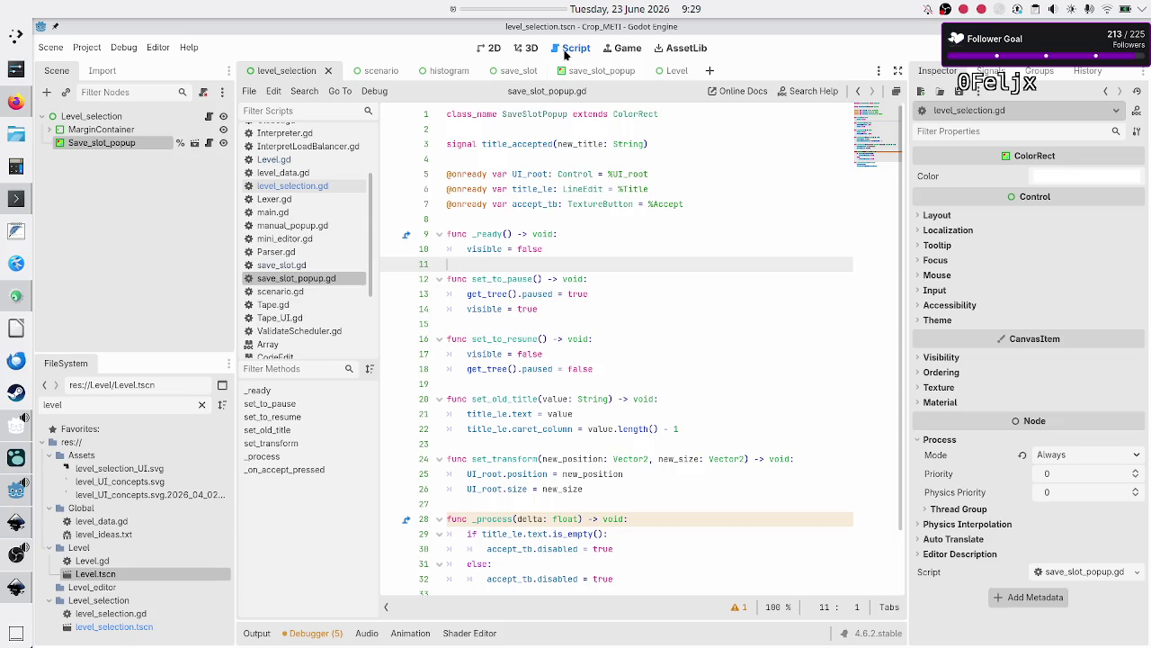
click(939, 46)
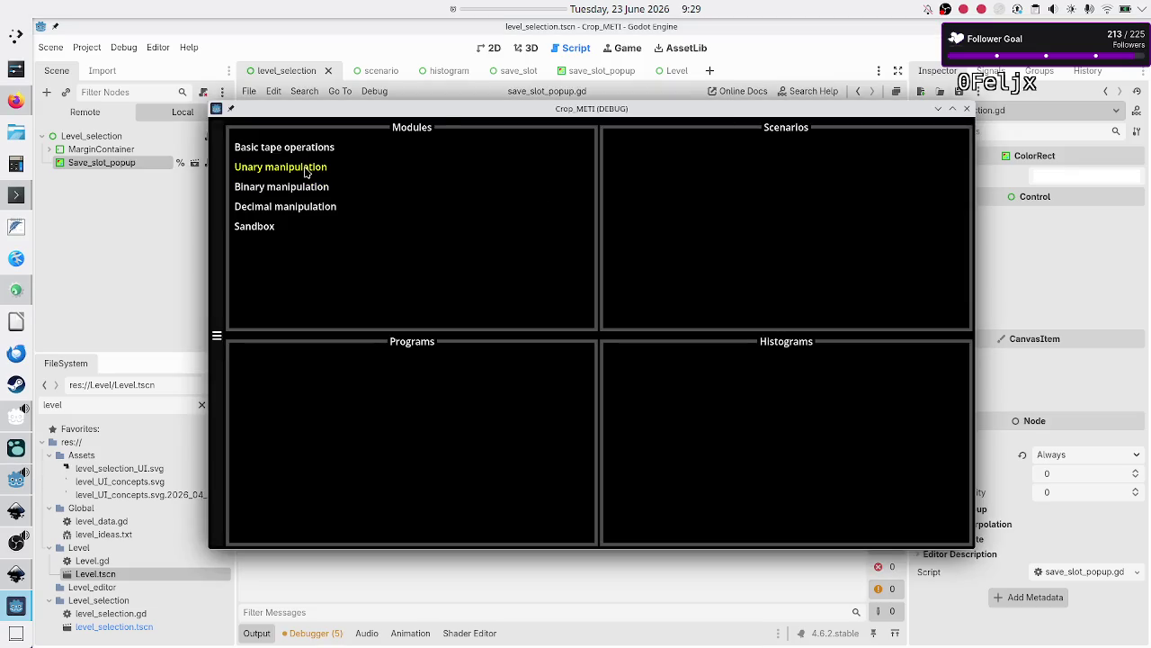
Create a new program for Binary manipulation's Flip bit scenario and start renaming Untitled Program 1
click(302, 187)
click(662, 178)
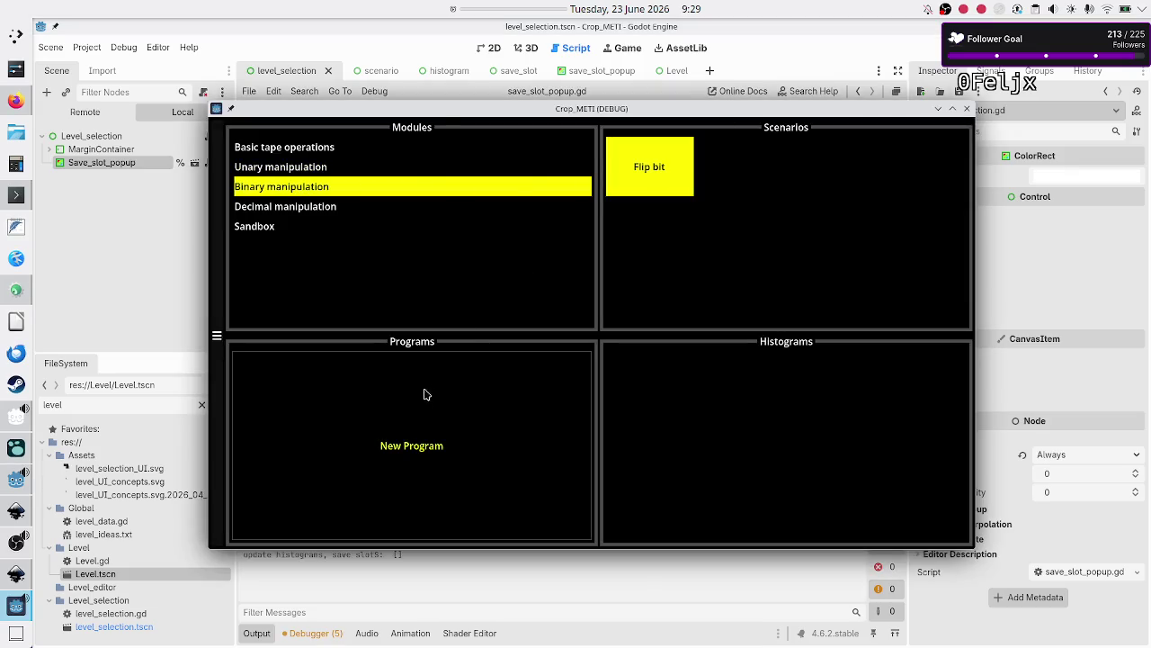
click(410, 442)
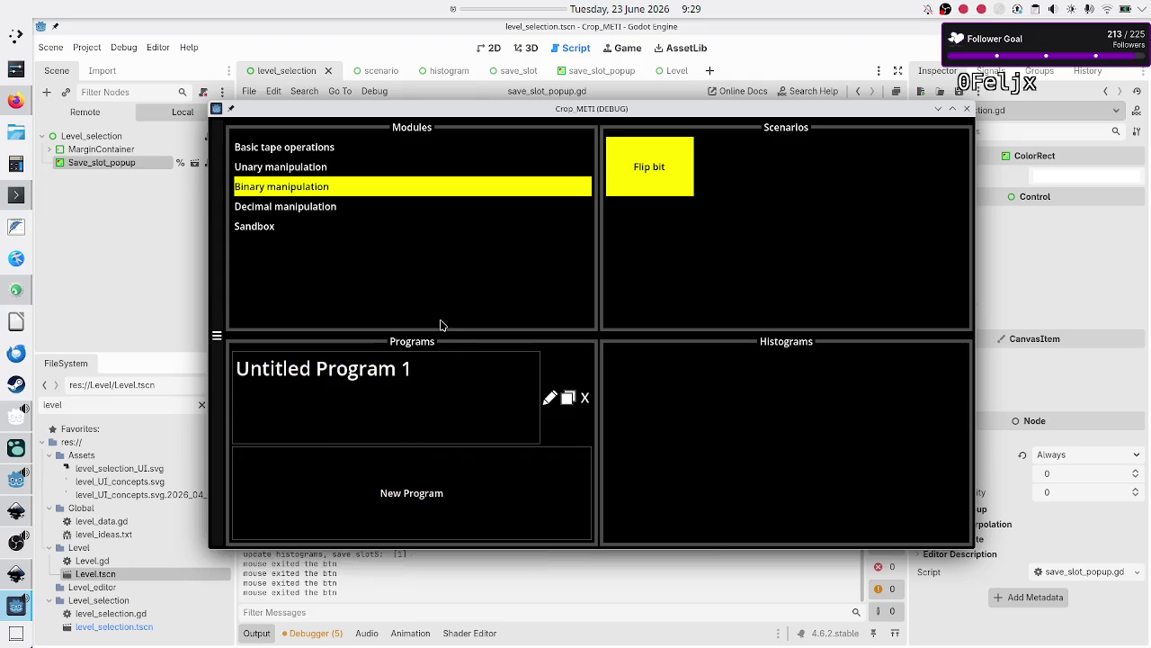
click(550, 398)
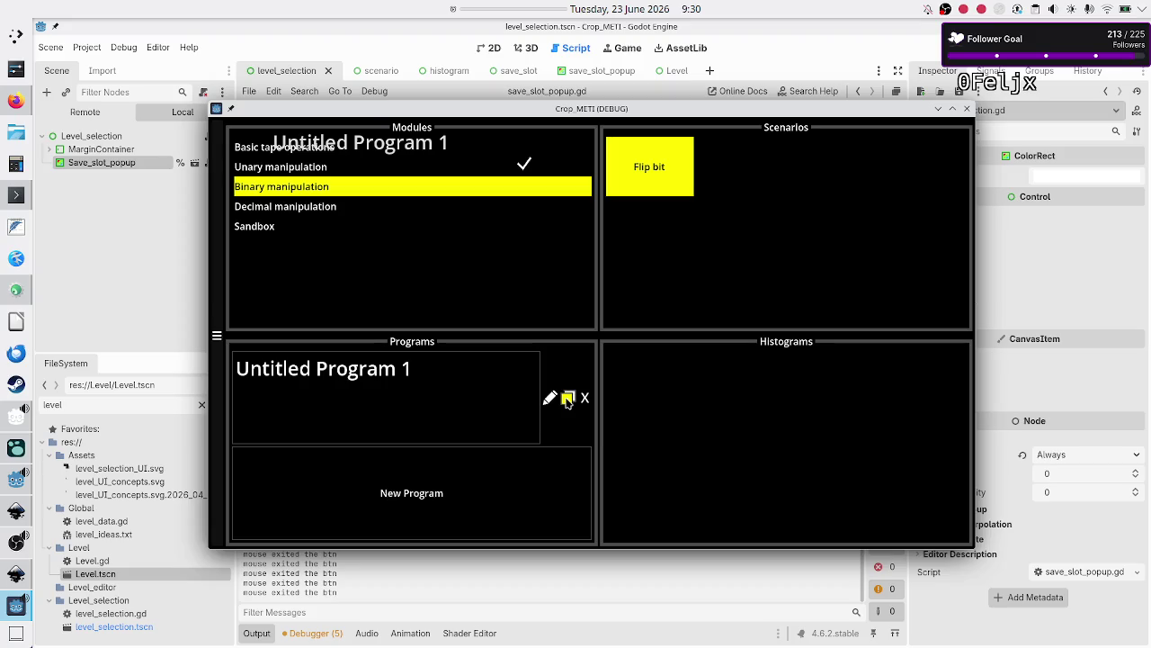
Stop the running game and check the popup's Mouse Filter, leaving it at Stop
click(967, 108)
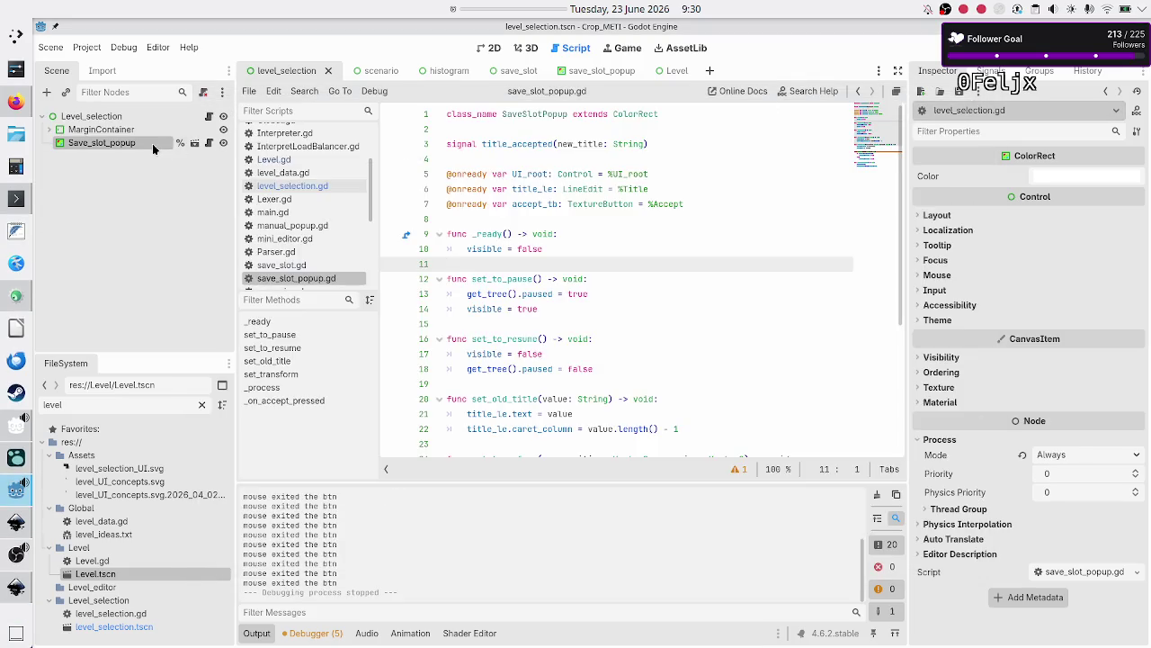
click(953, 274)
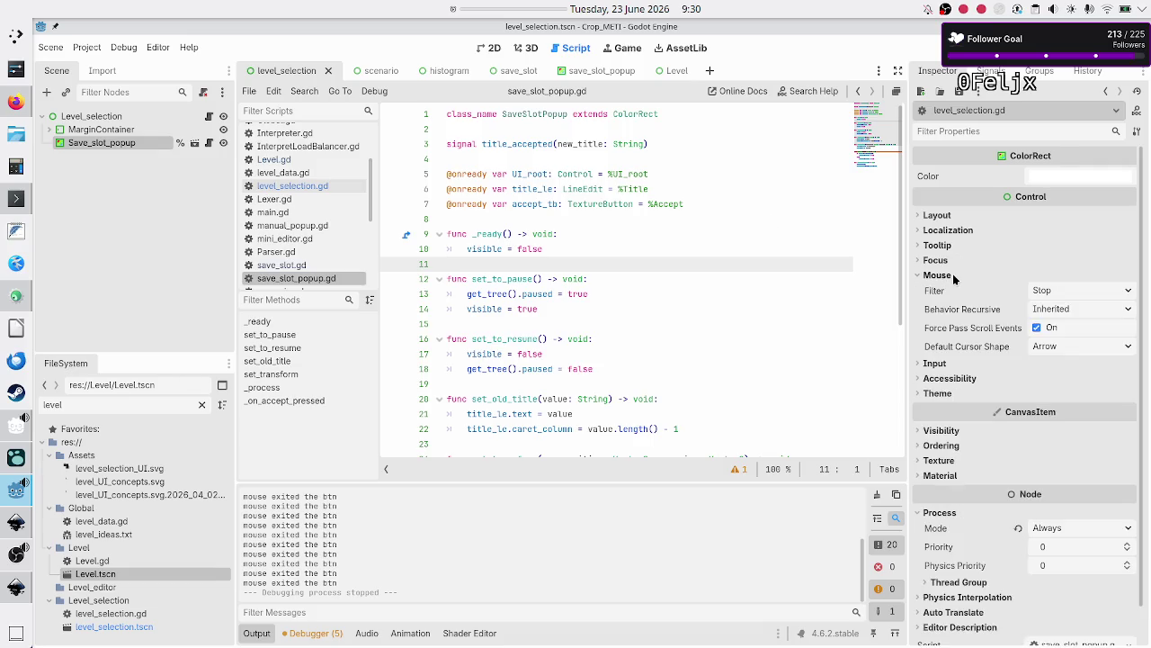
click(1059, 289)
click(1059, 288)
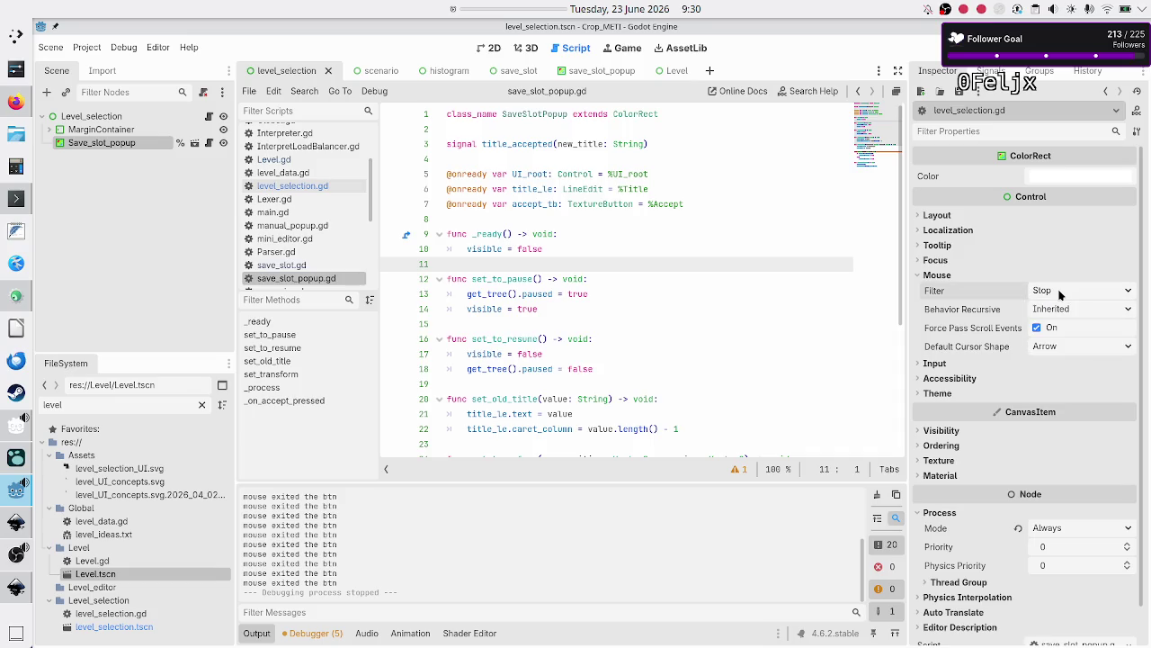
Open the Level scene and inspect the Manual_popup node's settings, then the save_slot_popup scene
click(667, 72)
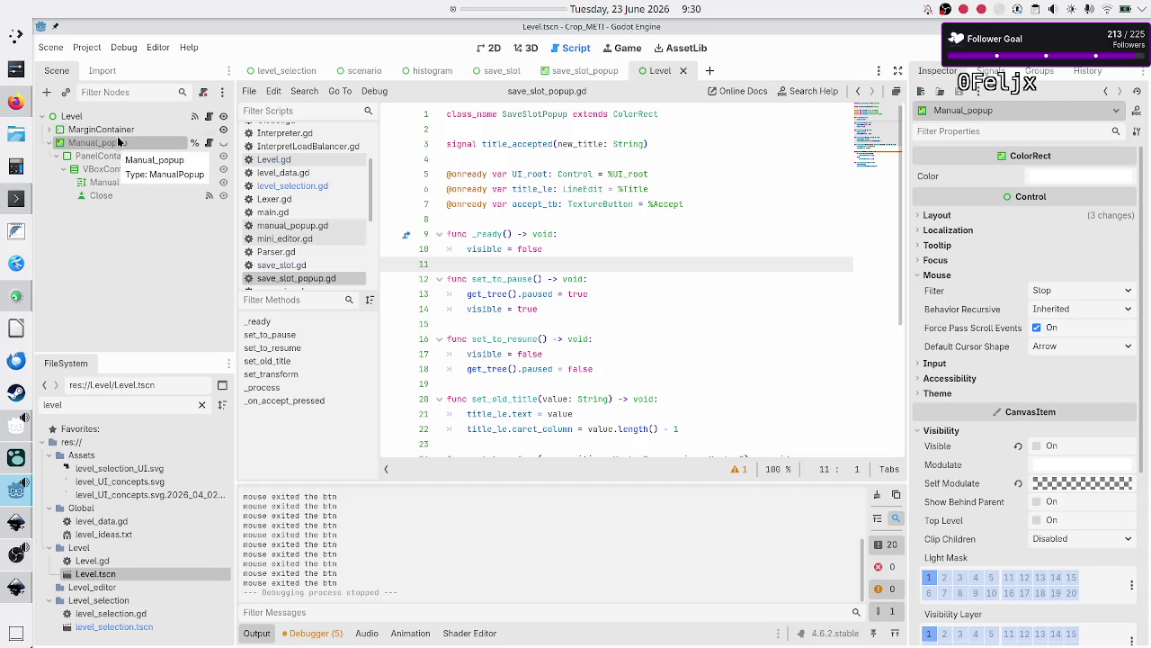
click(128, 130)
click(123, 144)
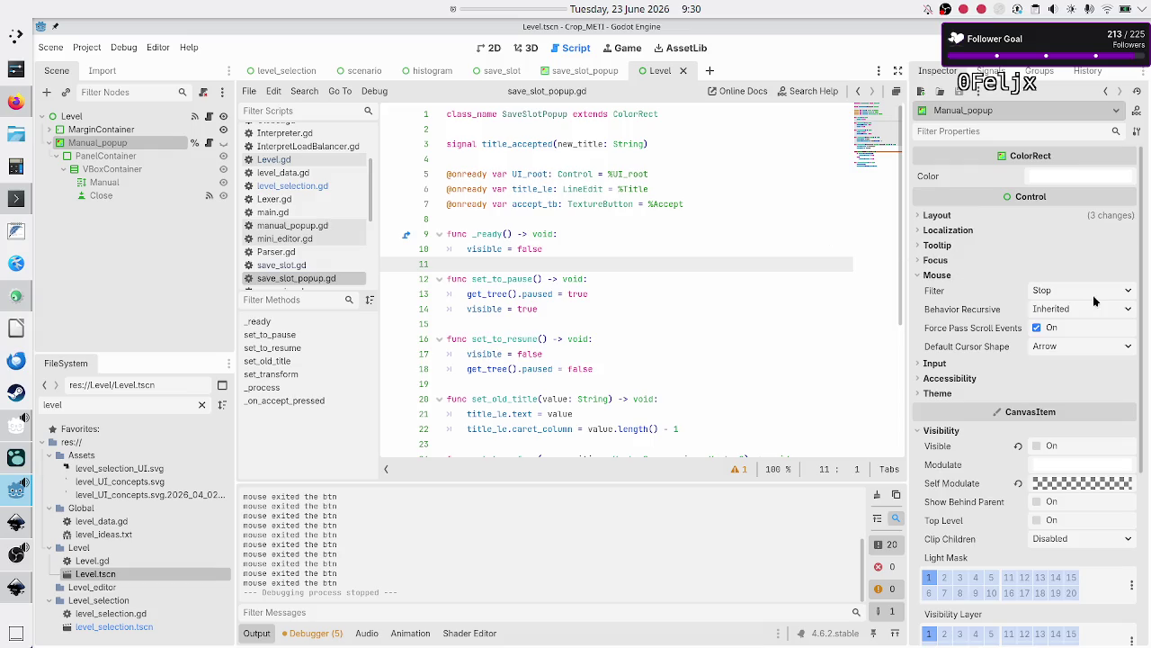
scroll(960, 398, down, 5)
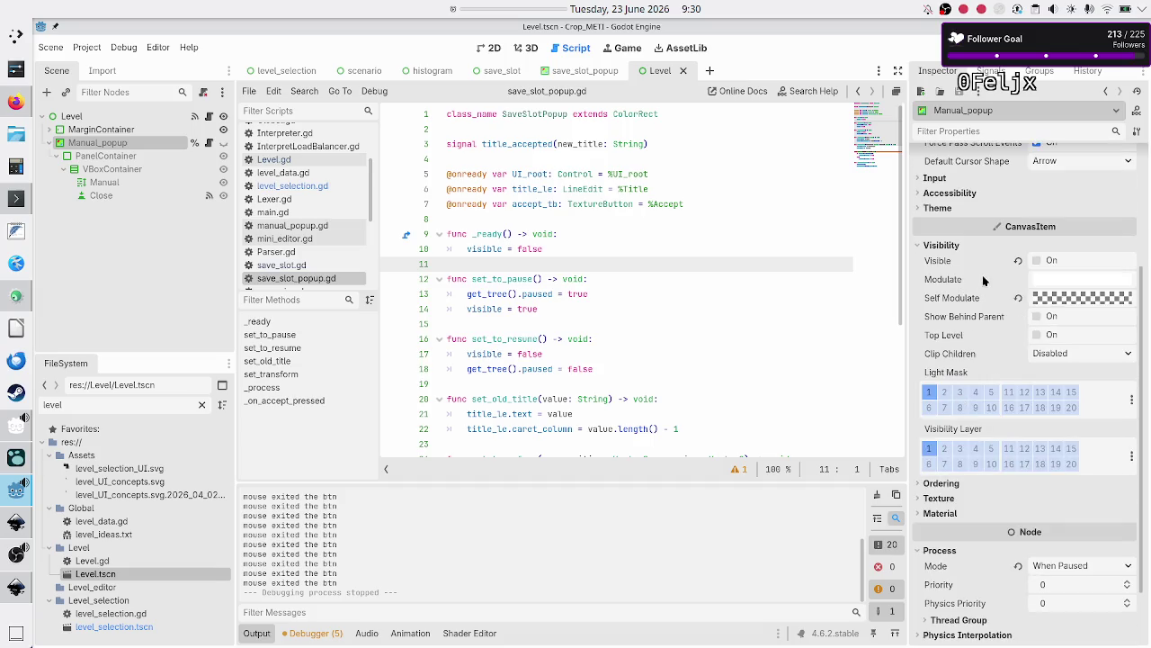
mouse_move(984, 281)
click(557, 79)
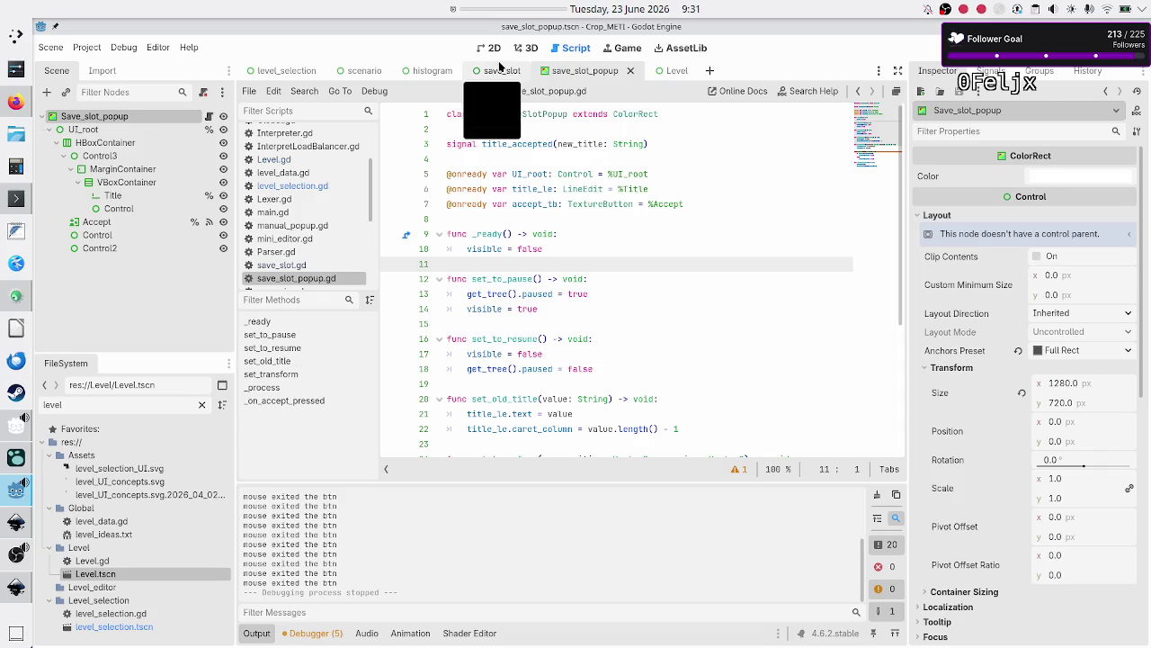
Look over lines 7–10 of the save_slot_popup script, then open save_slot.gd
click(512, 223)
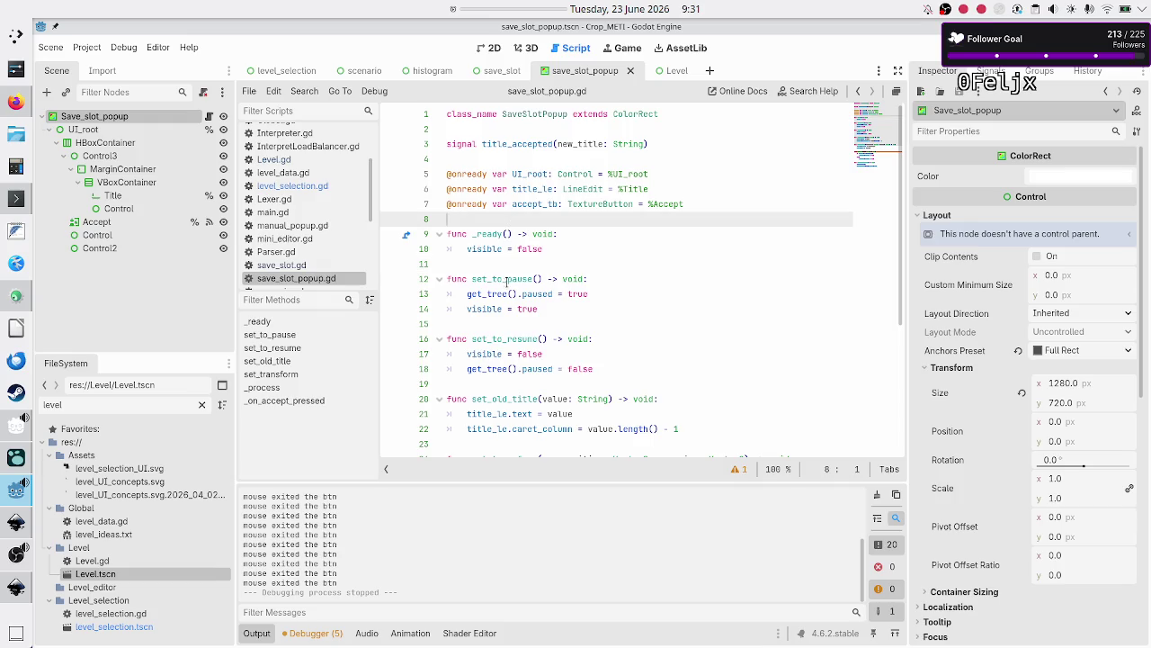
click(512, 266)
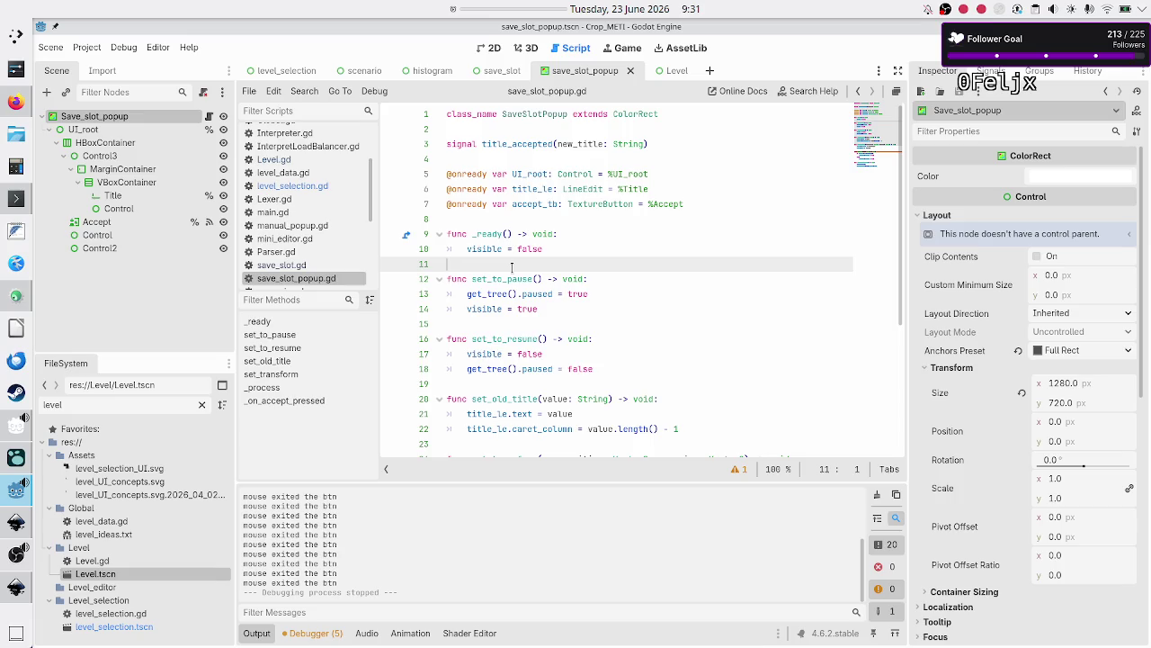
drag(512, 266, 454, 205)
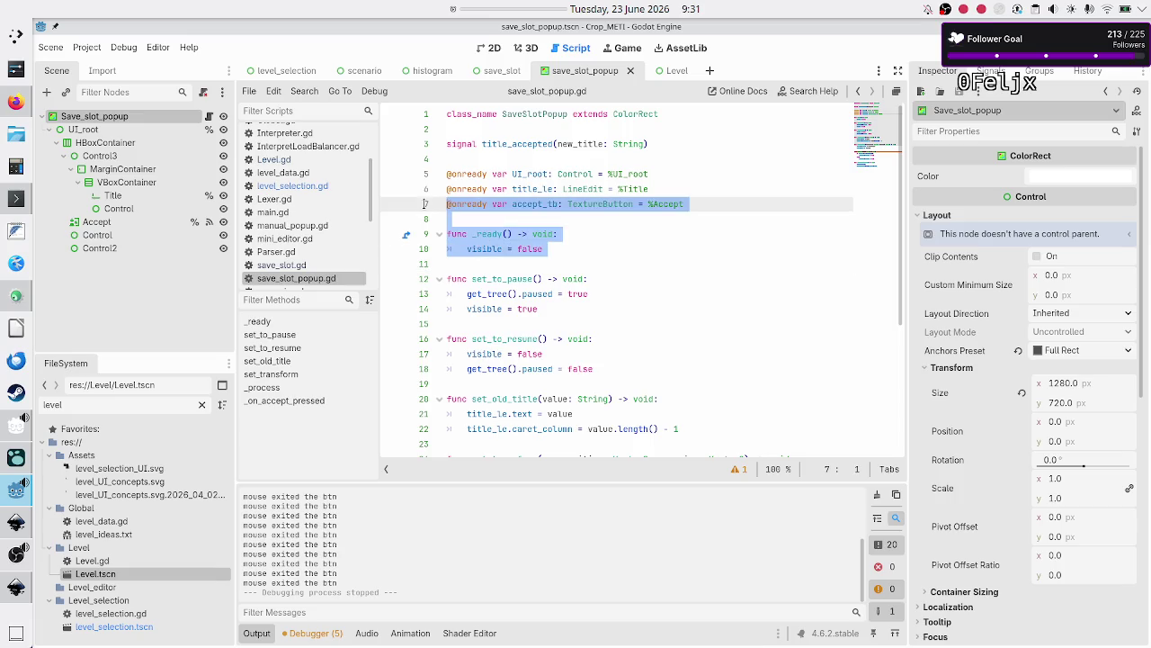
click(495, 217)
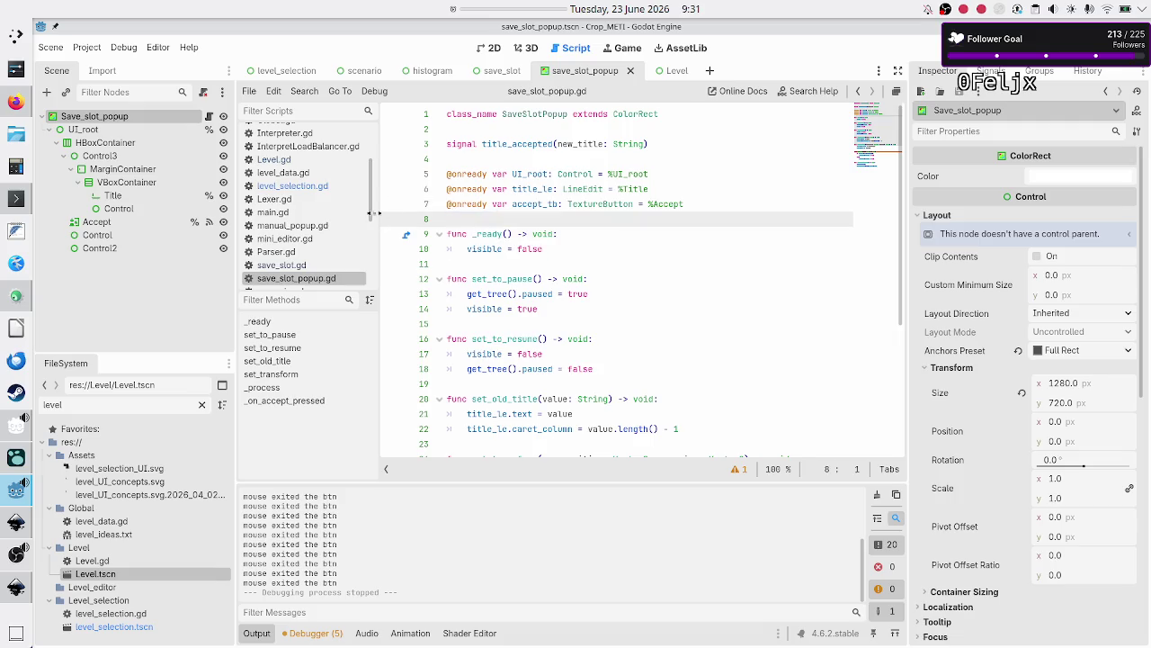
click(301, 264)
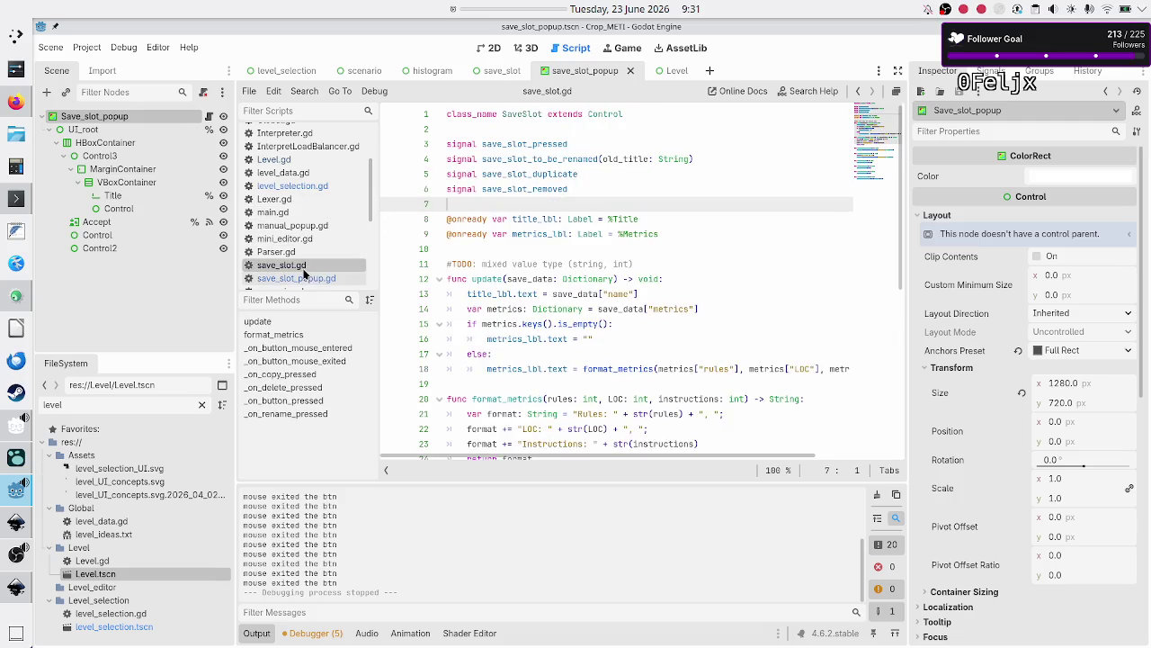
Delete line 30's print("mouse exited the btn") from _on_button_mouse_exited and save save_slot.gd
scroll(467, 273, down, 7)
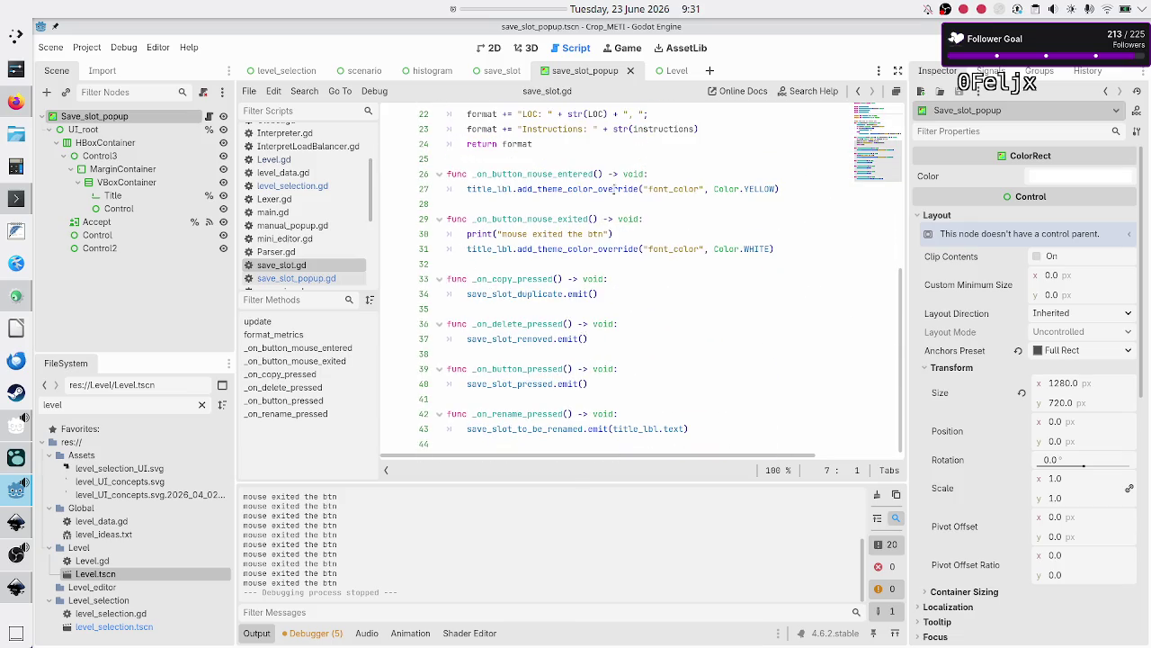
click(611, 193)
key(Down)
key(Down)
key(Down)
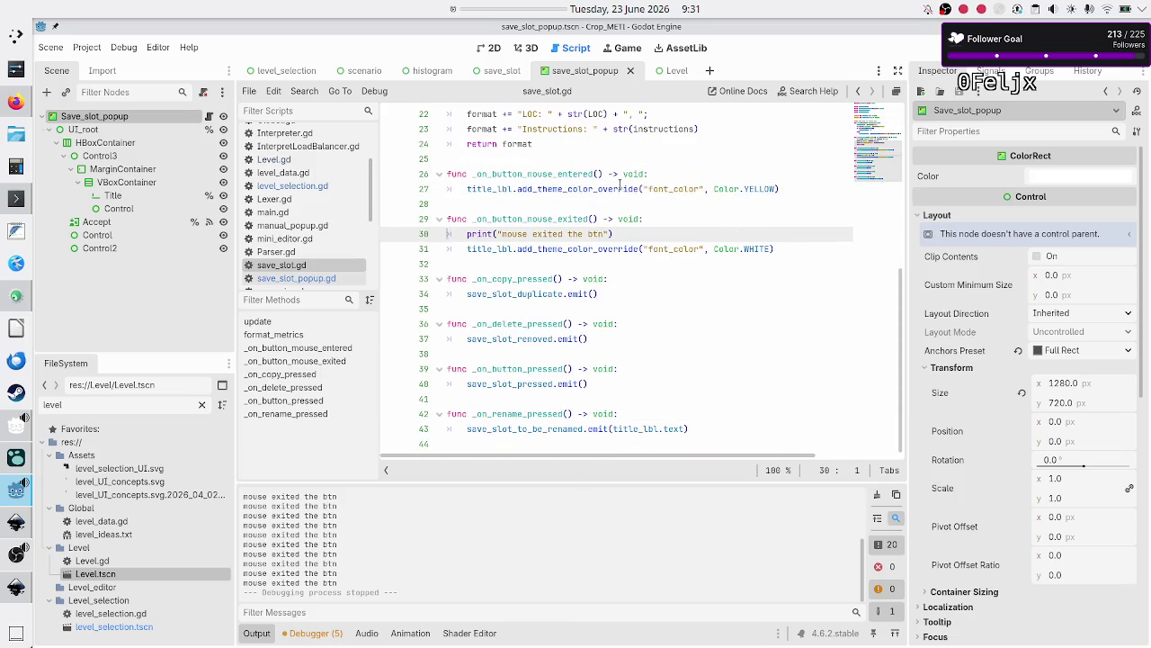
key(shift+End)
key(BackSpace)
key(BackSpace)
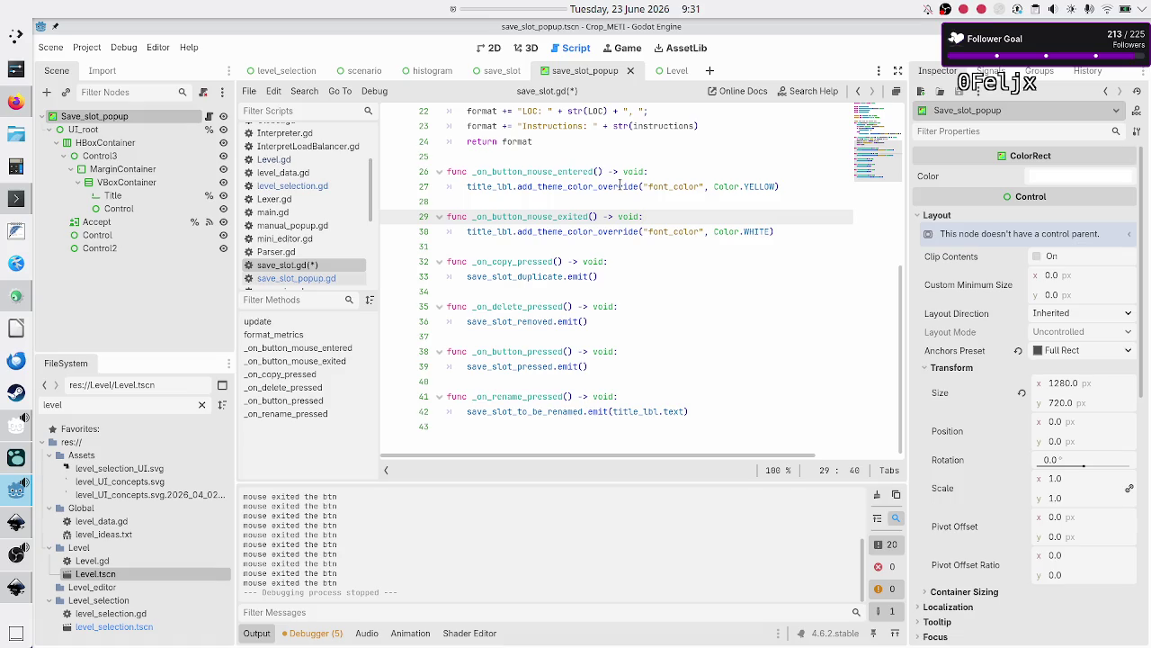
key(Down)
key(Down)
key(Down)
key(Up)
key(Up)
key(Up)
key(Up)
key(Up)
key(Up)
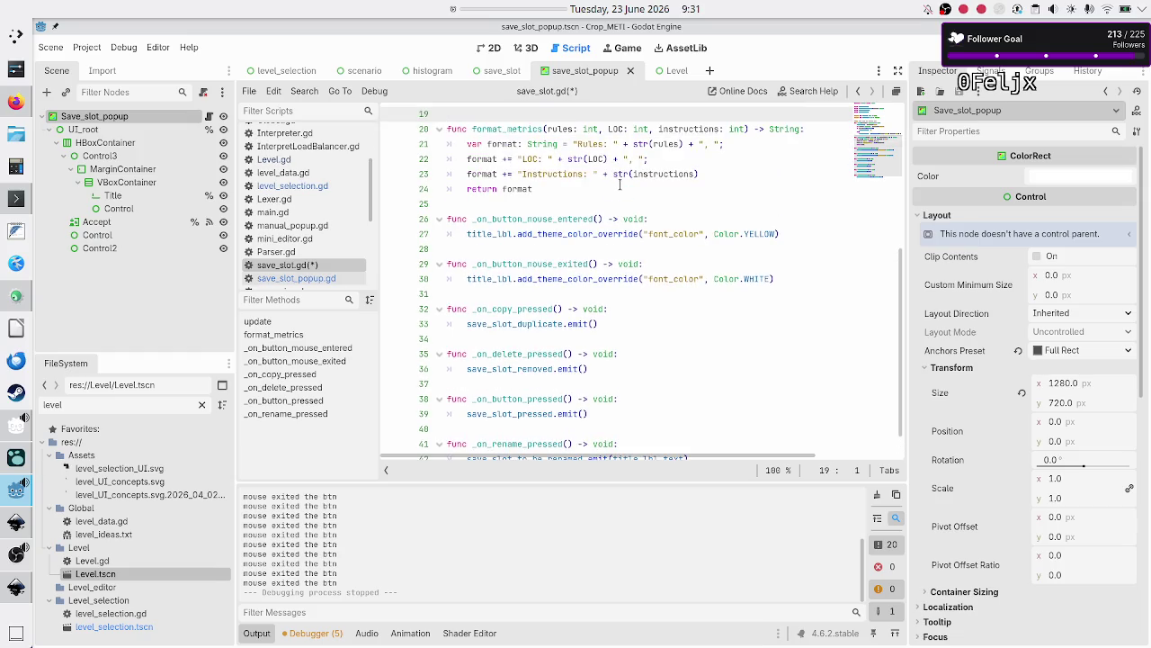
key(ctrl+s)
scroll(619, 184, up, 6)
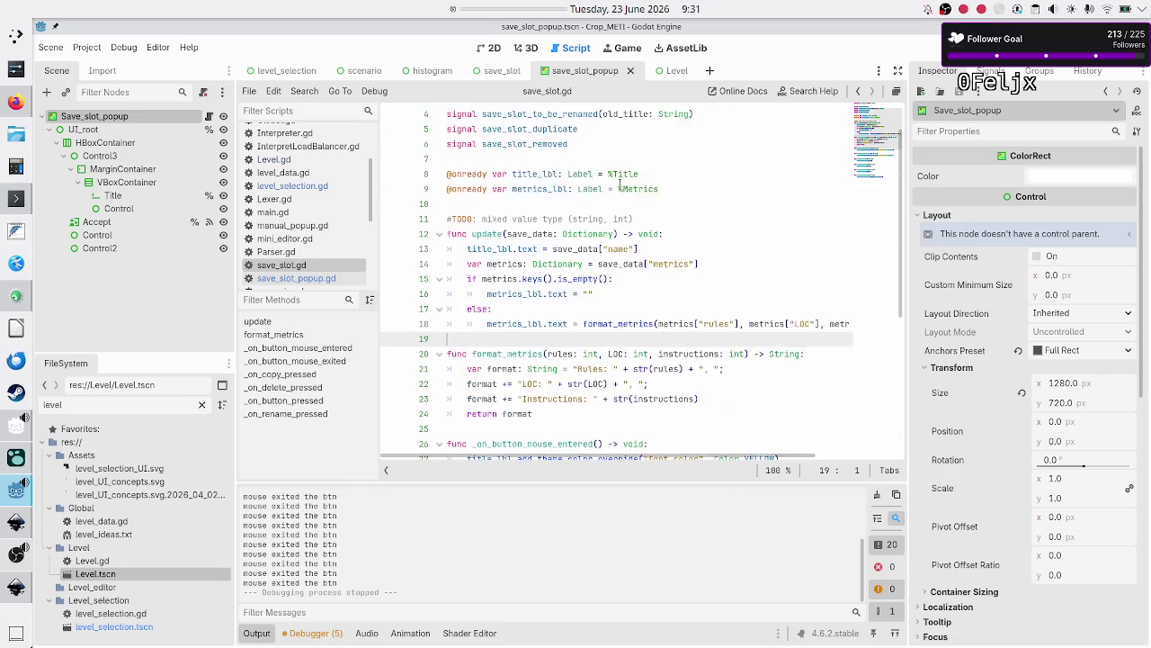
scroll(620, 185, down, 1)
scroll(619, 184, up, 1)
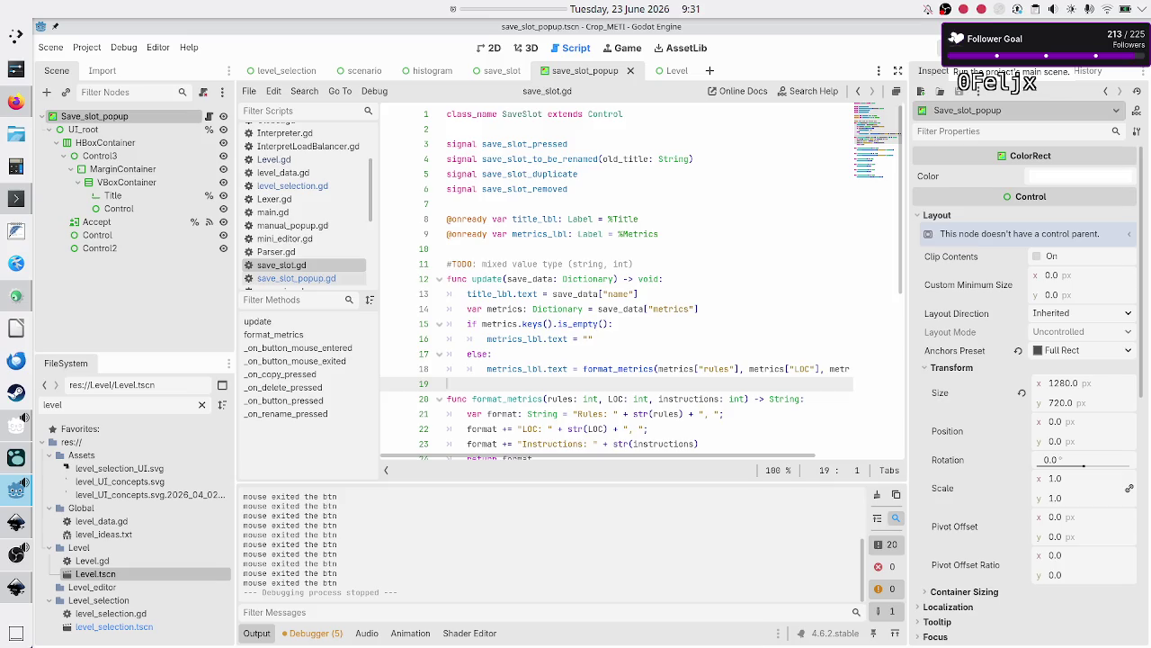
Run the game, create Untitled Program 1 under Binary manipulation > Flip bit, try renaming it, then stop
click(955, 54)
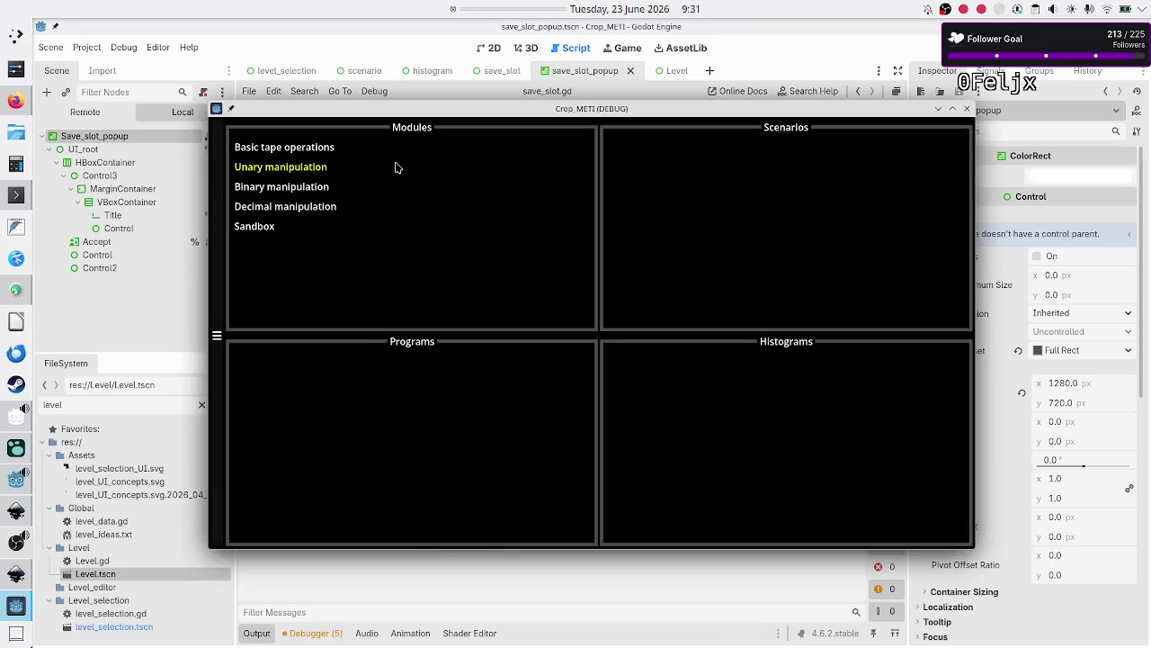
click(319, 183)
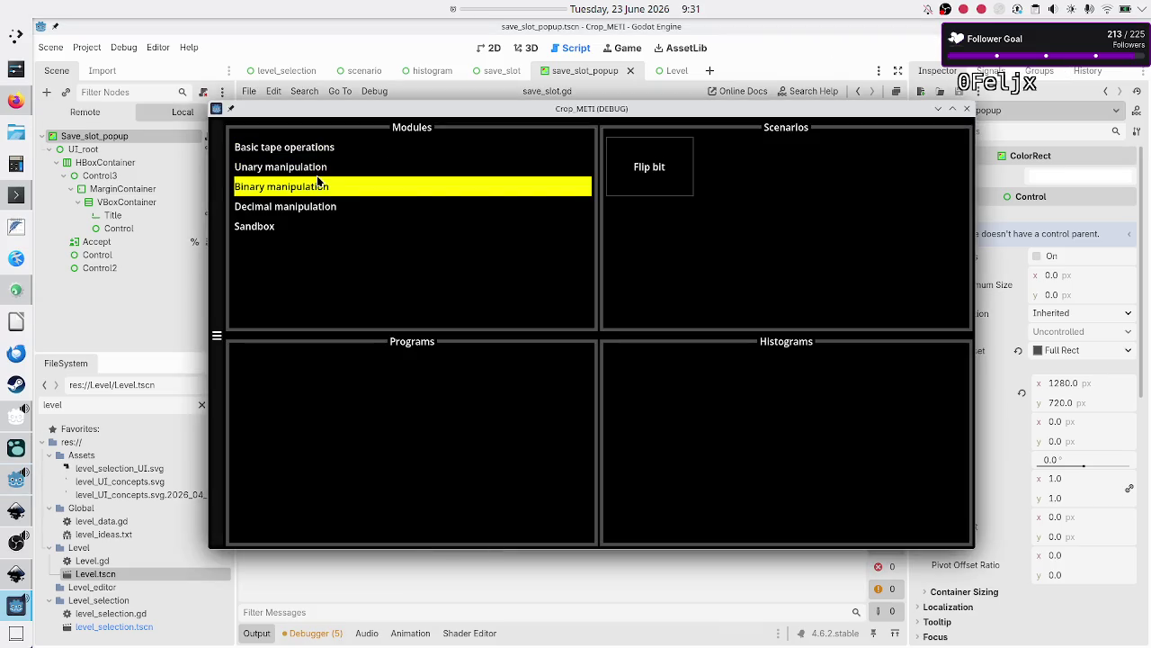
click(616, 186)
click(381, 444)
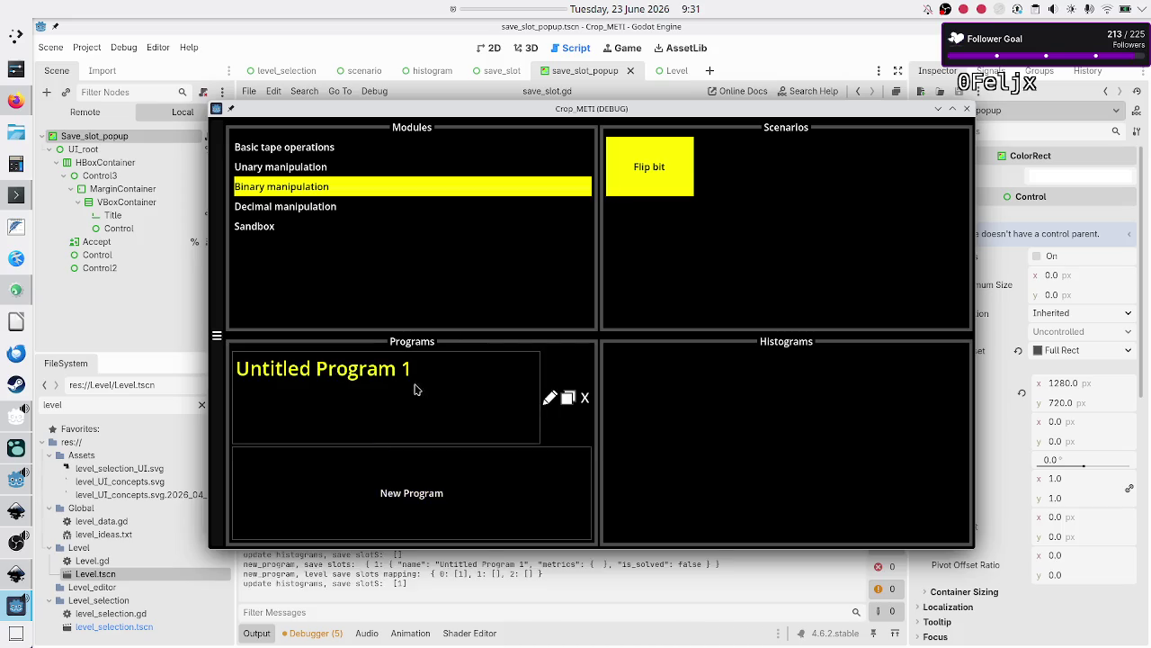
click(548, 401)
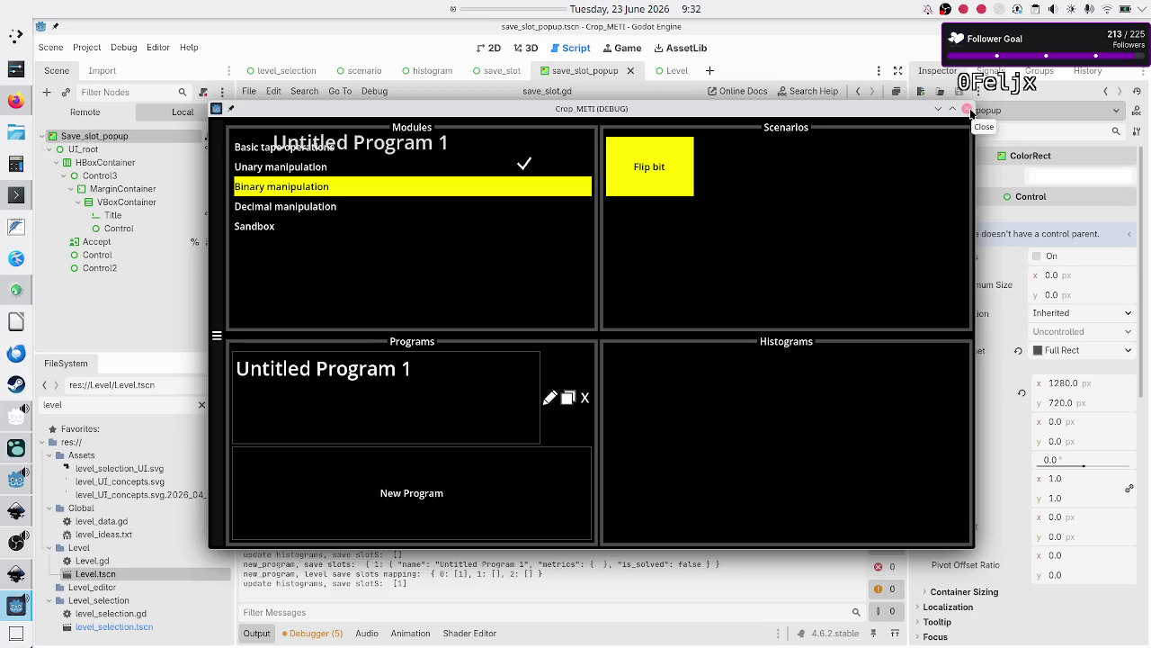
click(969, 110)
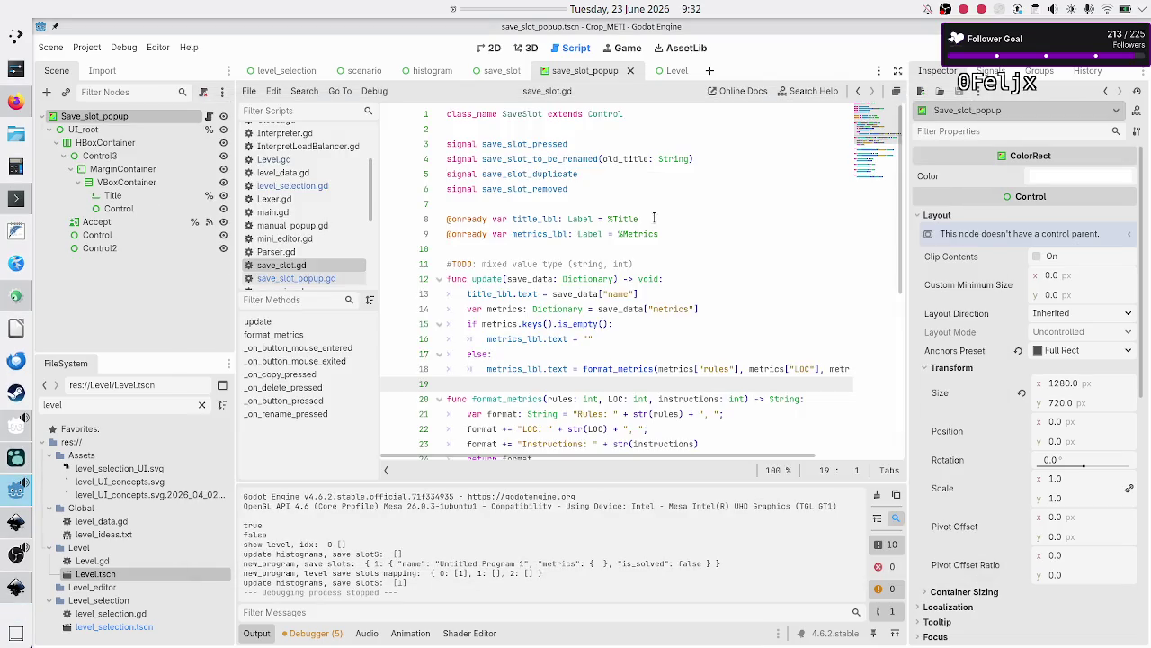
Change line 116 of level_selection.gd to use save_slot.global_position, then save and run with F5
click(321, 185)
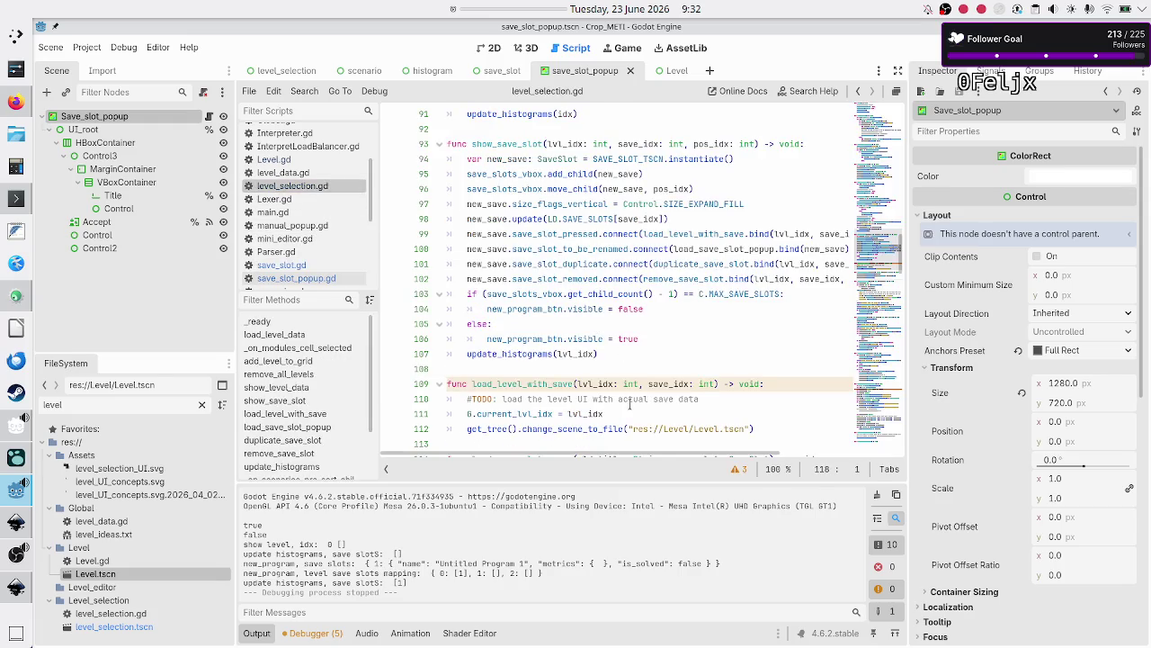
scroll(630, 404, down, 1)
scroll(630, 403, down, 4)
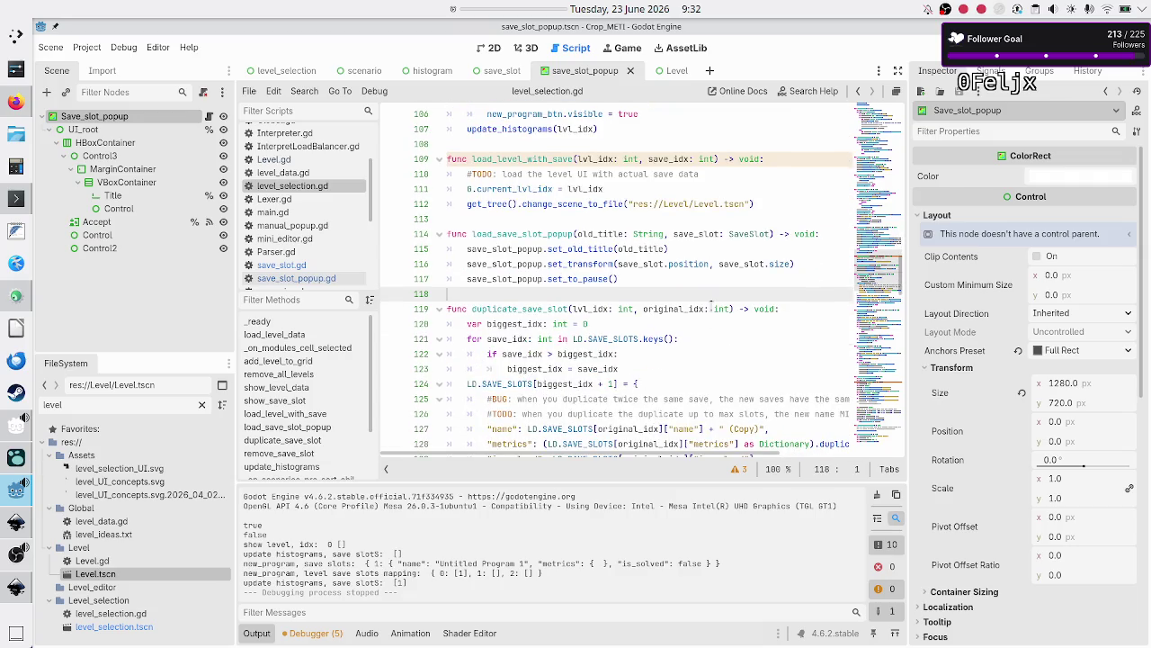
double_click(695, 264)
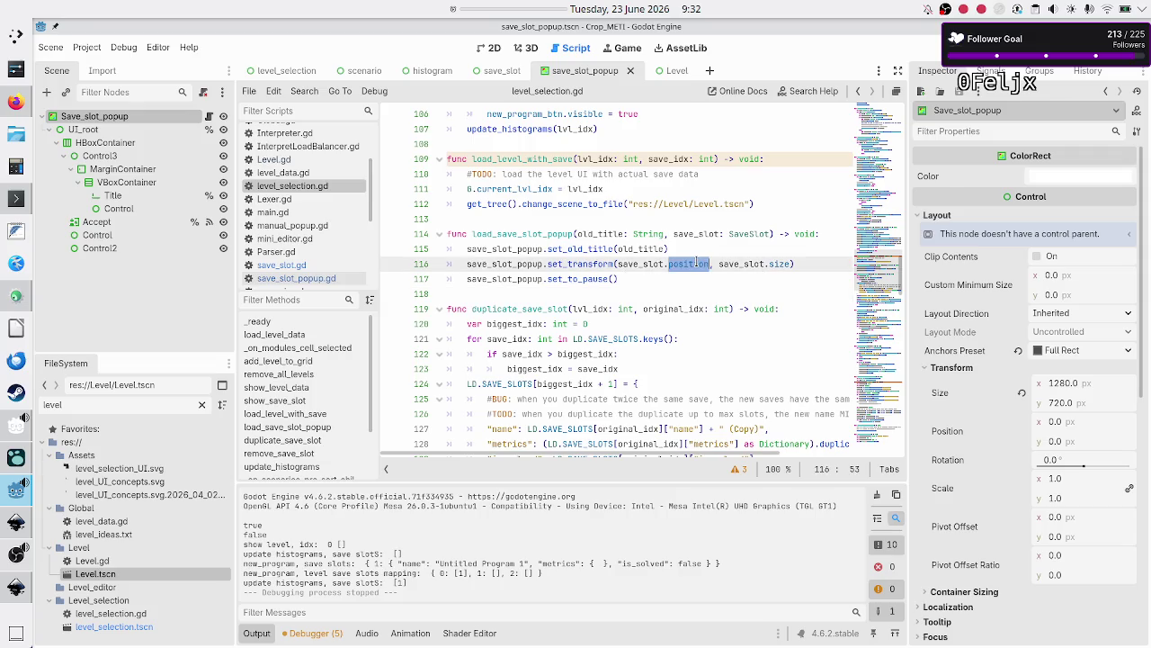
text(gl)
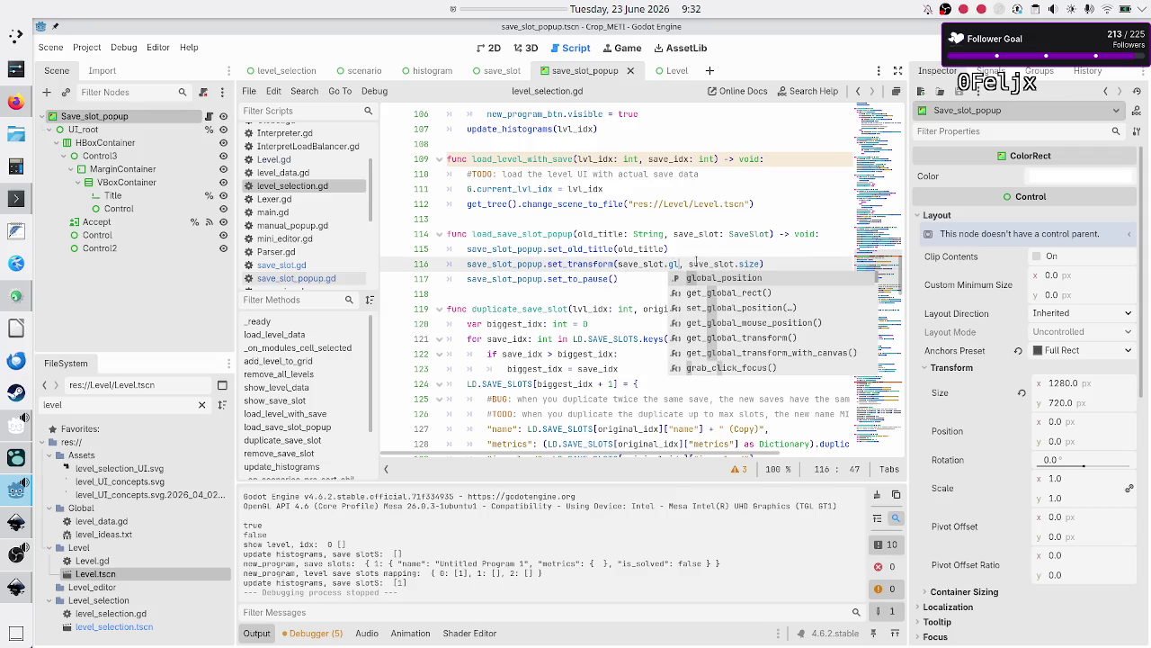
key(Return)
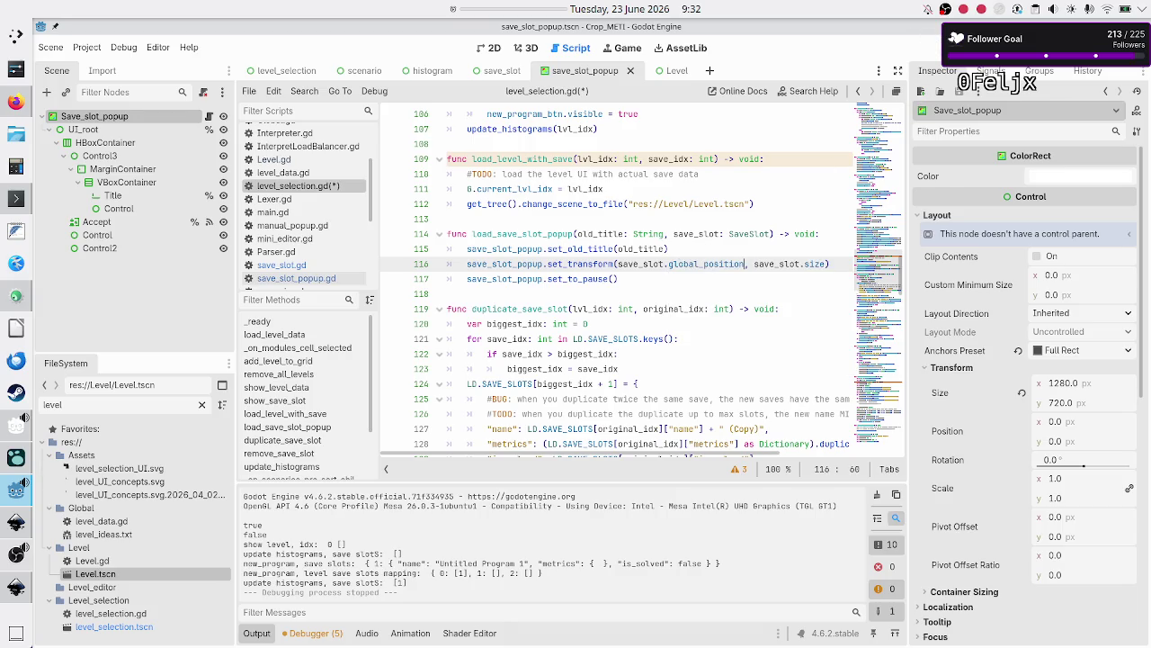
key(F5)
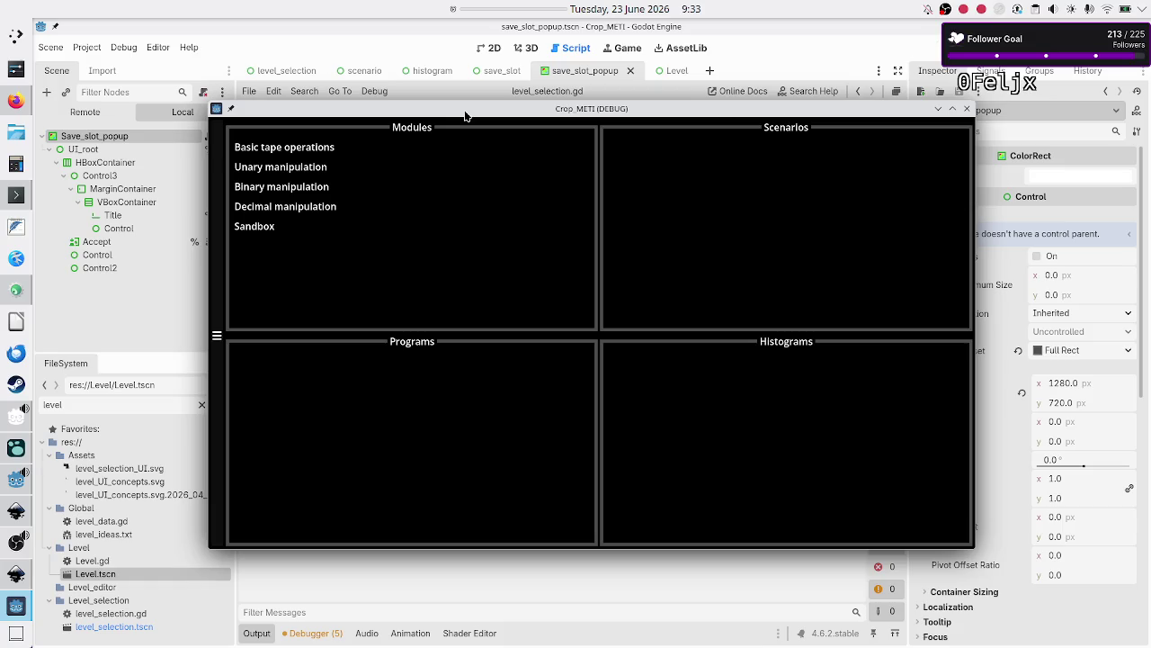
Create a Flip bit program slot in the running game, remove the trailing '1' while renaming, then stop
click(302, 185)
click(642, 175)
click(423, 462)
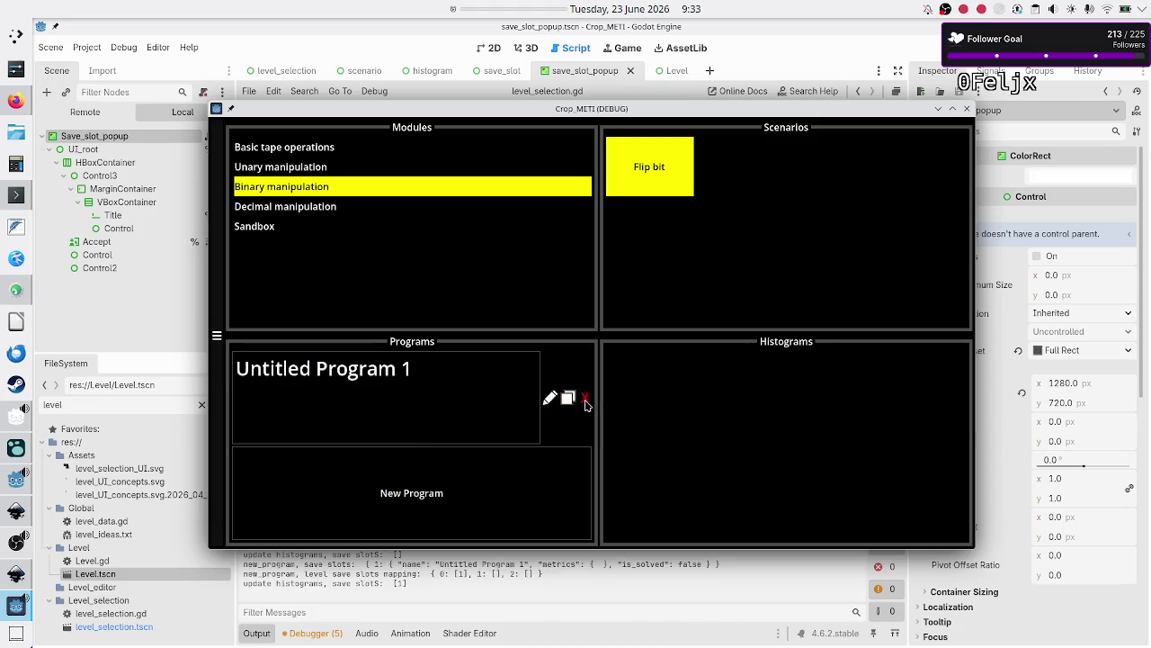
click(550, 399)
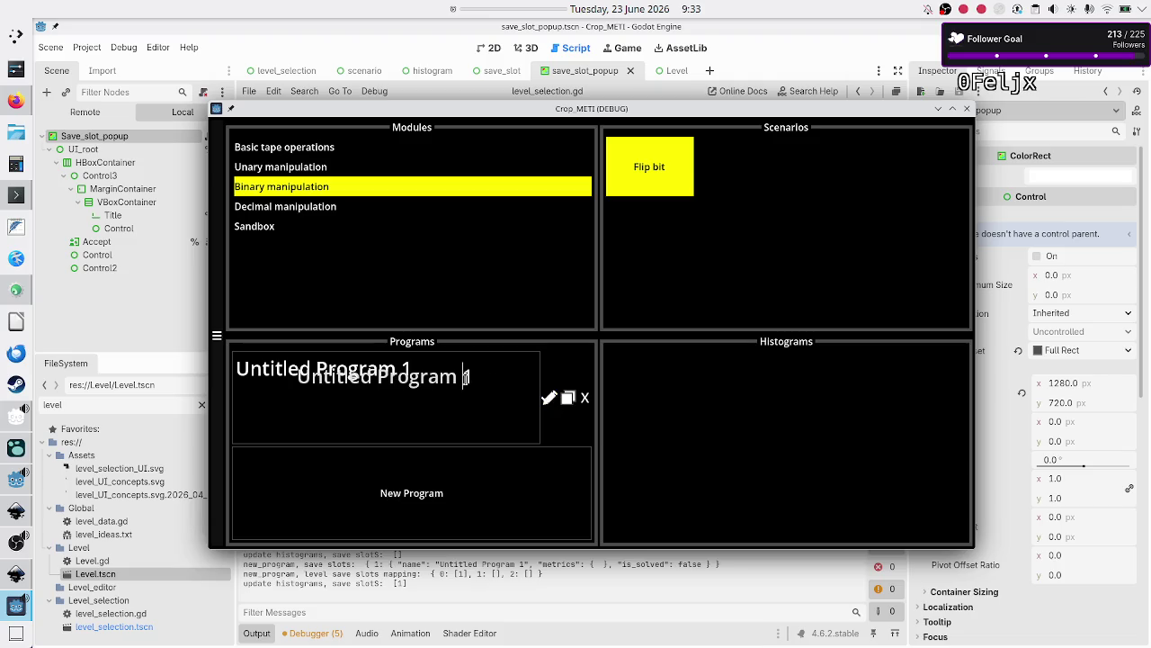
click(501, 384)
key(BackSpace)
key(BackSpace)
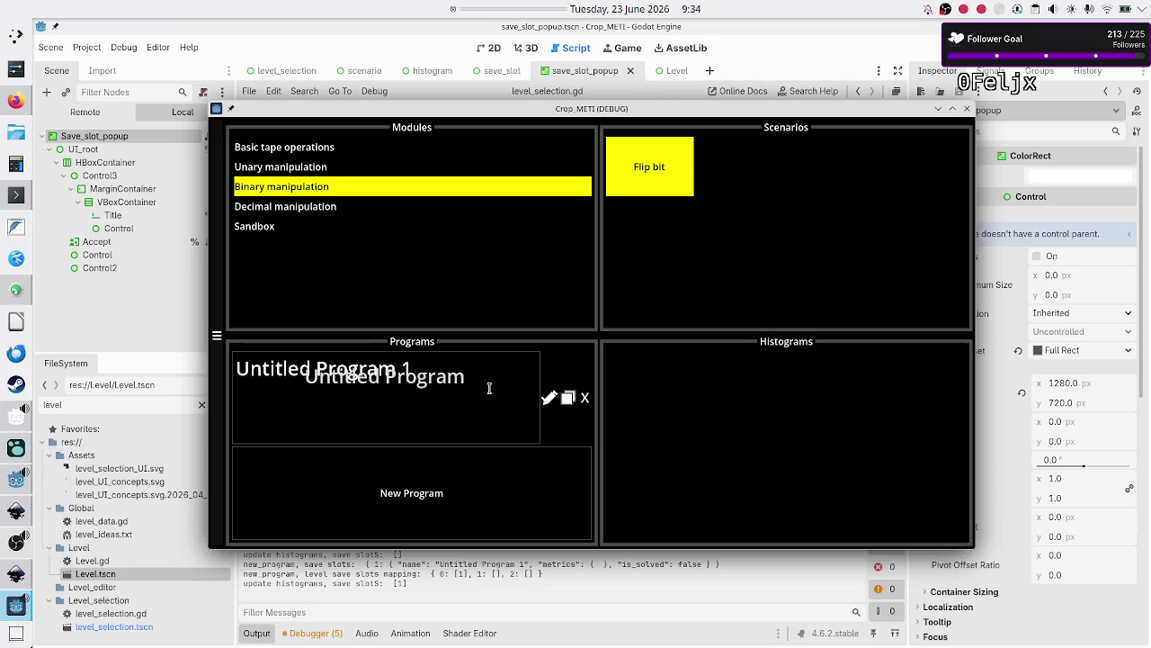
click(967, 108)
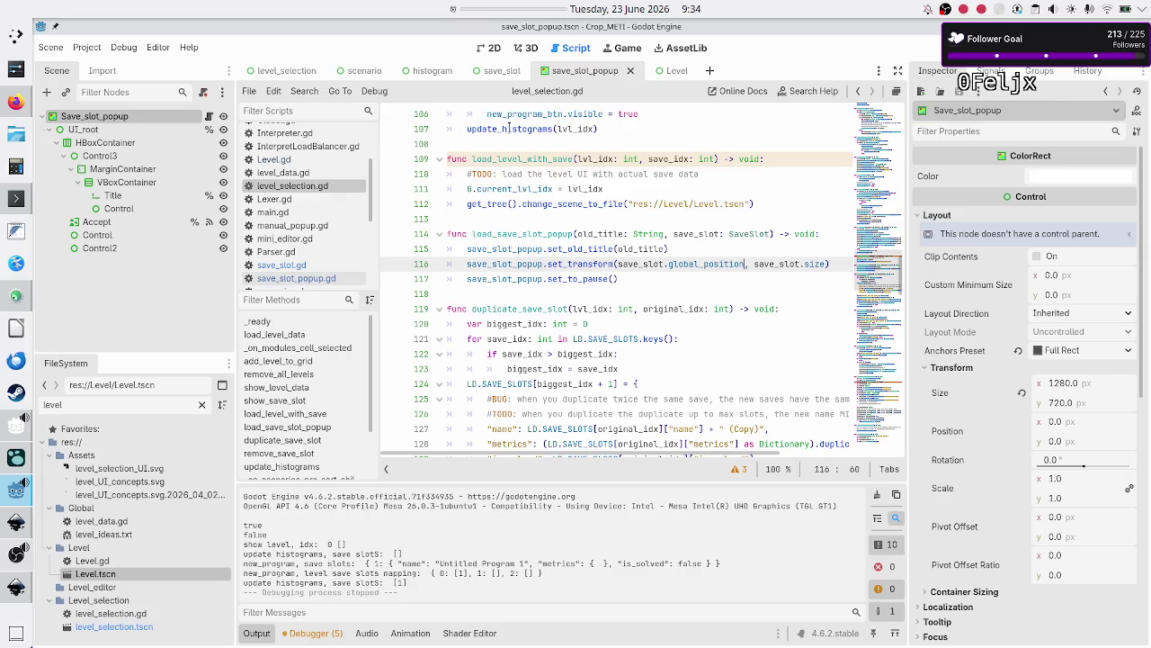
Set the popup's Title line edit alignment to Left, then open the save_slot_popup.gd script
mouse_move(509, 128)
click(491, 50)
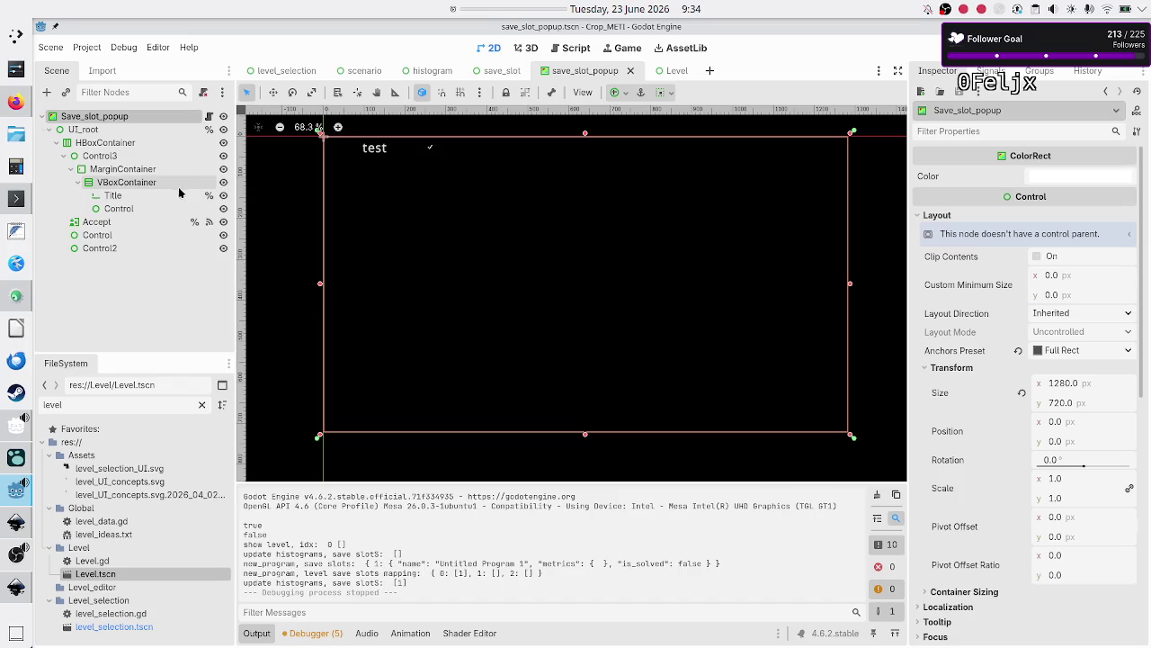
click(149, 197)
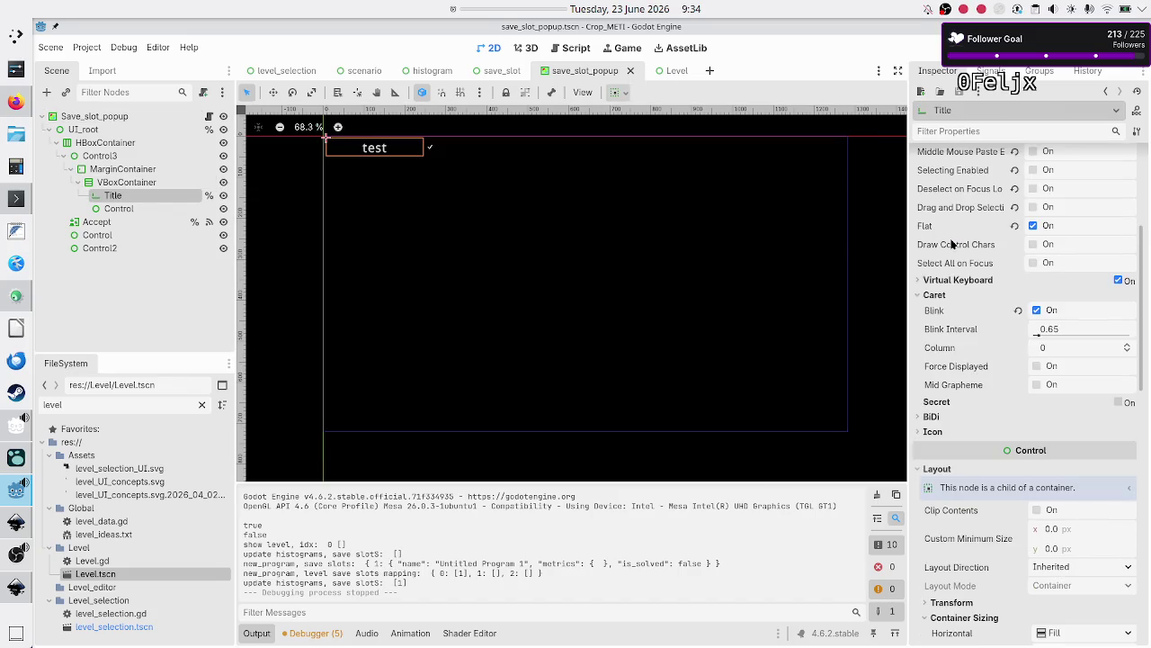
scroll(983, 248, up, 5)
click(1014, 214)
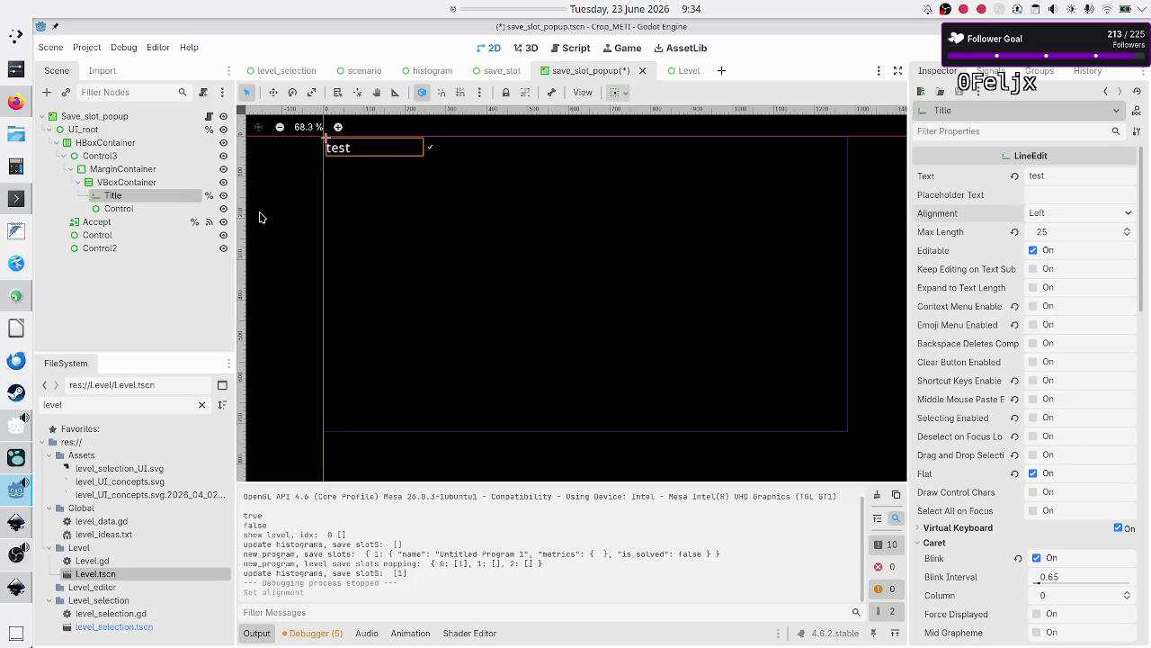
click(209, 117)
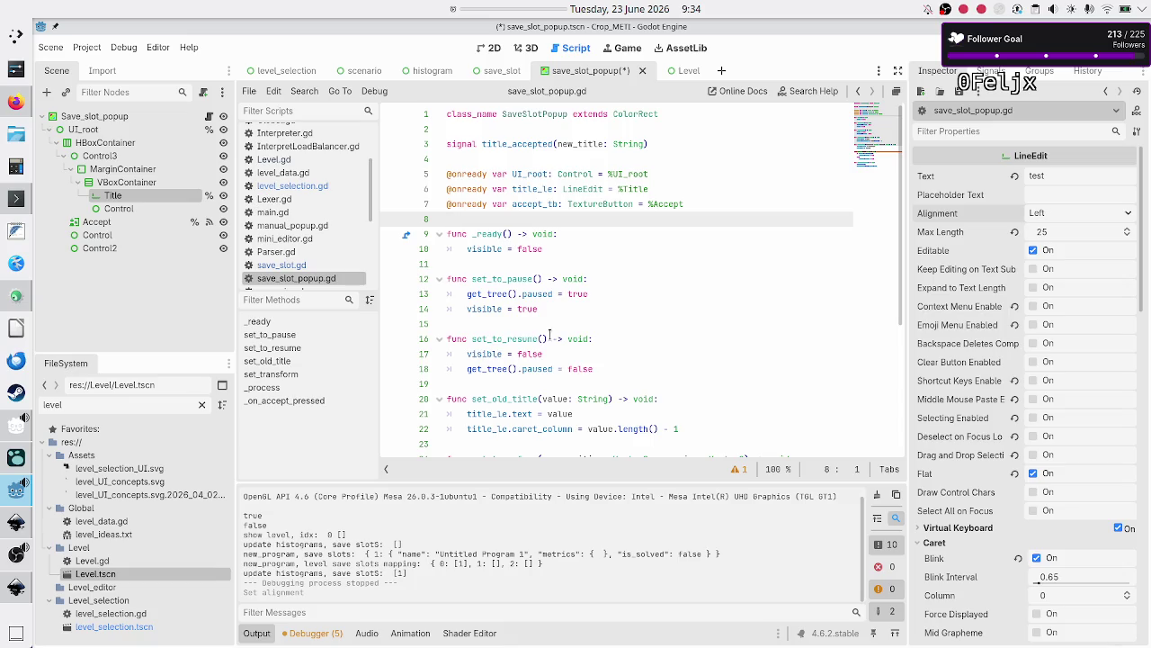
Add a font_size: int parameter to set_old_title
click(608, 399)
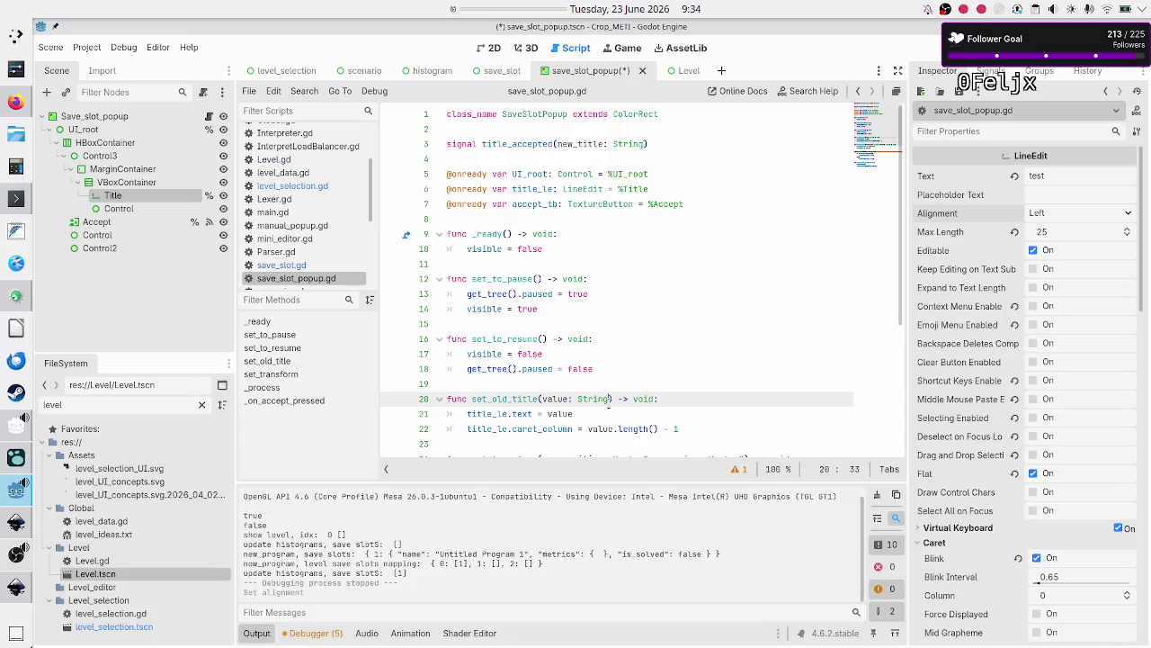
text(, font)
text(_size:)
text( int)
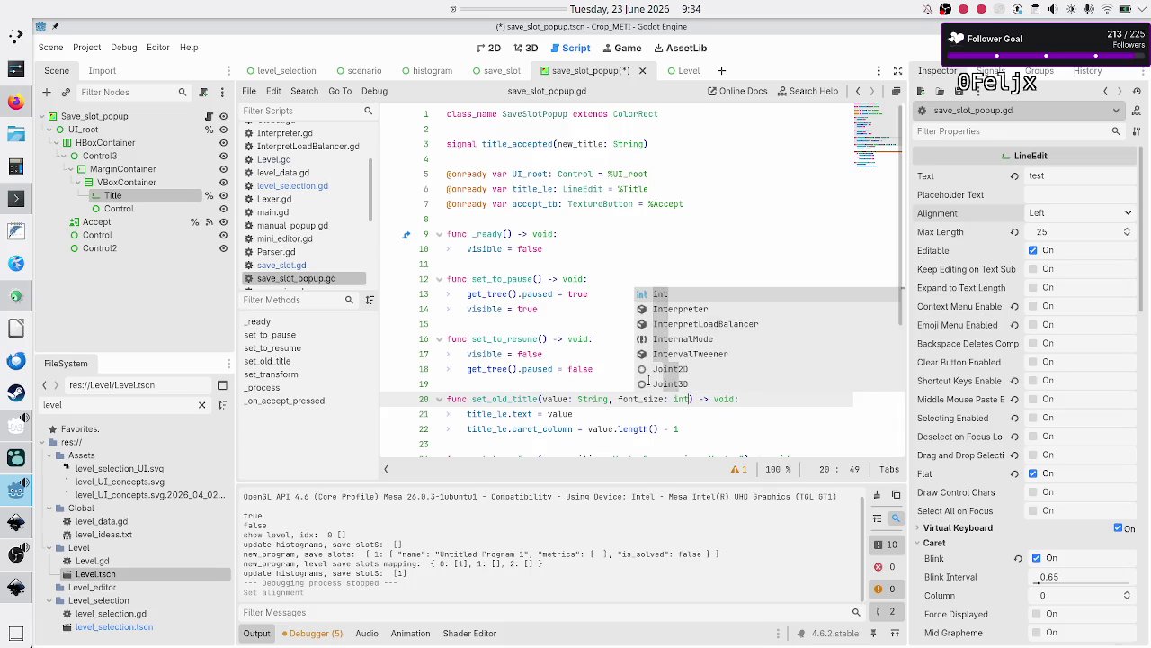
key(Escape)
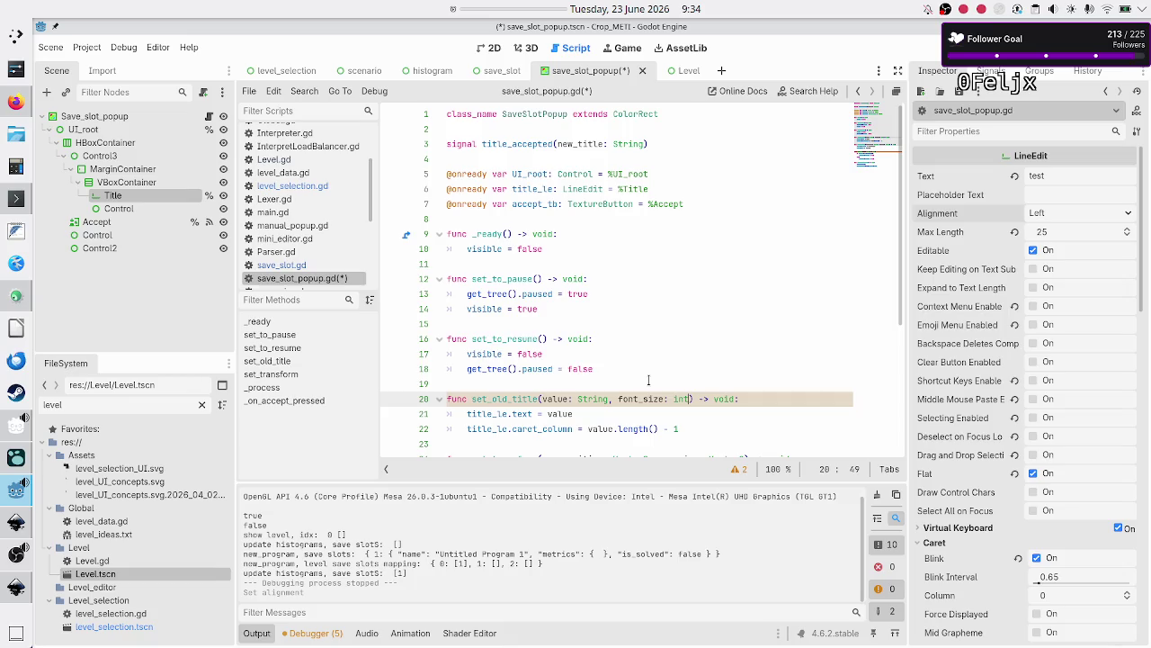
key(Home)
key(Down)
key(Down)
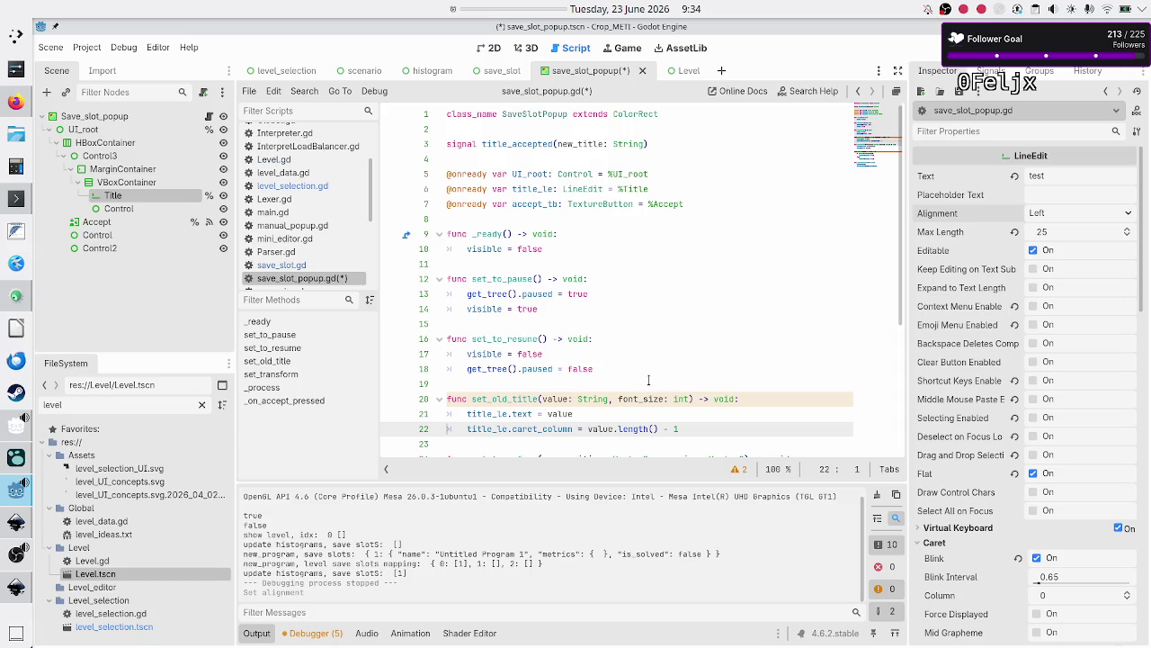
Start a new line 22 in set_old_title, trying title_le.font_si before erasing it
scroll(945, 337, down, 5)
scroll(945, 337, down, 5)
scroll(945, 337, down, 5)
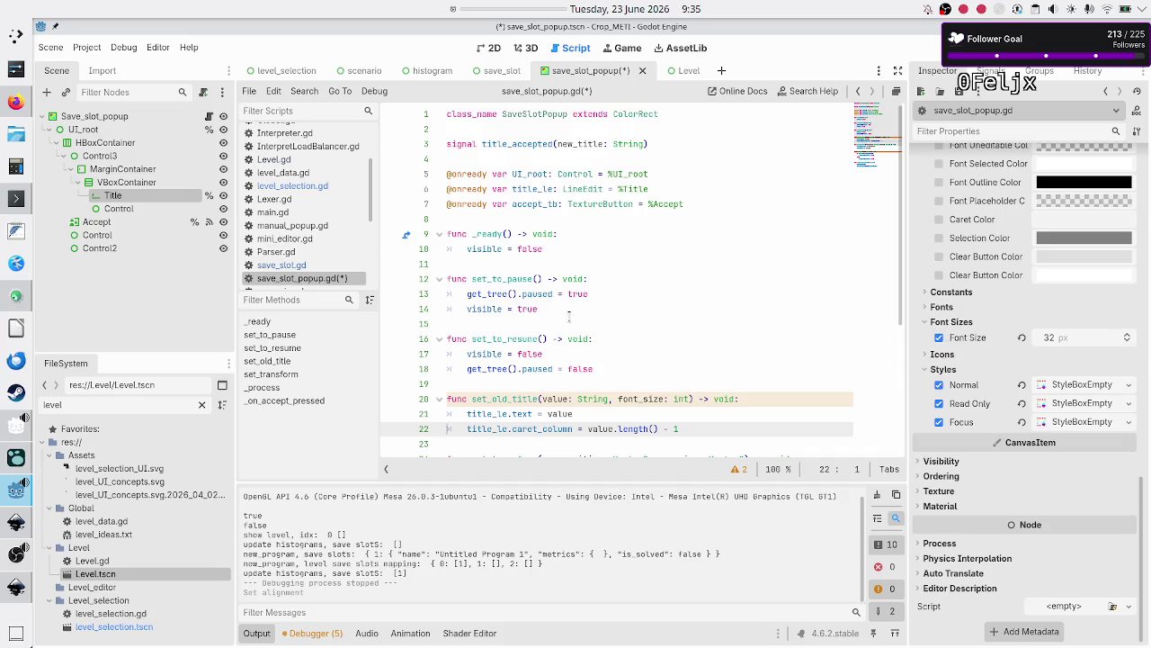
scroll(591, 334, down, 2)
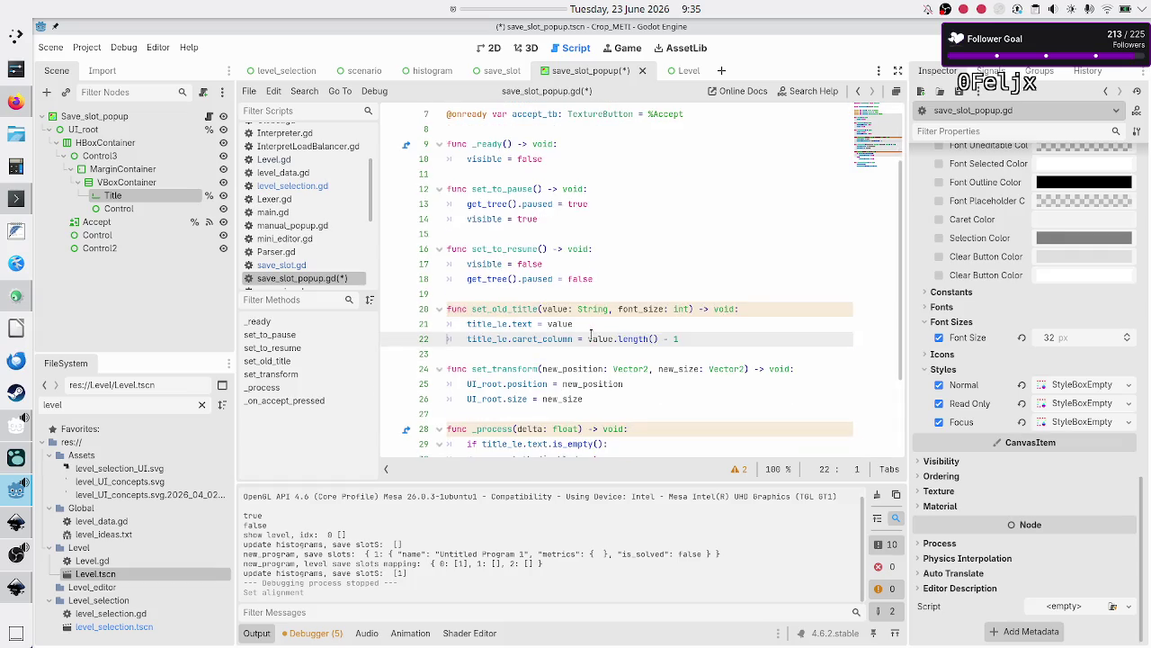
click(608, 327)
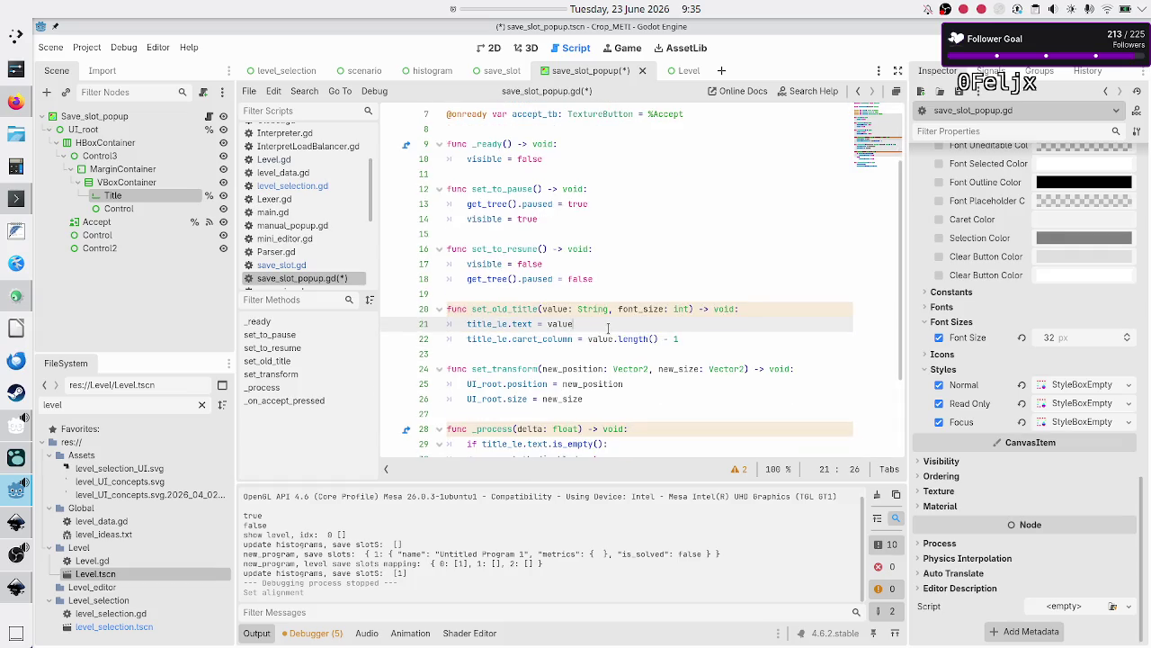
key(Return)
text(title)
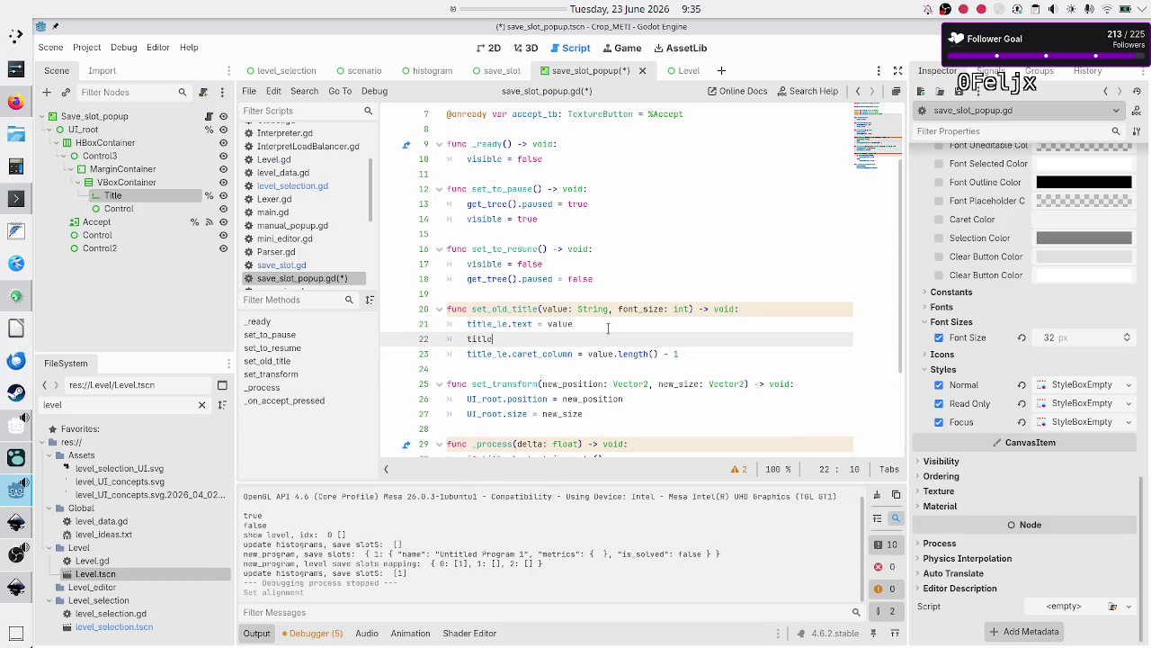
text(_le.f)
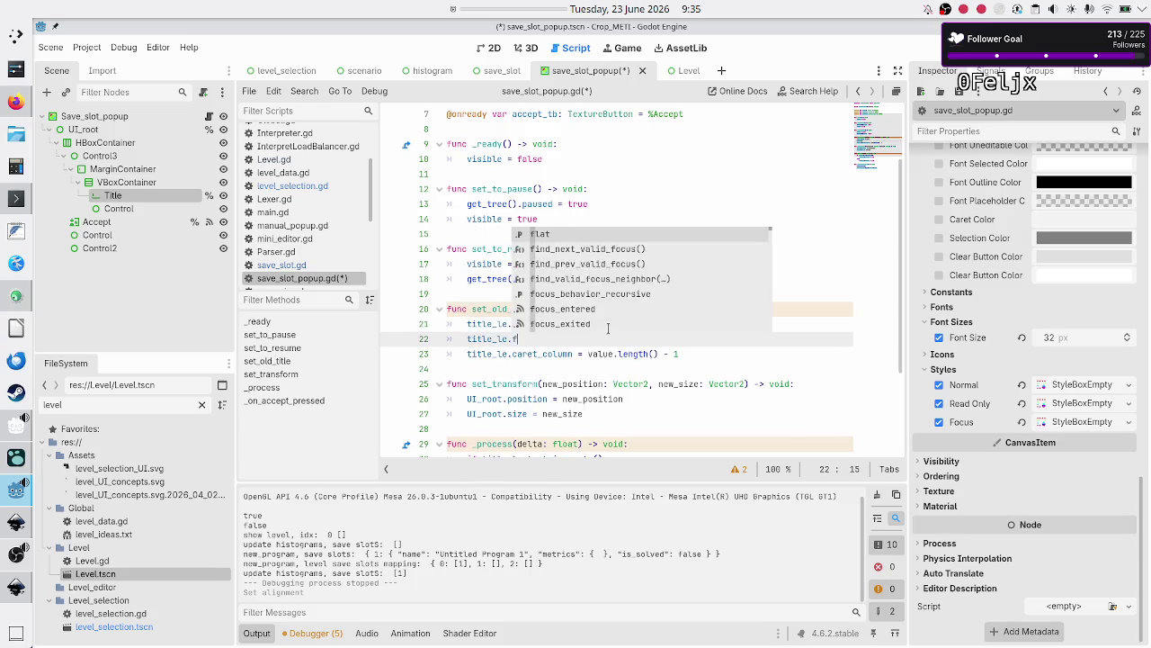
text(ont_si)
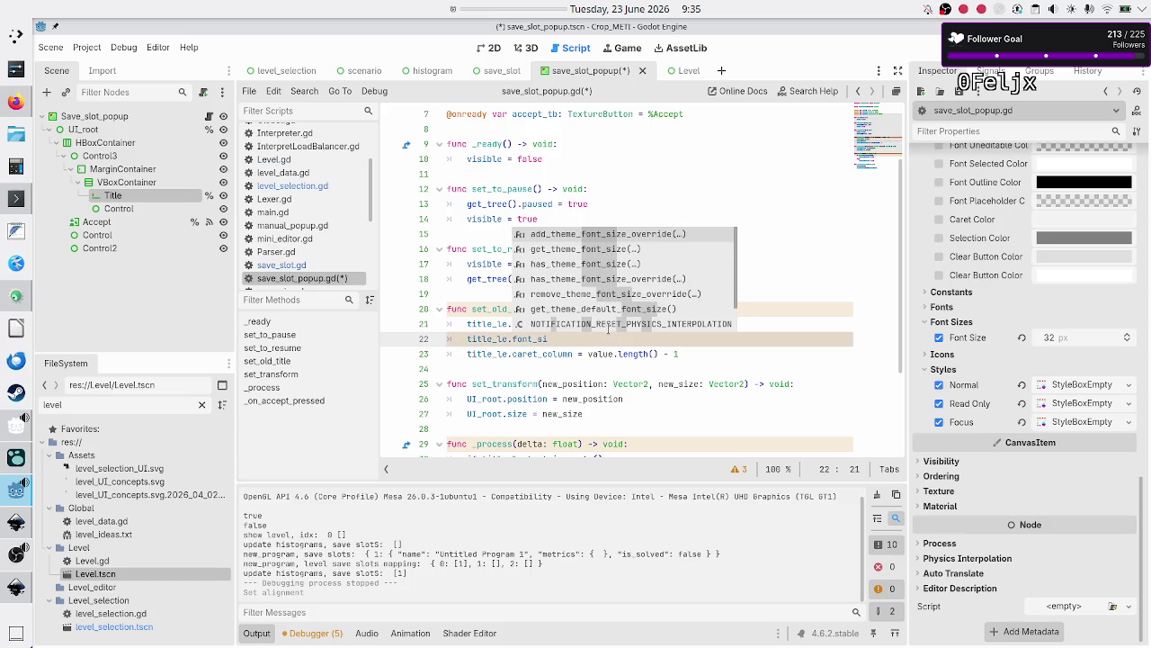
key(Escape)
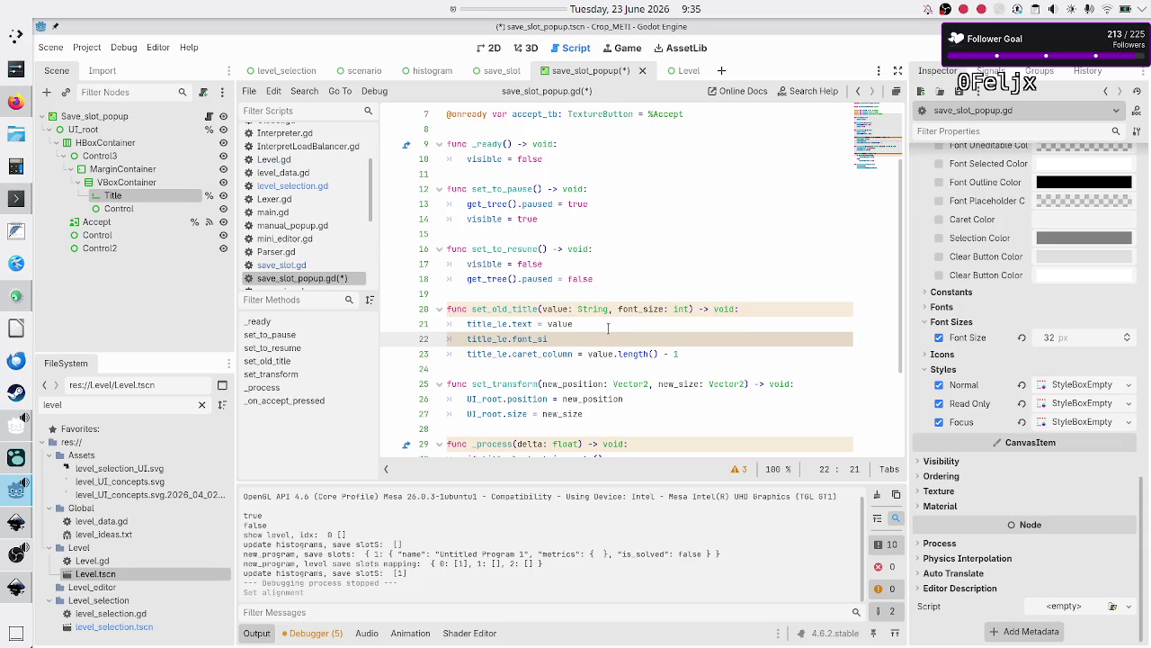
scroll(982, 353, up, 3)
scroll(982, 353, up, 2)
scroll(982, 353, down, 2)
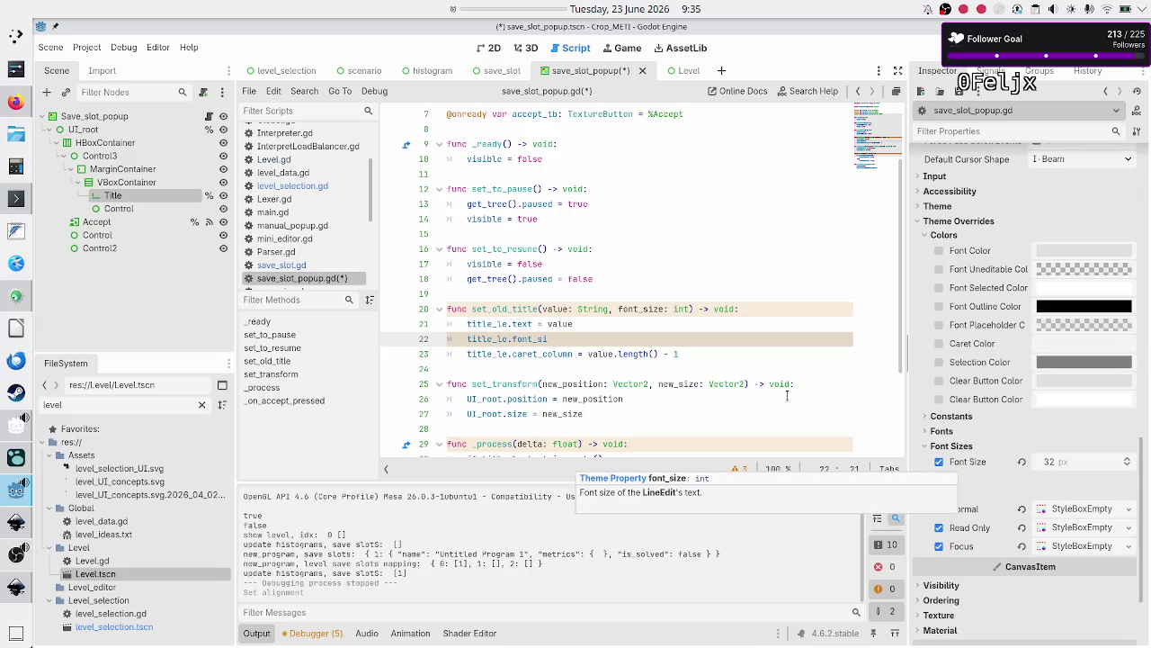
key(BackSpace)
key(BackSpace)
key(BackSpace)
key(BackSpace)
key(BackSpace)
key(BackSpace)
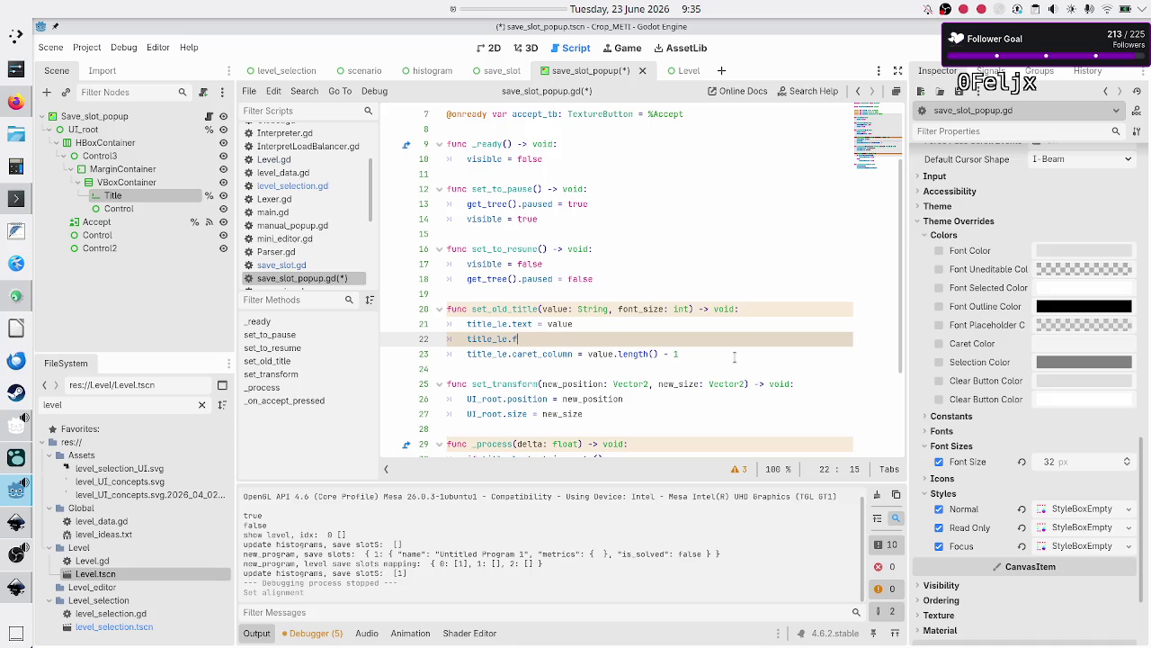
Complete title_le.add_theme_font_size_override("font_size", font_size) and save save_slot_popup.gd
text(add_theme)
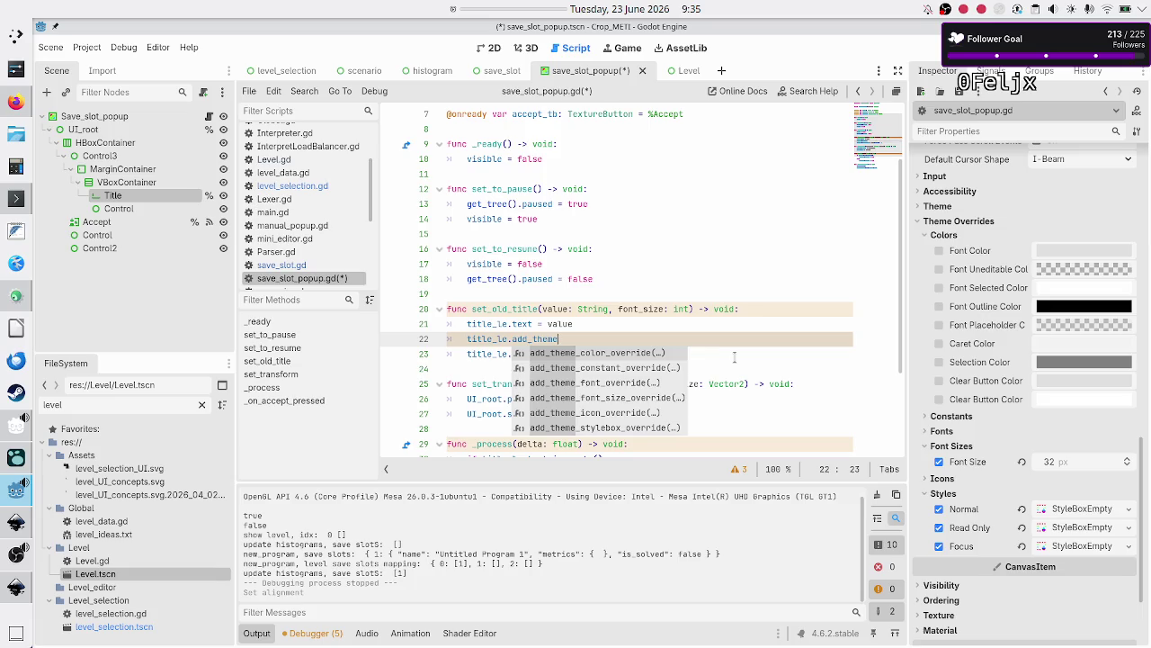
key(Down)
key(Down)
key(Down)
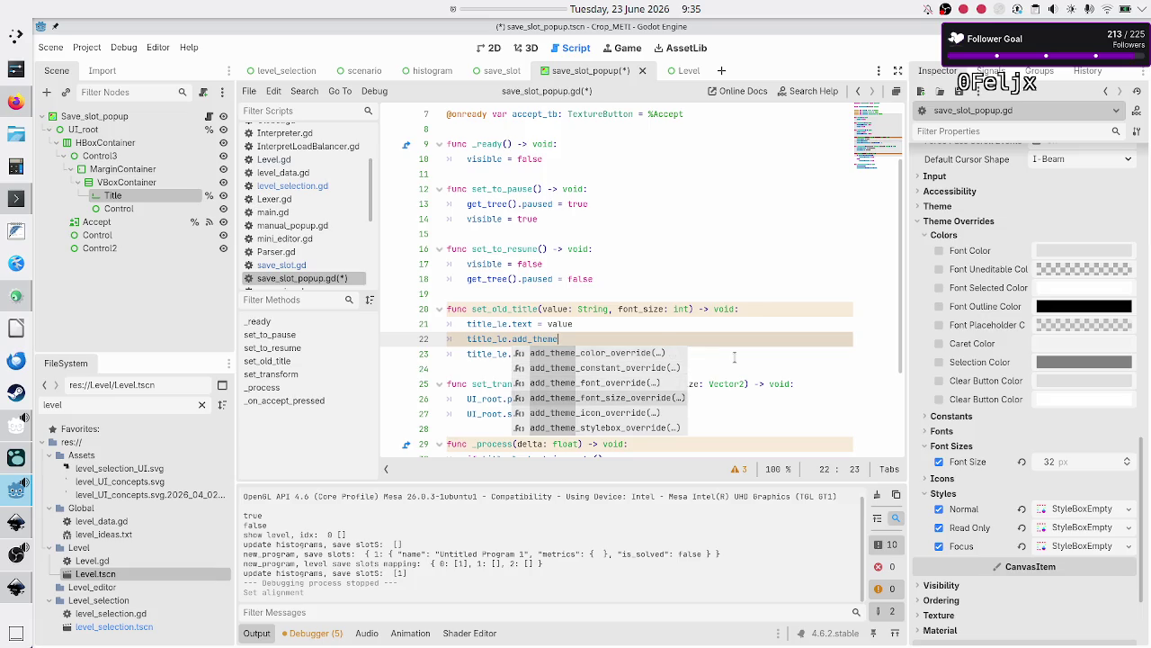
key(Return)
key(Return)
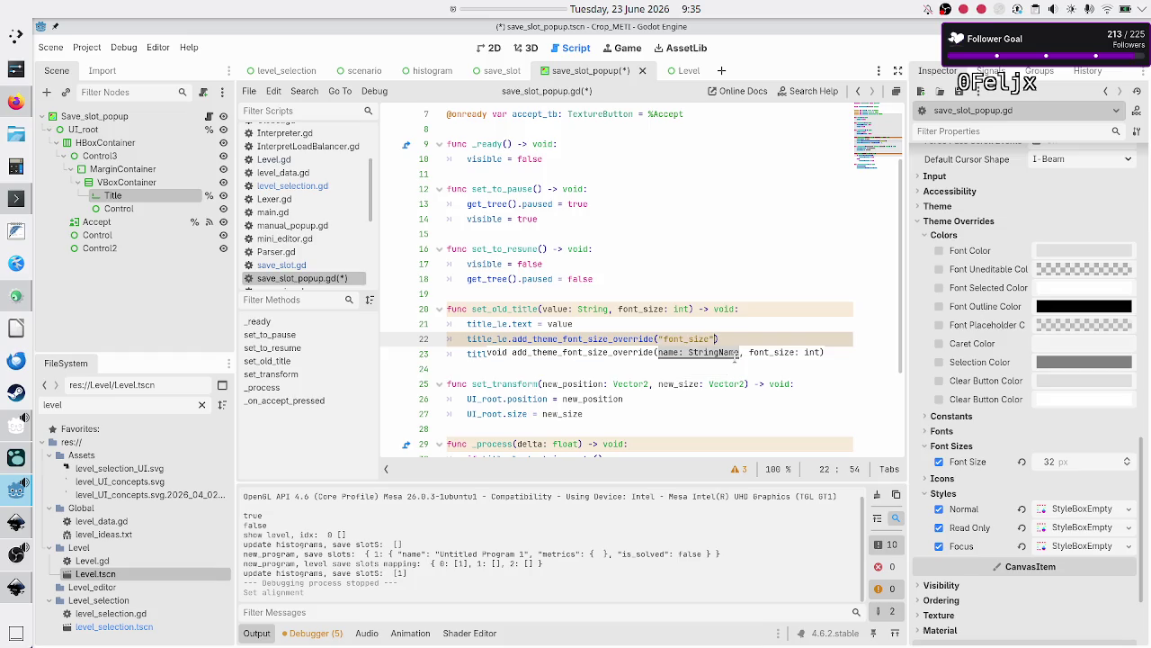
text(, )
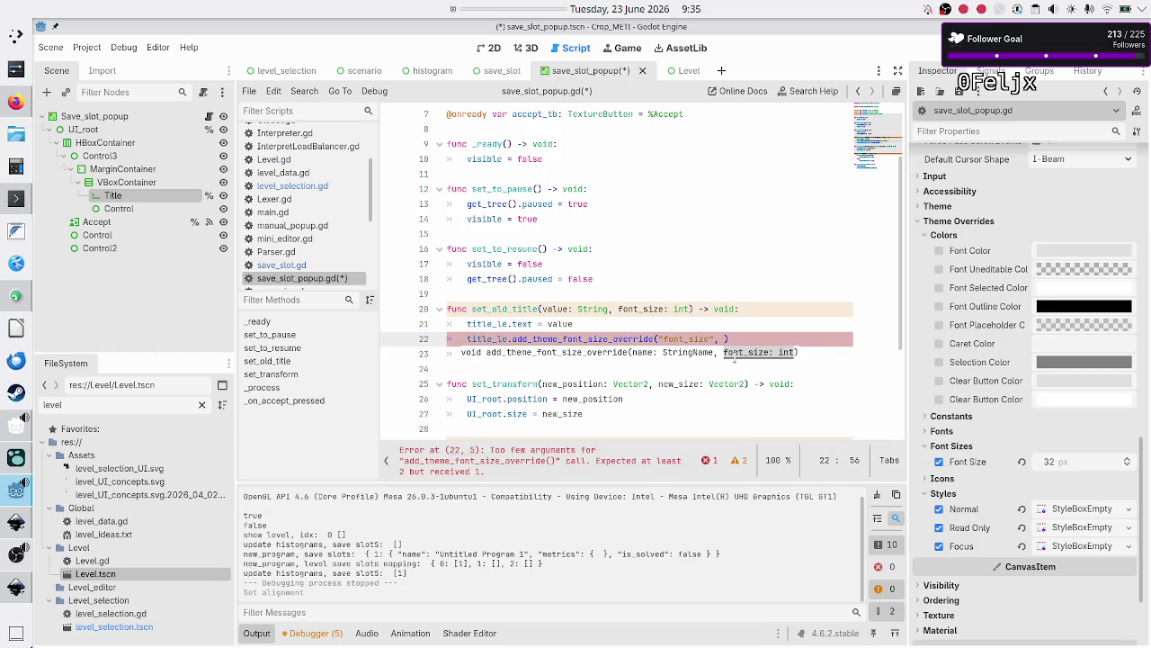
text(font)
key(Return)
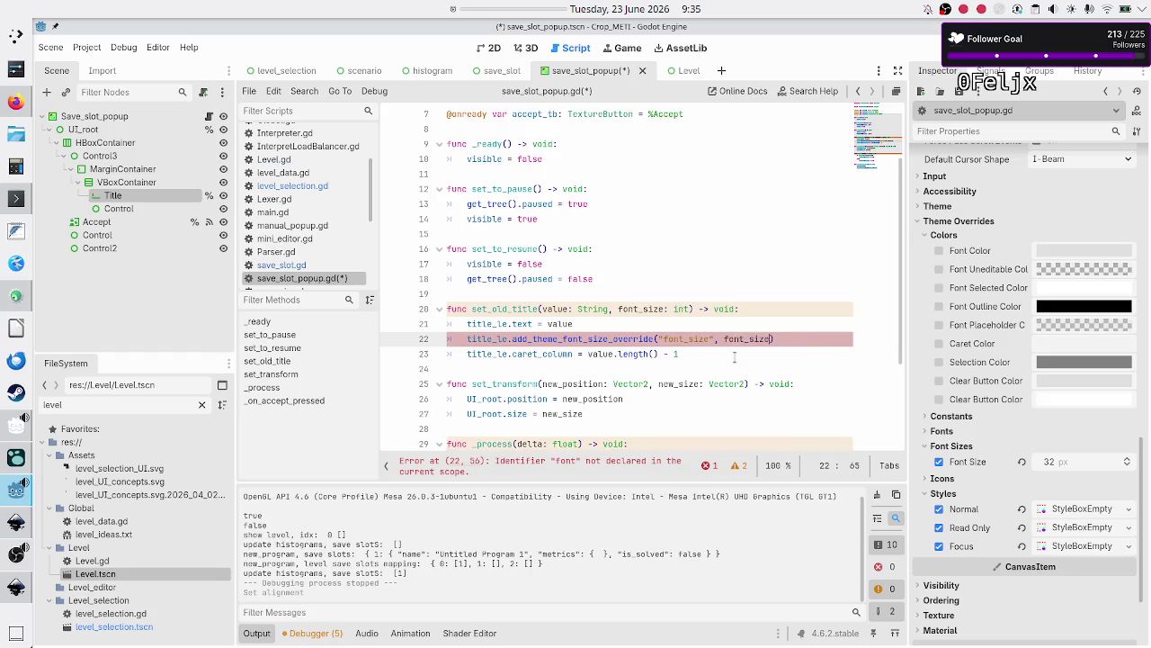
key(Right)
key(ctrl+s)
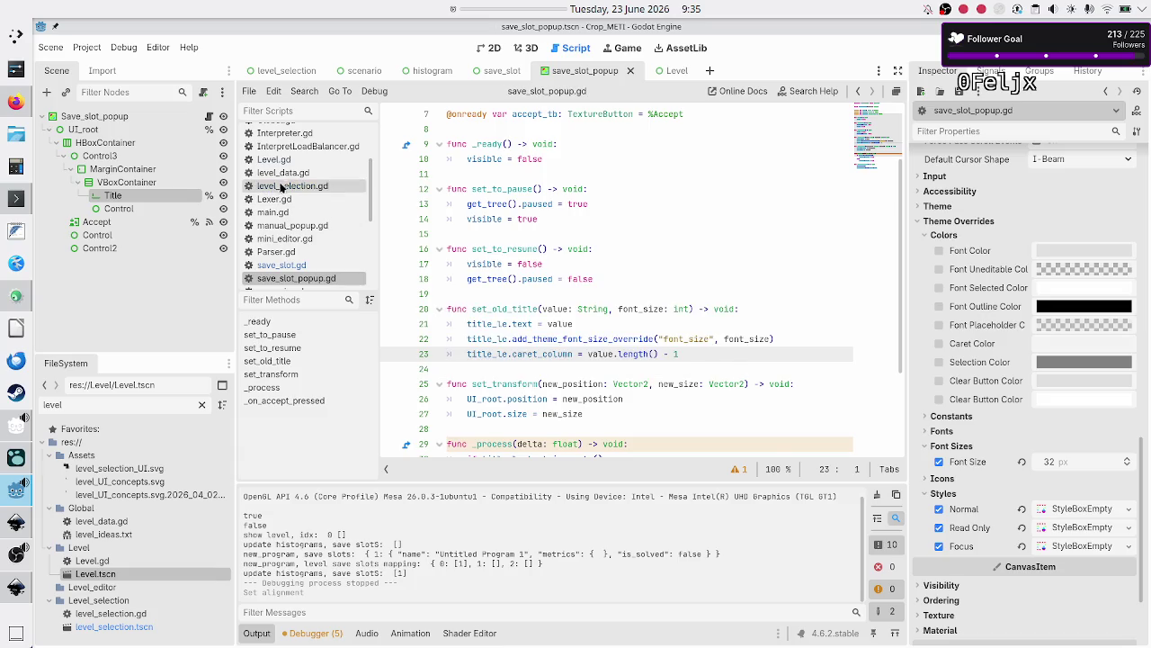
click(277, 187)
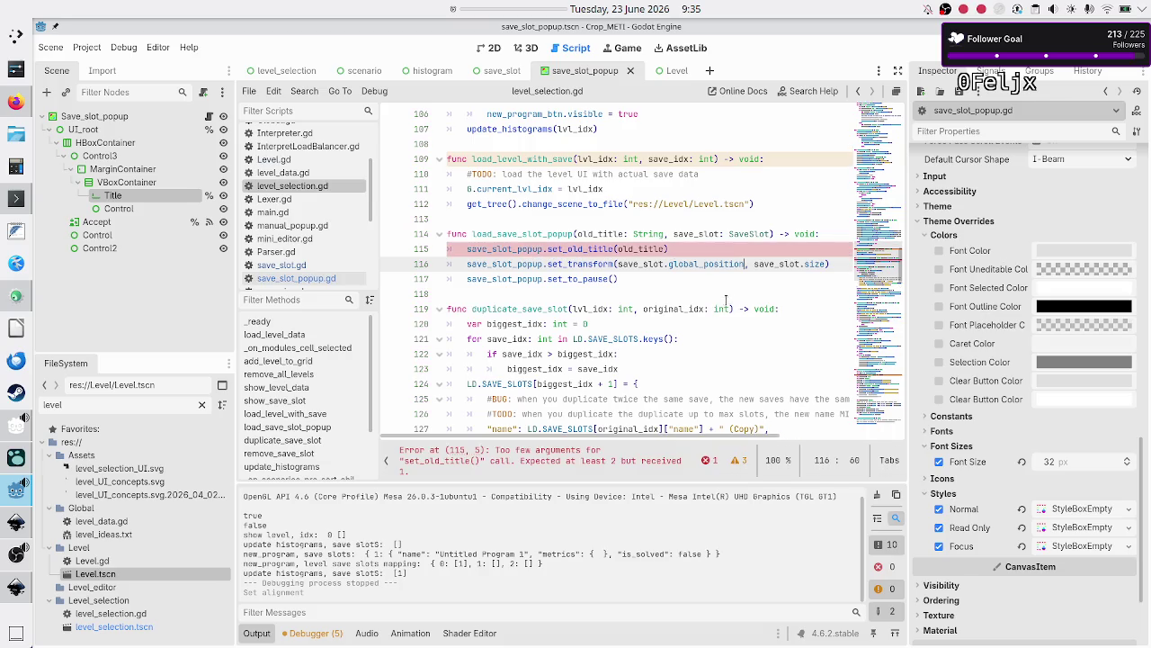
Give load_save_slot_popup a font_size: int parameter, pass font_size to set_old_title, and save
click(674, 241)
key(Left)
text(, sa)
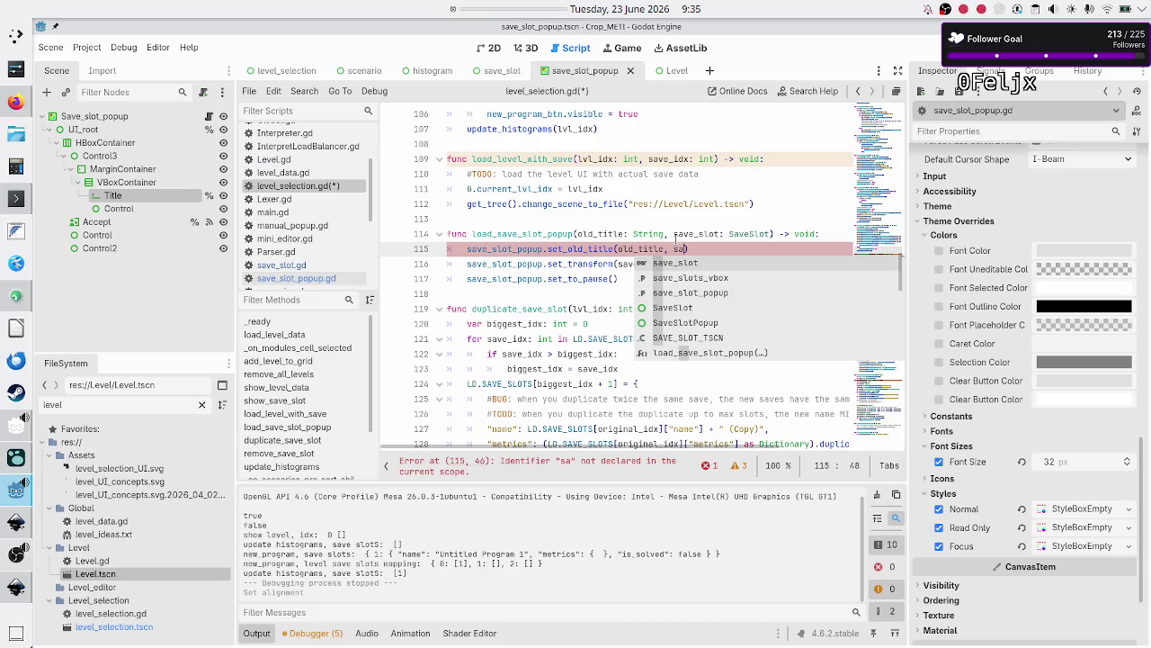
key(BackSpace)
key(BackSpace)
key(BackSpace)
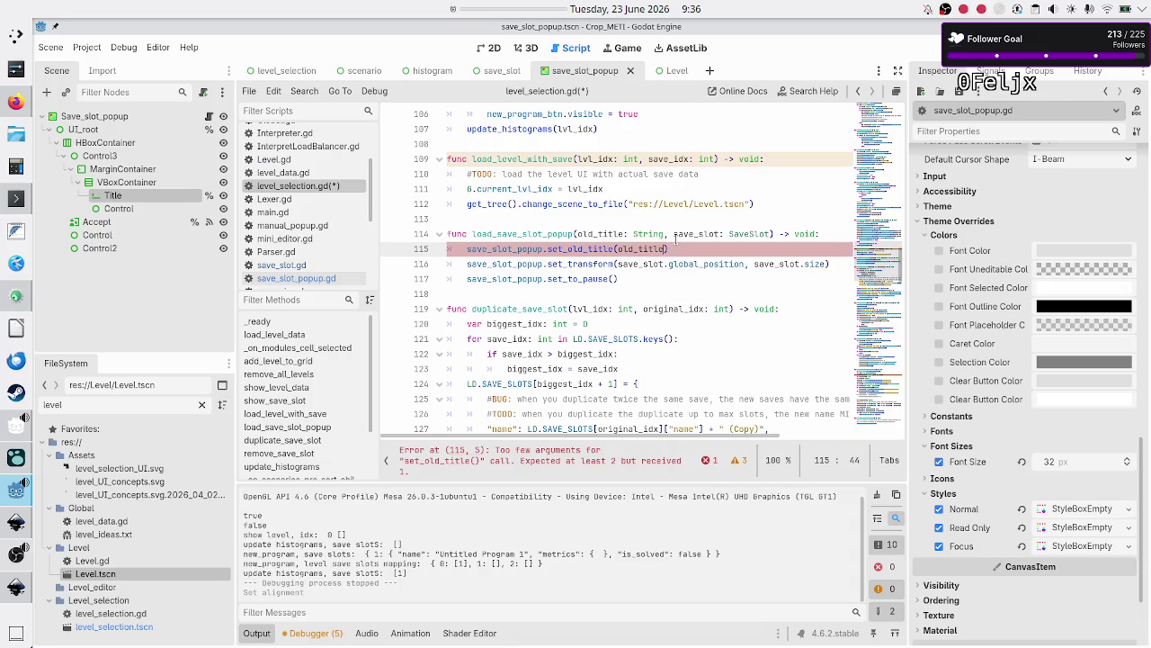
key(Up)
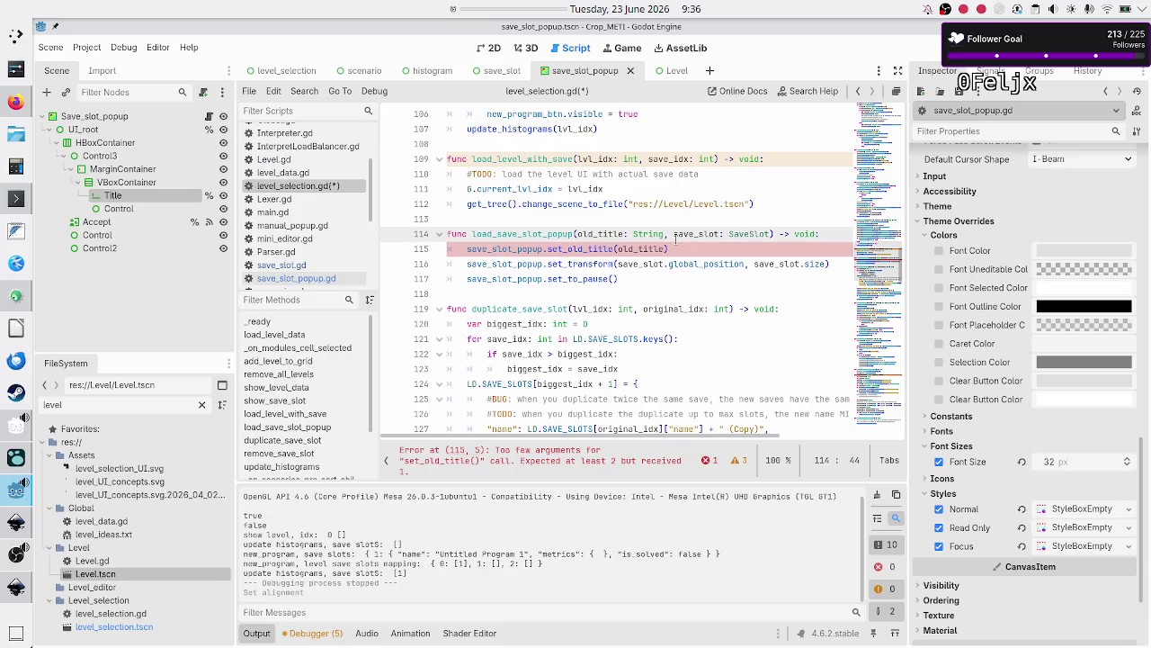
key(Right)
text(font_)
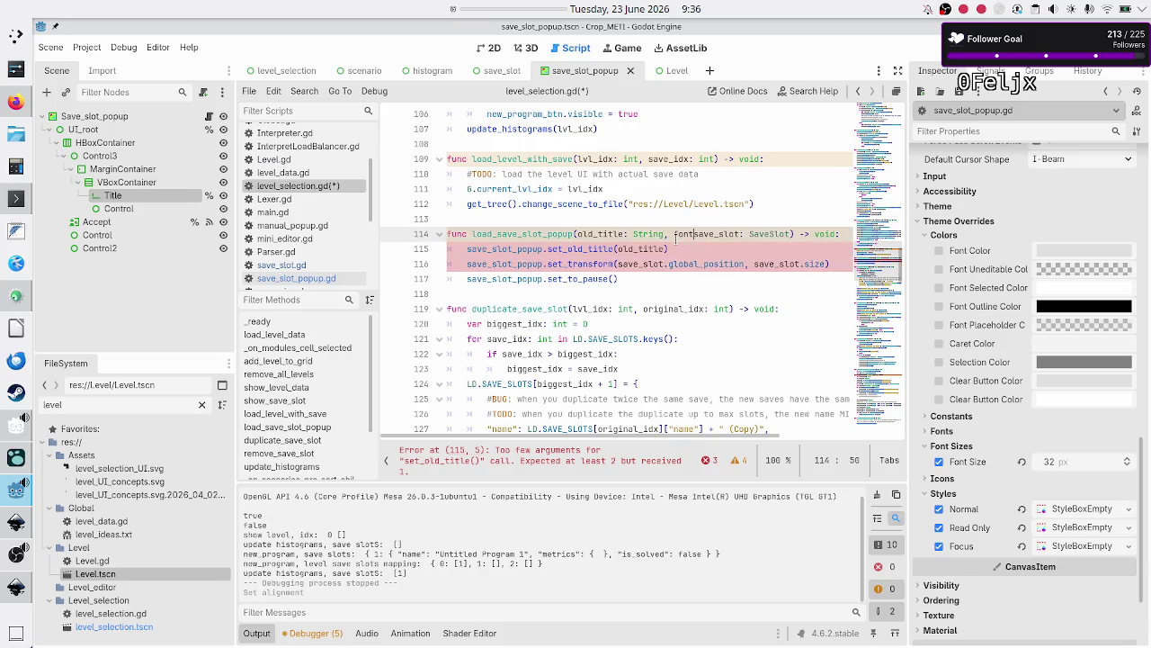
text(size: int,)
key(Down)
text(, font_si)
key(Return)
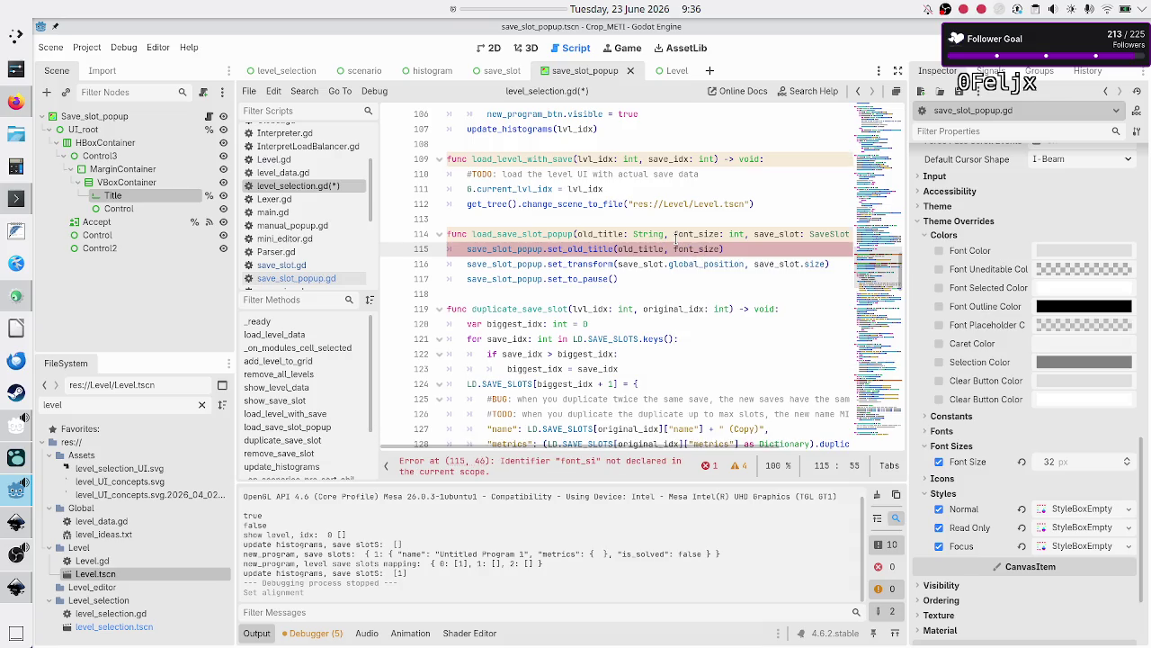
key(Down)
key(ctrl+s)
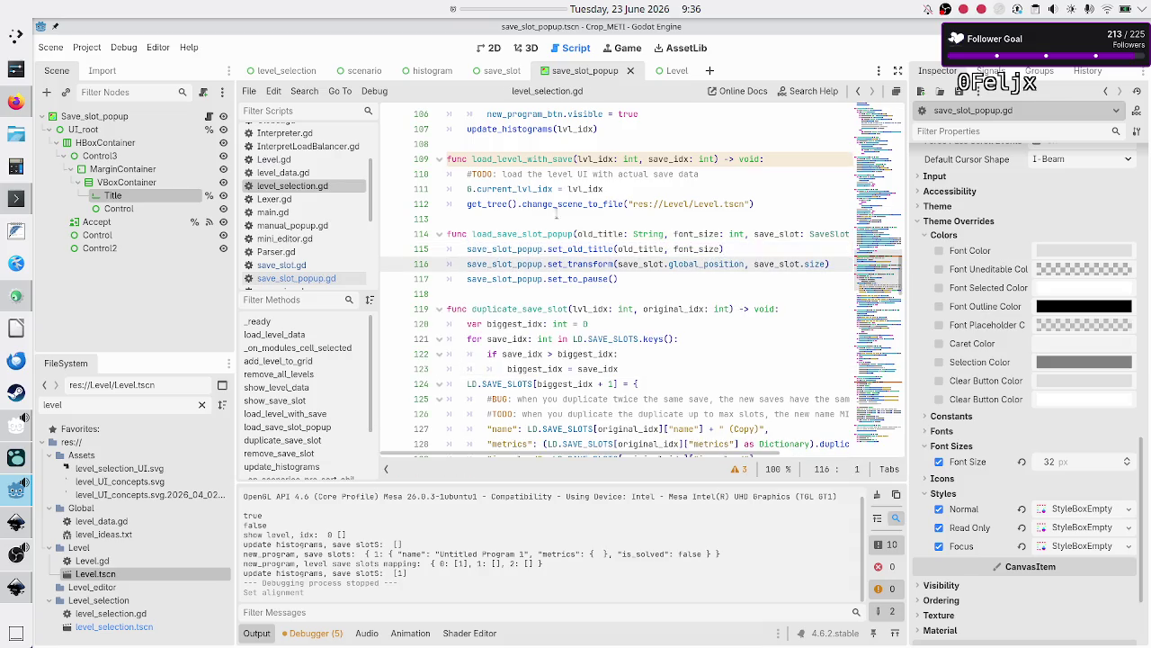
Add a font_size: int parameter to the save_slot_to_be_renamed signal in save_slot.gd
click(306, 266)
scroll(582, 334, down, 3)
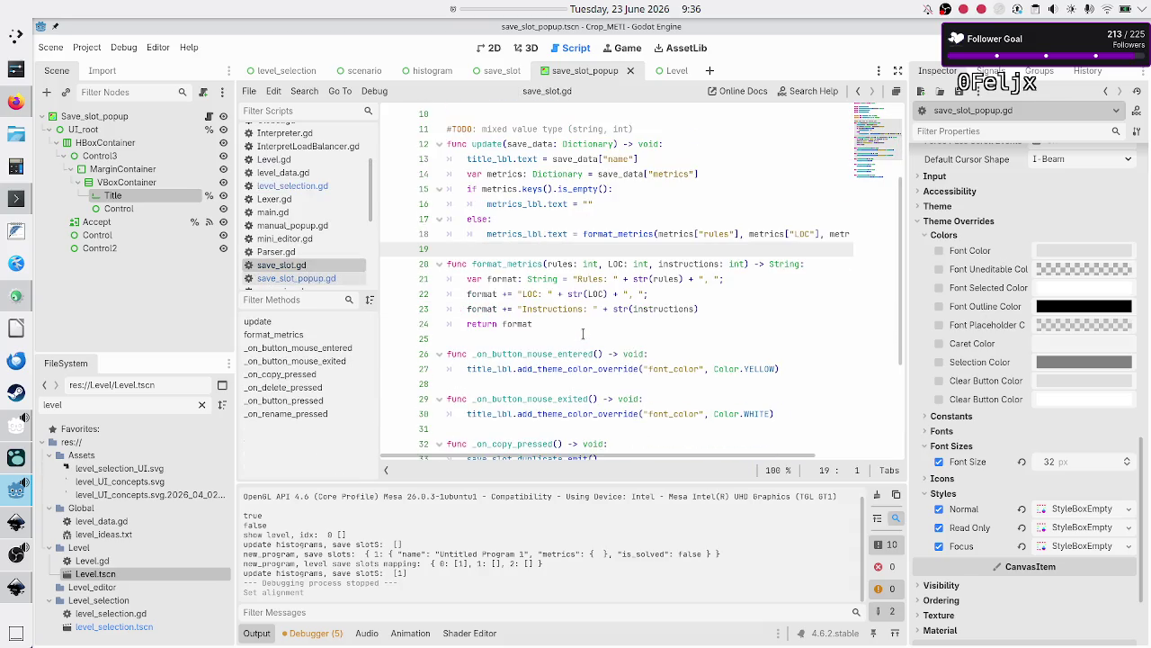
scroll(582, 333, down, 3)
scroll(582, 334, up, 6)
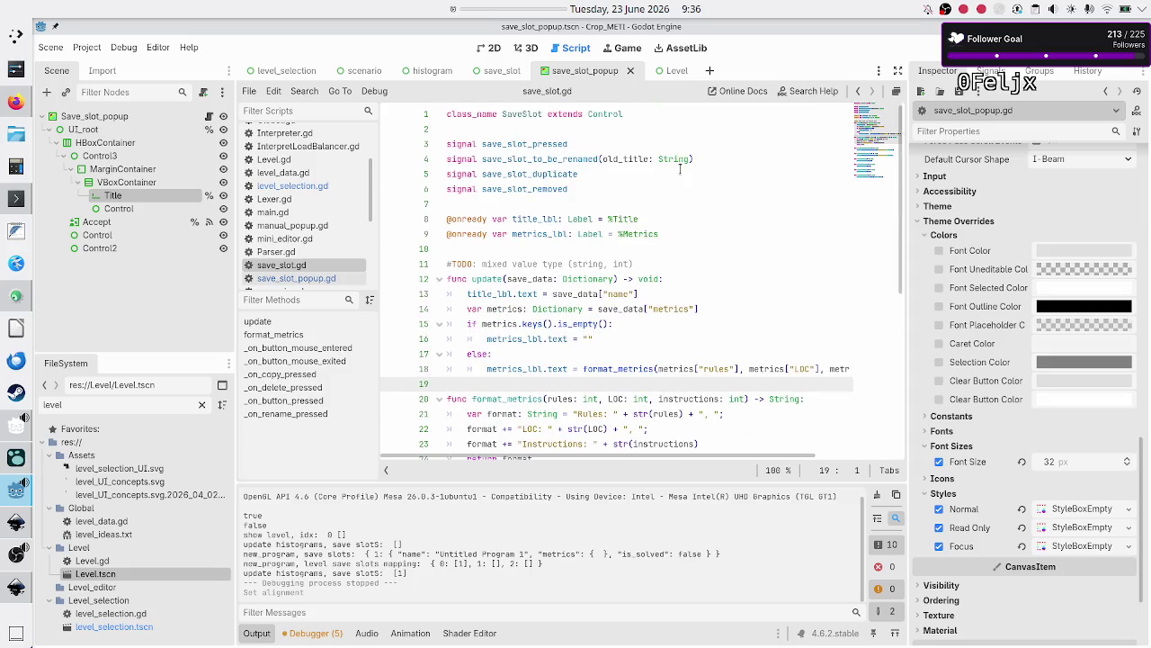
click(689, 159)
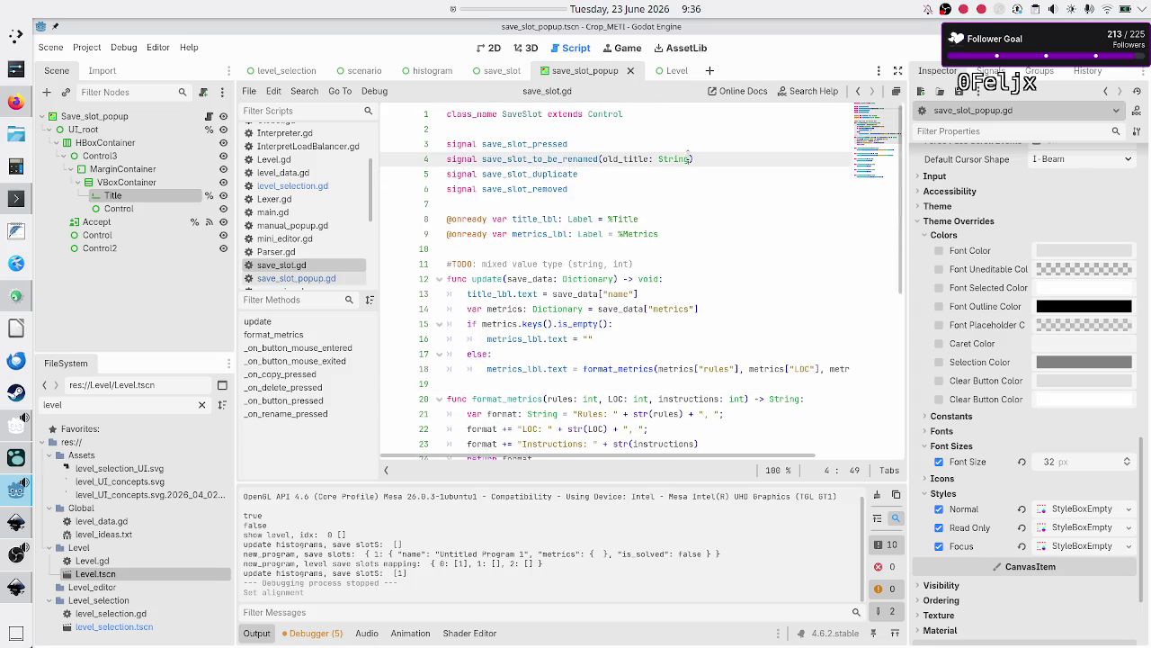
text(, font_size: i)
text(nt)
key(Down)
key(Down)
key(Down)
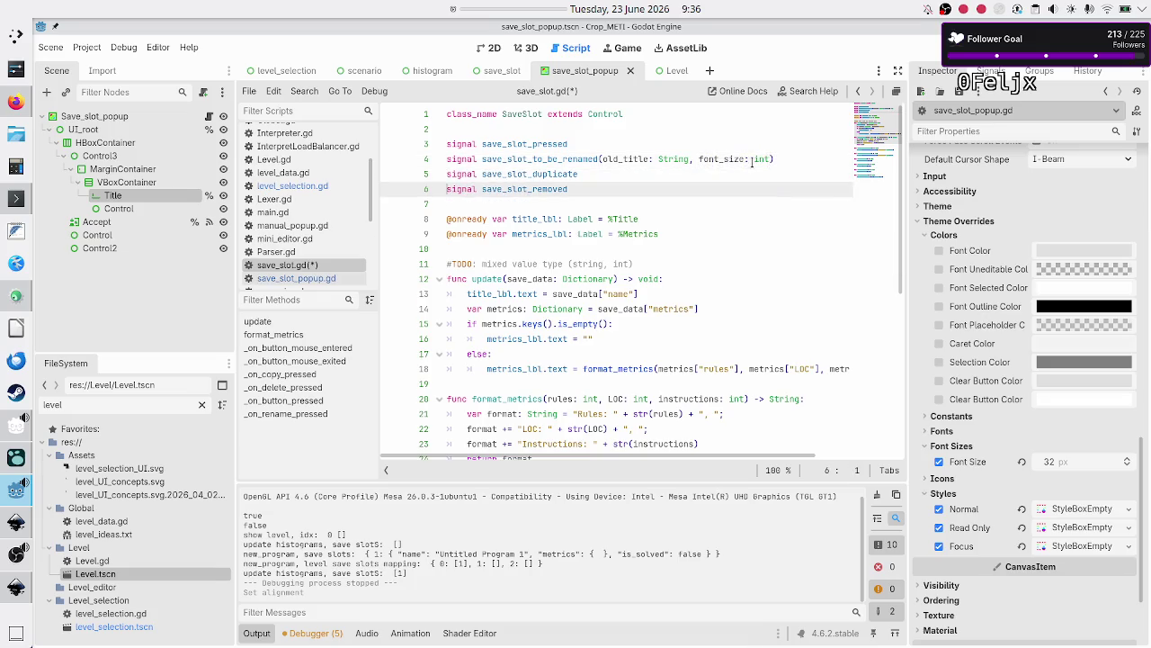
Begin appending title_lbl's theme font size to the emit call, then back up to redo it
key(Down)
key(Down)
key(Down)
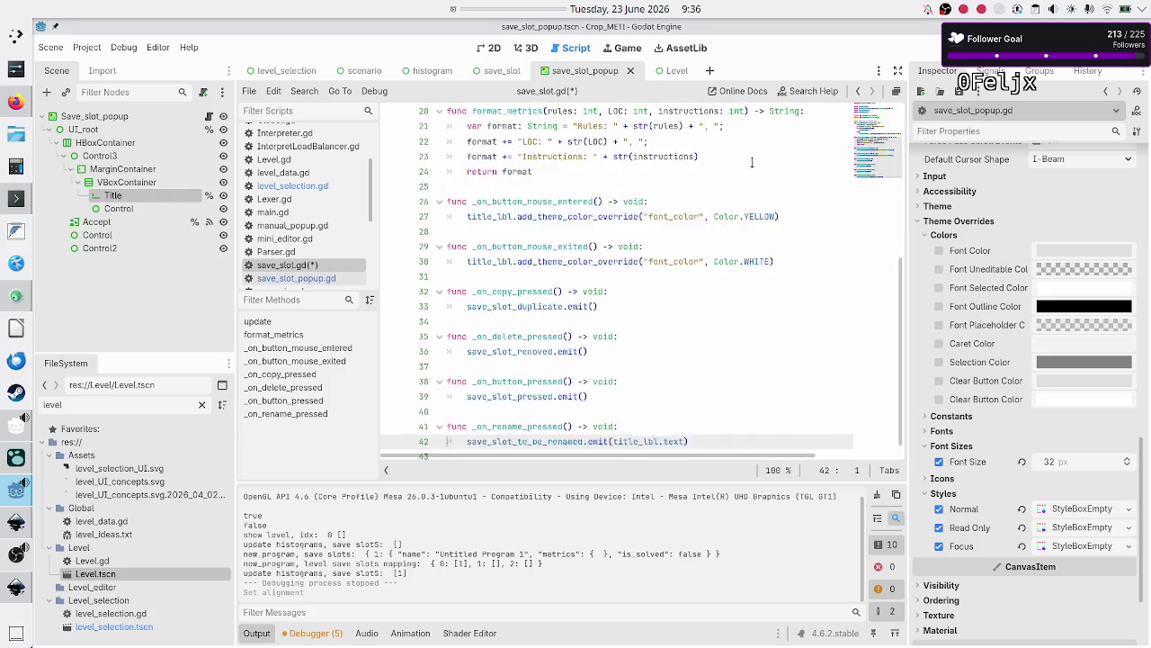
key(Left)
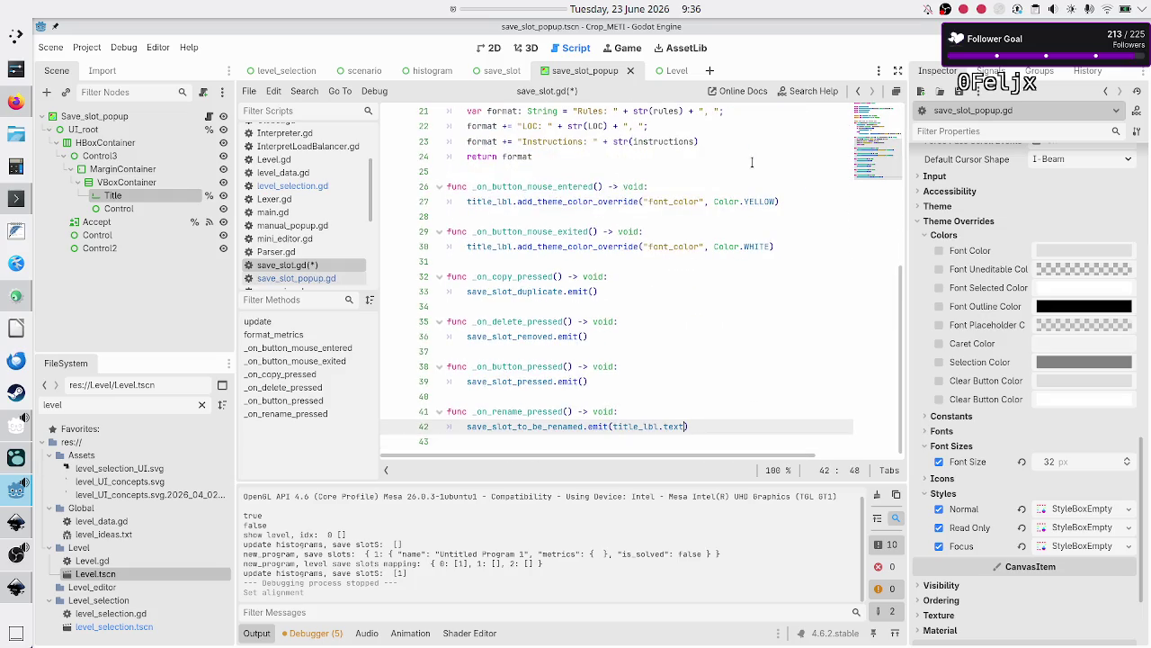
text(, tit)
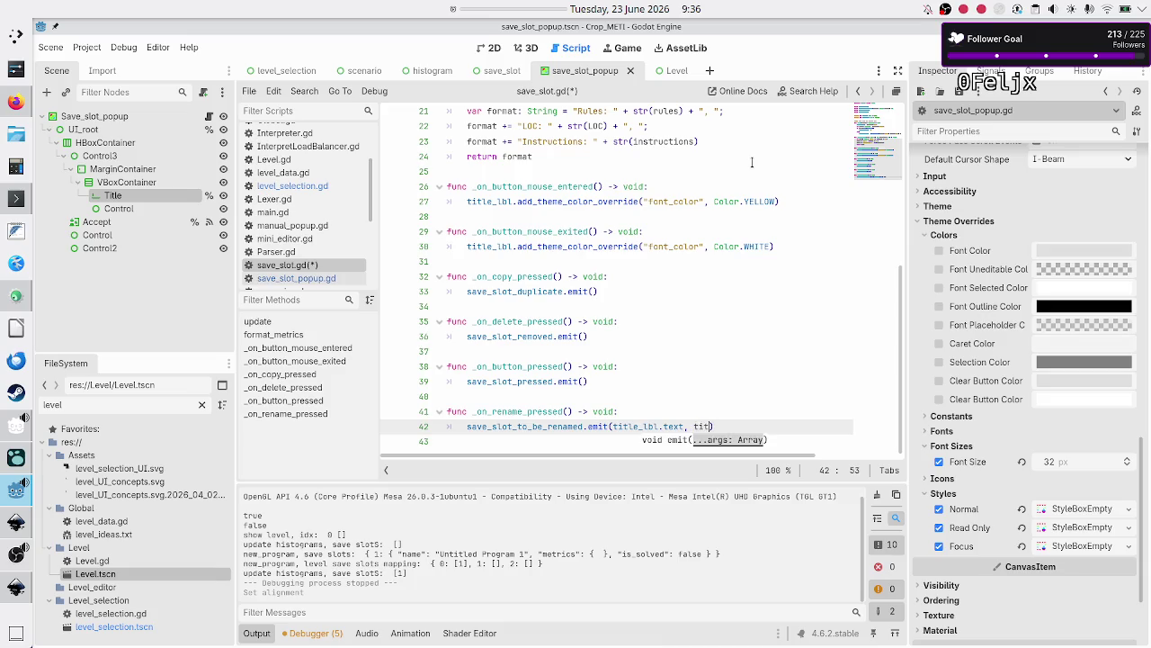
key(Return)
text(.)
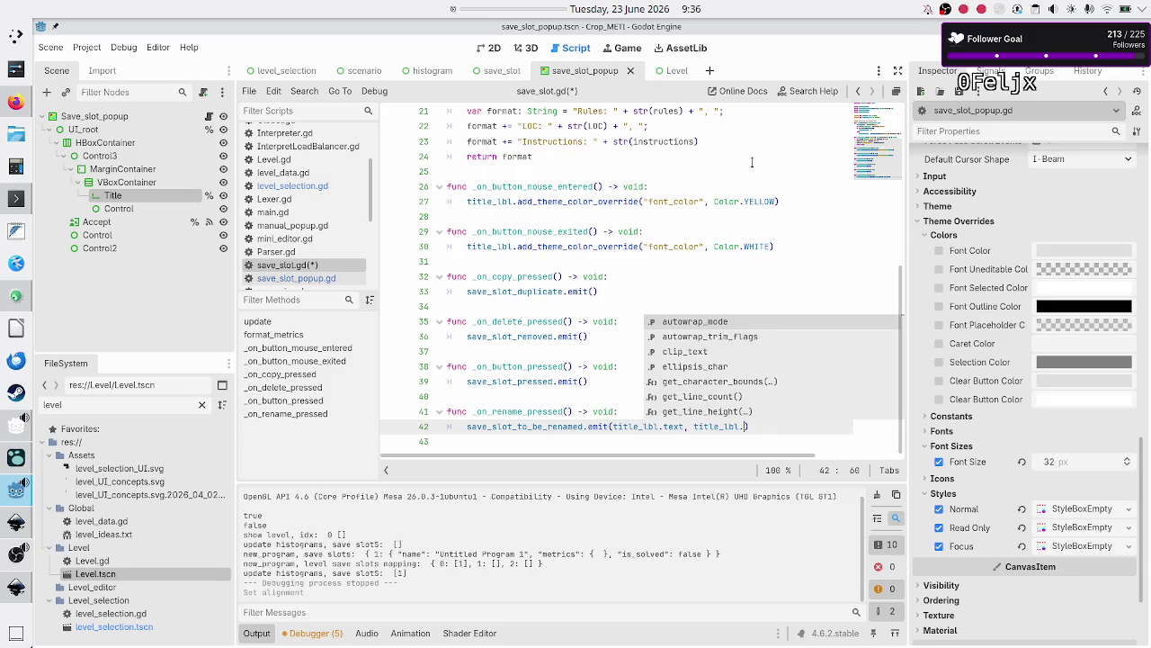
text(fon)
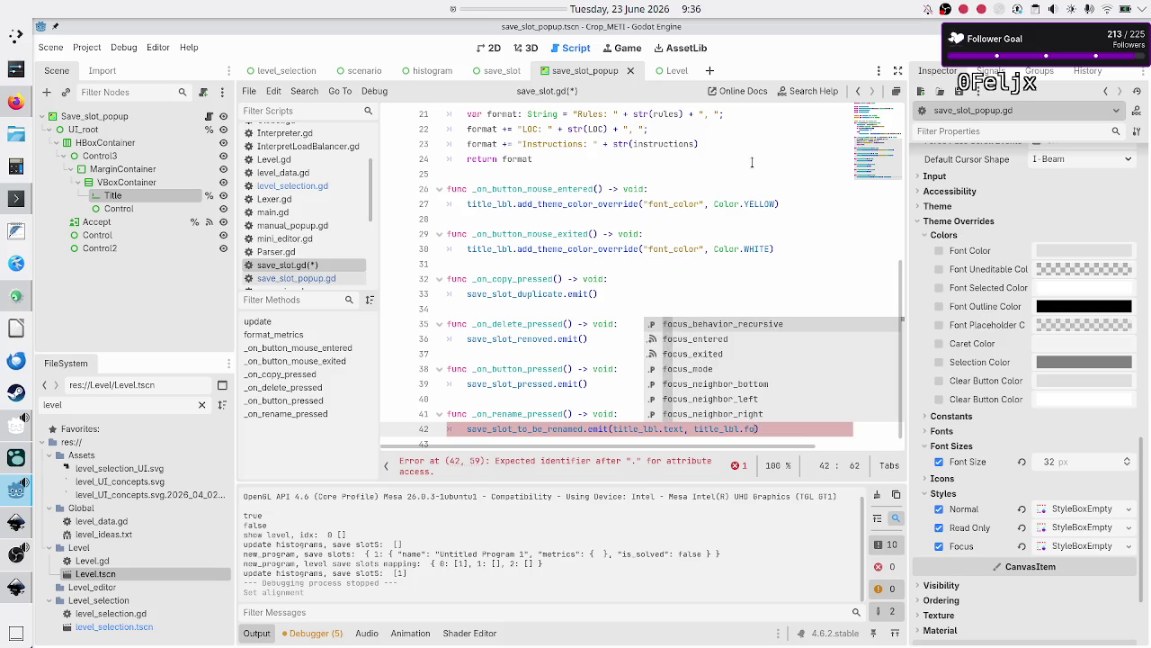
text(t_)
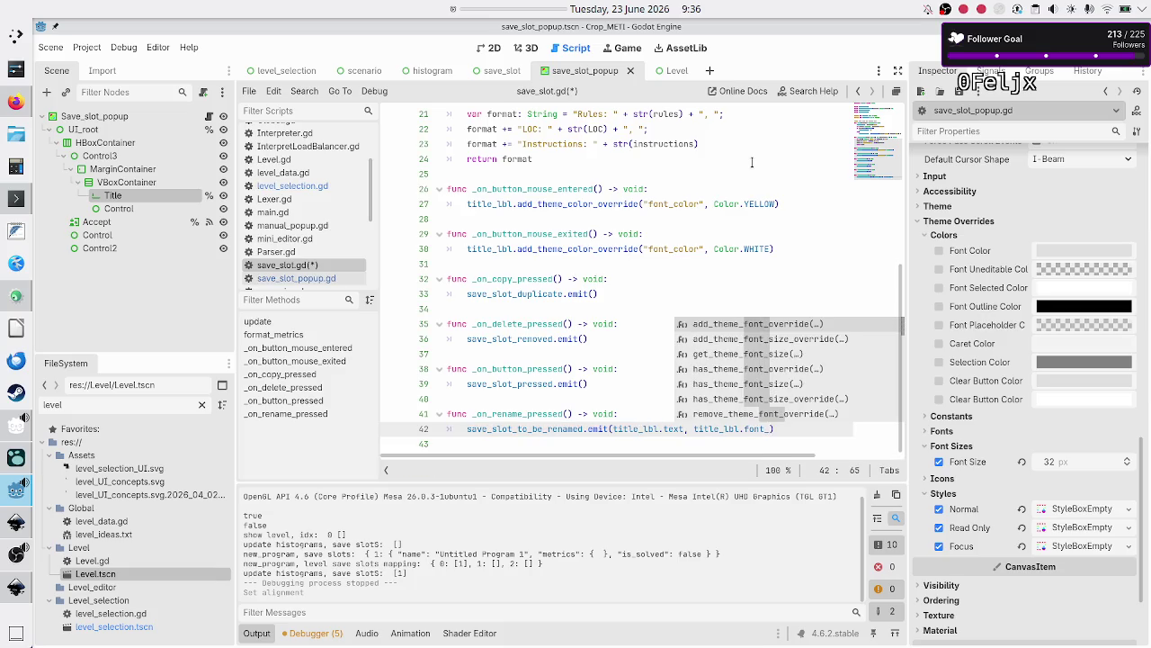
key(Down)
key(Down)
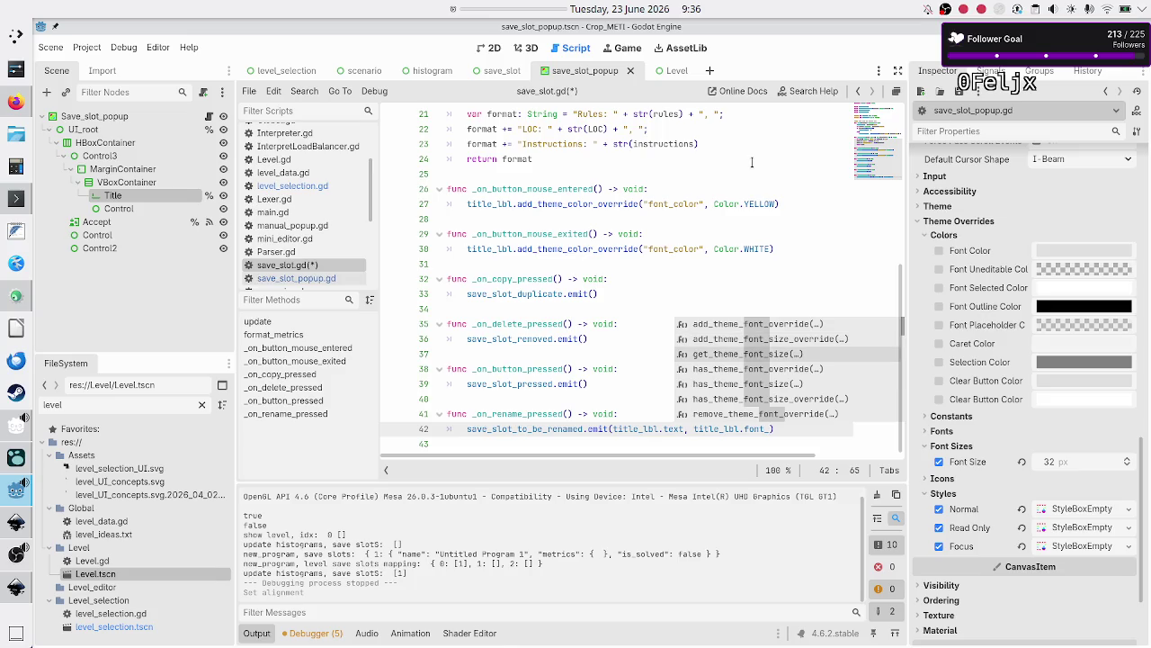
key(Return)
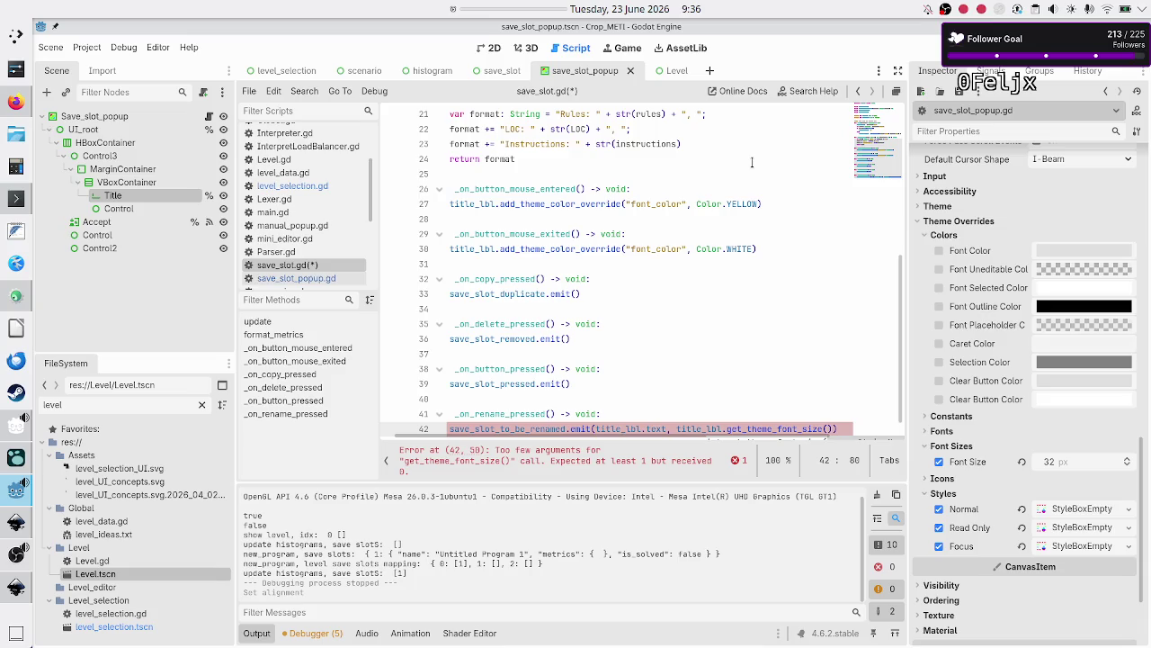
text(")
key(Down)
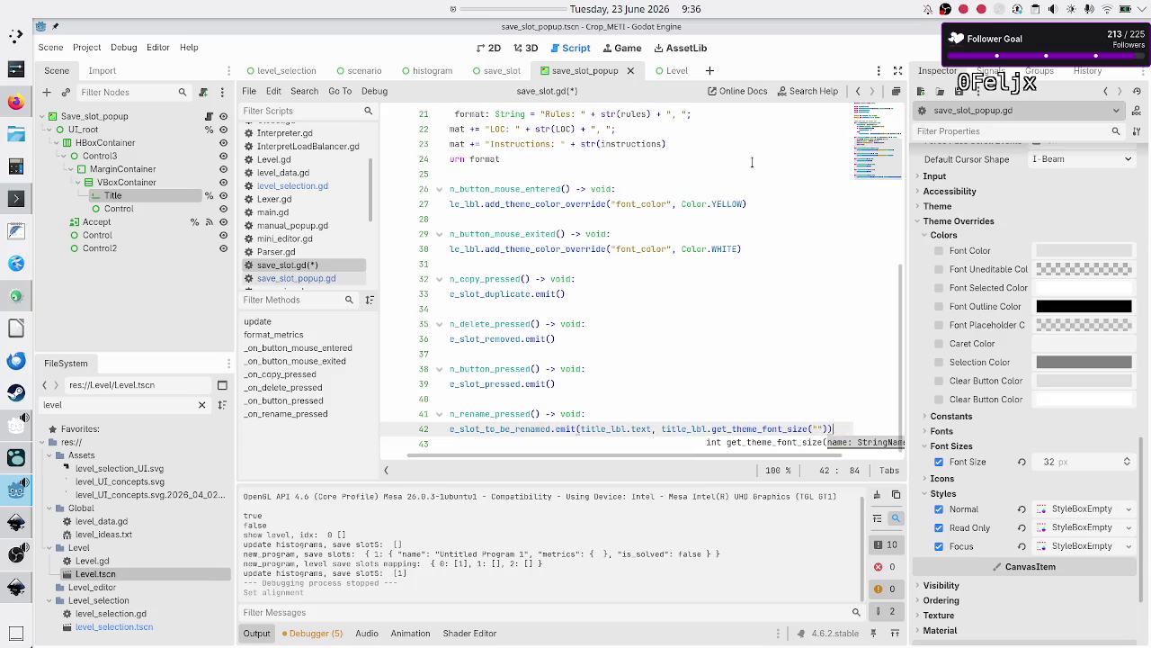
key(Left)
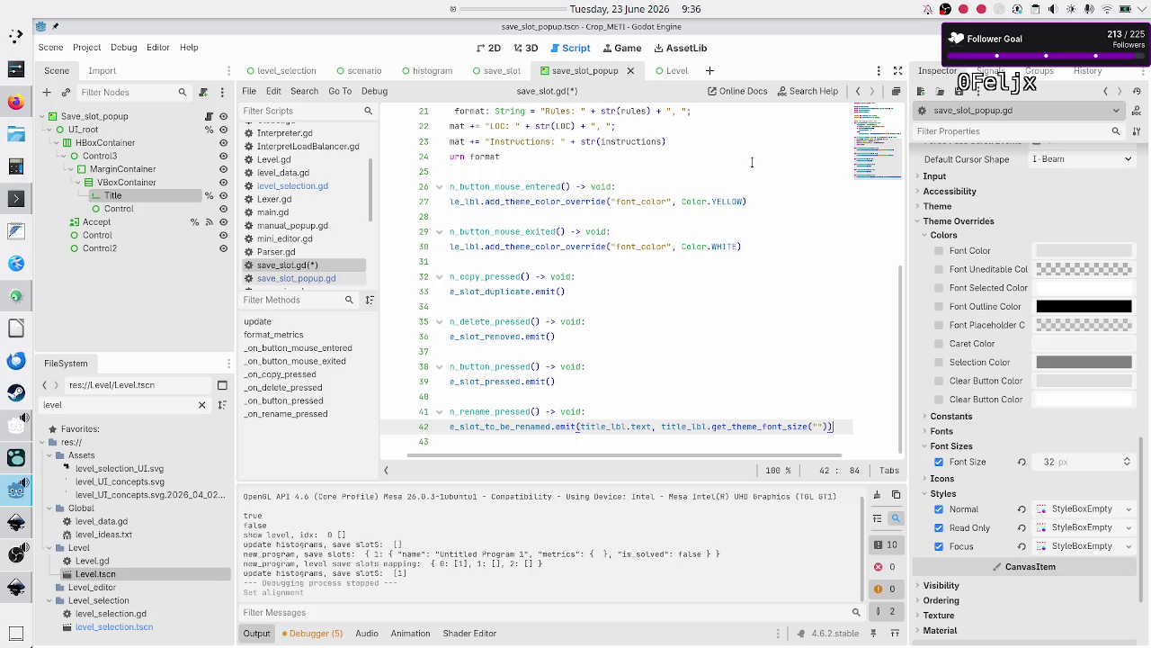
key(Left)
key(Left)
key(BackSpace)
key(BackSpace)
key(BackSpace)
Insert title_lbl.get_theme_font_size into the emit call, undoing an extra argument
key(ctrl+space)
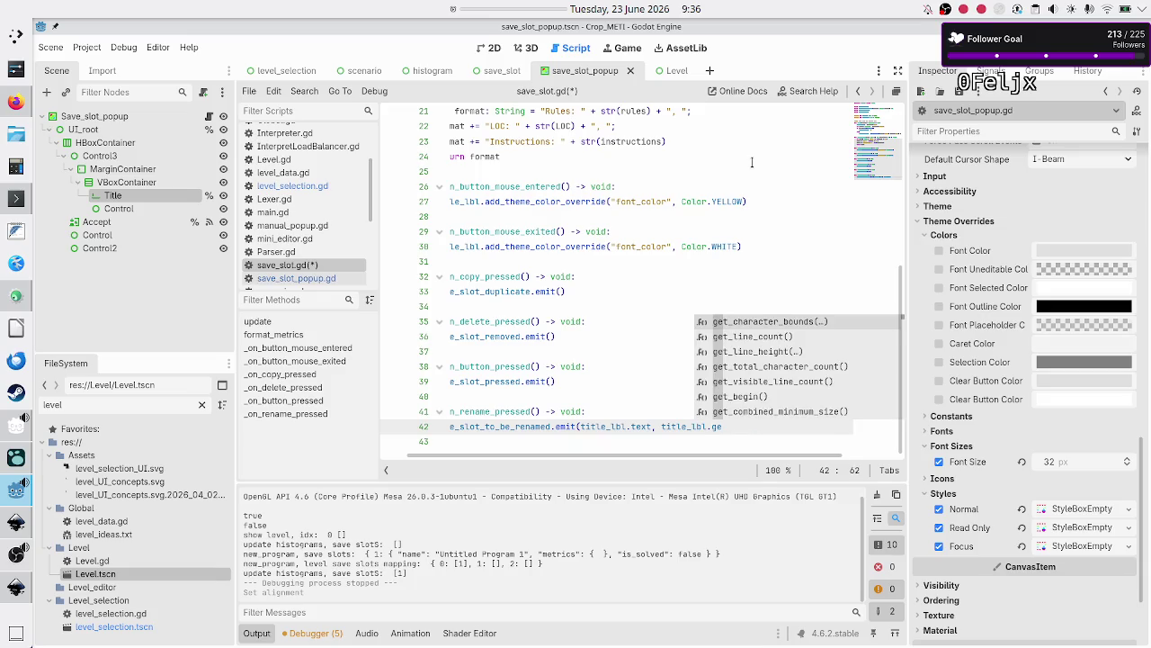
text(t_theme)
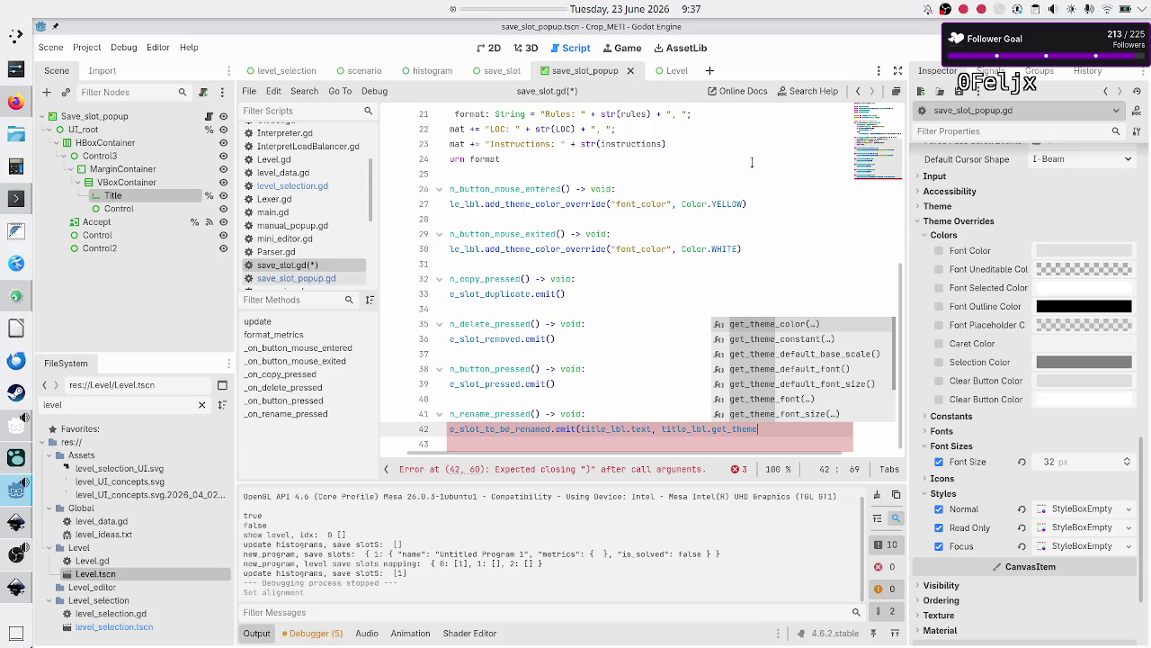
key(Down)
key(Down)
key(Down)
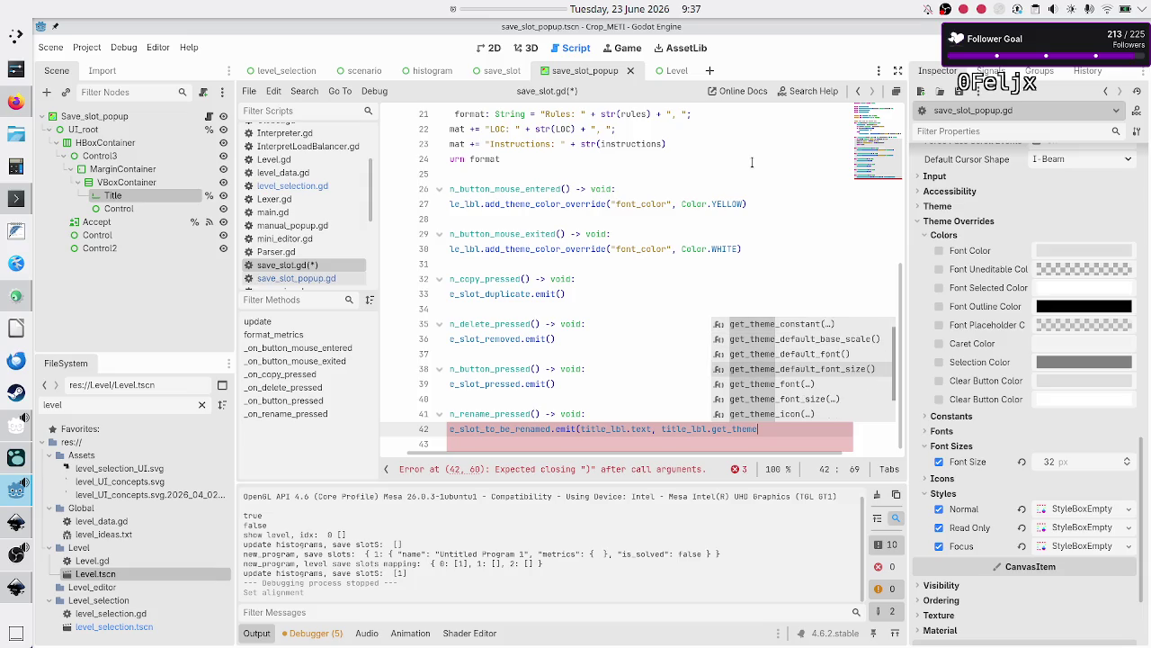
key(Down)
key(Down)
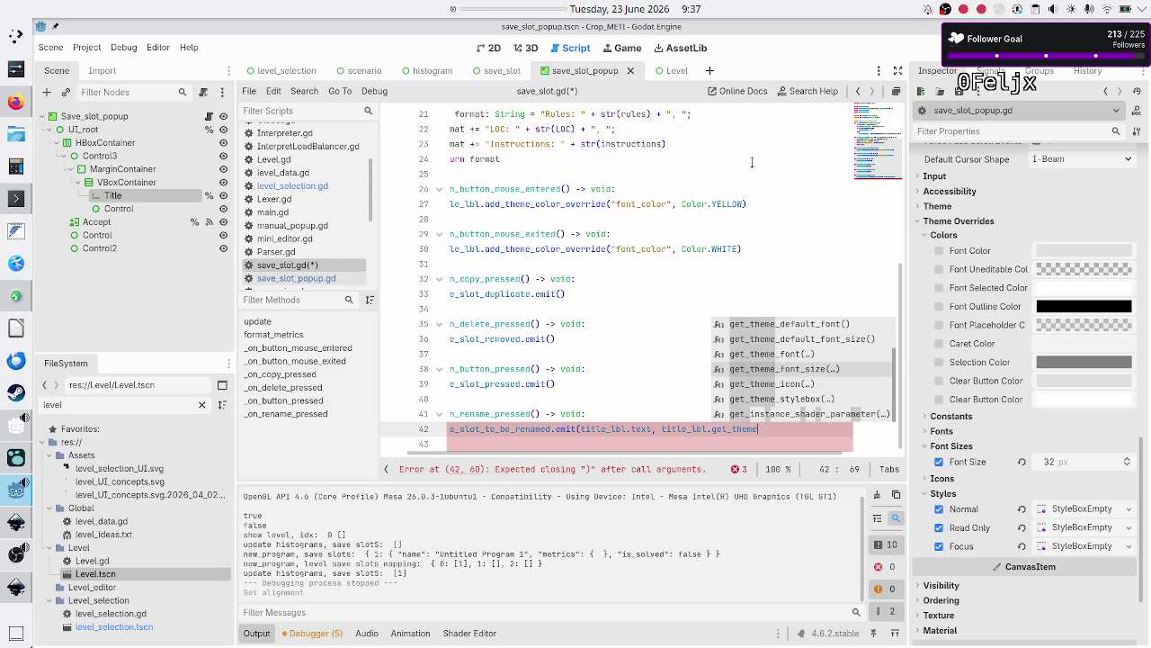
key(Return)
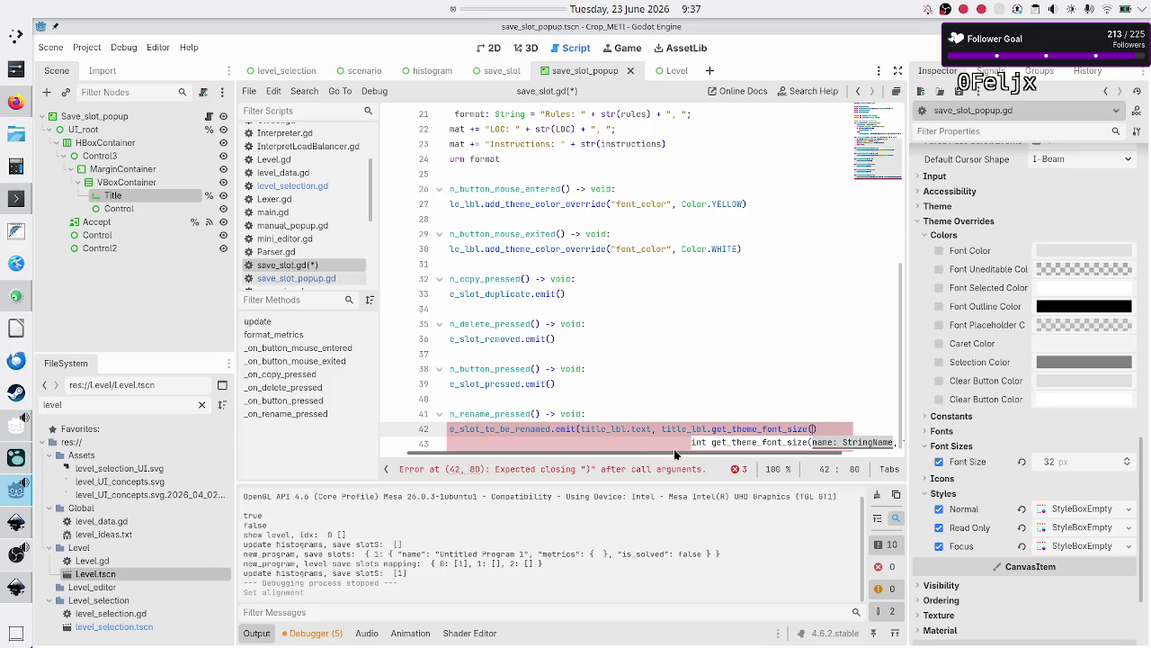
drag(674, 449, 748, 446)
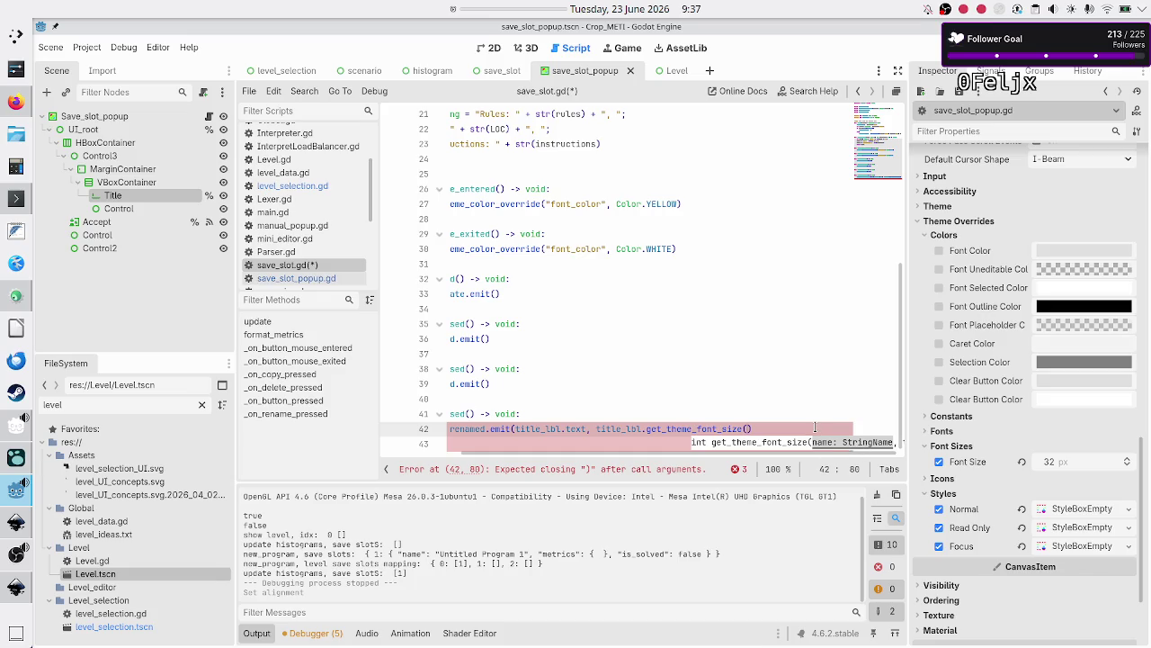
text(")
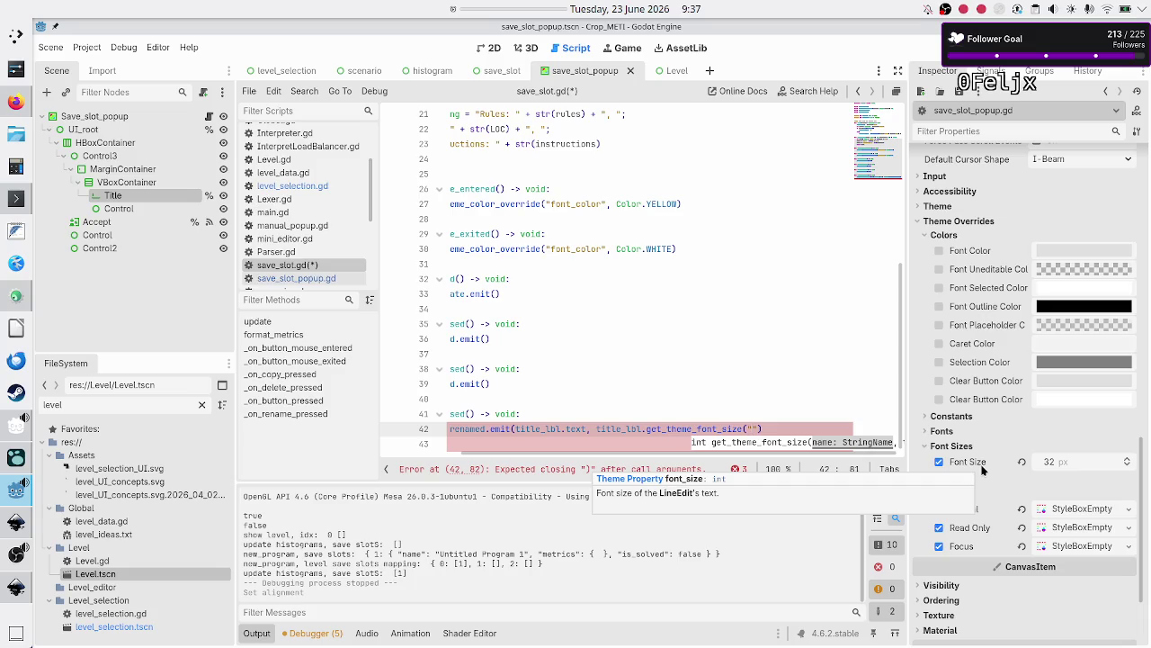
text(font_size)
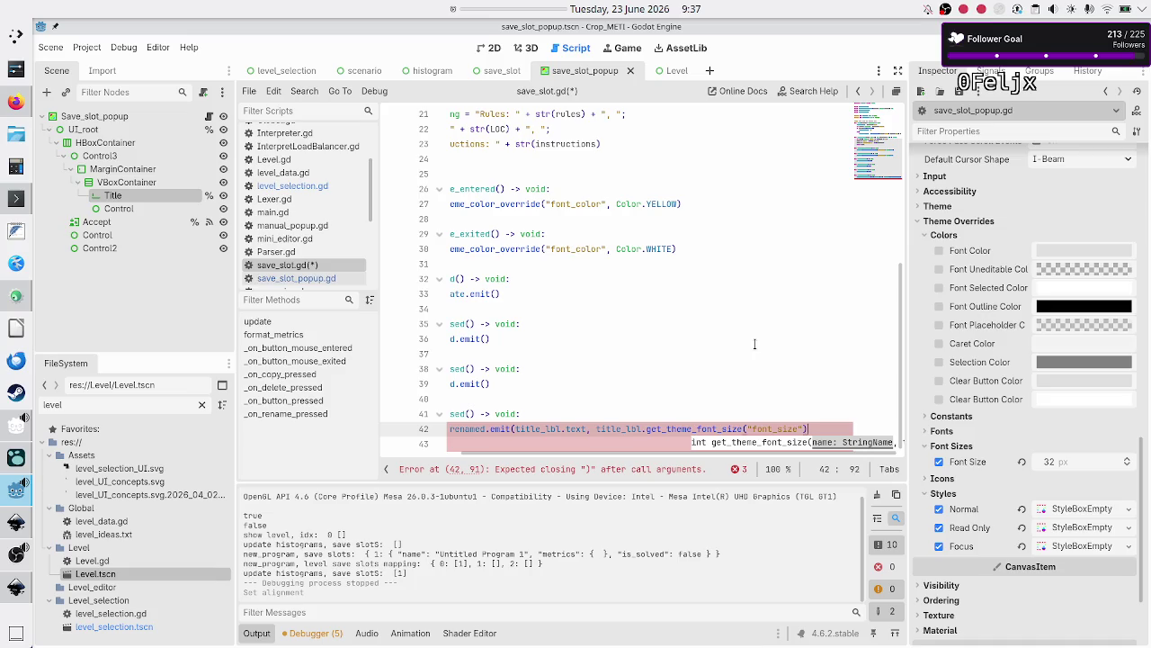
text(",)
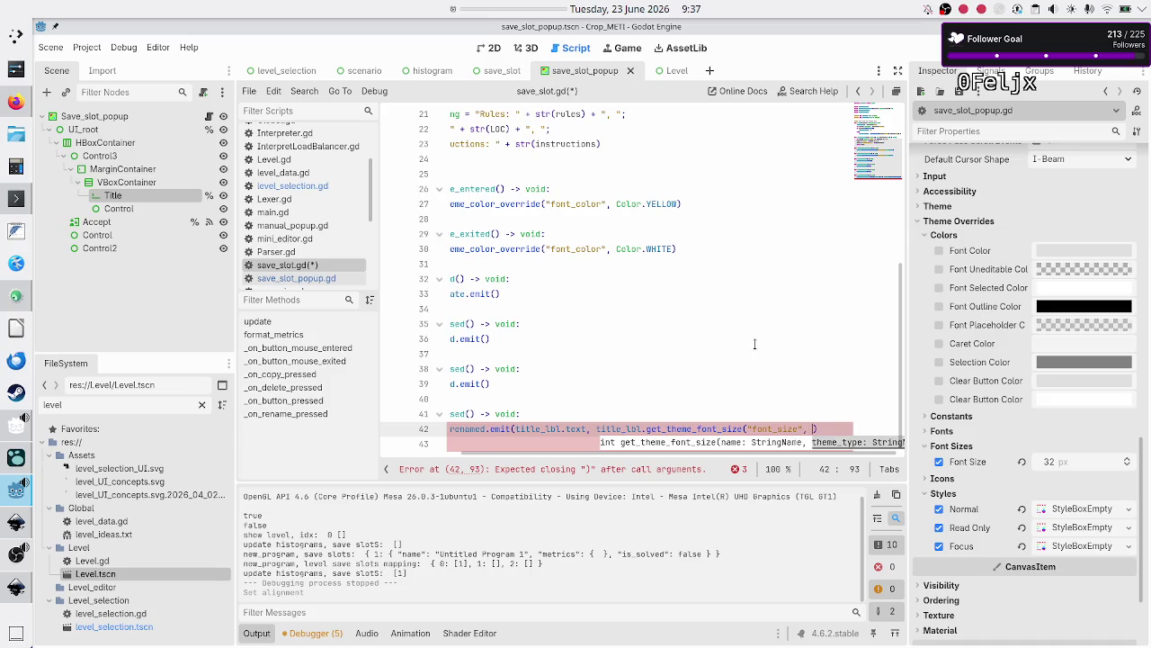
key(ctrl+z)
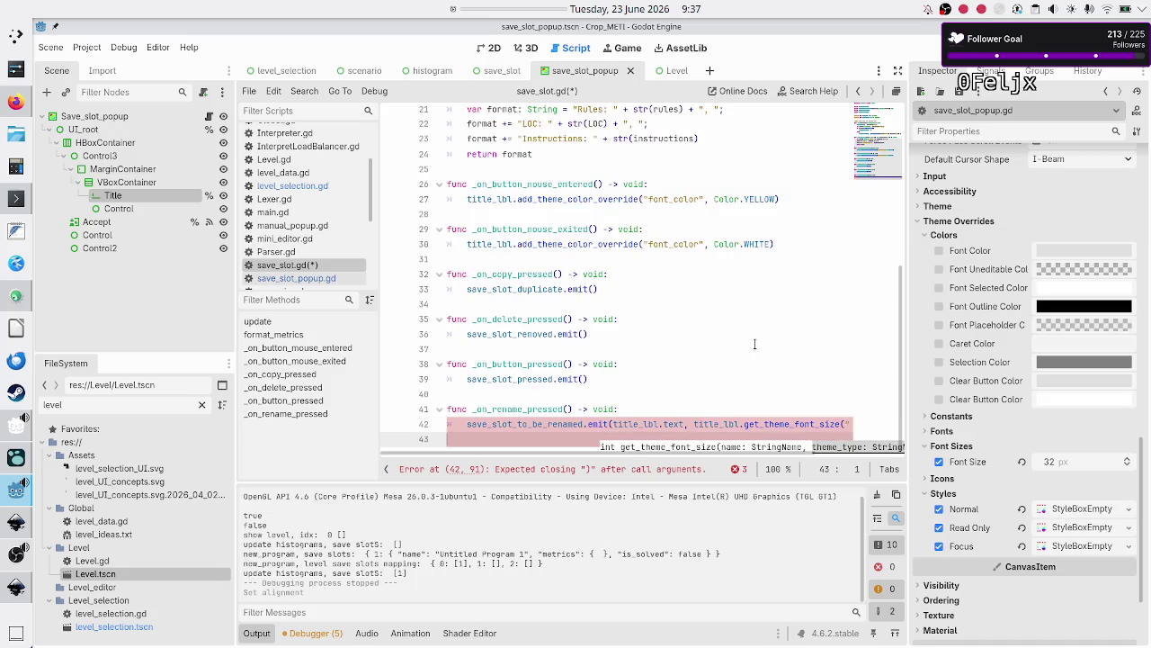
key(Escape)
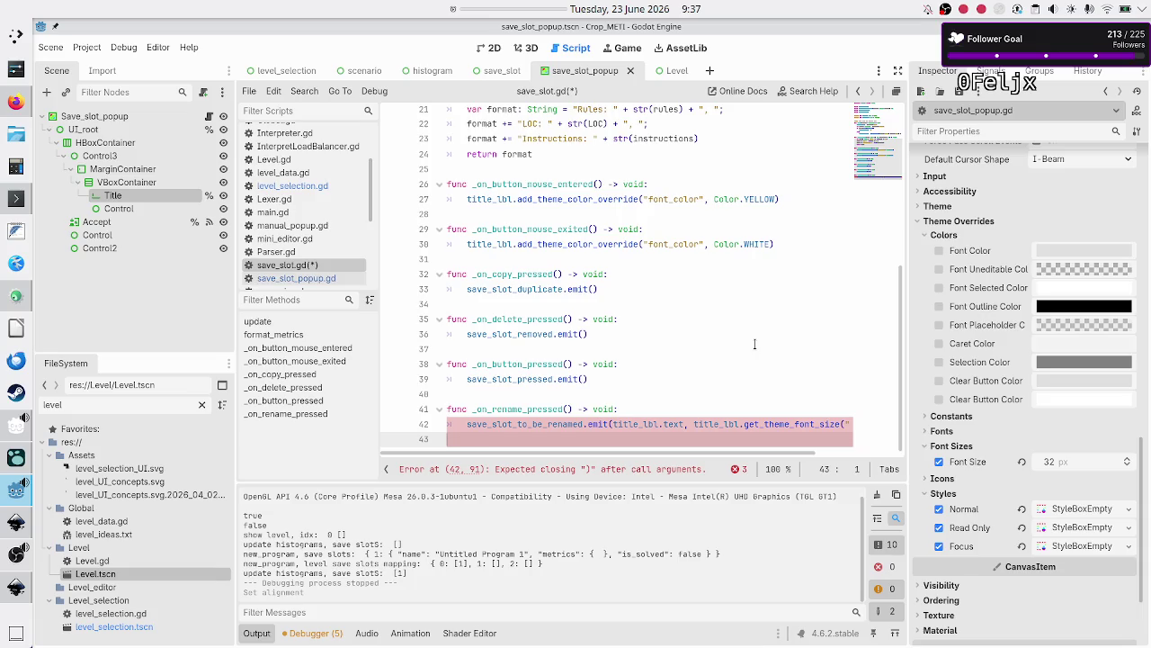
Finish the emit call with "font_size" and closing parentheses, then save save_slot.gd
key(Up)
key(End)
text(font_size"))
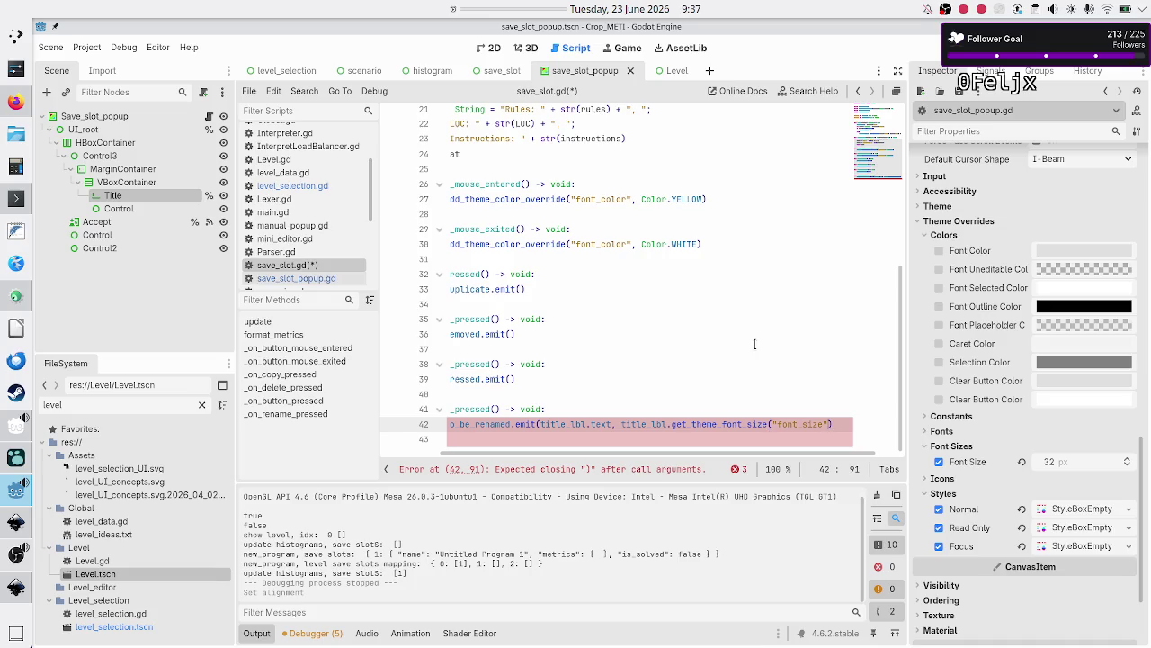
text()))
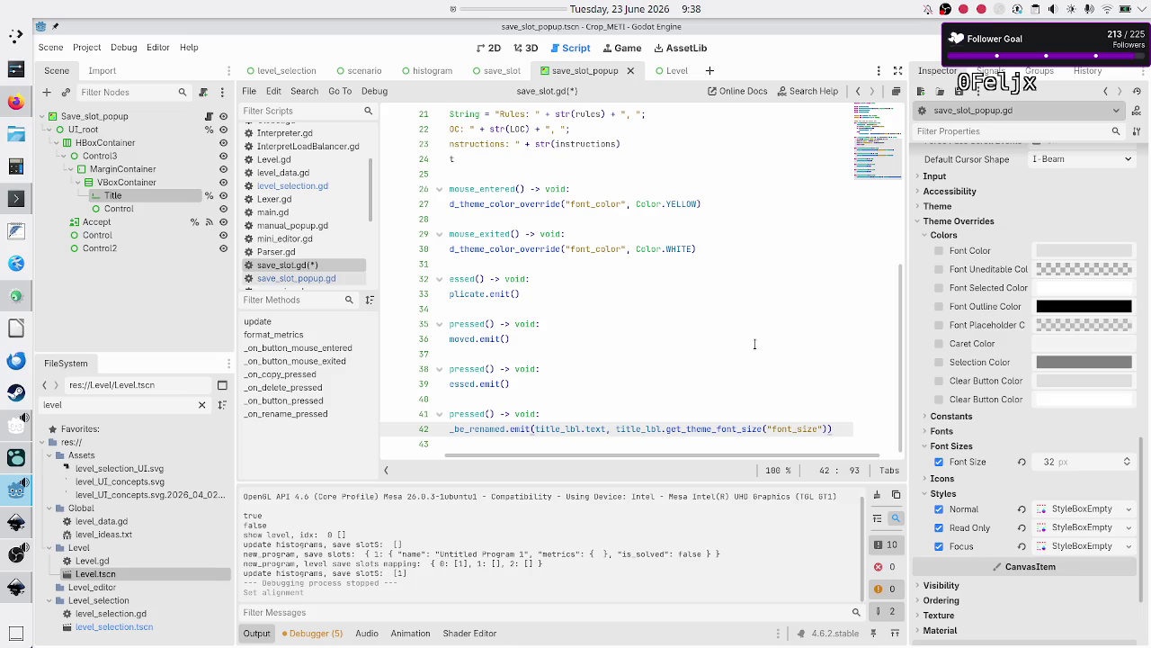
key(Down)
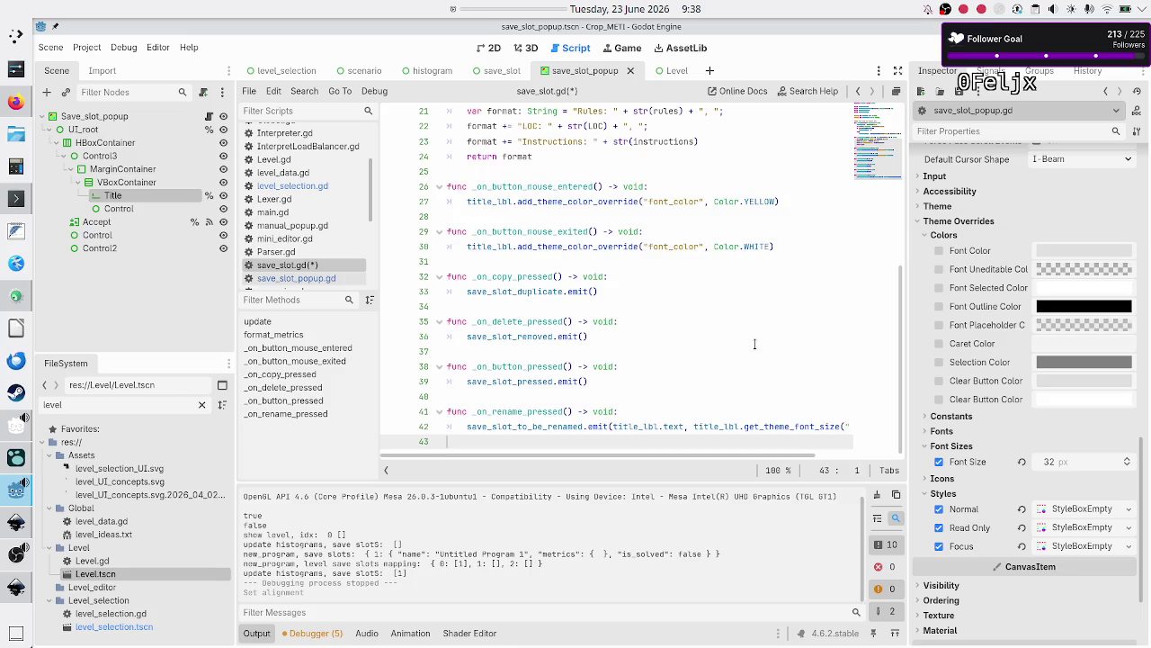
key(ctrl+s)
click(495, 47)
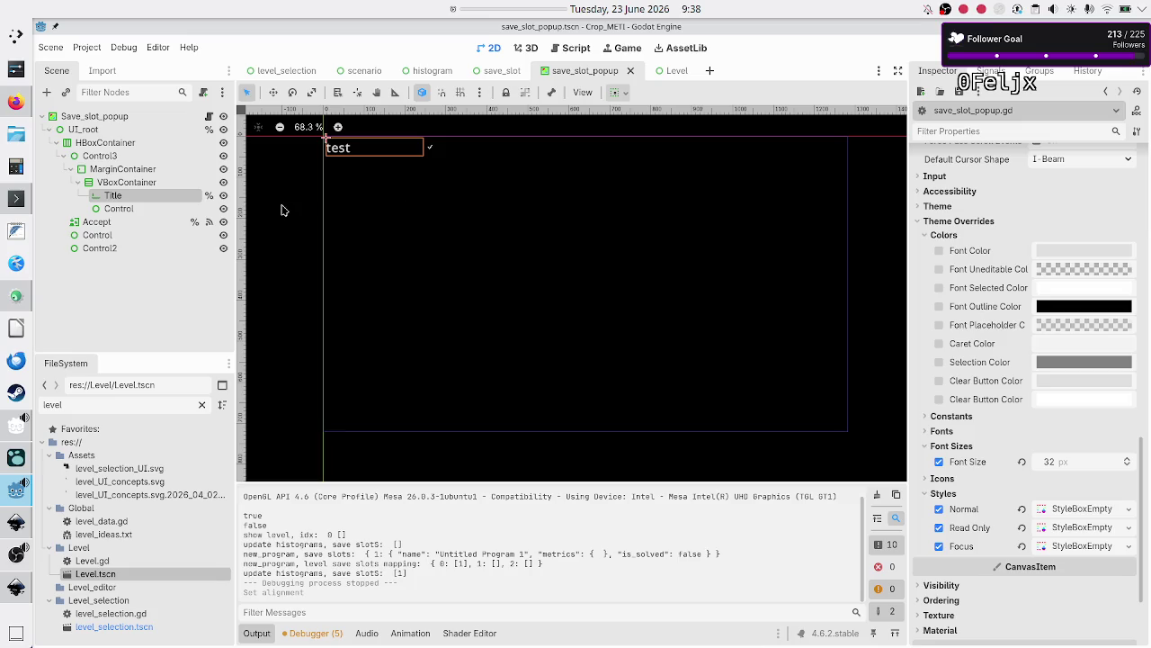
click(132, 121)
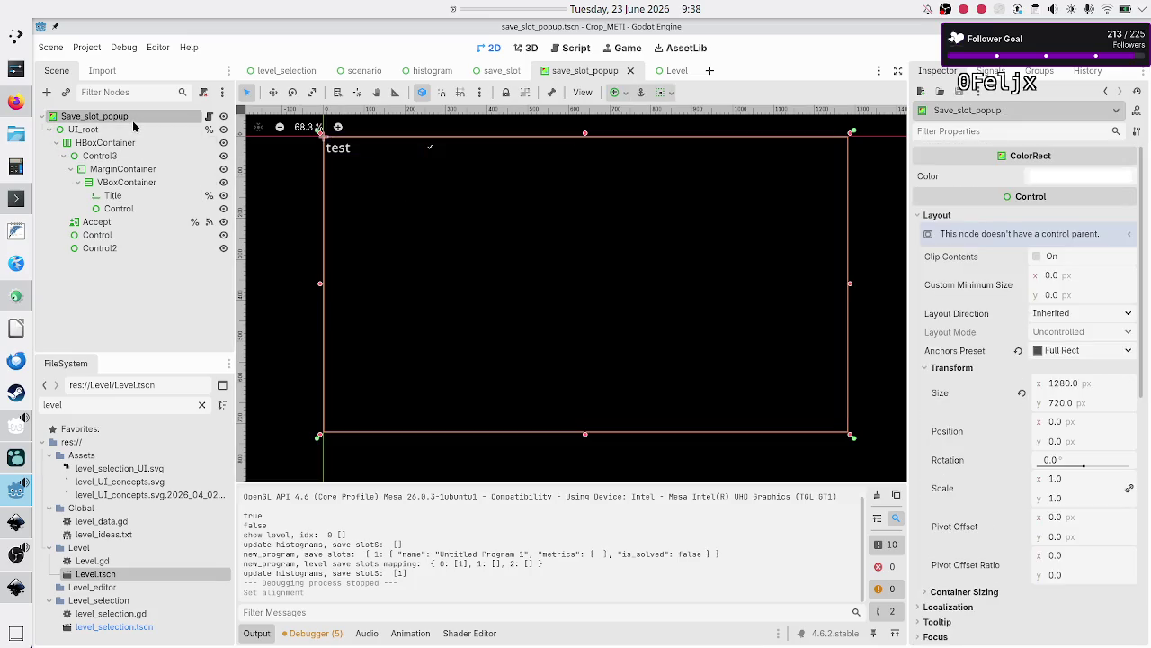
click(130, 131)
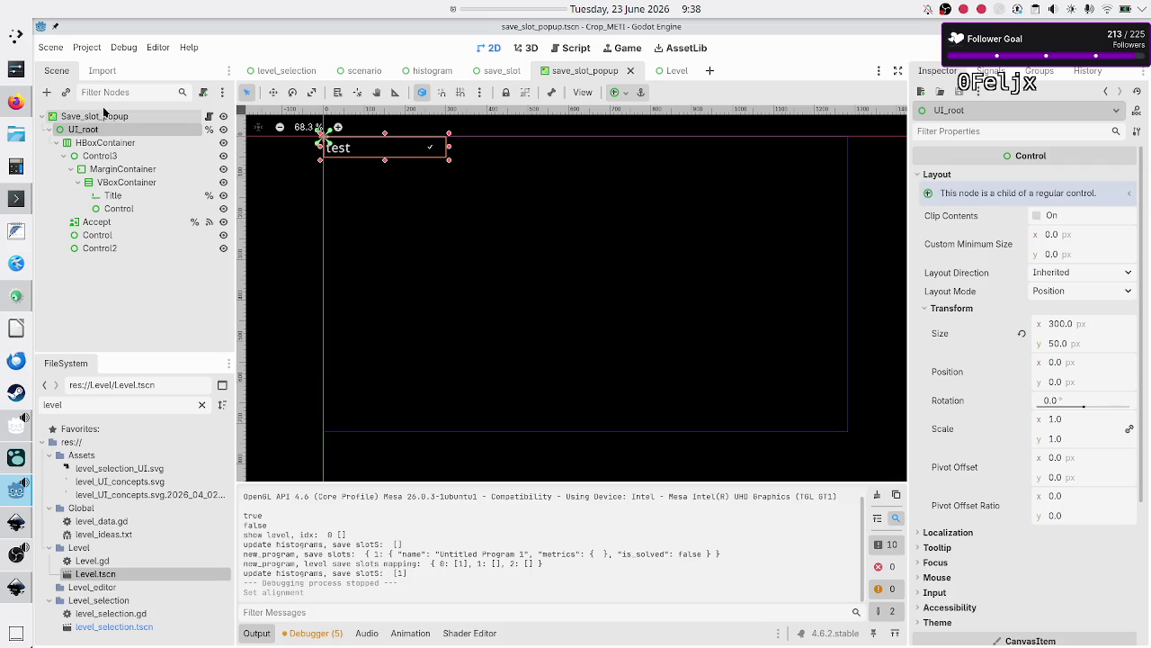
click(109, 117)
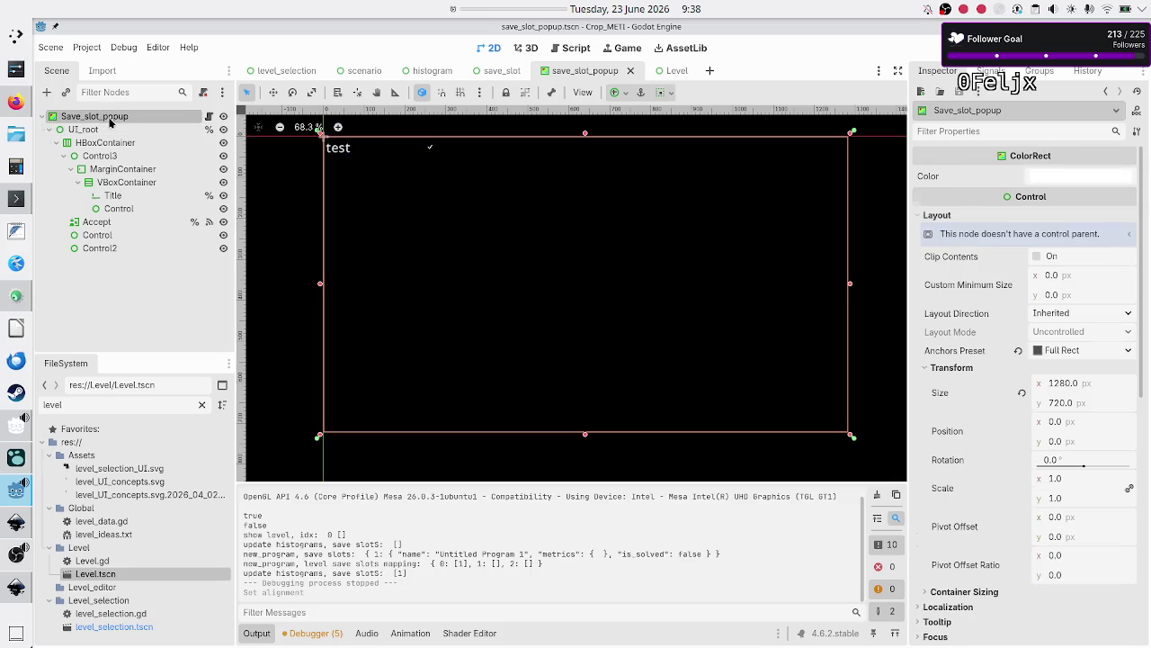
click(105, 130)
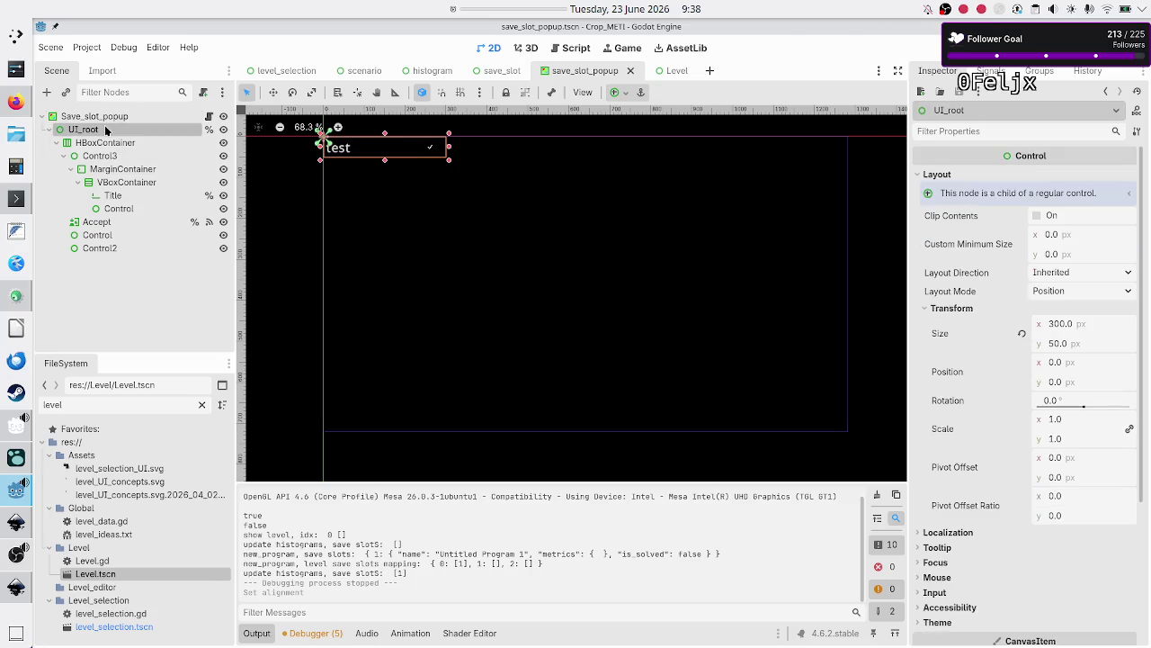
scroll(935, 396, down, 4)
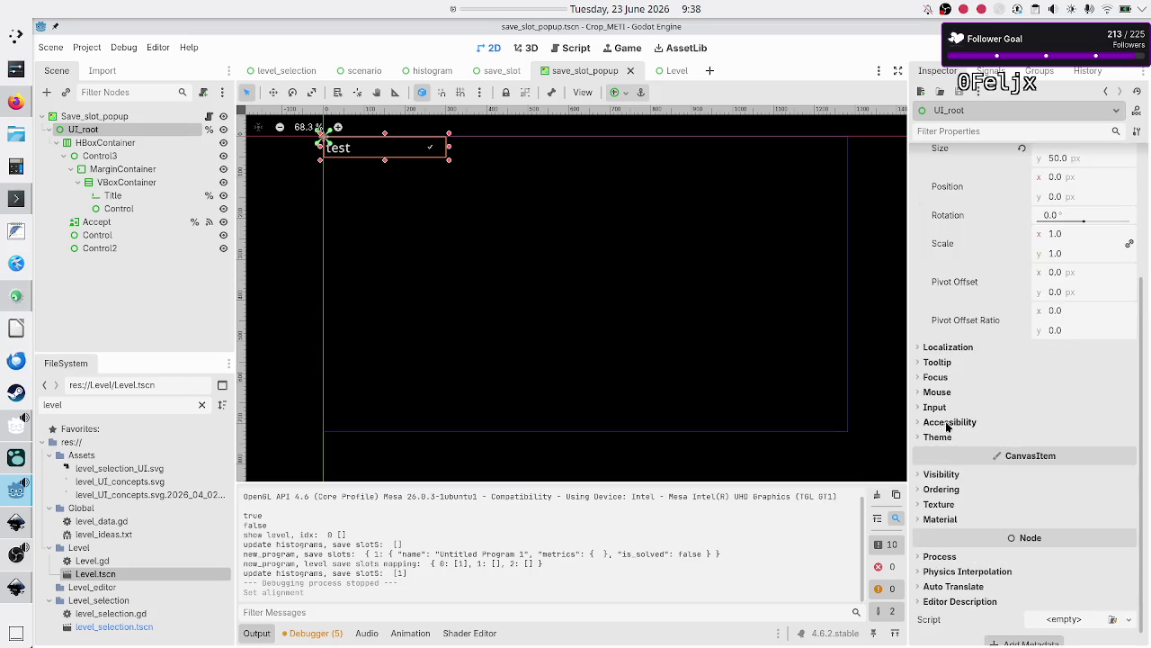
scroll(955, 498, down, 1)
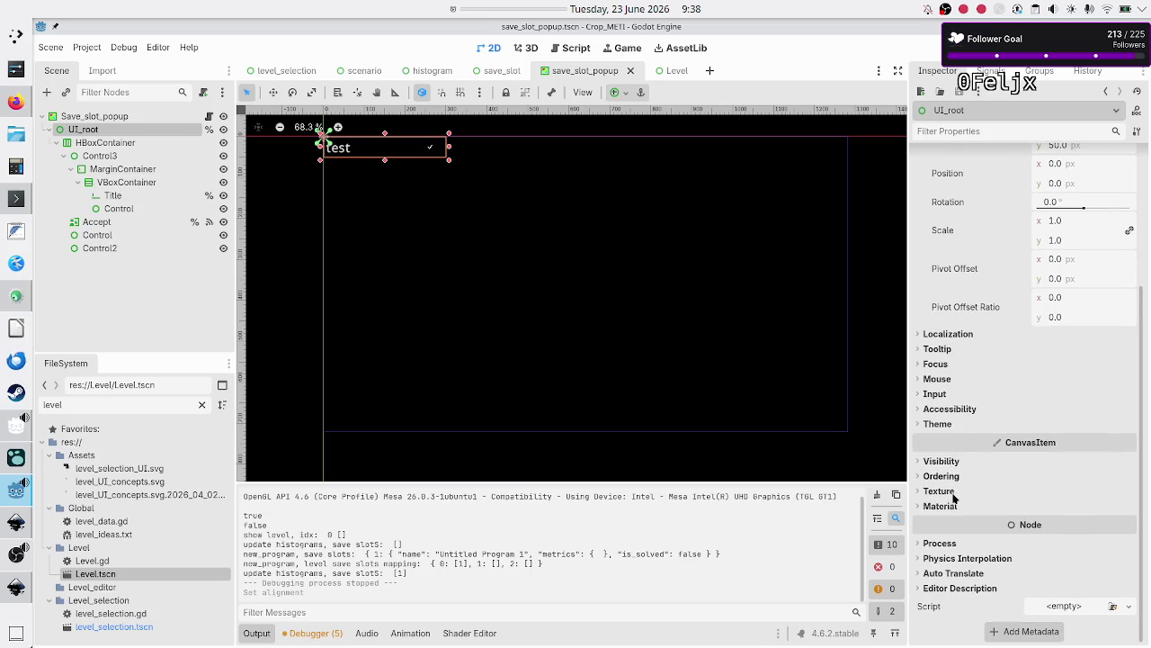
scroll(955, 497, up, 4)
scroll(954, 497, down, 4)
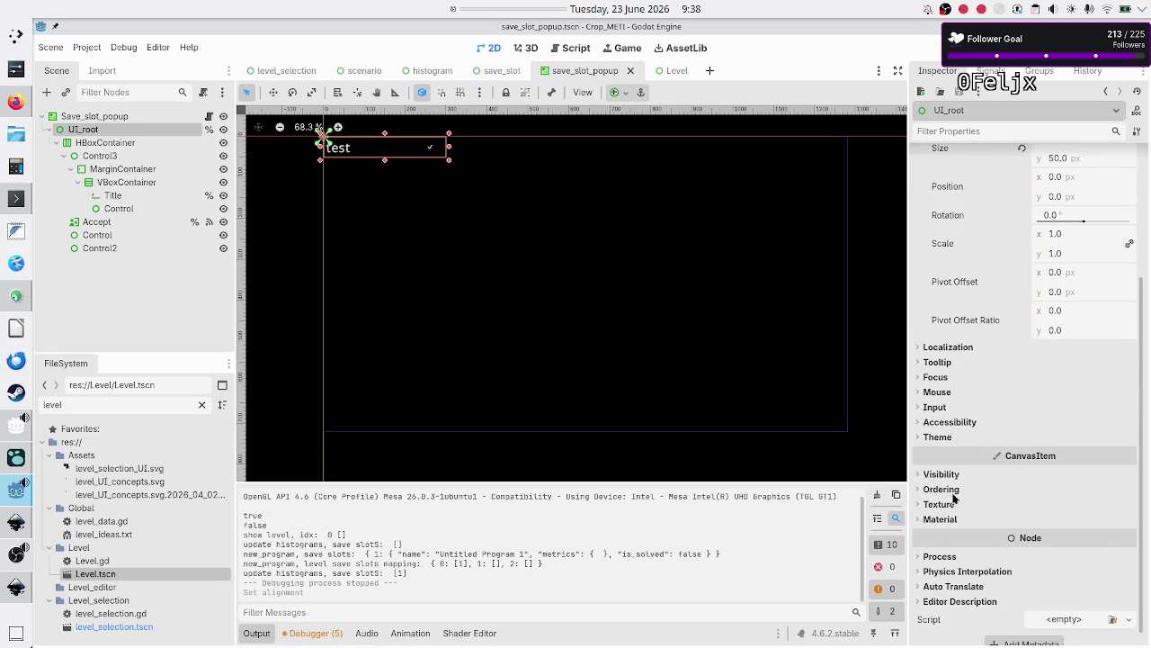
click(955, 438)
click(955, 438)
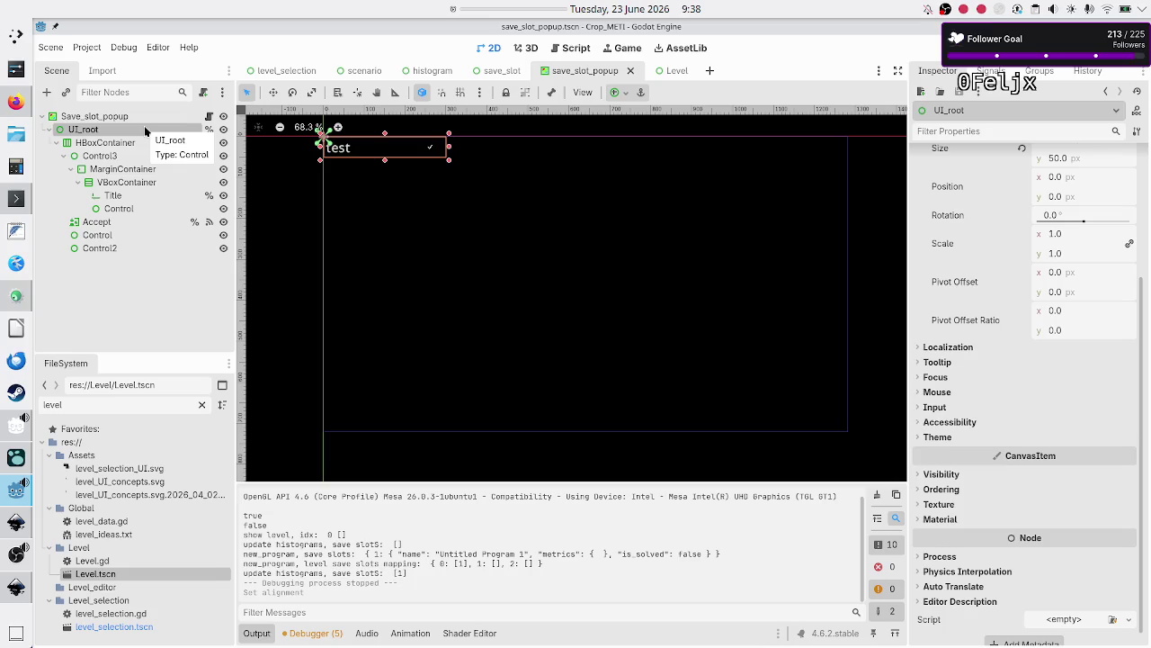
right_click(144, 132)
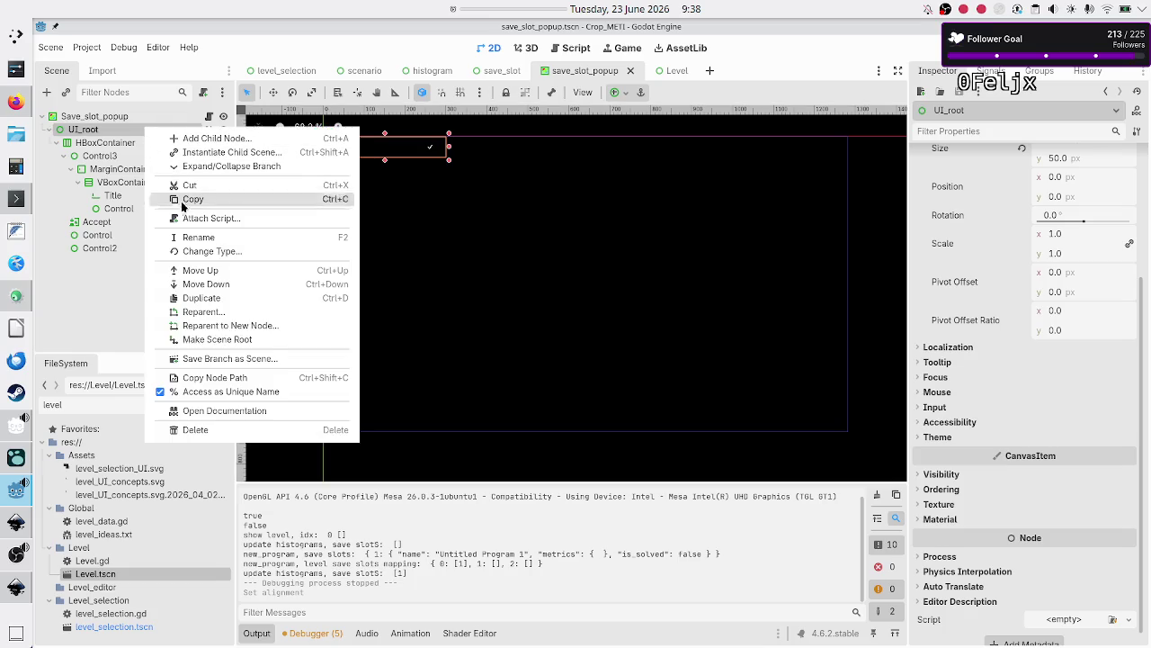
Change UI_root's node type to ColorRect by searching 'colorre' in Change Type
click(209, 252)
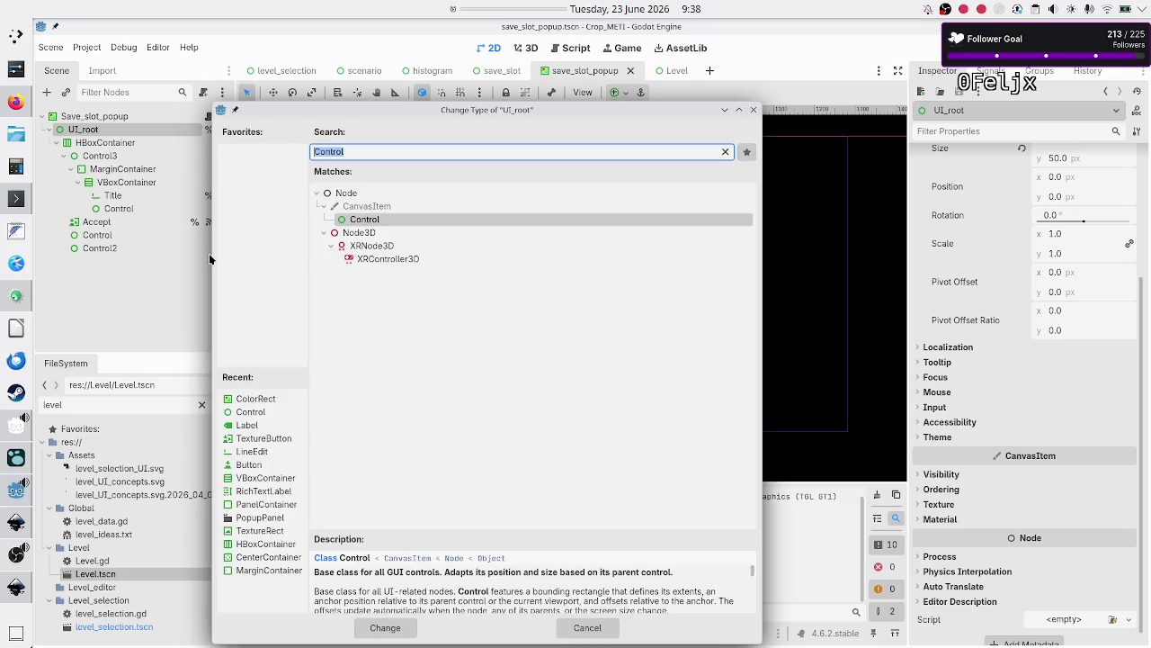
text(c)
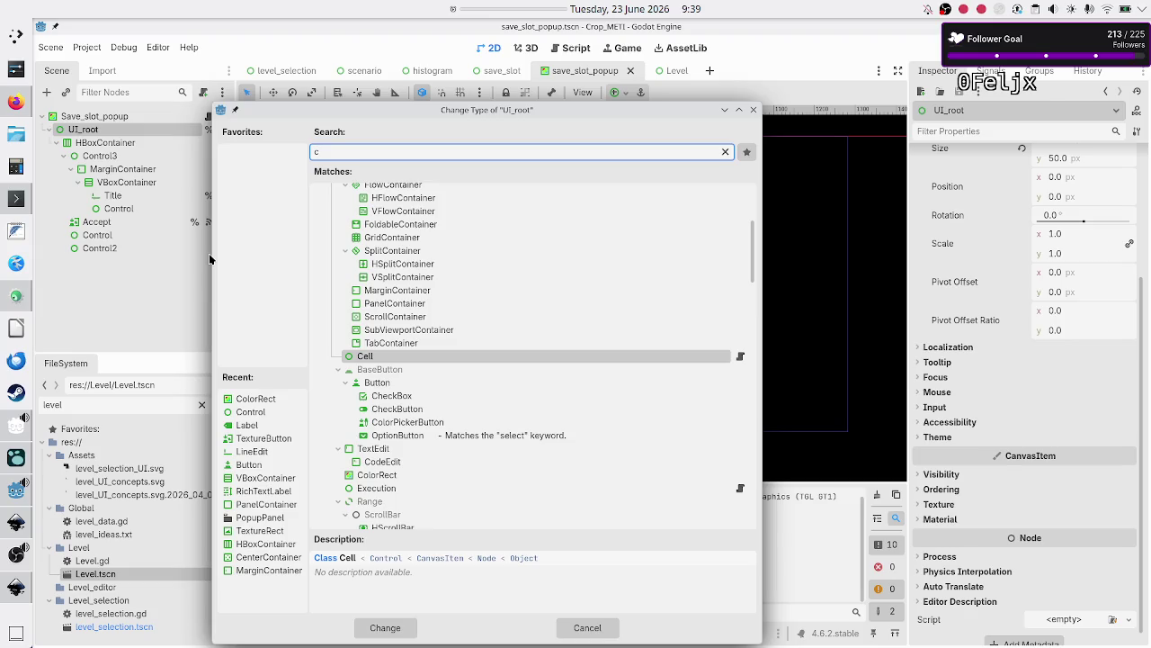
text(ol)
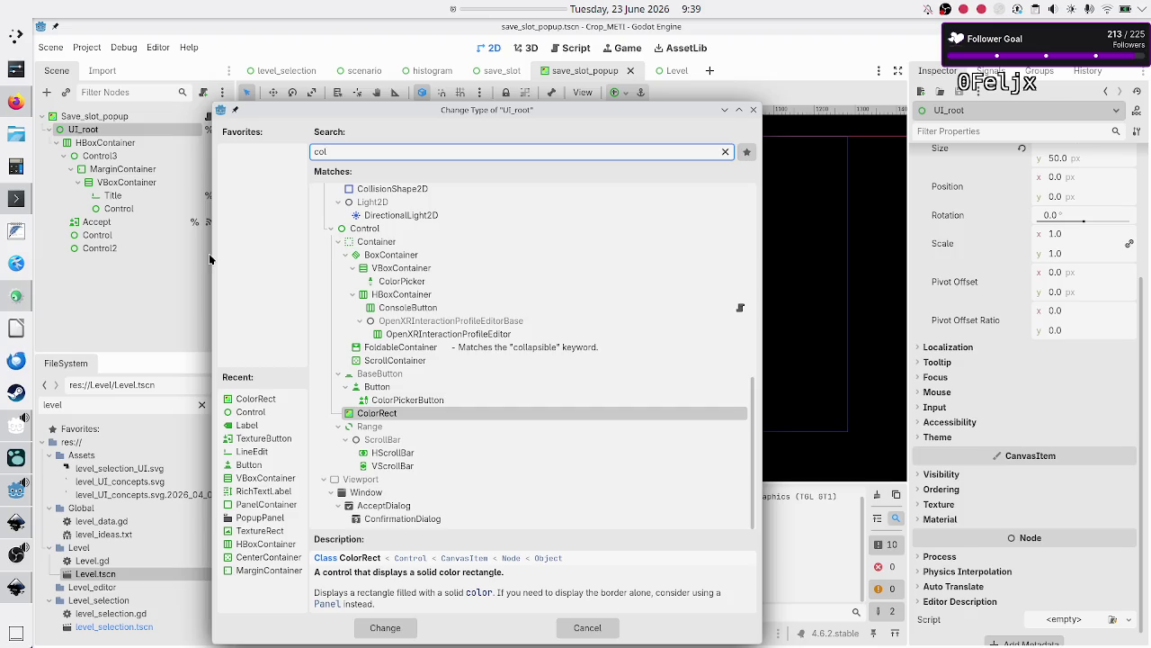
text(orre)
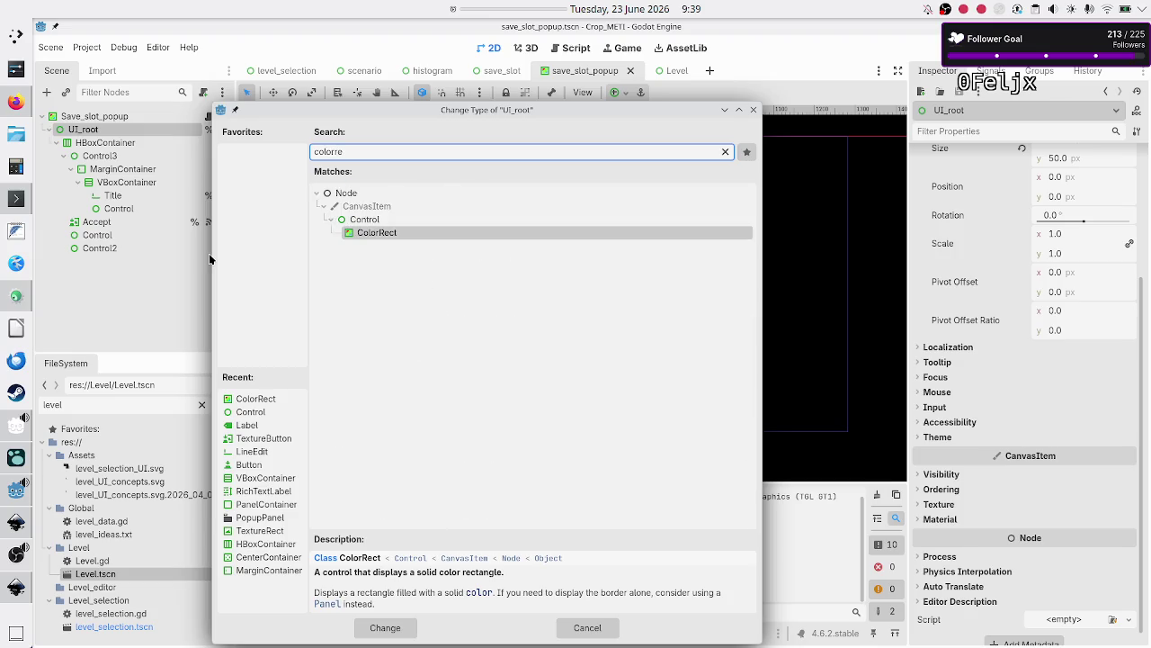
key(Return)
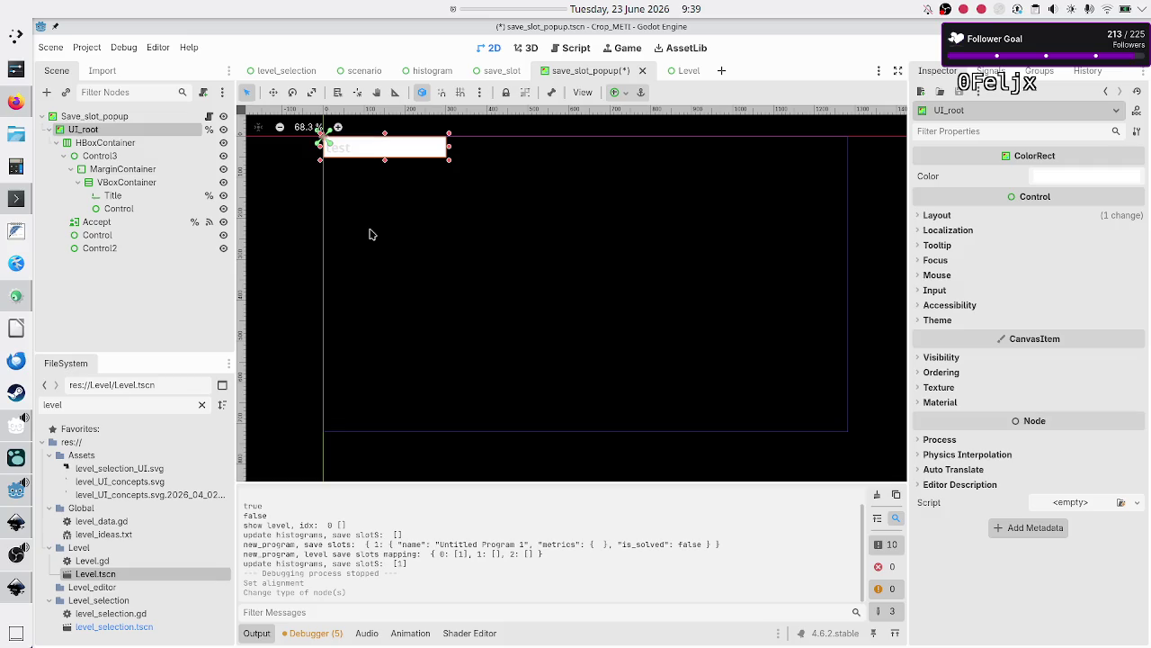
Change UI_root's node type to PanelContainer by searching 'panelco'
click(124, 196)
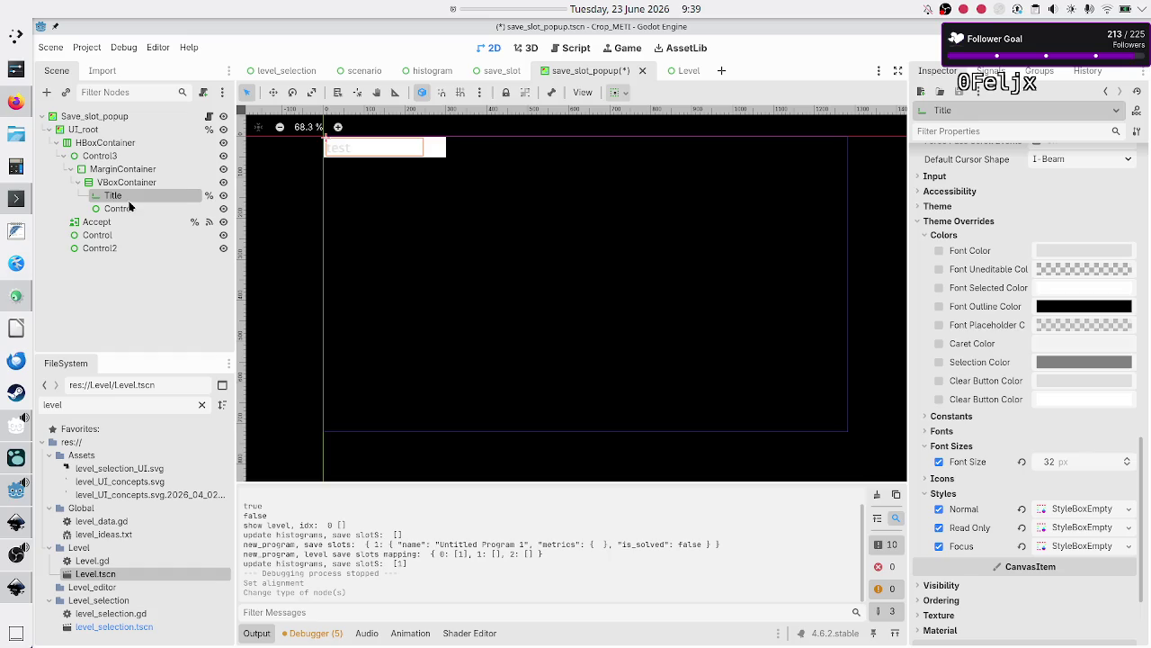
click(83, 130)
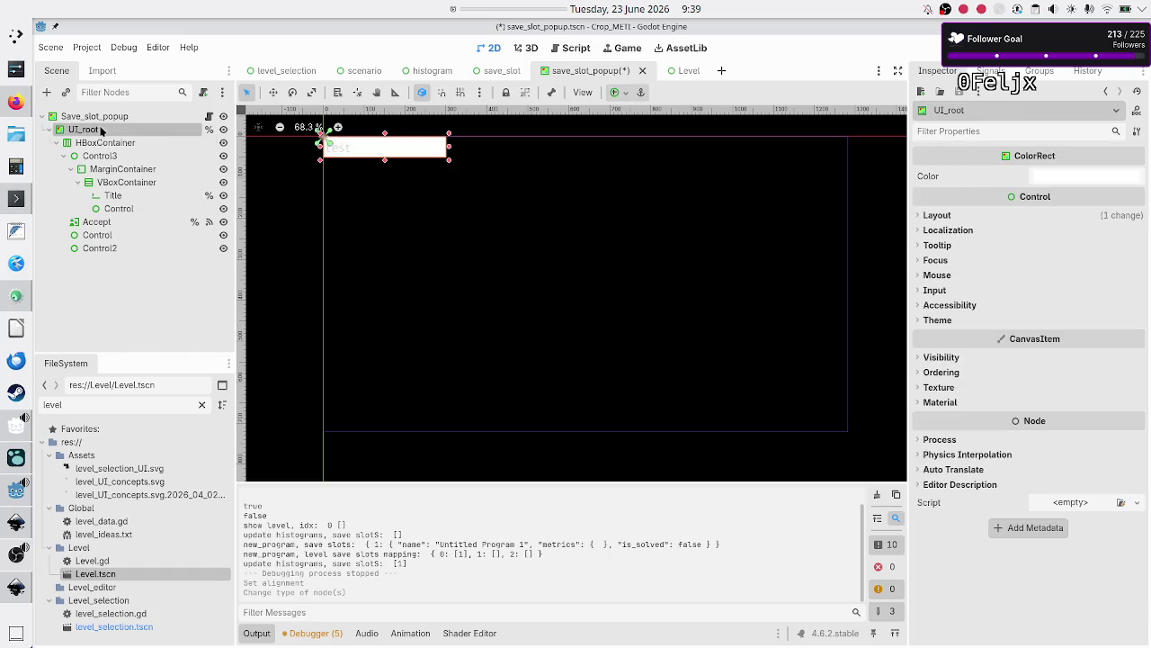
right_click(100, 129)
click(166, 255)
text(panelco)
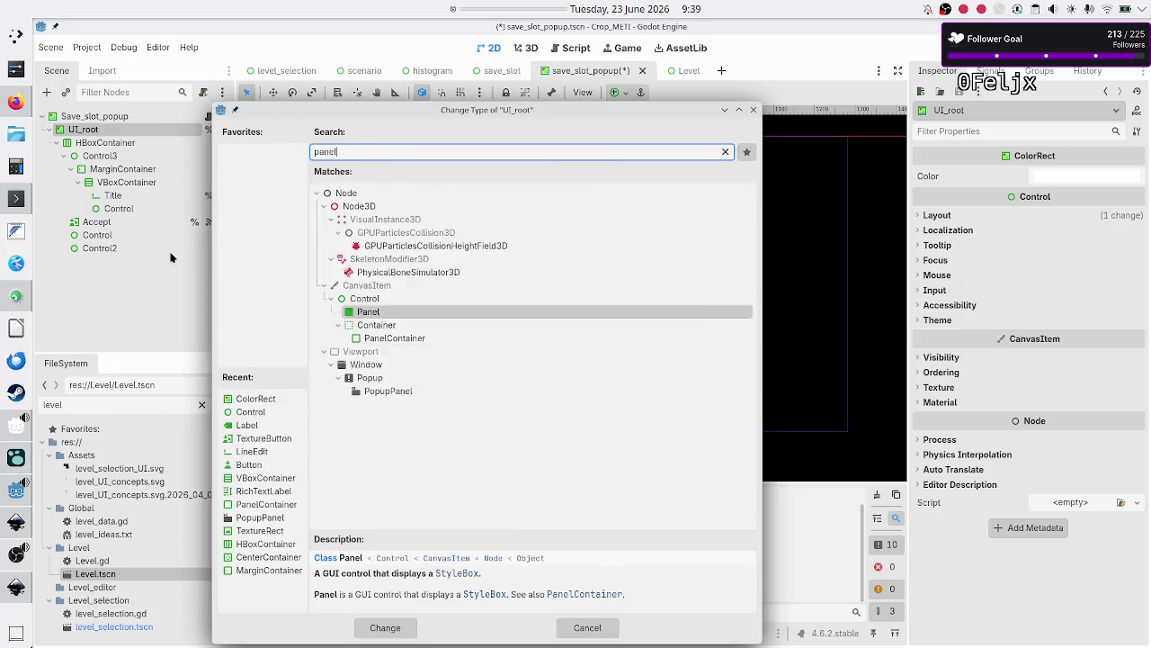
key(Return)
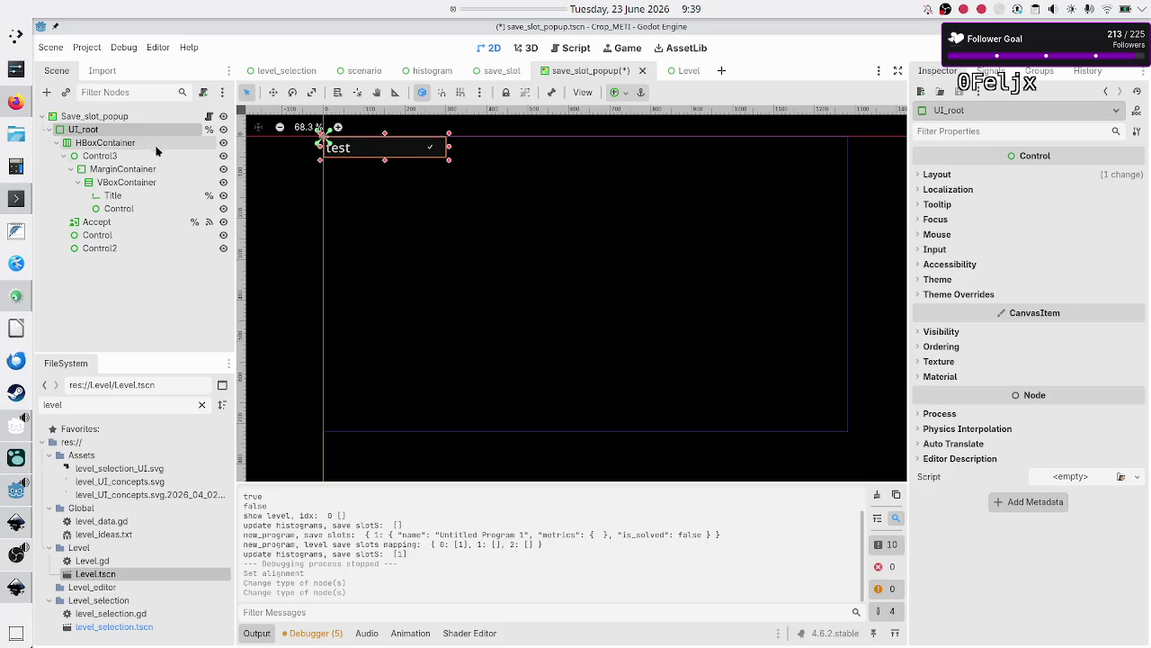
Inspect the HBoxContainer's Layout, Container Sizing and separation theme override, then reselect UI_root
click(935, 175)
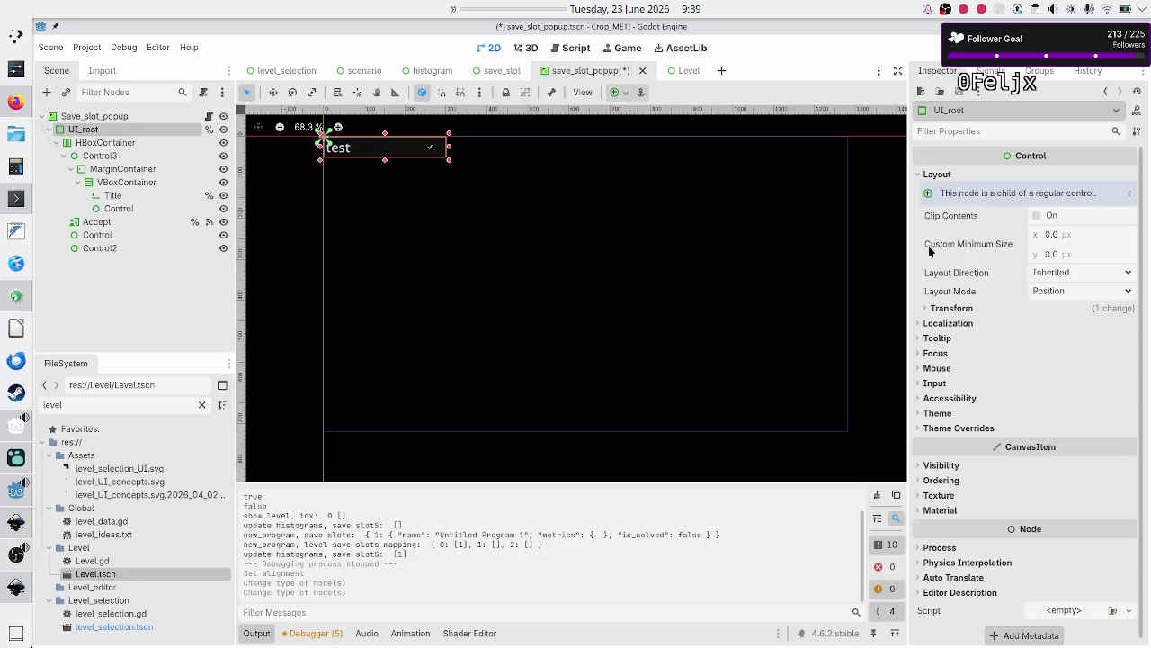
click(104, 142)
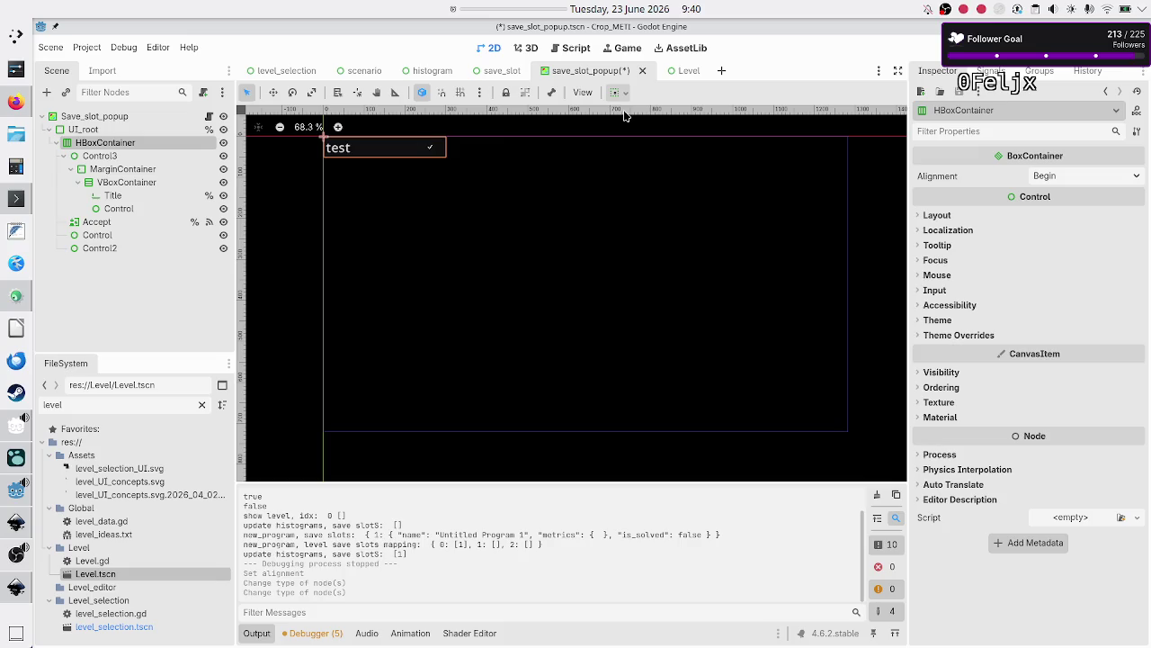
click(940, 216)
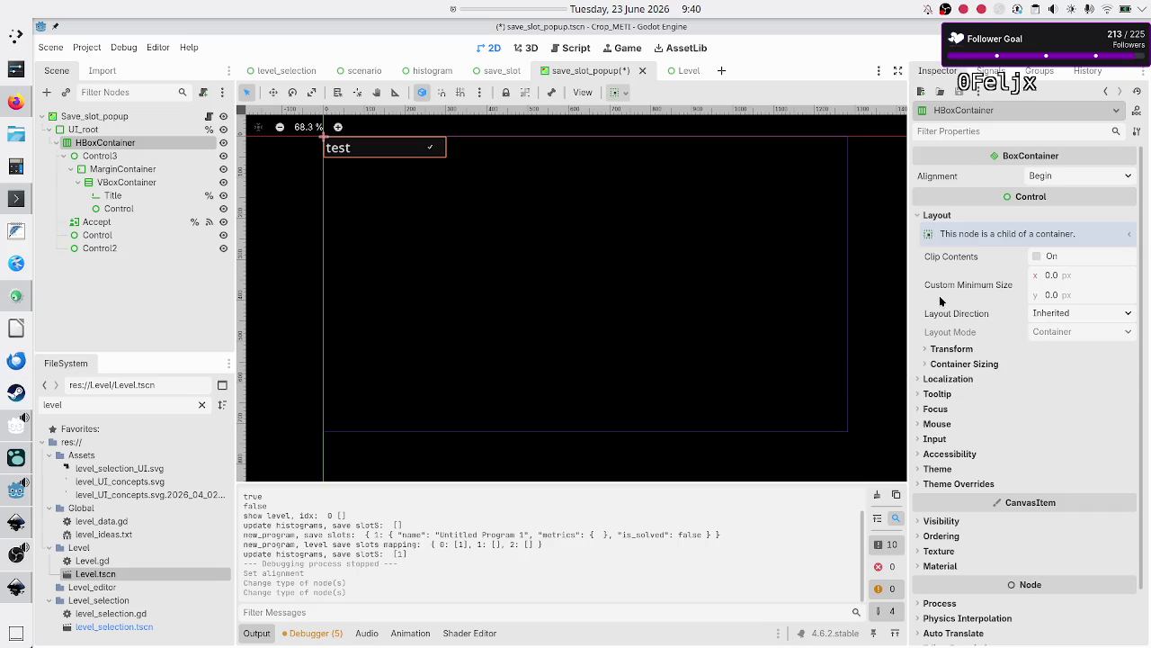
click(967, 363)
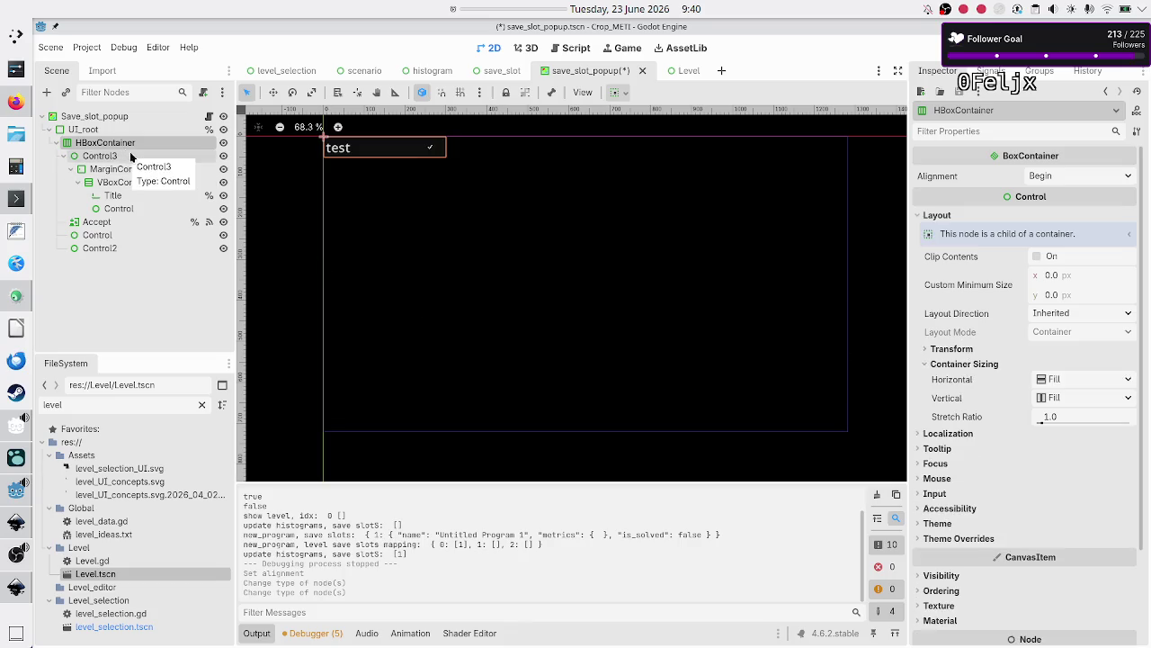
click(945, 538)
click(971, 552)
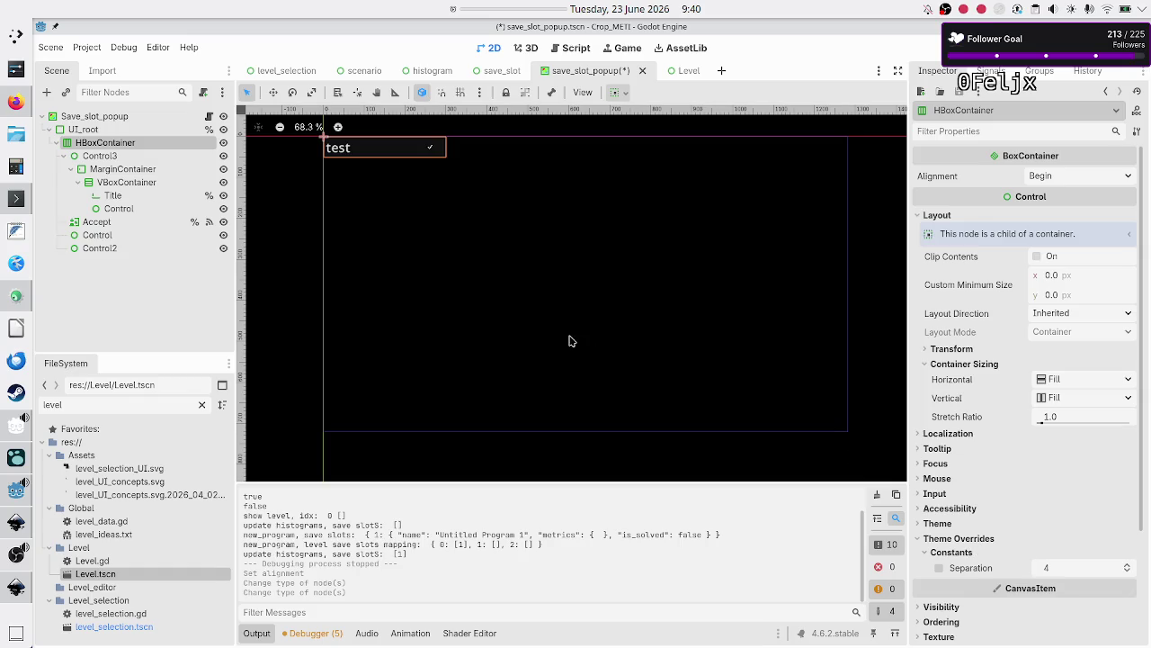
click(82, 130)
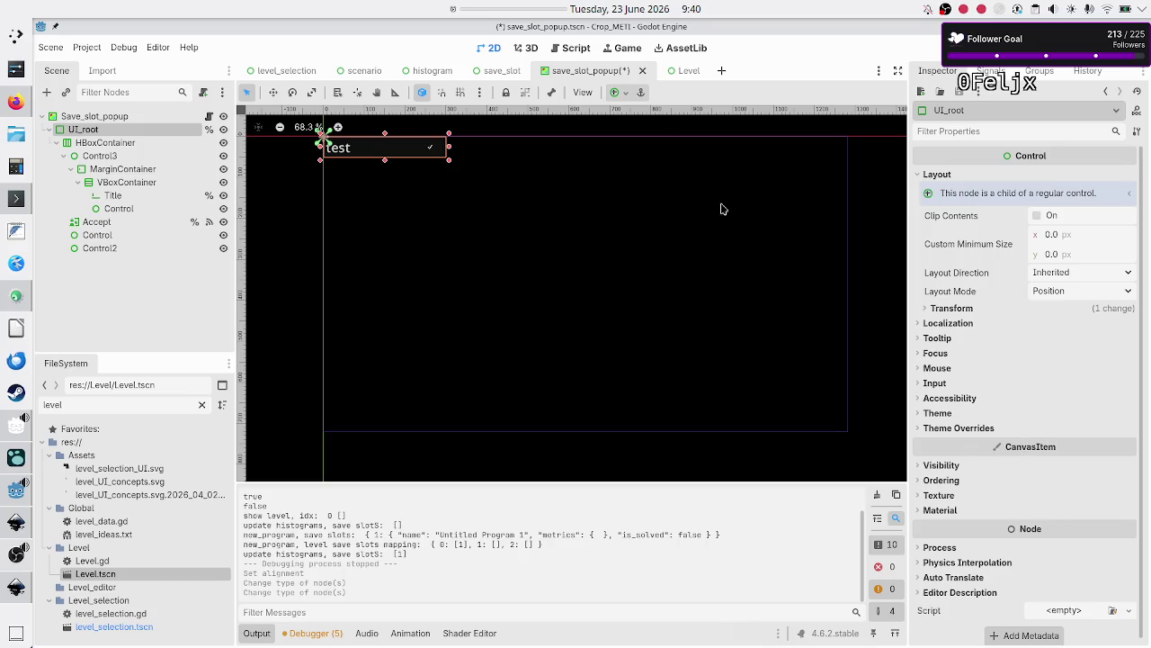
click(500, 71)
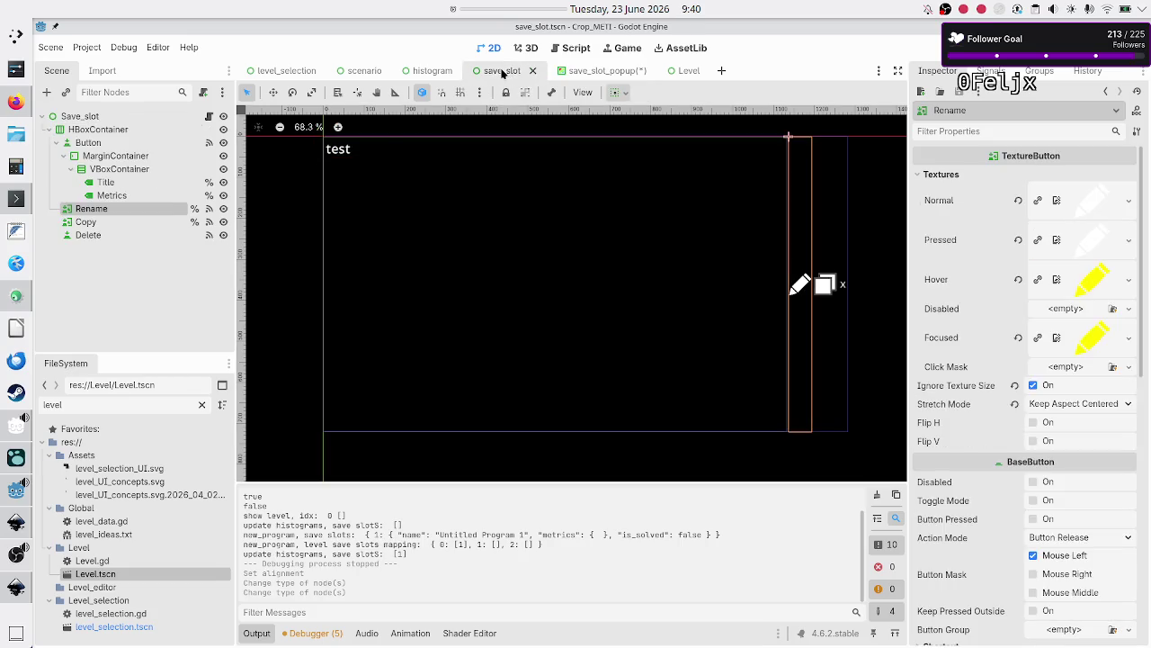
click(111, 117)
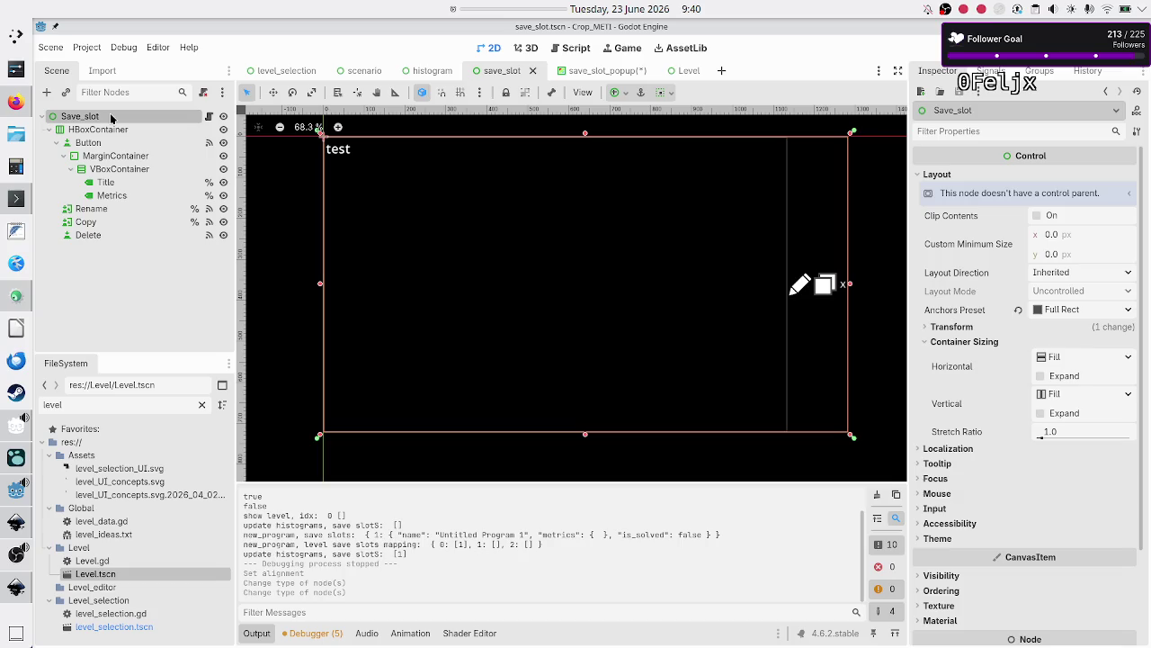
click(567, 72)
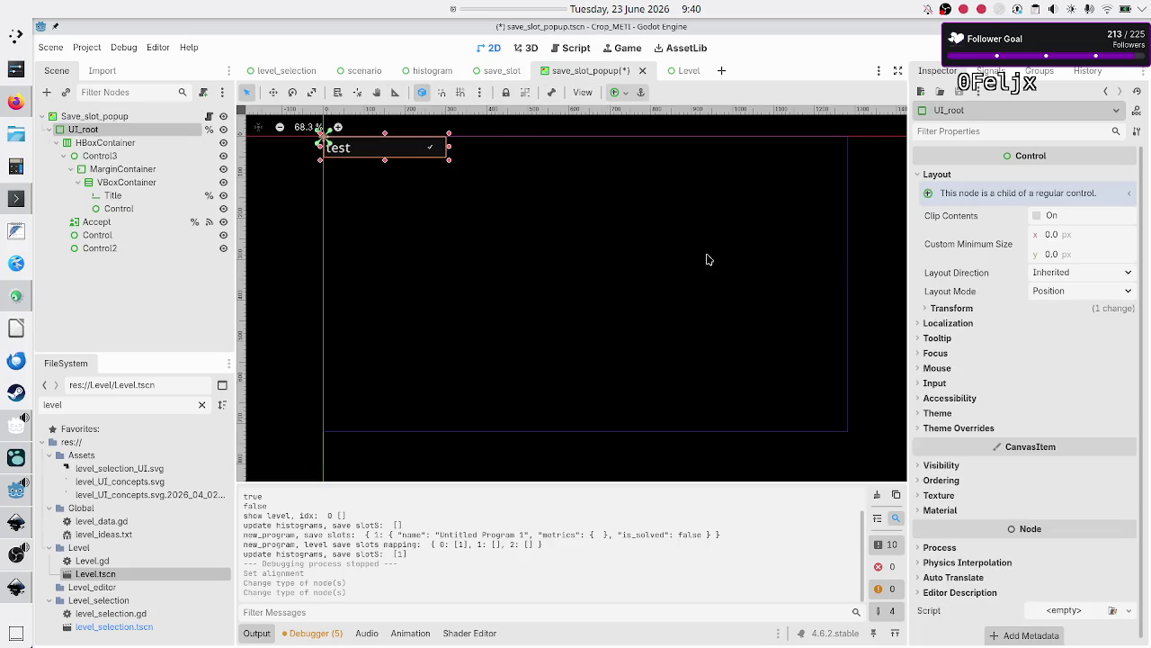
Add a StyleBoxFlat override to UI_root's Panel theme style
click(979, 428)
click(967, 443)
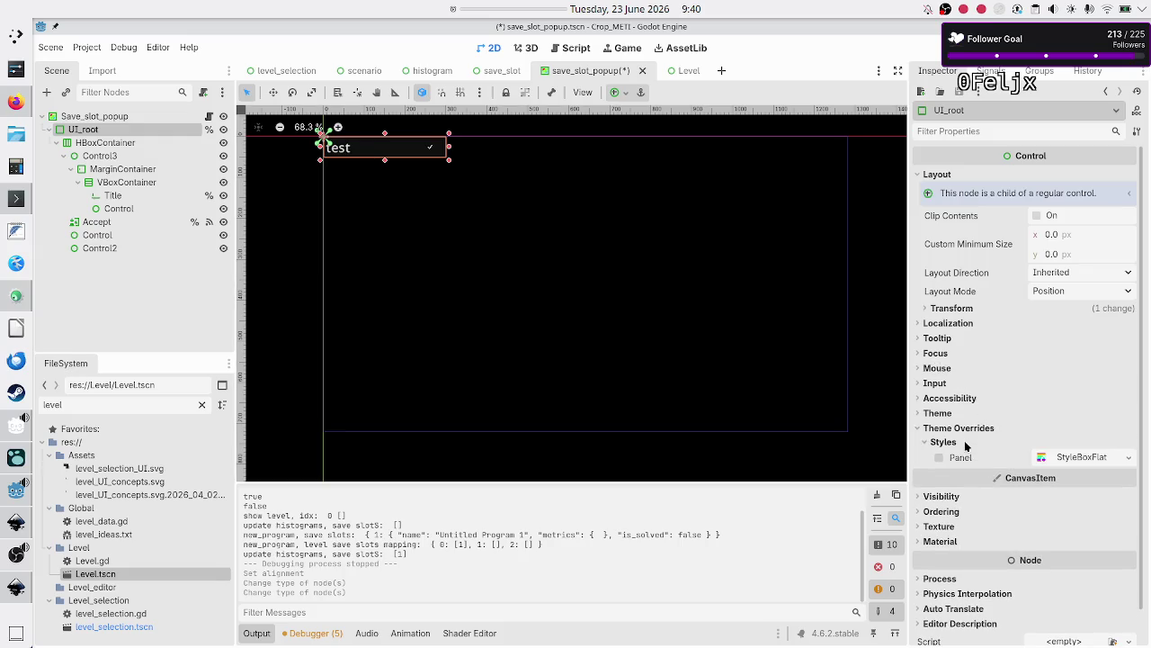
click(1128, 458)
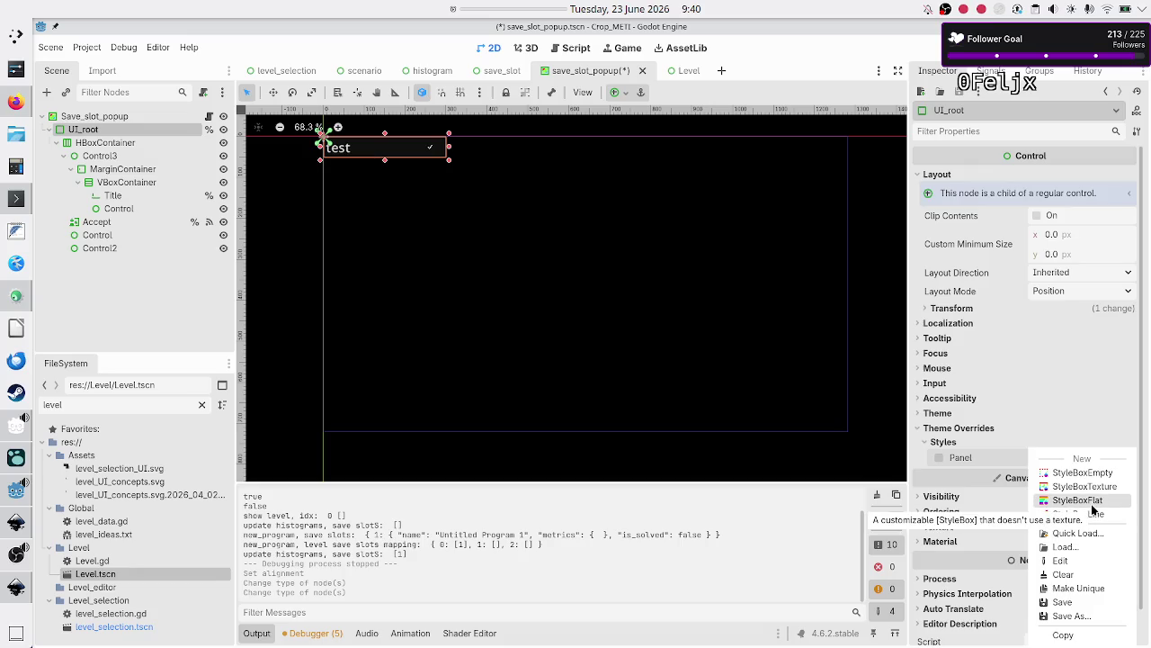
click(1091, 502)
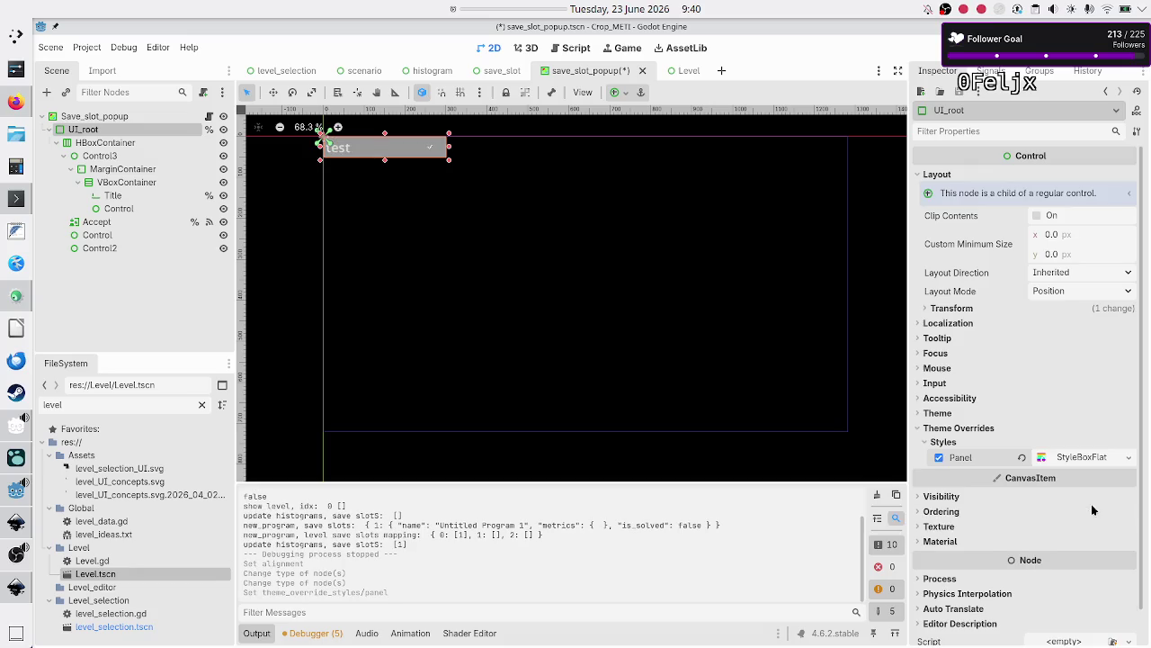
Preview the StyleBoxFlat's BG Color and cancel, keeping the grey background
click(1082, 457)
click(1083, 570)
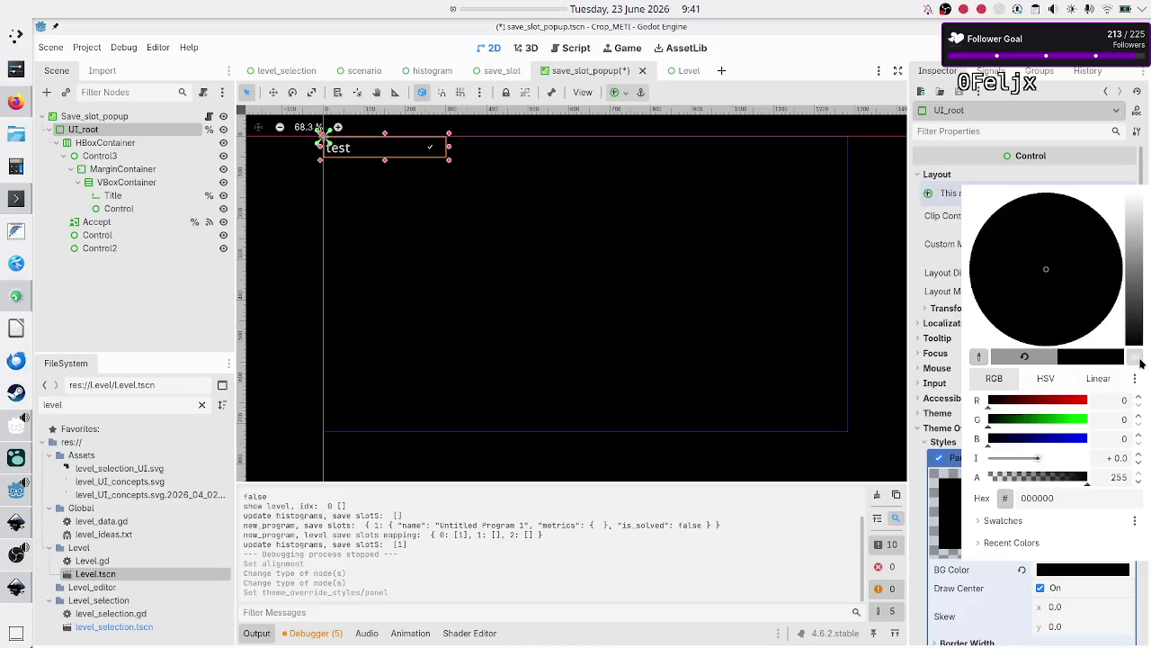
key(Escape)
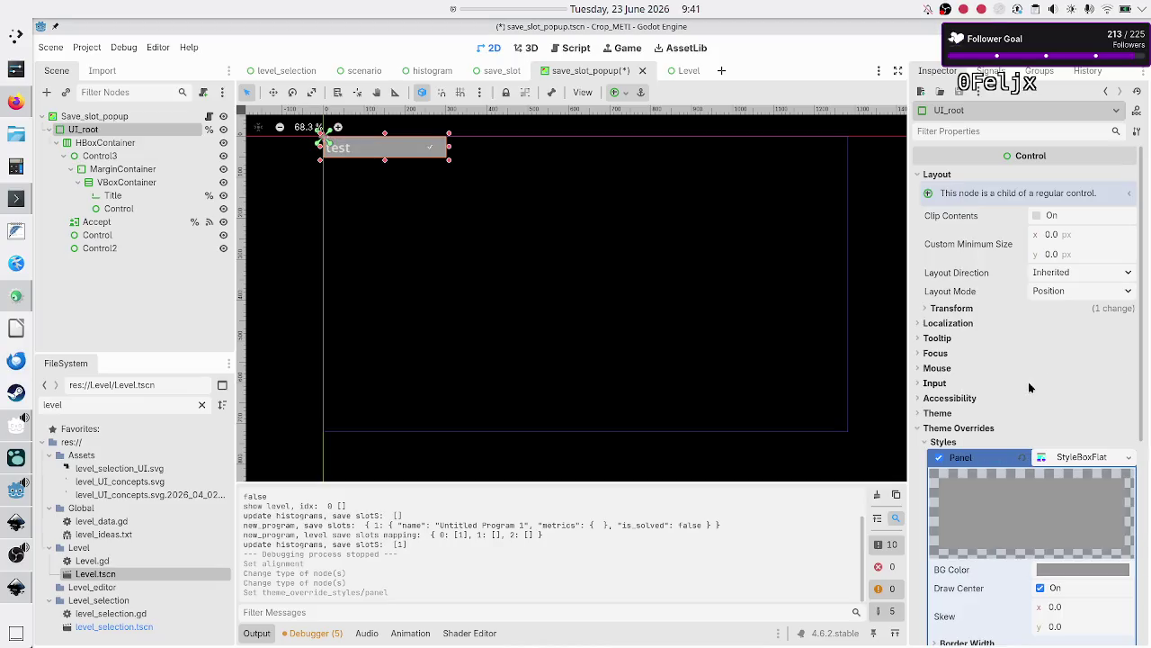
right_click(93, 132)
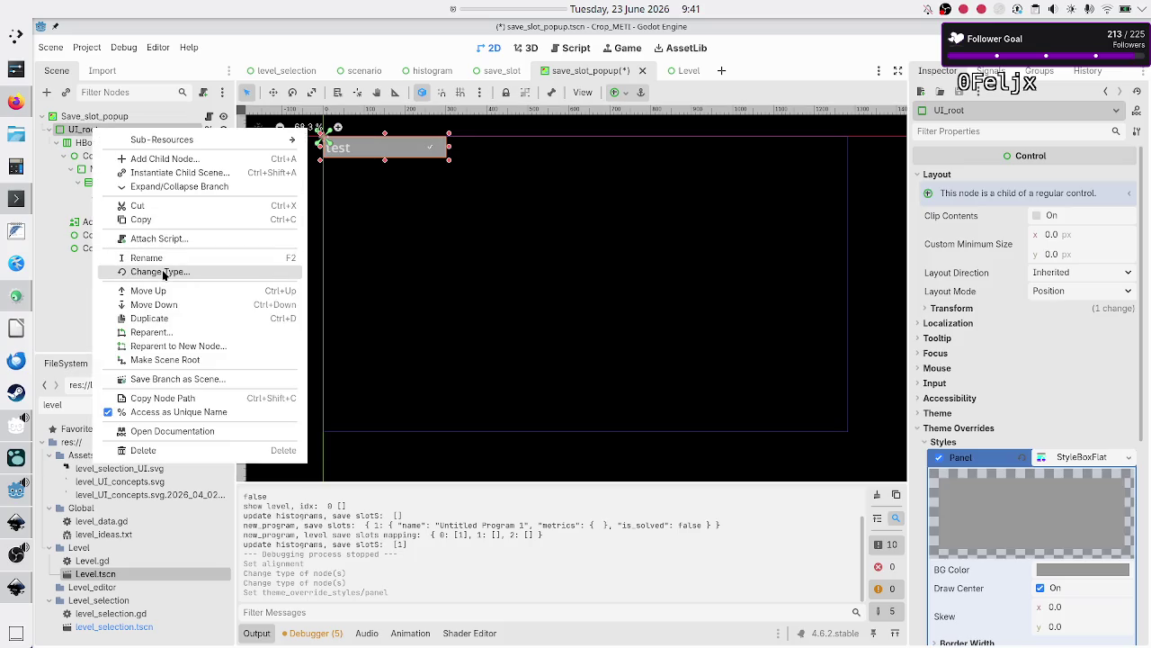
Convert UI_root to a ColorRect and set its colour to near black
click(160, 270)
text(colore)
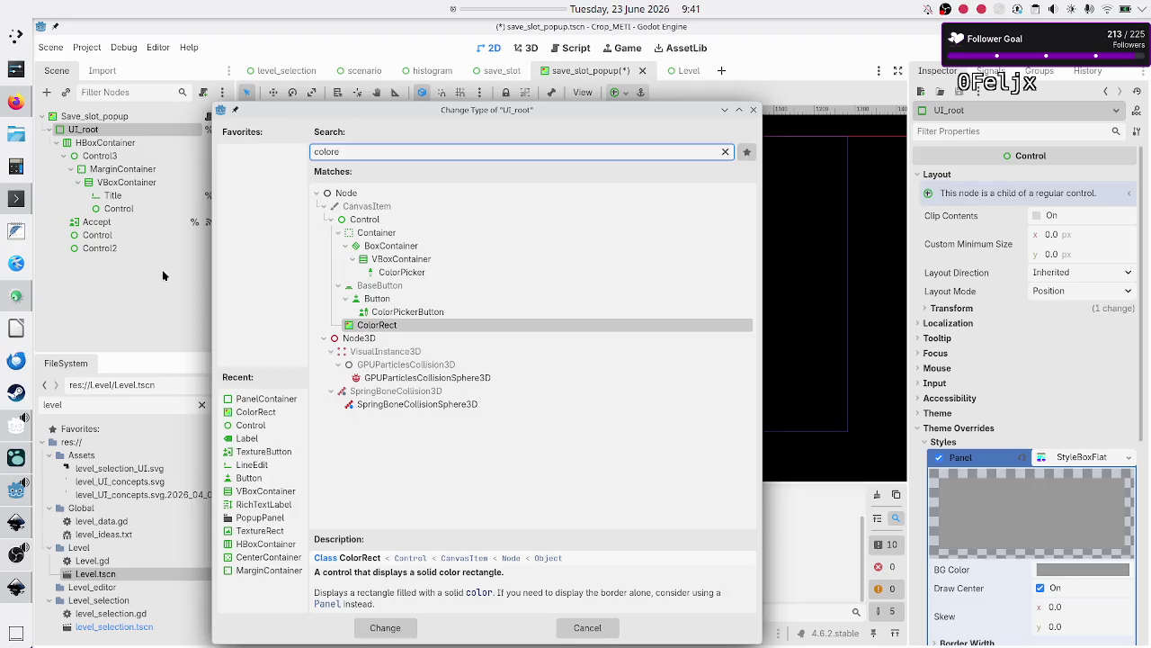
key(Return)
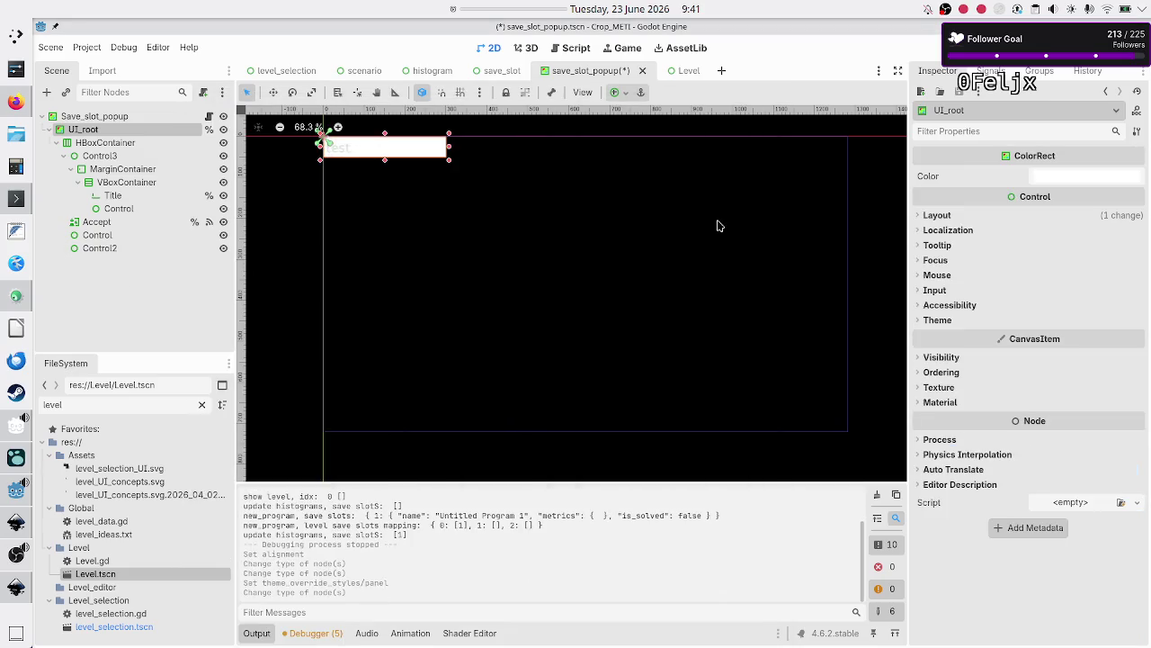
click(1112, 176)
mouse_move(1129, 286)
mouse_down()
mouse_move(1139, 378)
mouse_move(1136, 340)
mouse_move(1135, 356)
mouse_up()
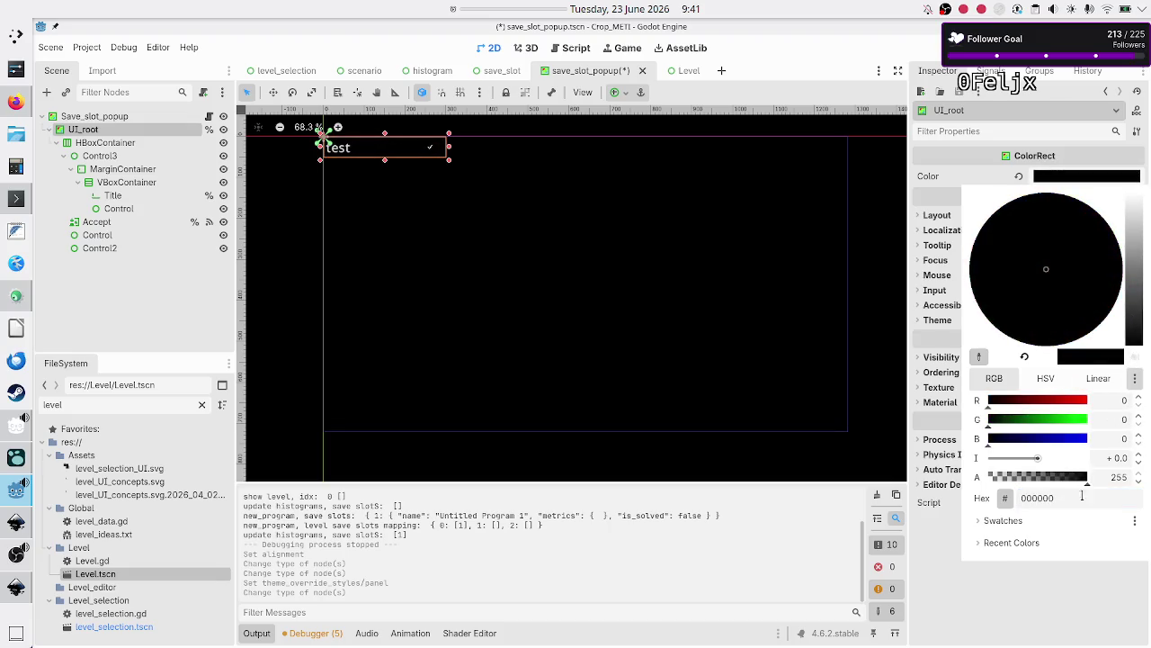
key(Escape)
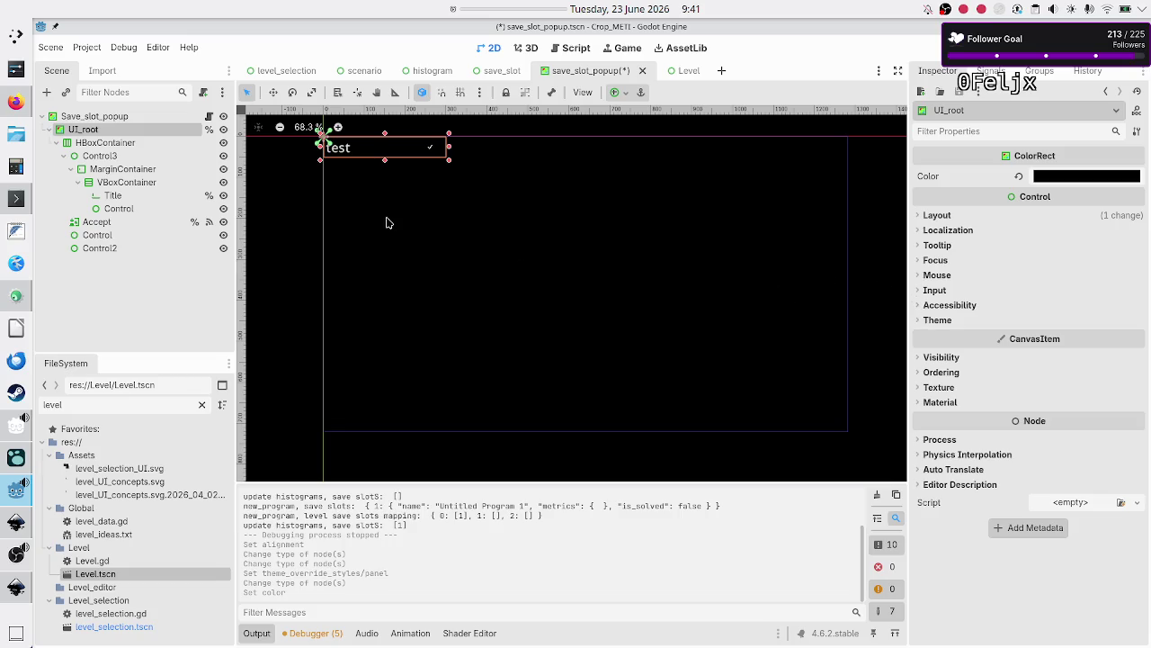
Retype line 5's variable in save_slot_popup.gd to ColorRect, save, and run the game
click(209, 118)
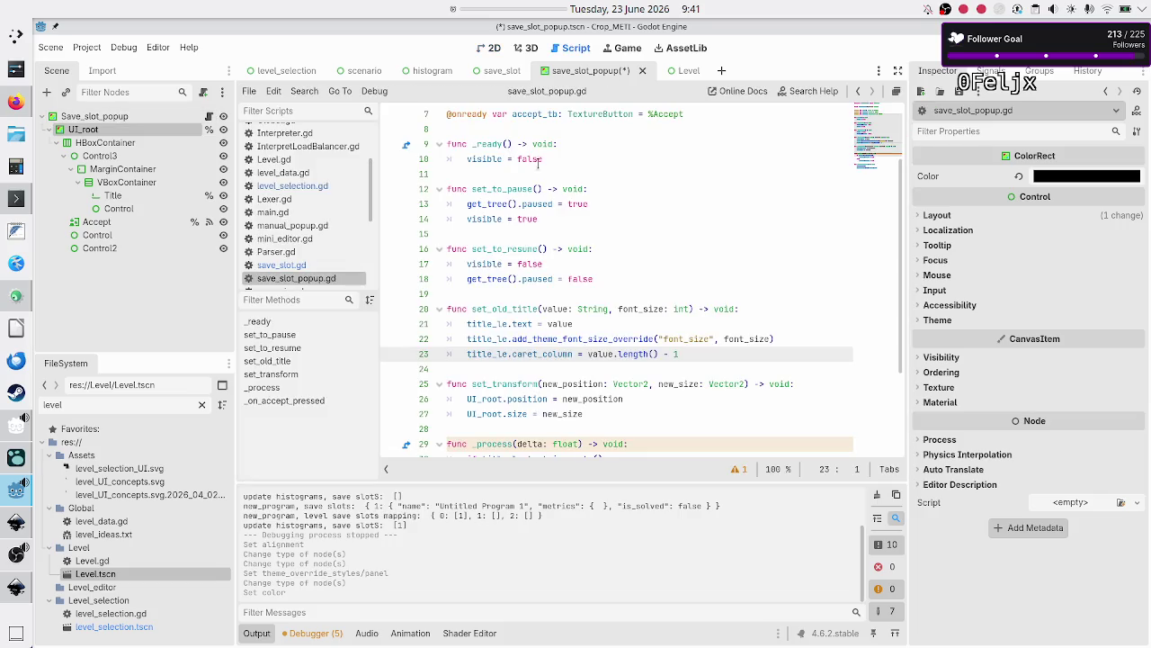
scroll(590, 214, up, 2)
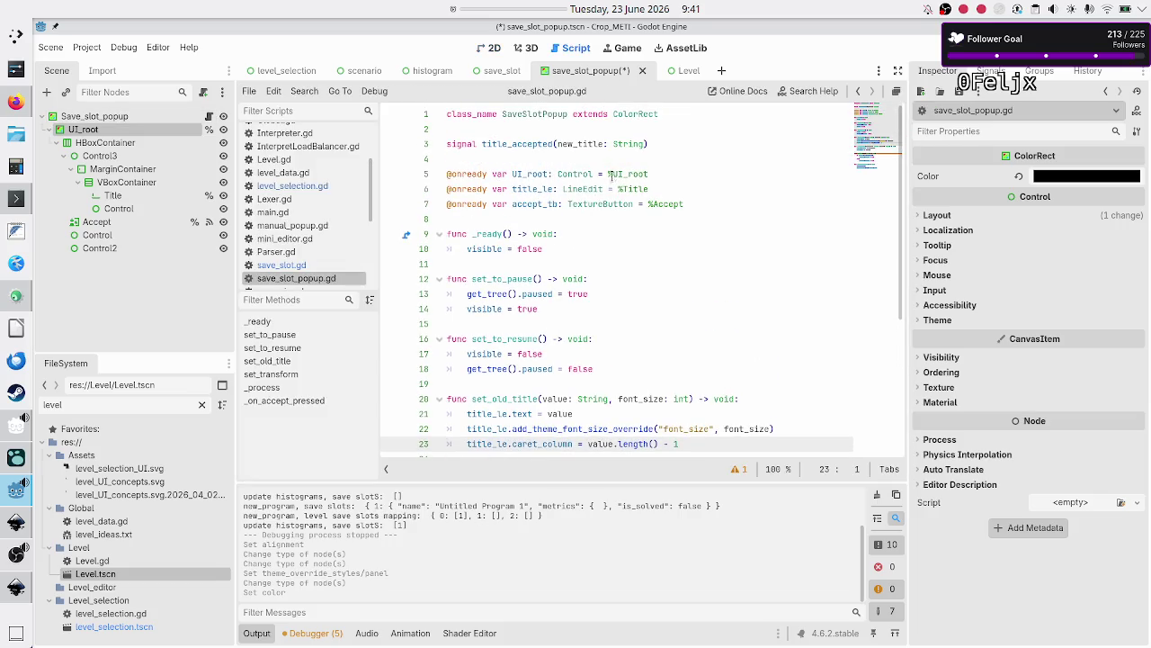
double_click(583, 174)
text(Color)
key(Return)
key(ctrl+s)
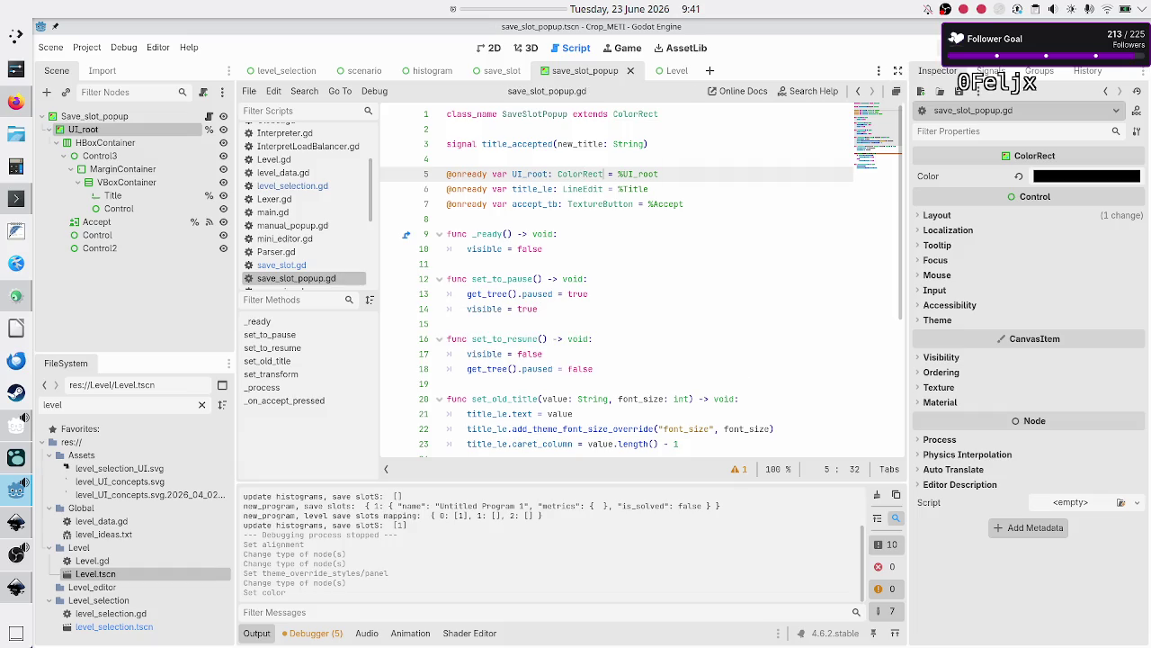
key(F5)
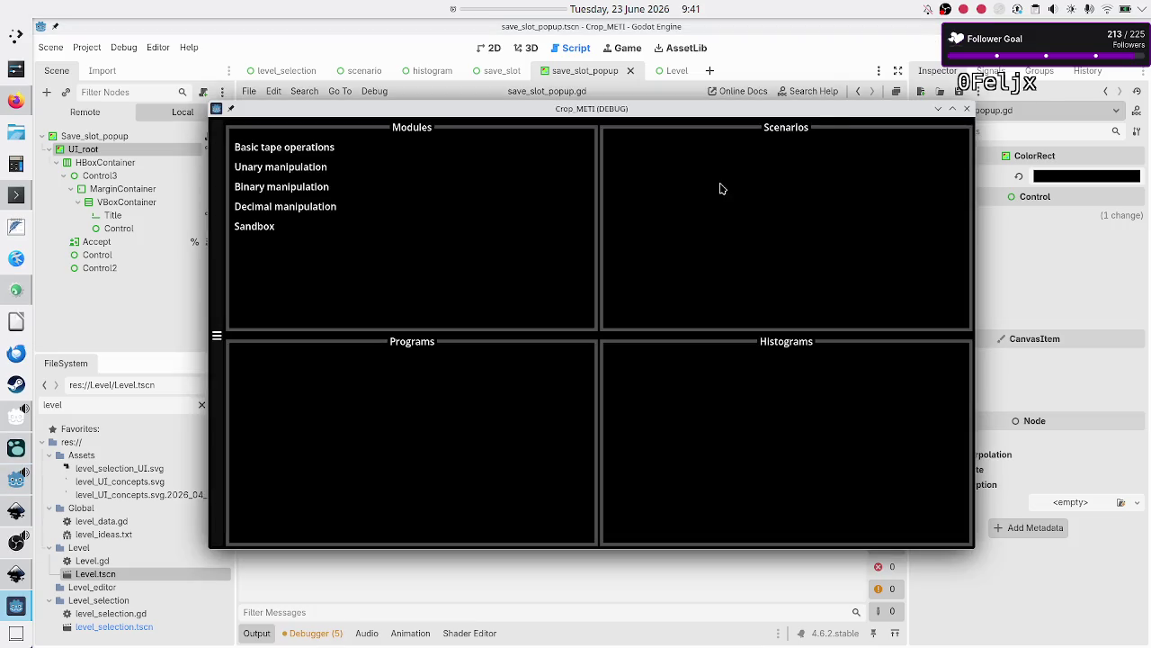
In the running game, create a new Binary manipulation > Flip bit program and start renaming it
click(407, 192)
click(616, 178)
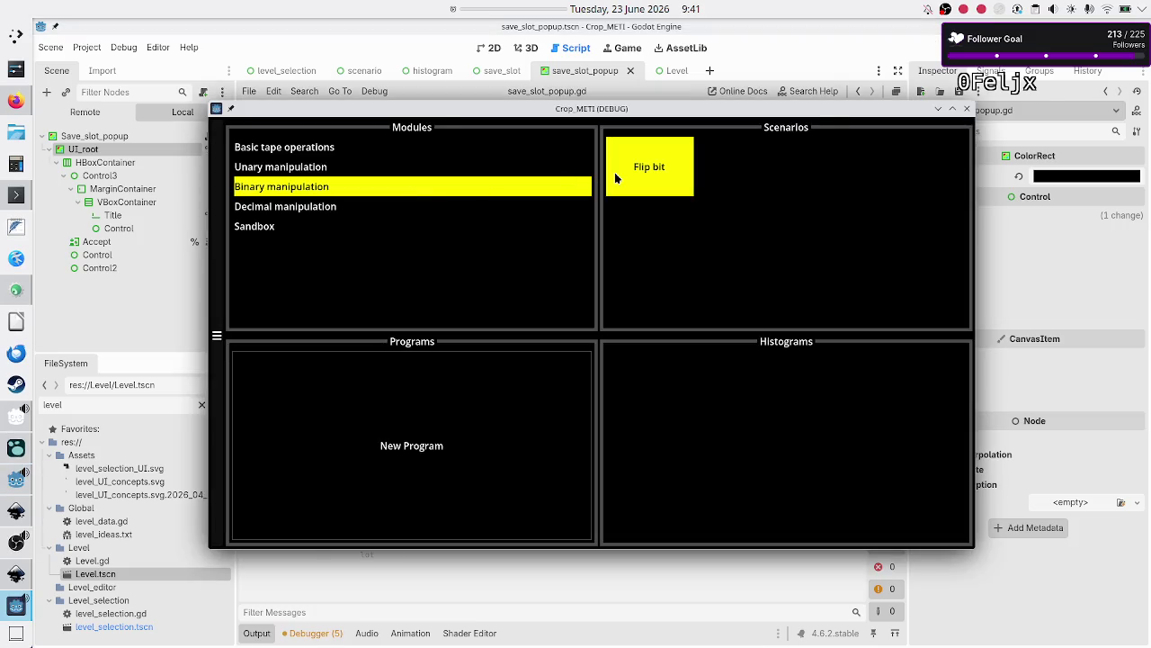
click(393, 404)
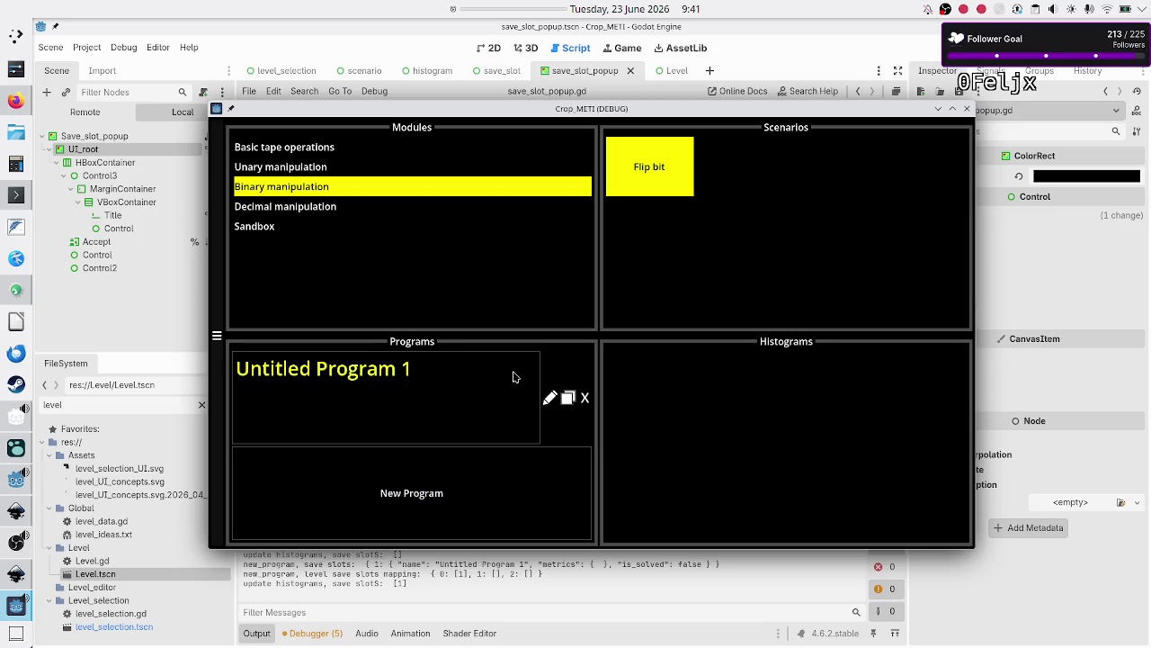
click(550, 400)
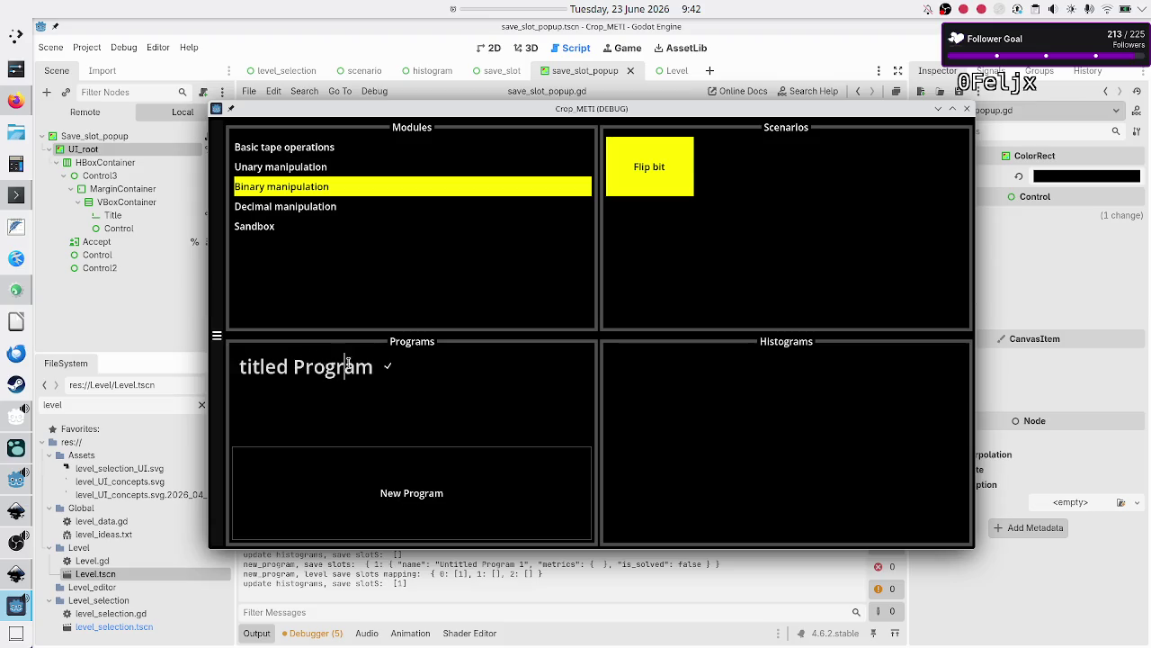
Edit the program name to 'Untitled Program4', then close the game window
text(1)
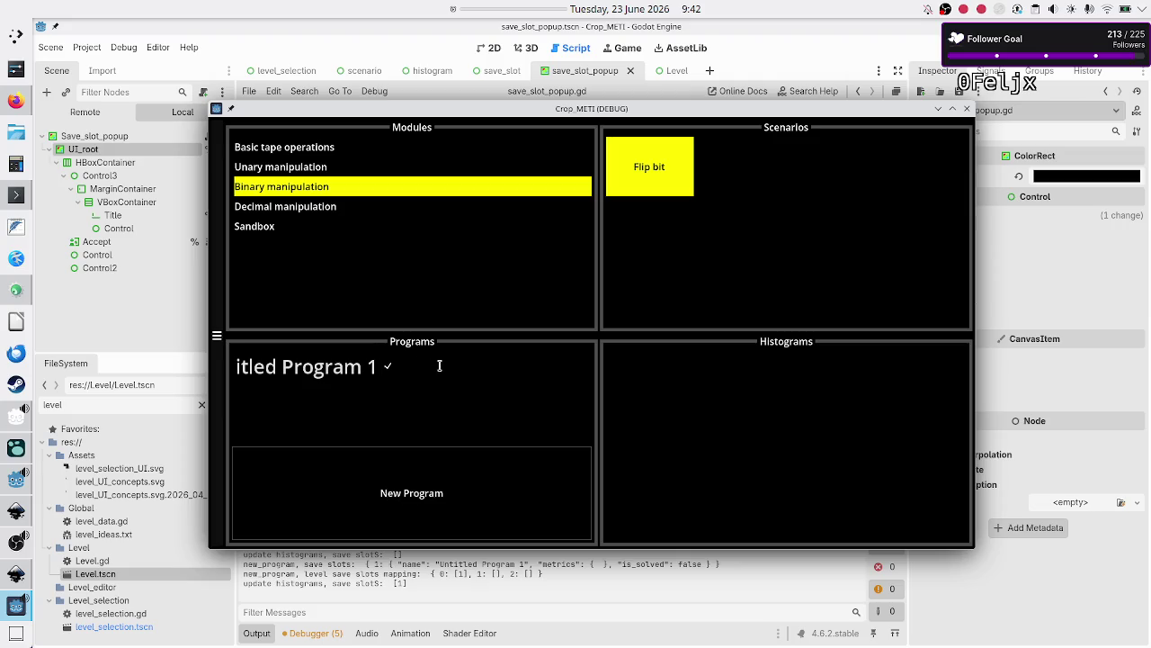
click(264, 377)
key(Home)
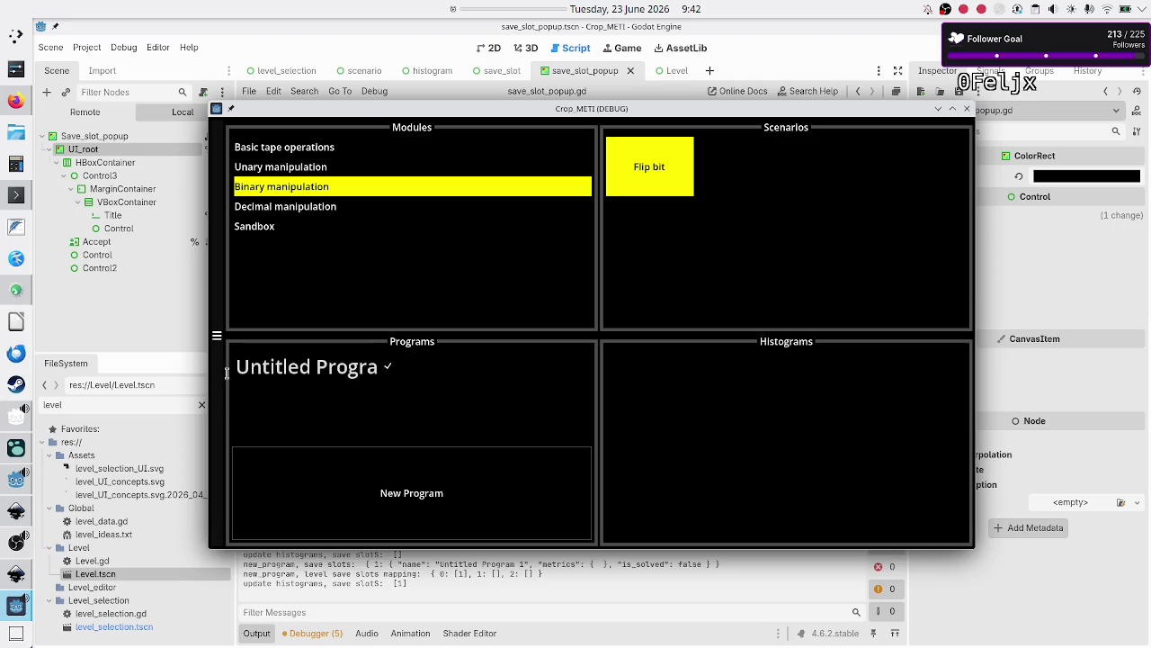
click(289, 366)
key(End)
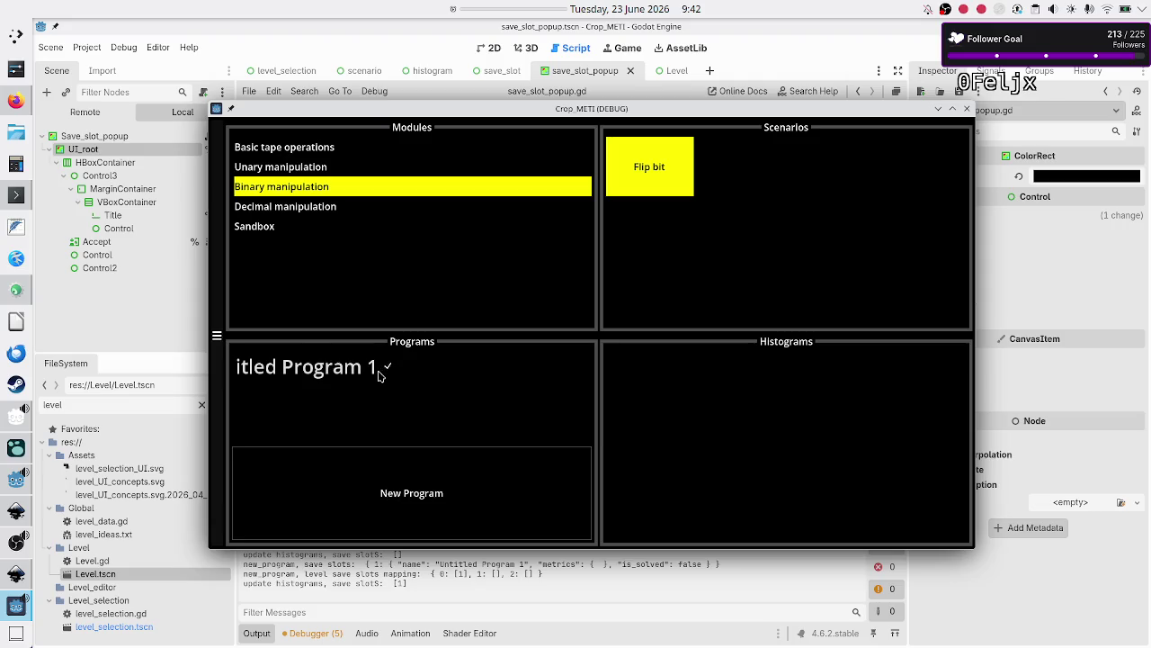
key(BackSpace)
key(BackSpace)
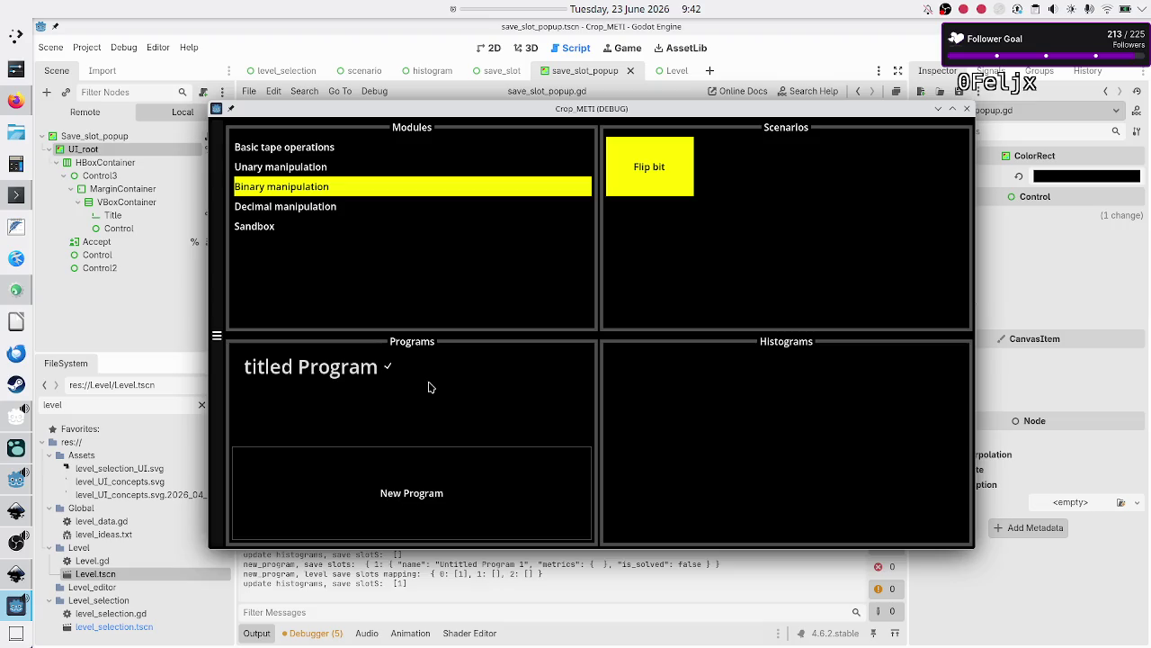
text(4)
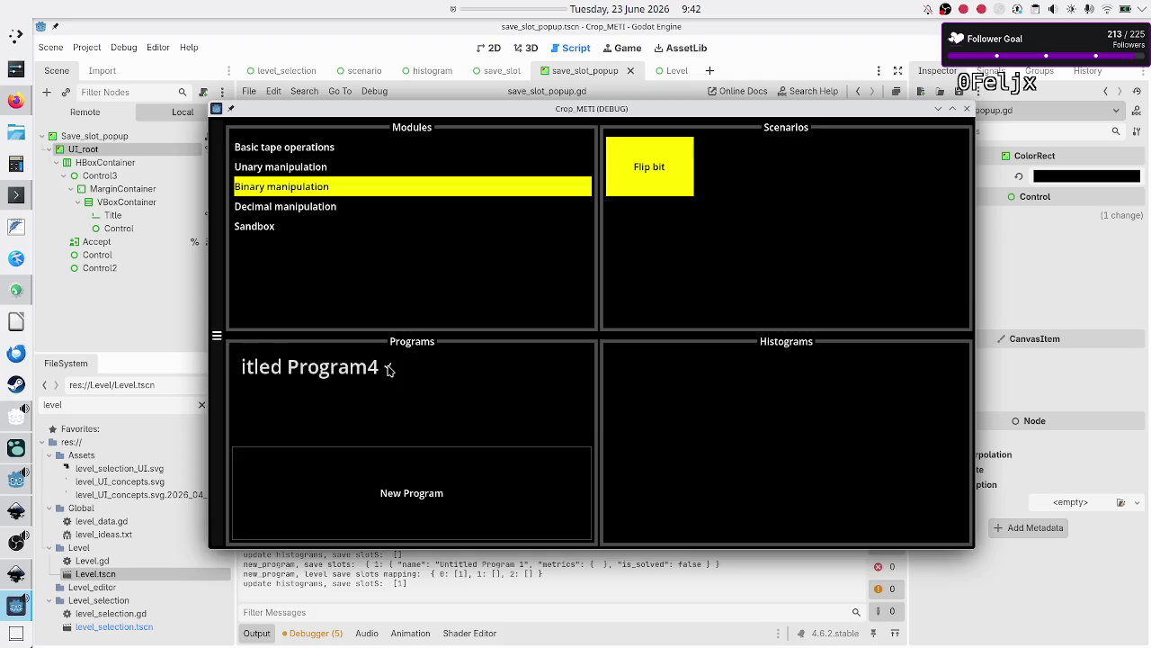
click(967, 108)
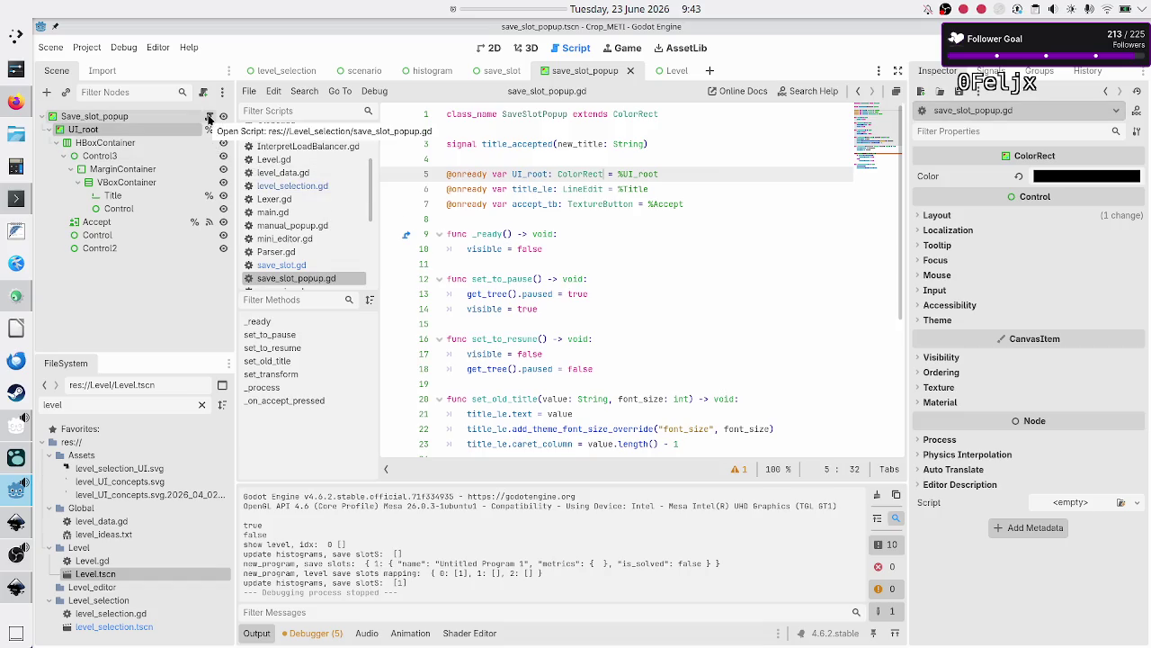
Open level_selection.gd and go to the last line of the _ready function
click(293, 71)
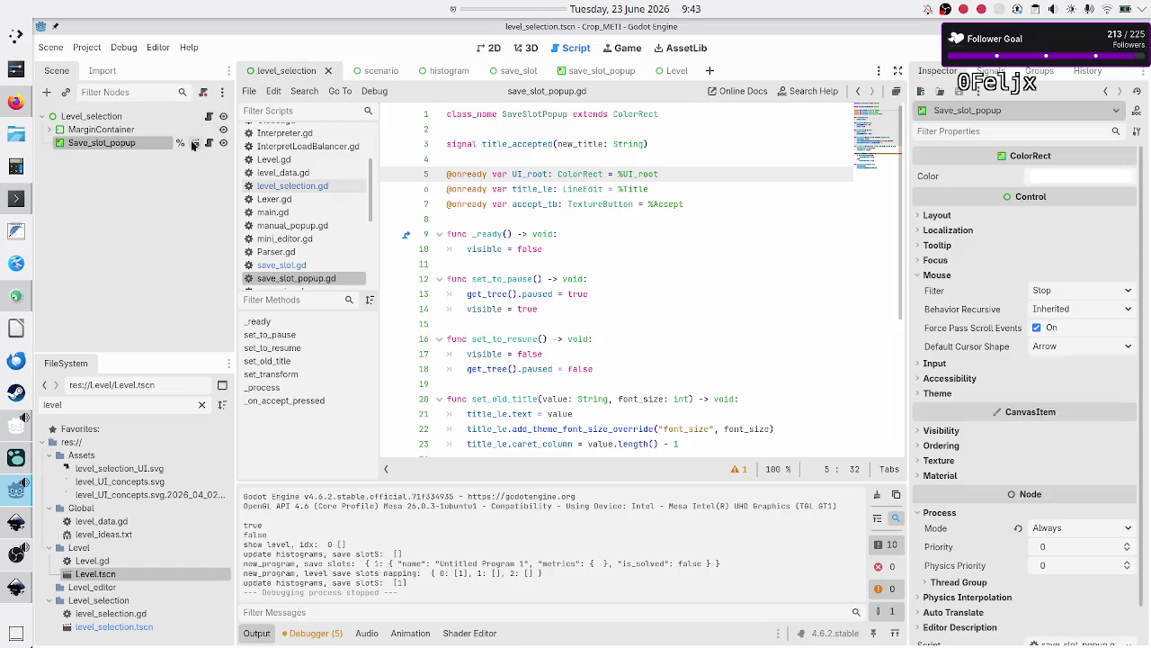
click(208, 117)
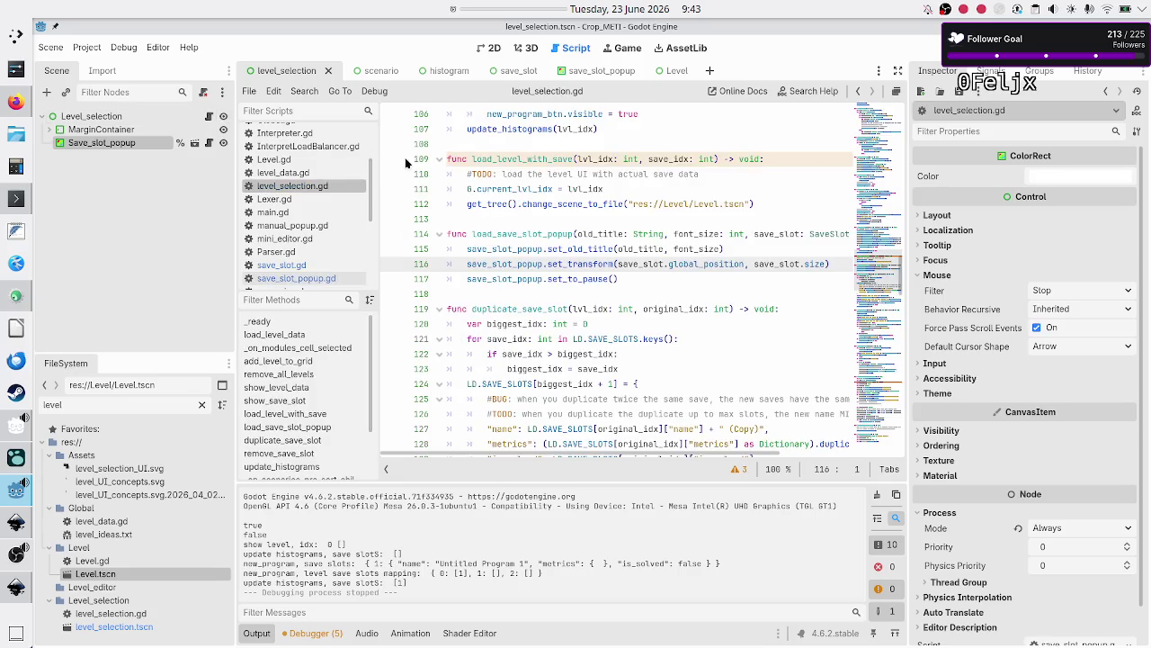
scroll(534, 170, up, 20)
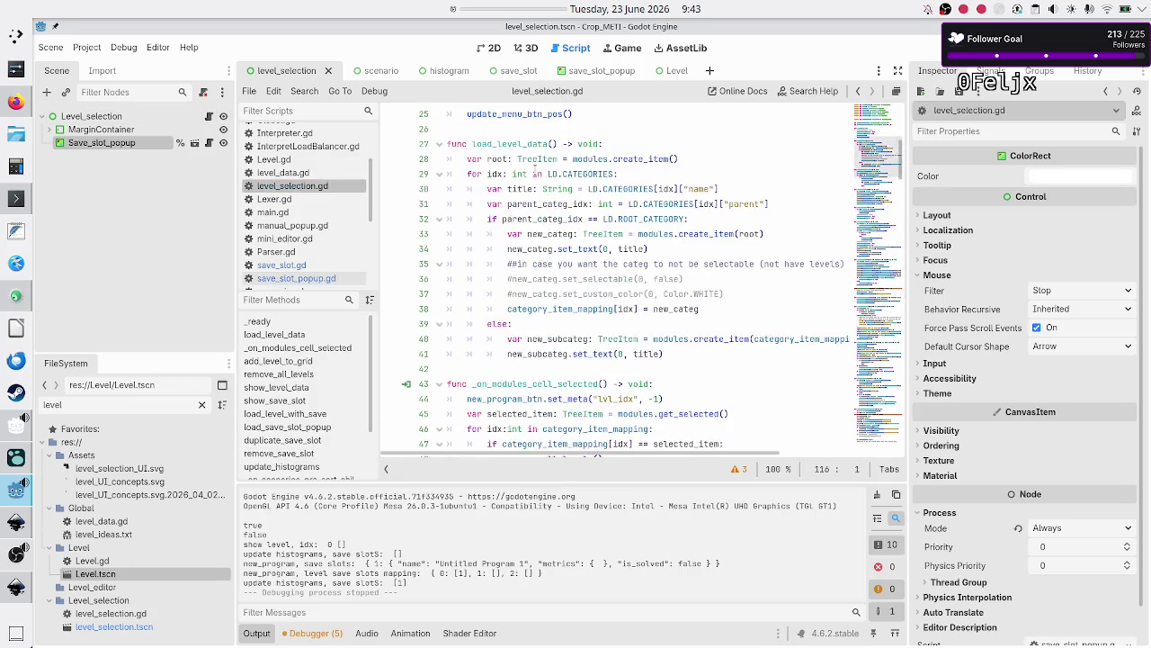
scroll(536, 167, up, 8)
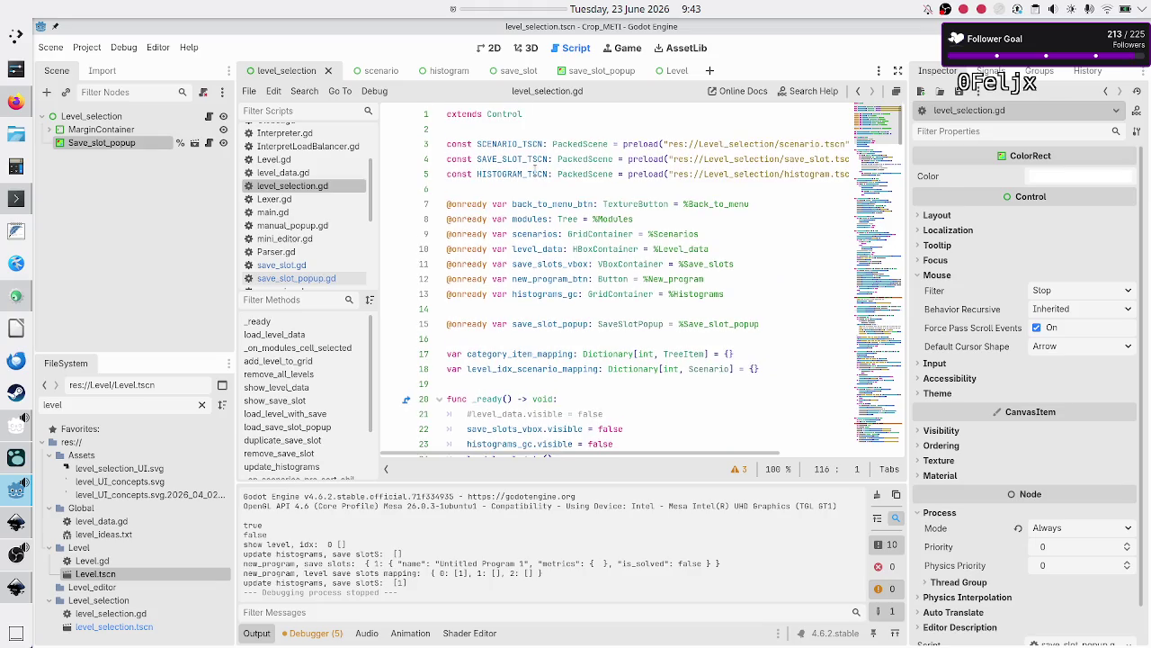
double_click(569, 327)
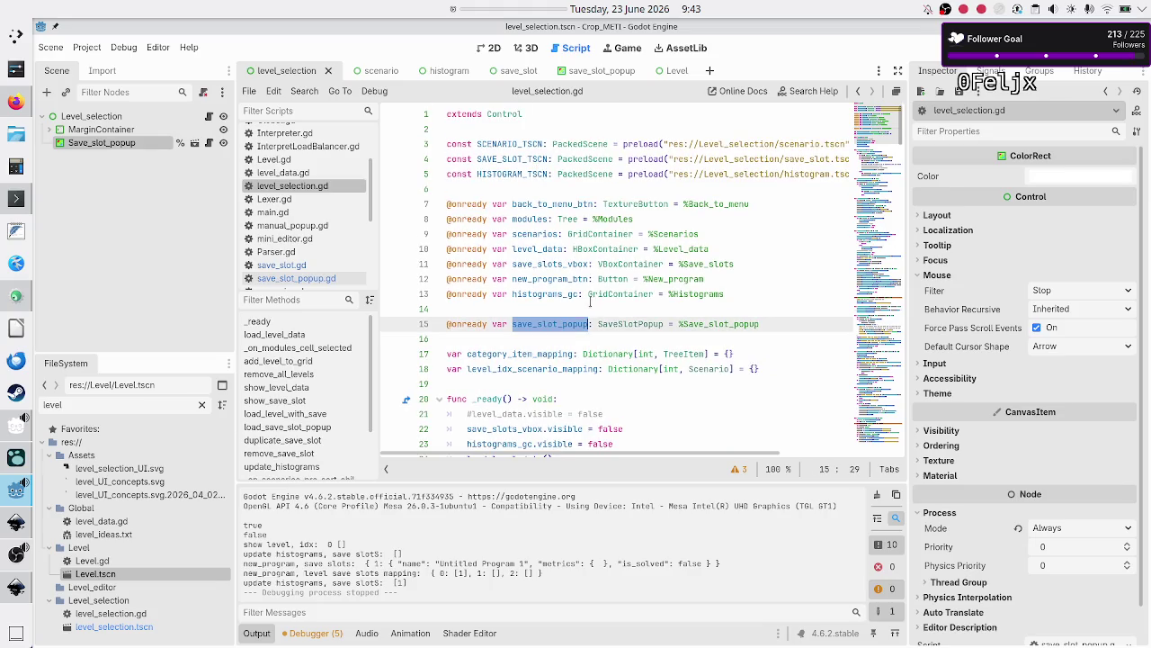
click(589, 304)
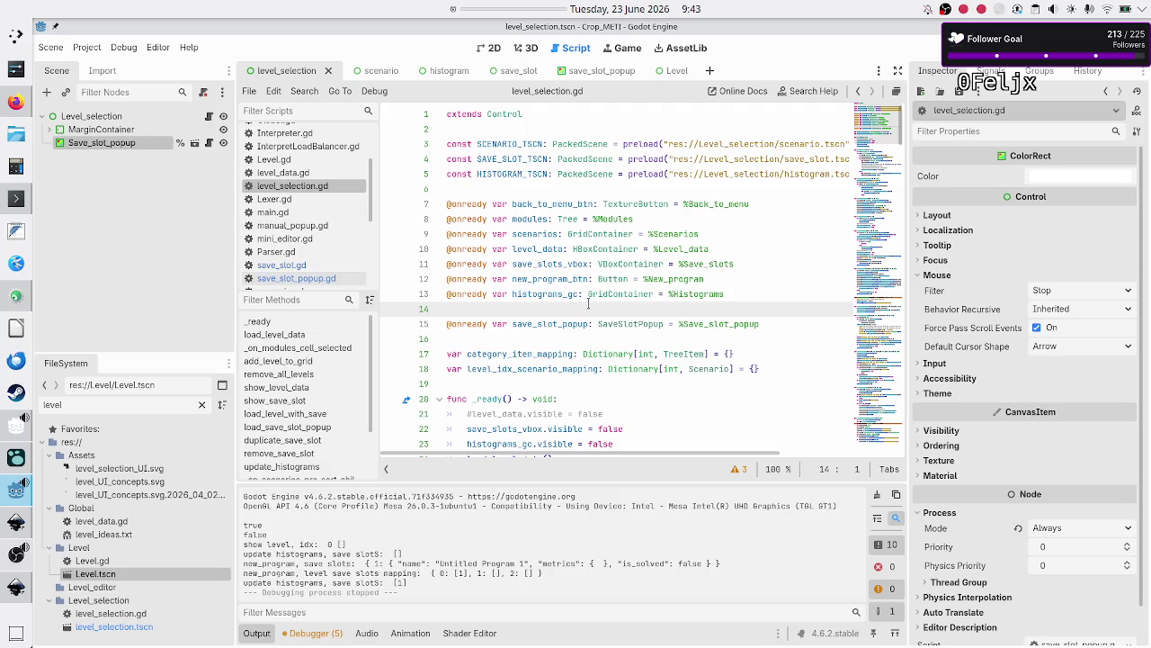
scroll(565, 351, down, 2)
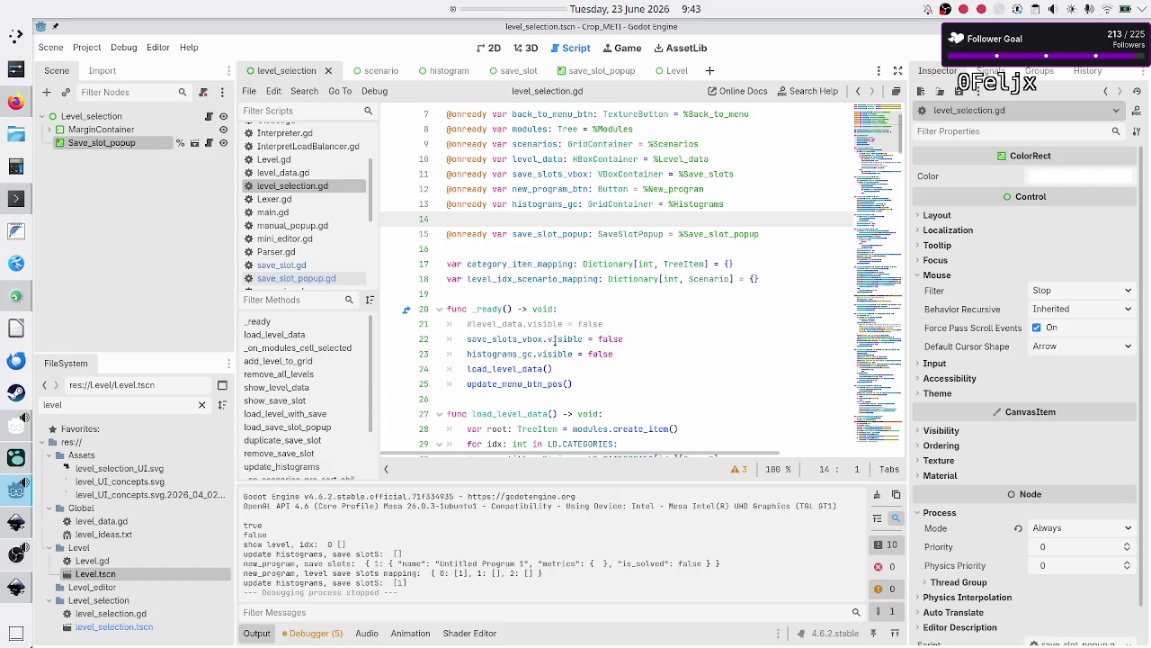
click(589, 379)
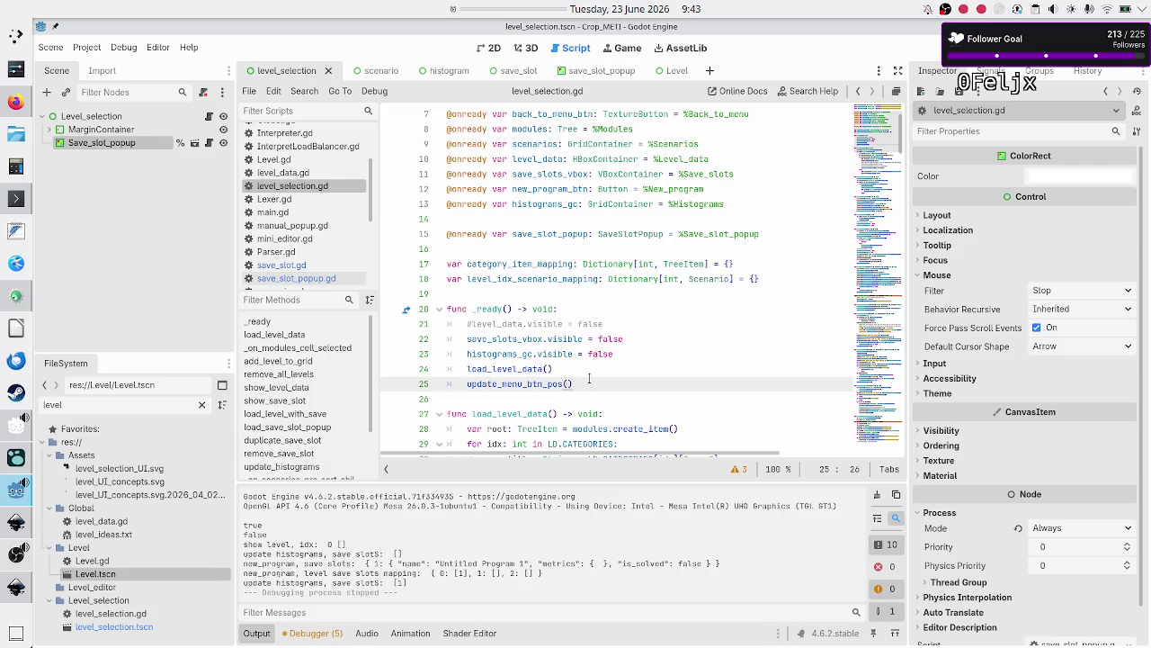
key(Up)
key(Up)
key(Up)
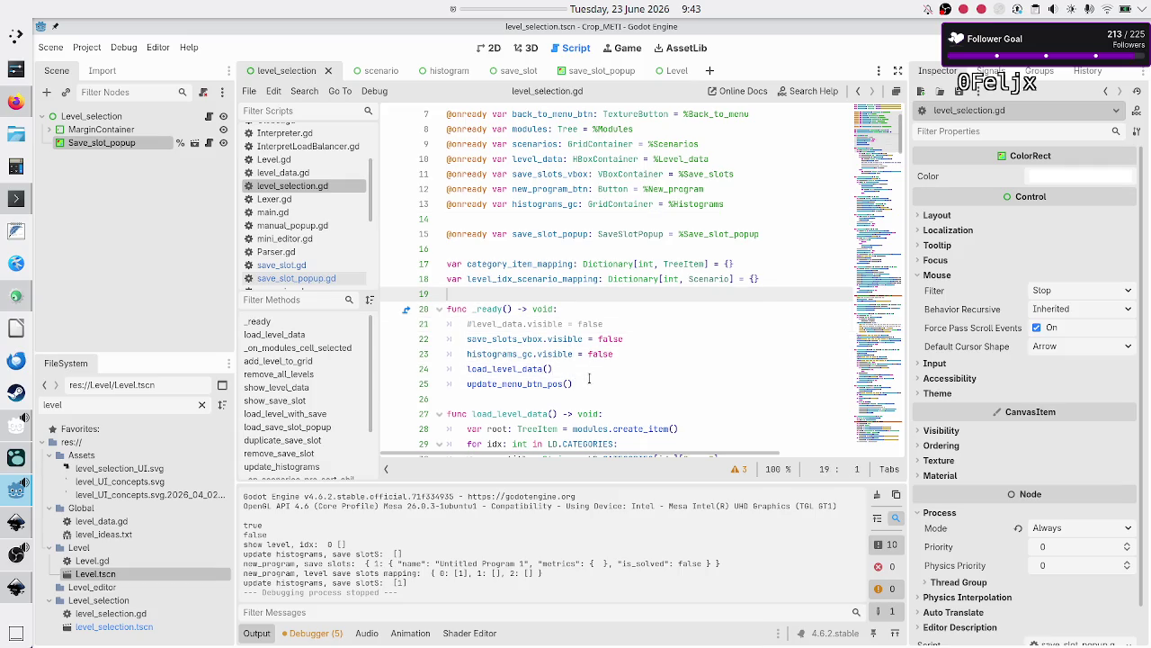
key(Down)
key(Down)
key(Down)
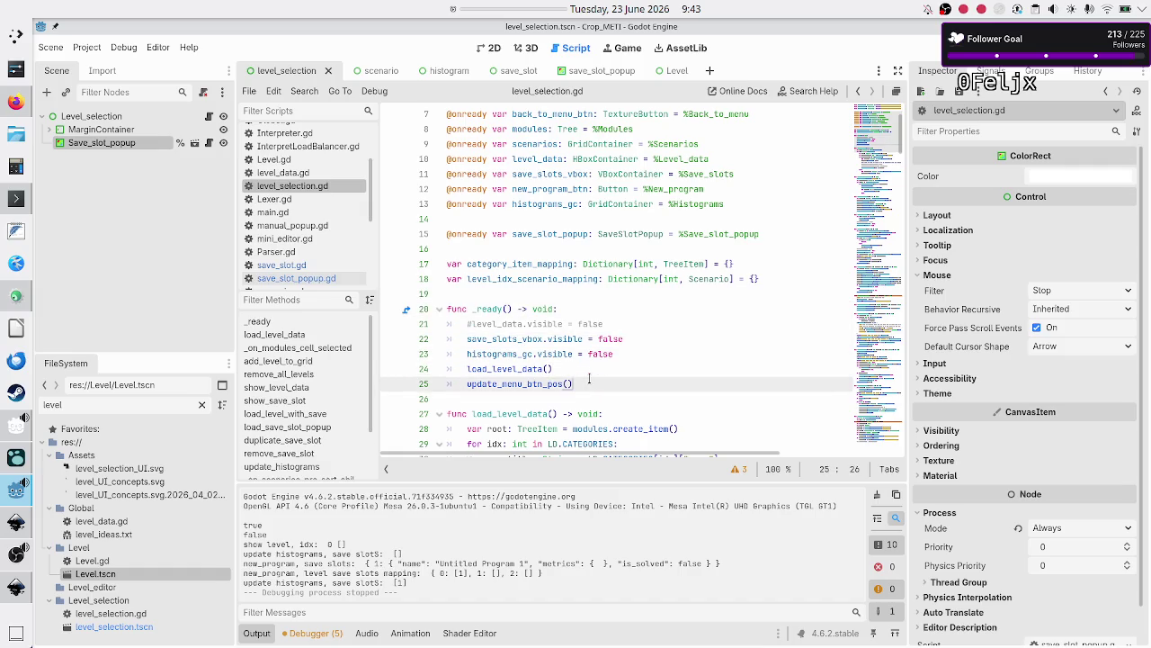
Add save_slot_popup.title_accepted.connect() at the end of _ready using autocomplete
key(Return)
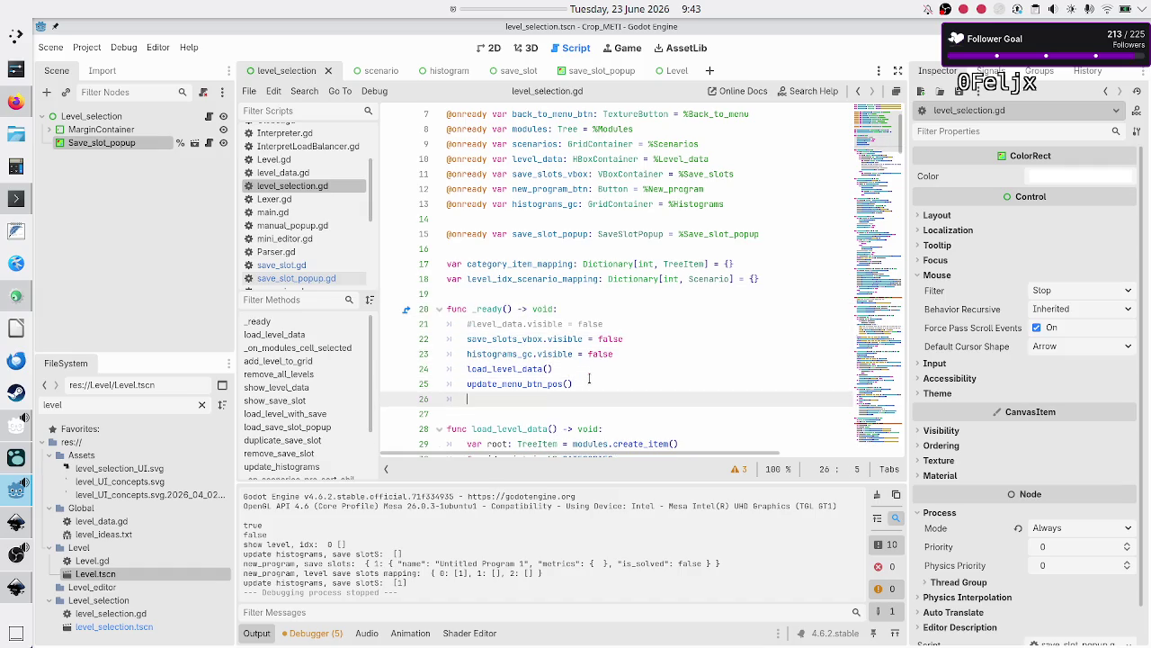
text(save)
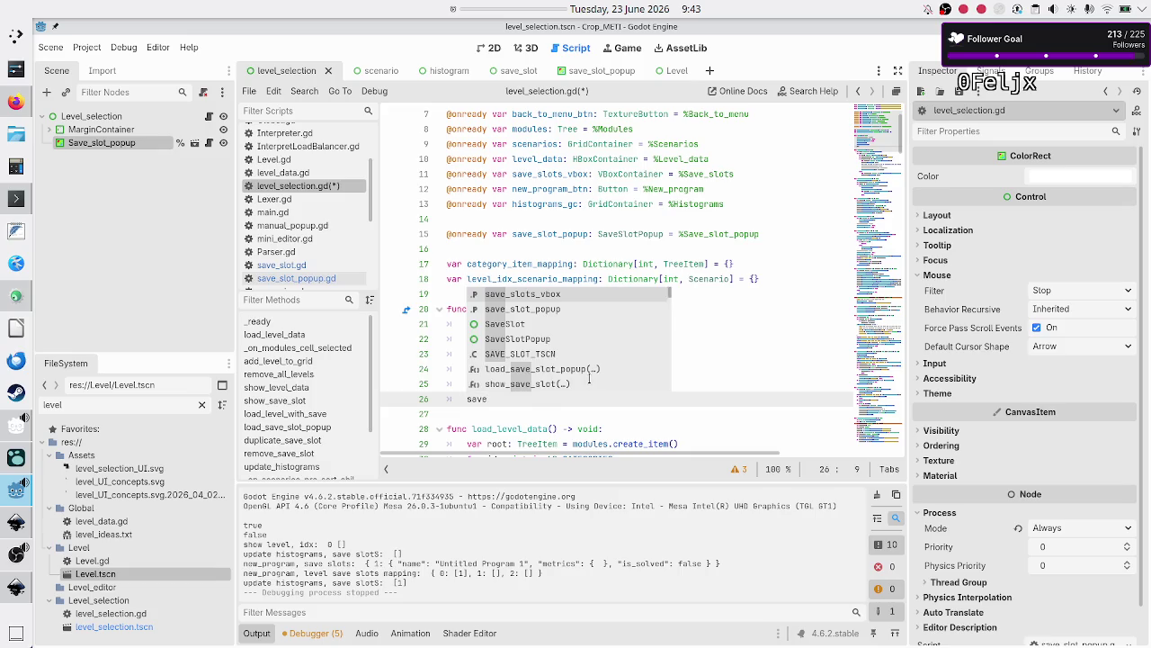
key(Down)
key(Return)
text(.)
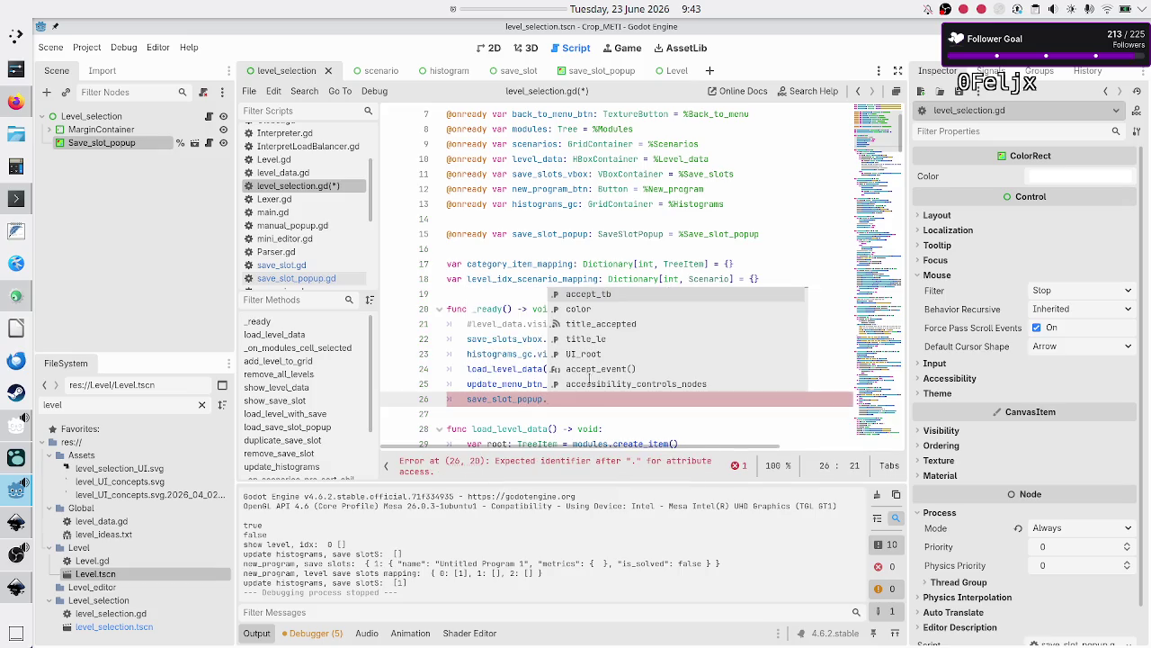
key(Down)
key(Down)
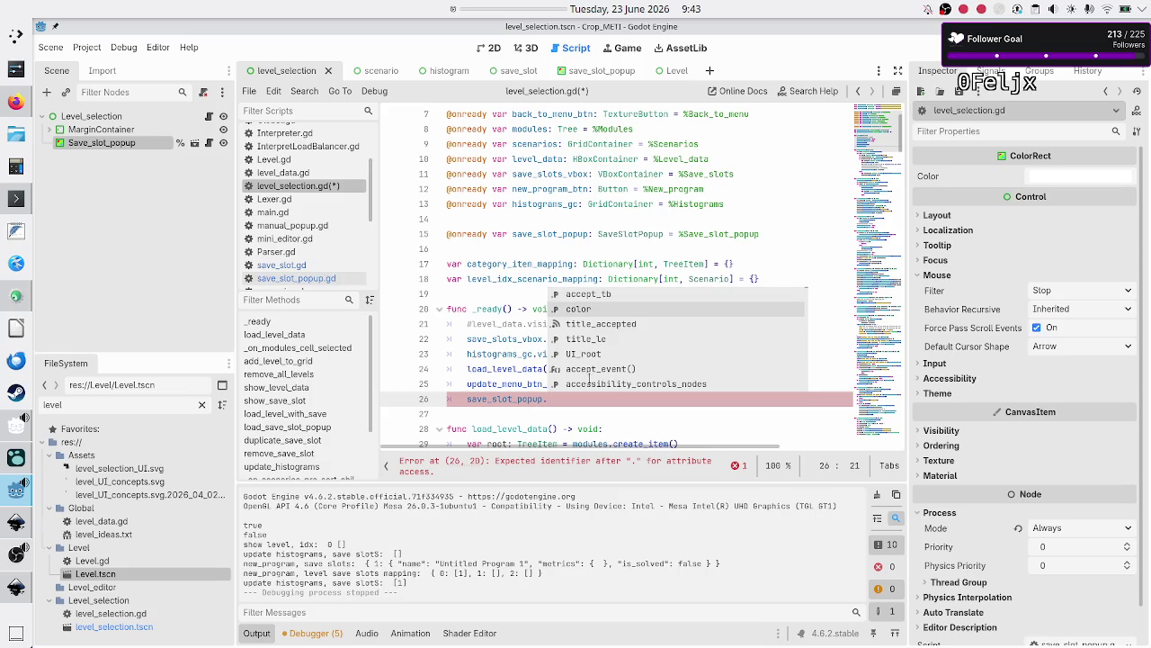
key(Return)
text(.conn)
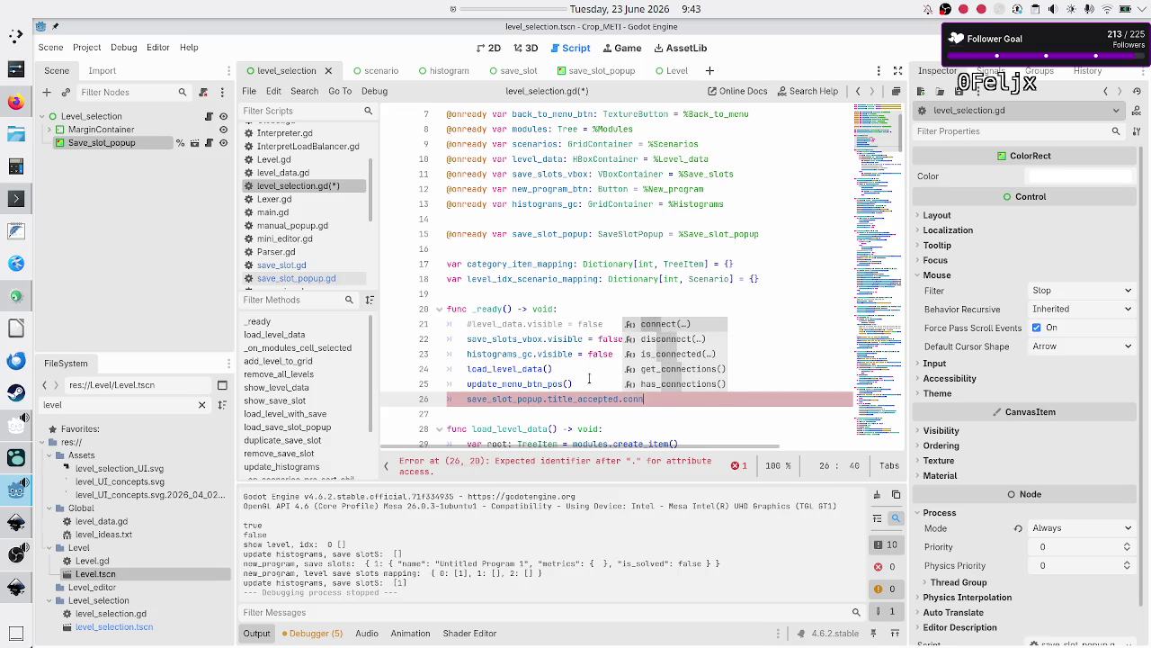
key(Return)
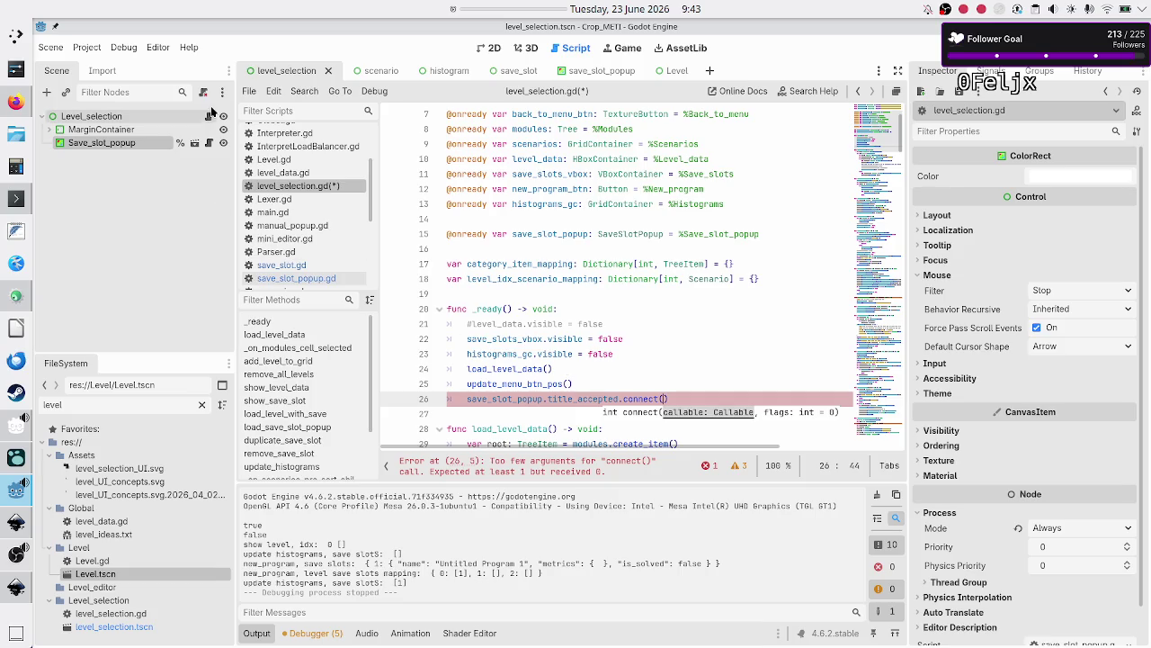
click(585, 70)
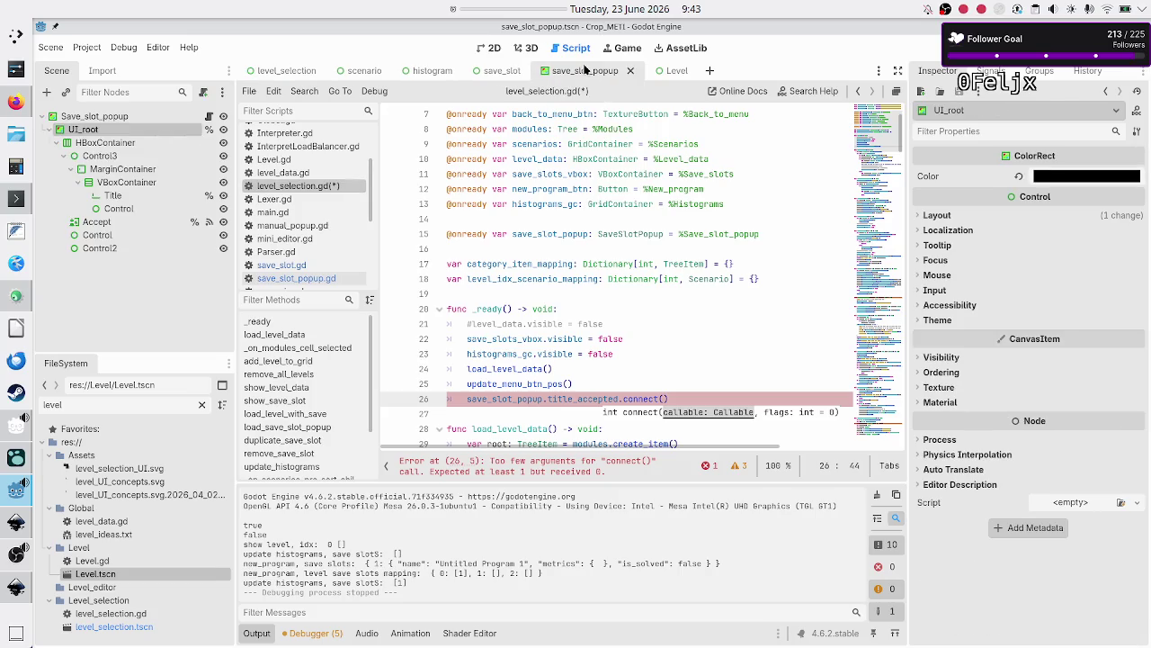
scroll(315, 162, down, 5)
scroll(315, 144, up, 3)
click(296, 174)
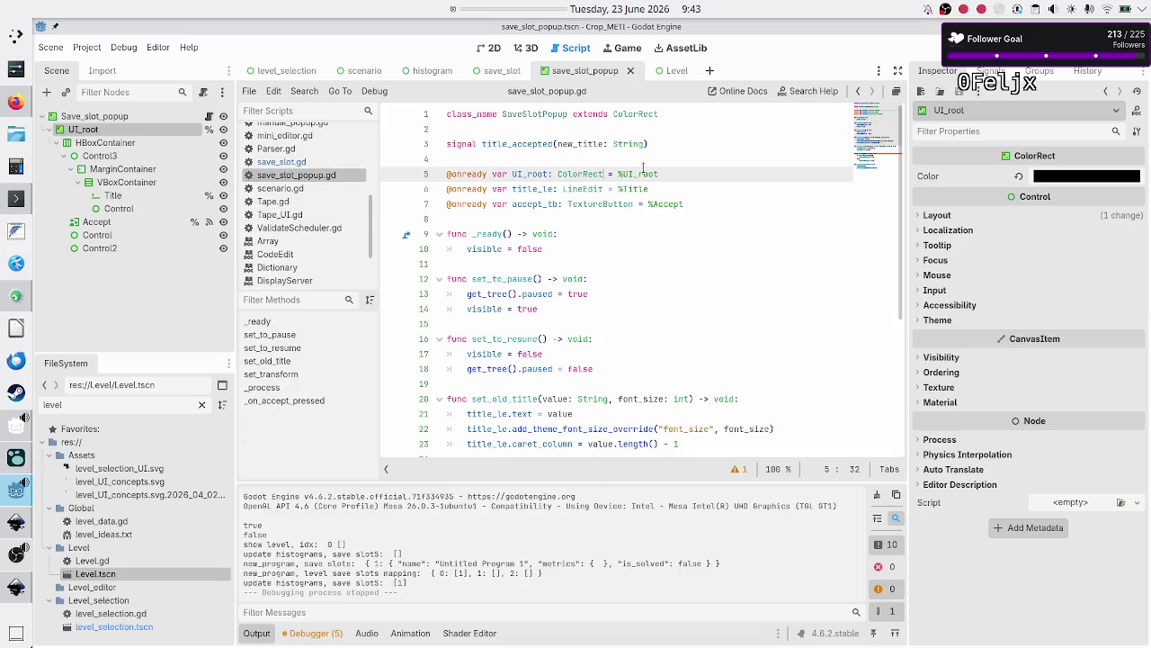
double_click(544, 144)
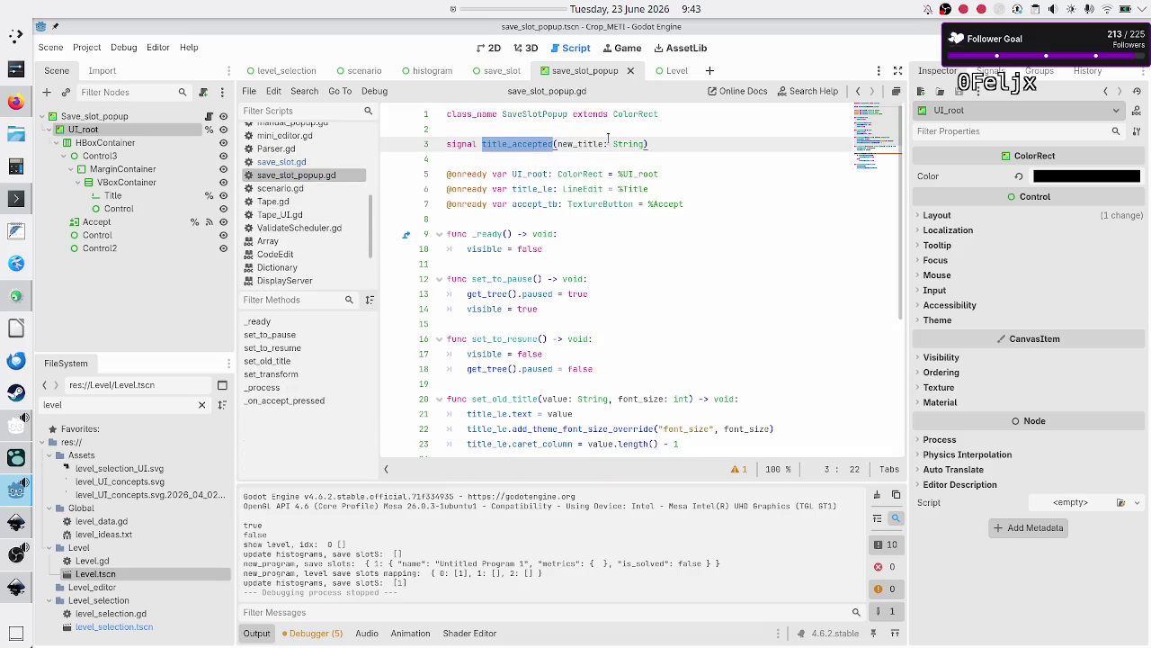
double_click(587, 142)
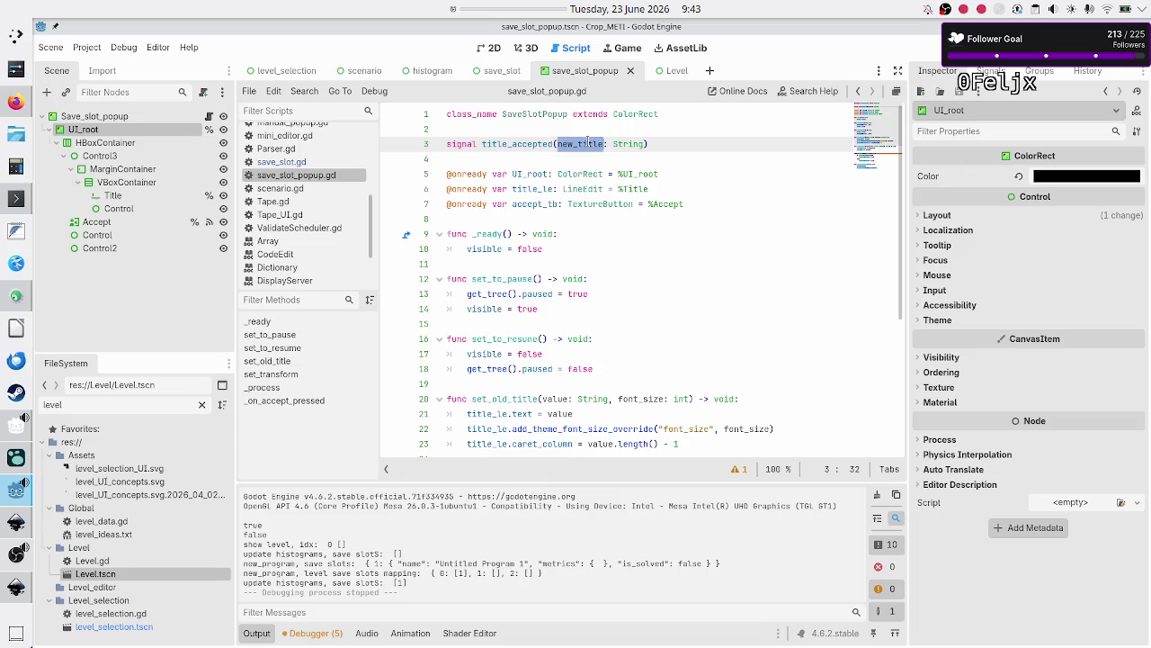
click(485, 159)
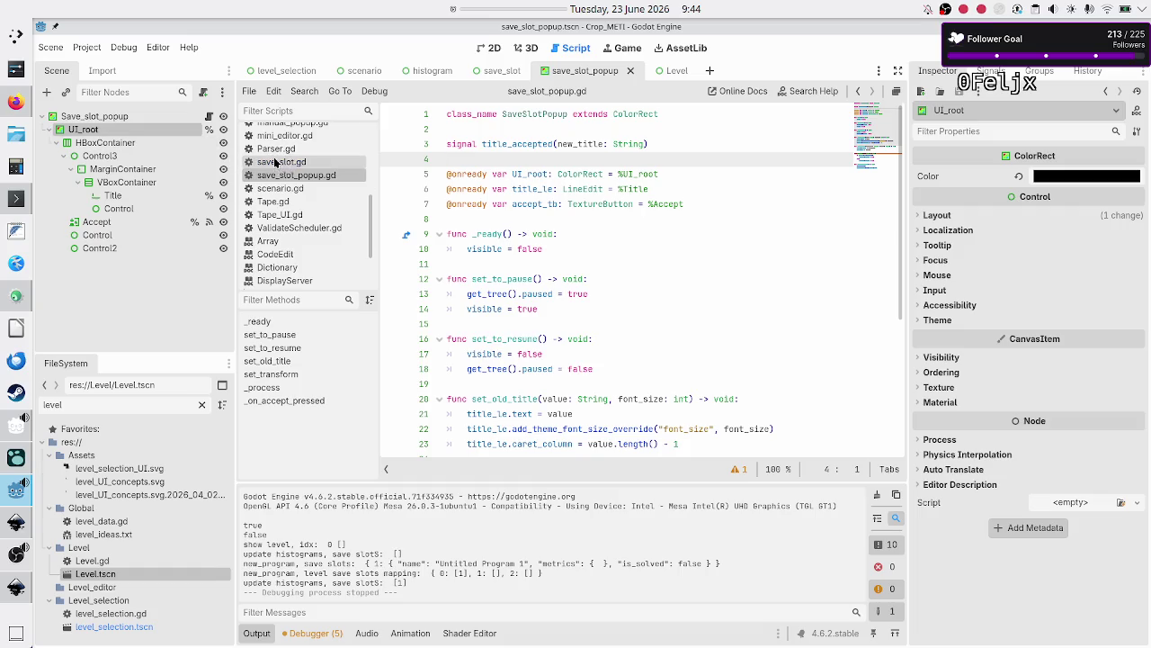
scroll(275, 161, up, 3)
click(302, 204)
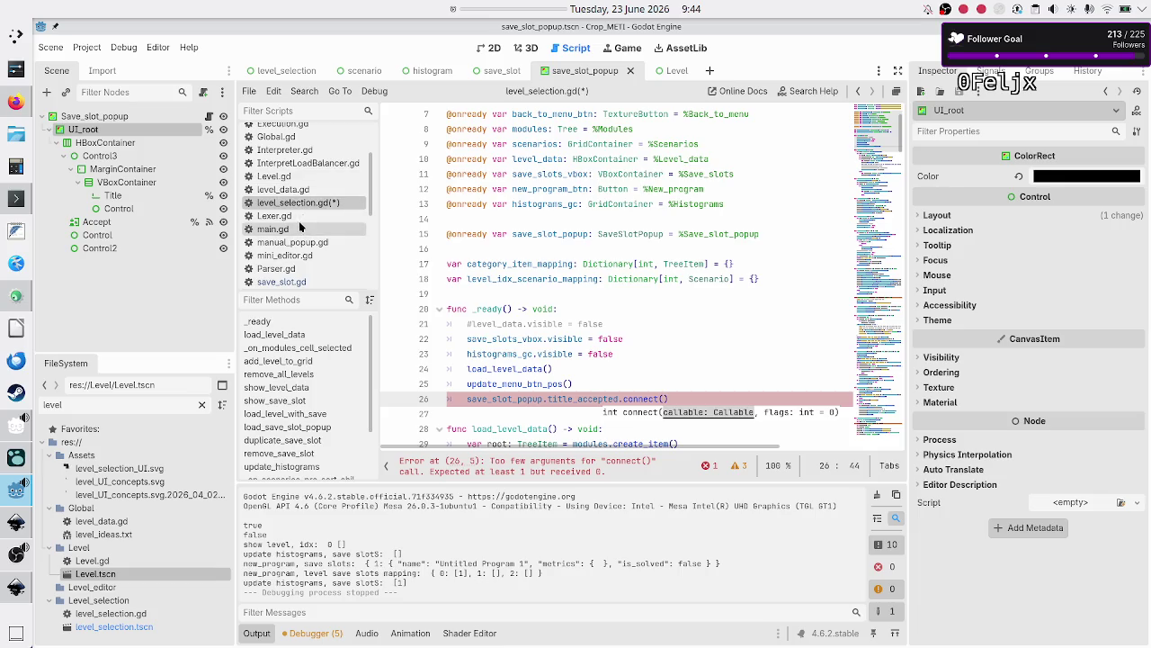
scroll(301, 222, up, 3)
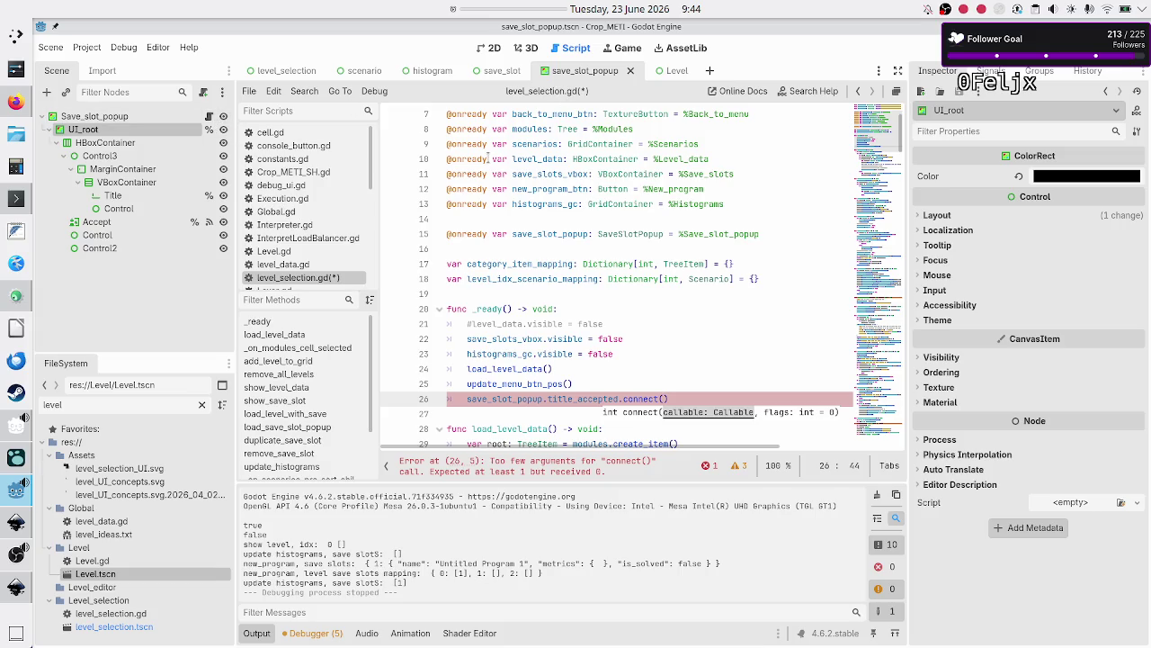
scroll(311, 245, down, 3)
scroll(310, 244, down, 5)
click(326, 212)
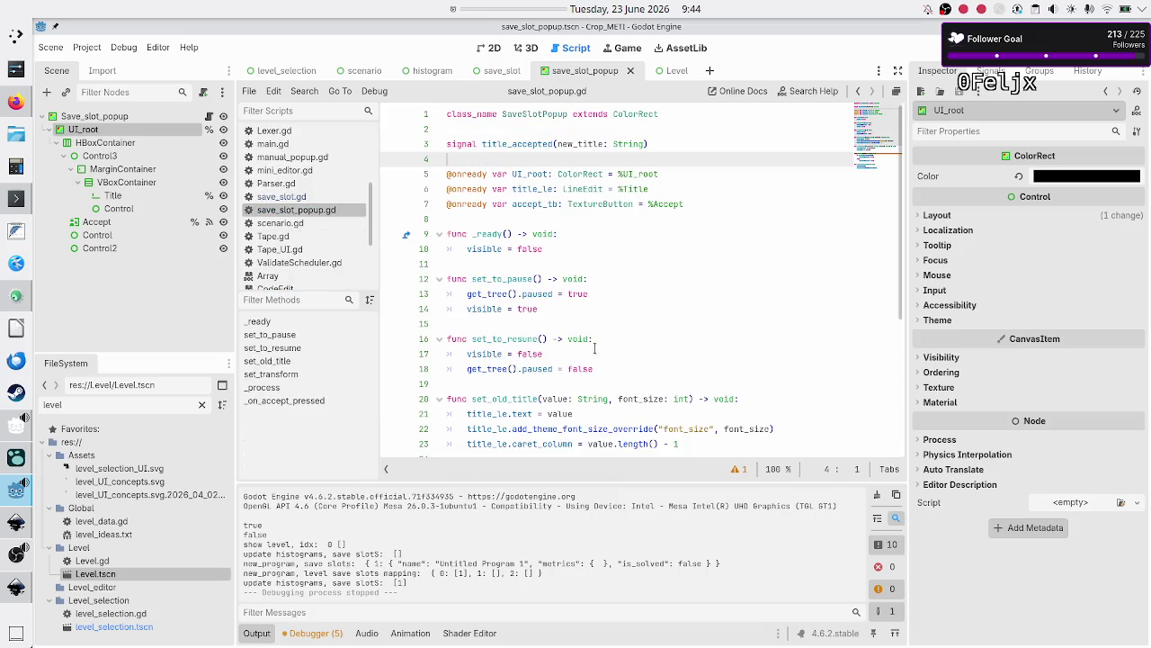
scroll(624, 314, down, 5)
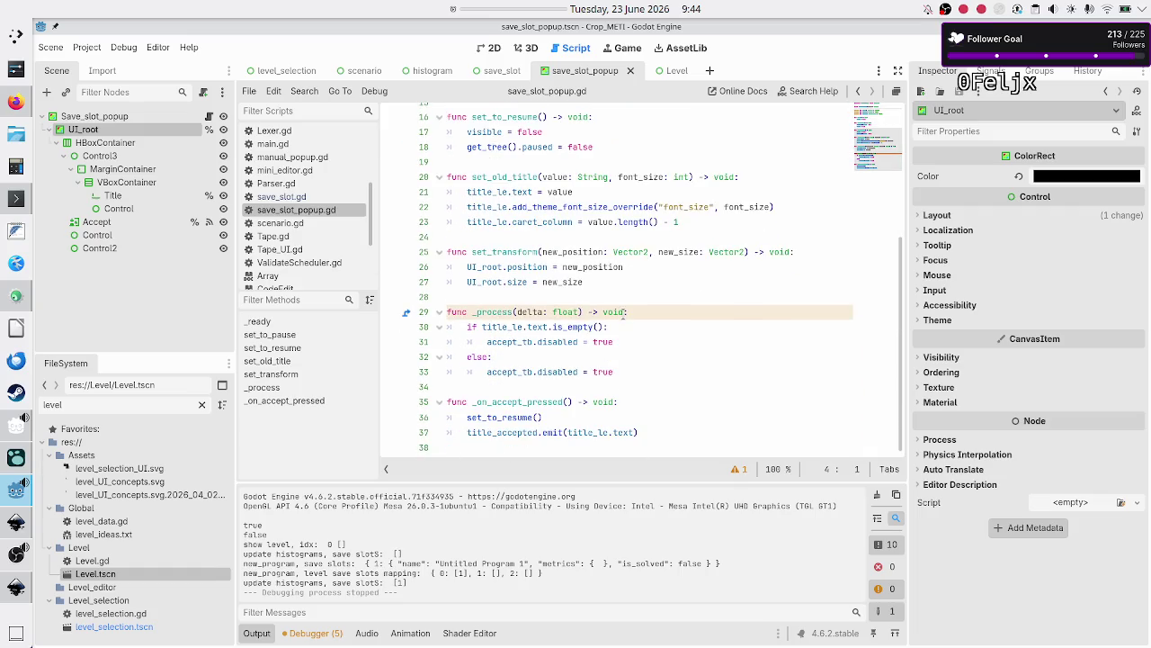
scroll(623, 312, up, 1)
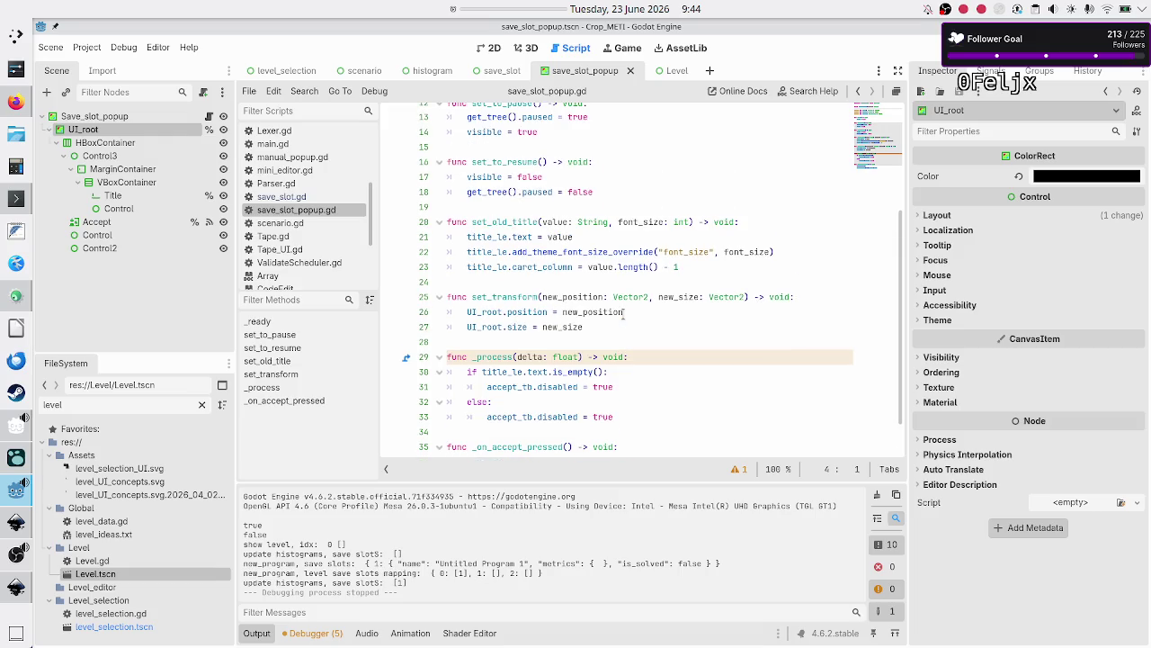
scroll(623, 312, down, 1)
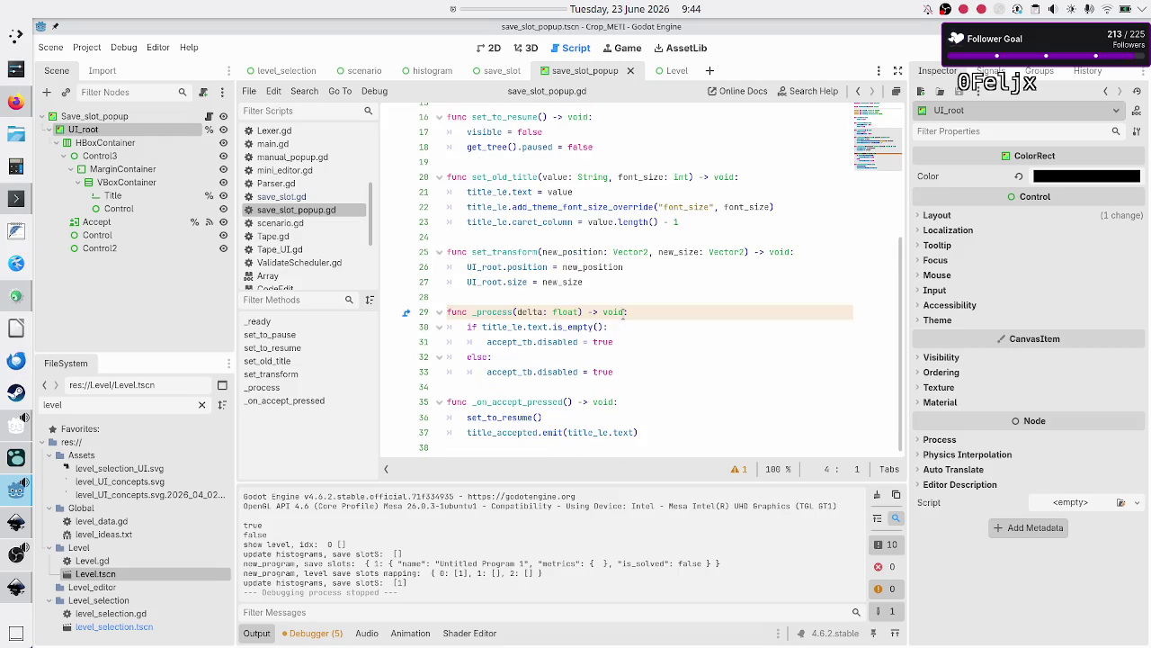
scroll(623, 312, up, 1)
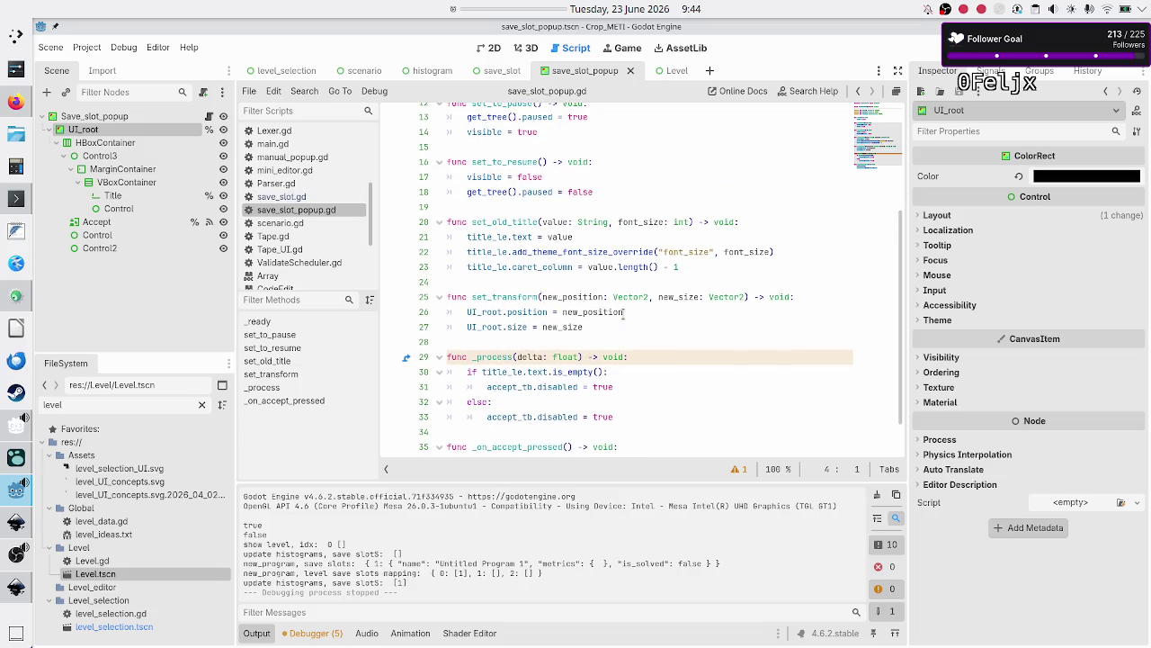
scroll(623, 312, up, 2)
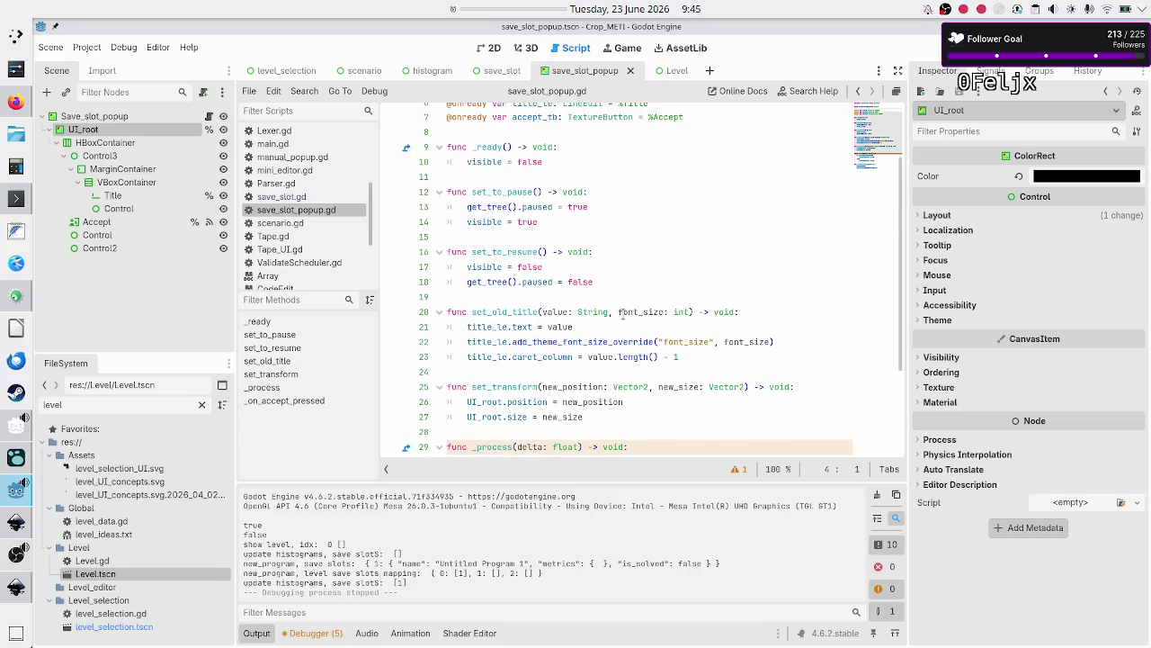
scroll(623, 312, up, 1)
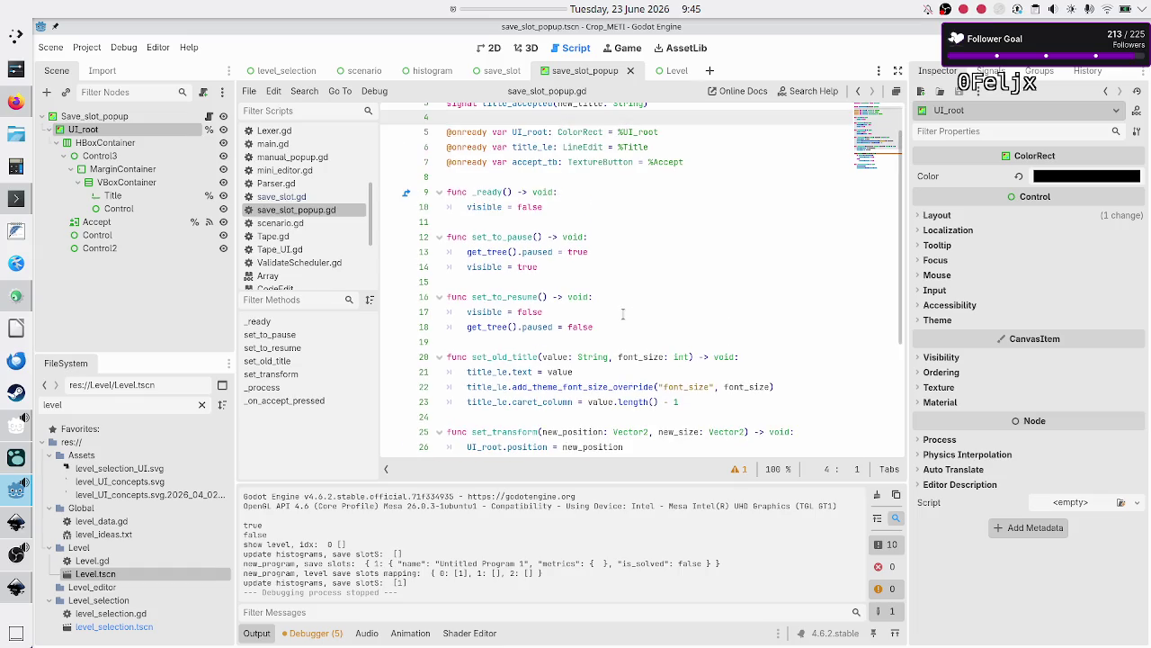
scroll(623, 312, up, 1)
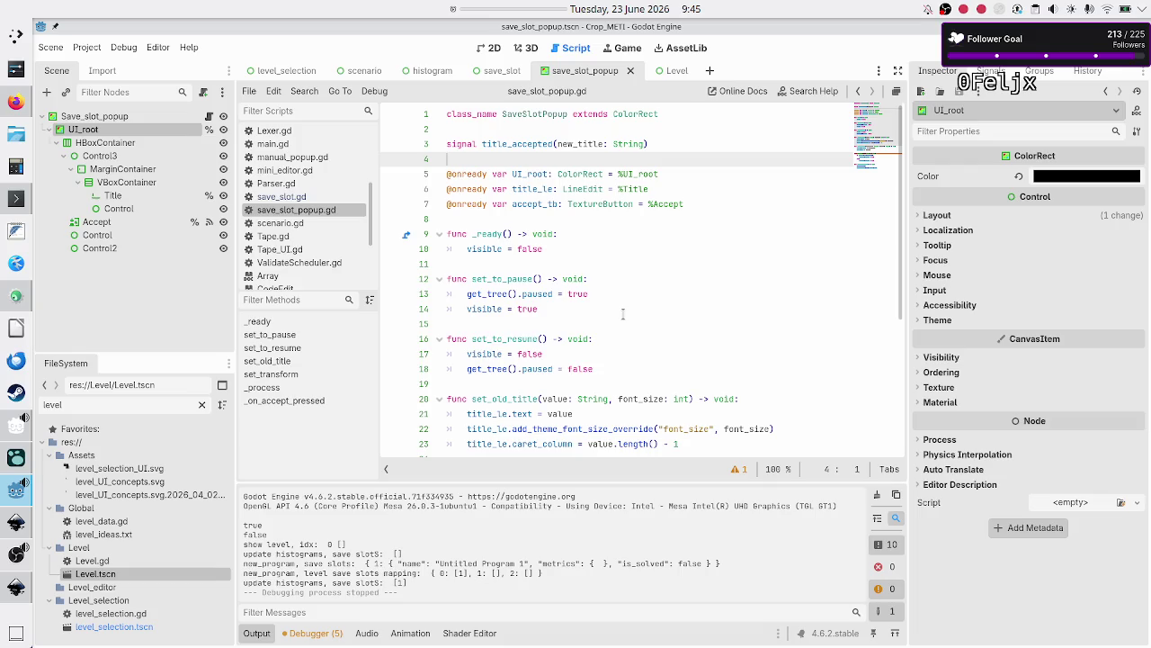
scroll(622, 313, down, 4)
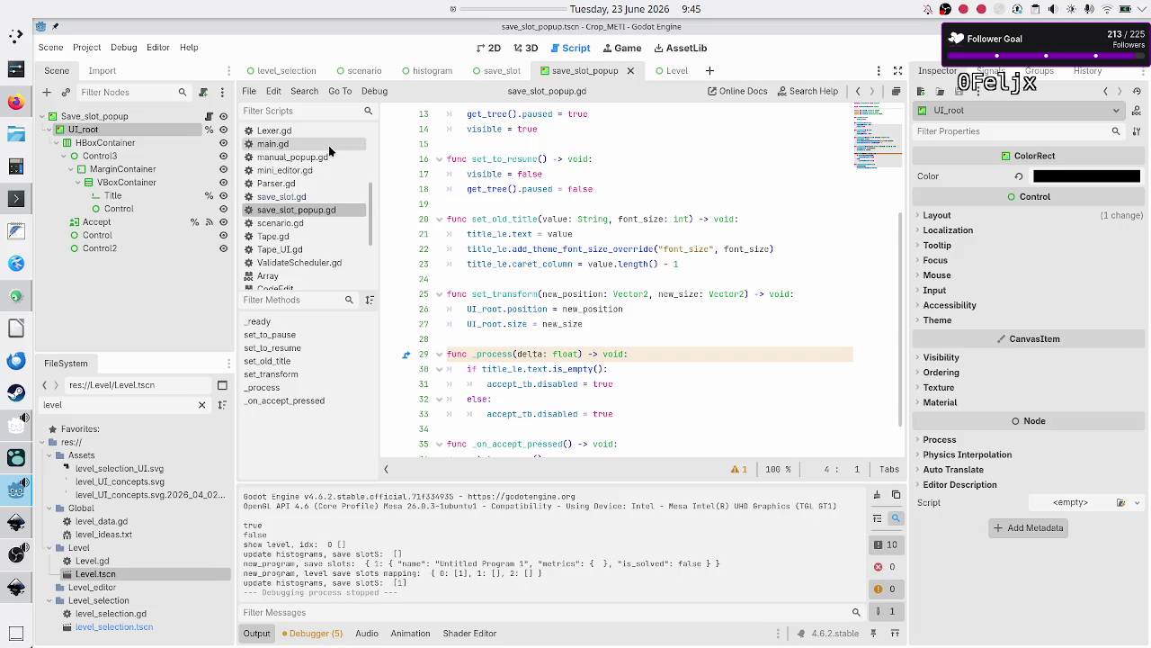
scroll(324, 161, up, 3)
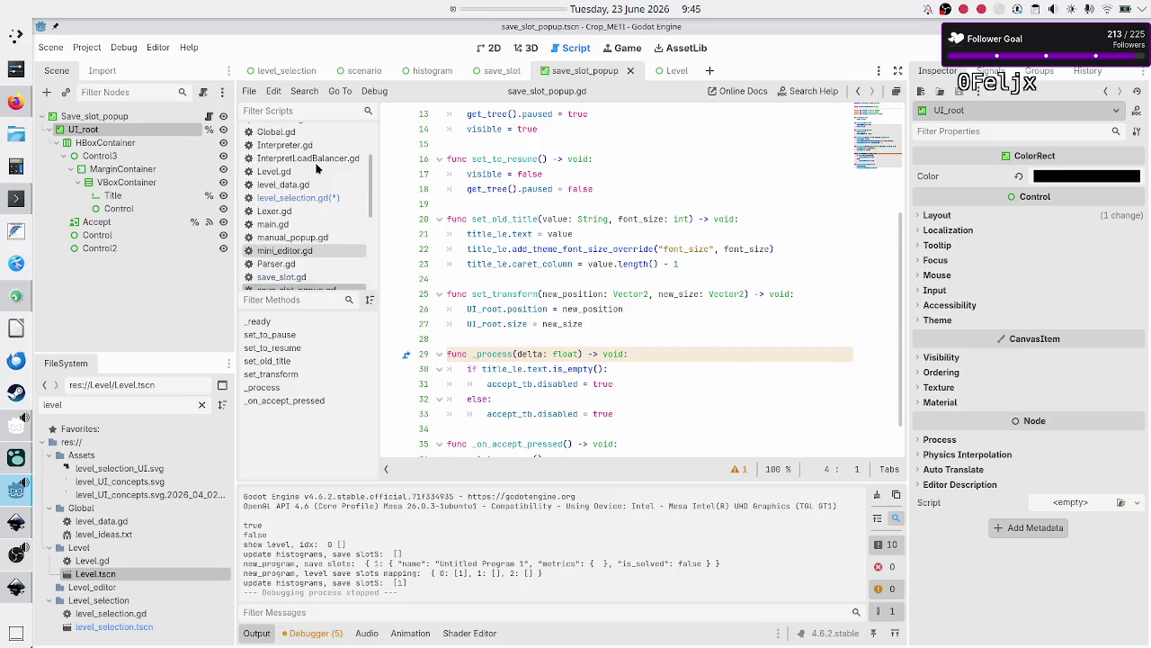
click(320, 218)
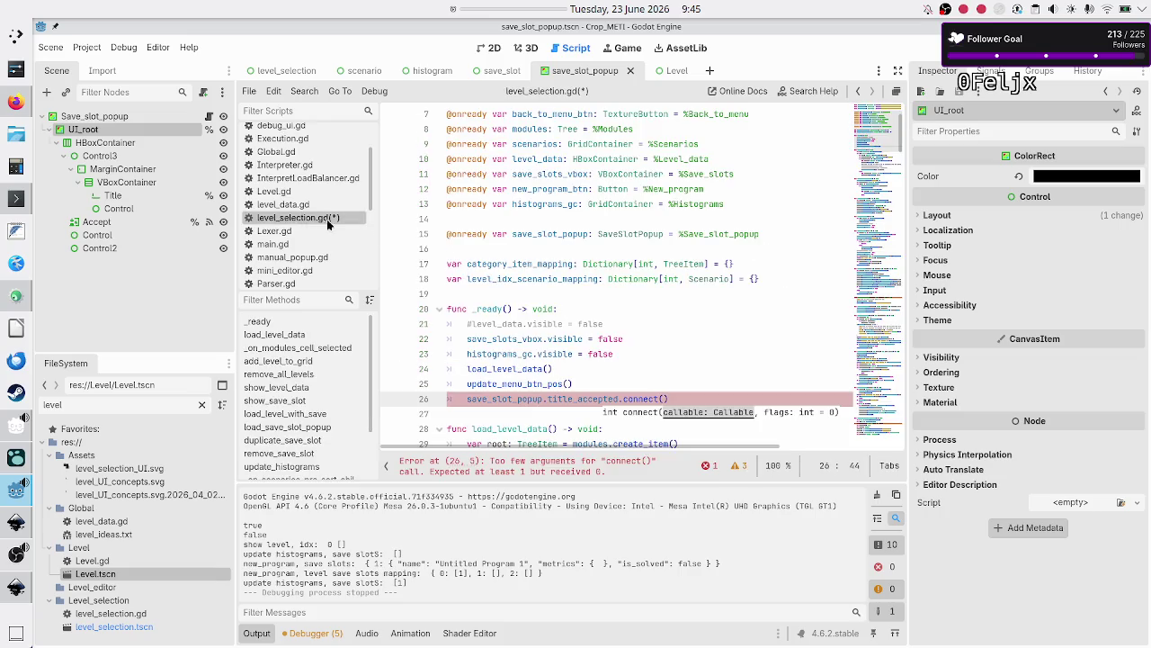
scroll(604, 358, down, 10)
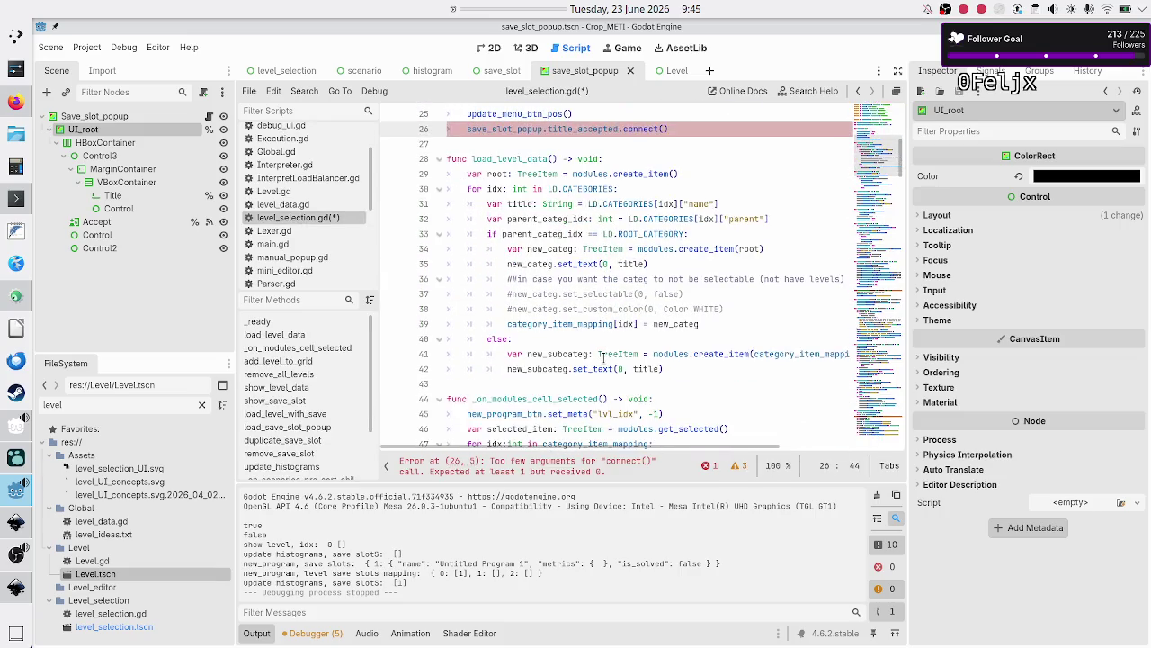
scroll(603, 358, up, 9)
scroll(603, 358, up, 4)
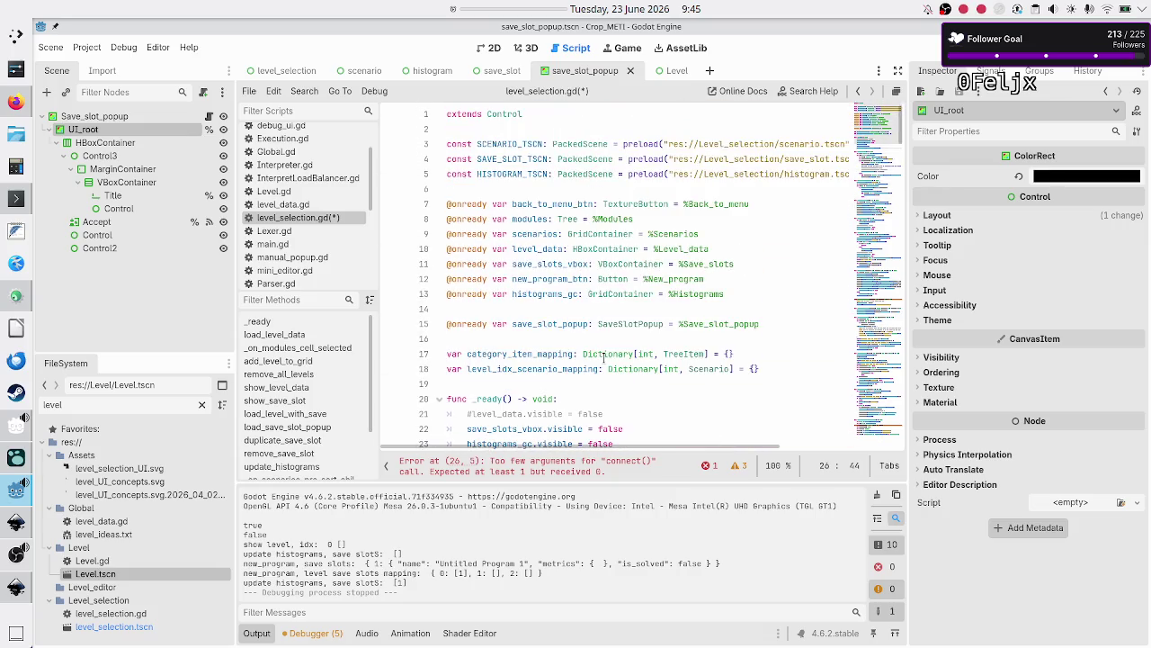
Declare var save_slot_to_be_renamed_idx: int = 0 above _ready in level_selection.gd
click(554, 384)
key(Return)
key(Return)
key(Up)
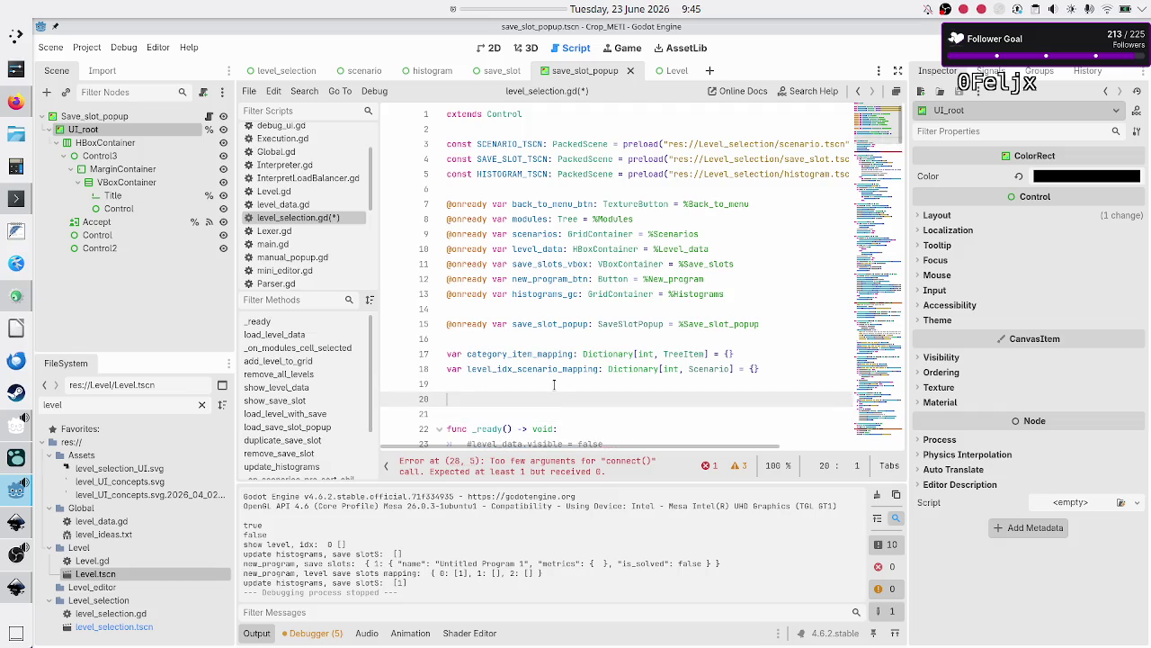
text(var)
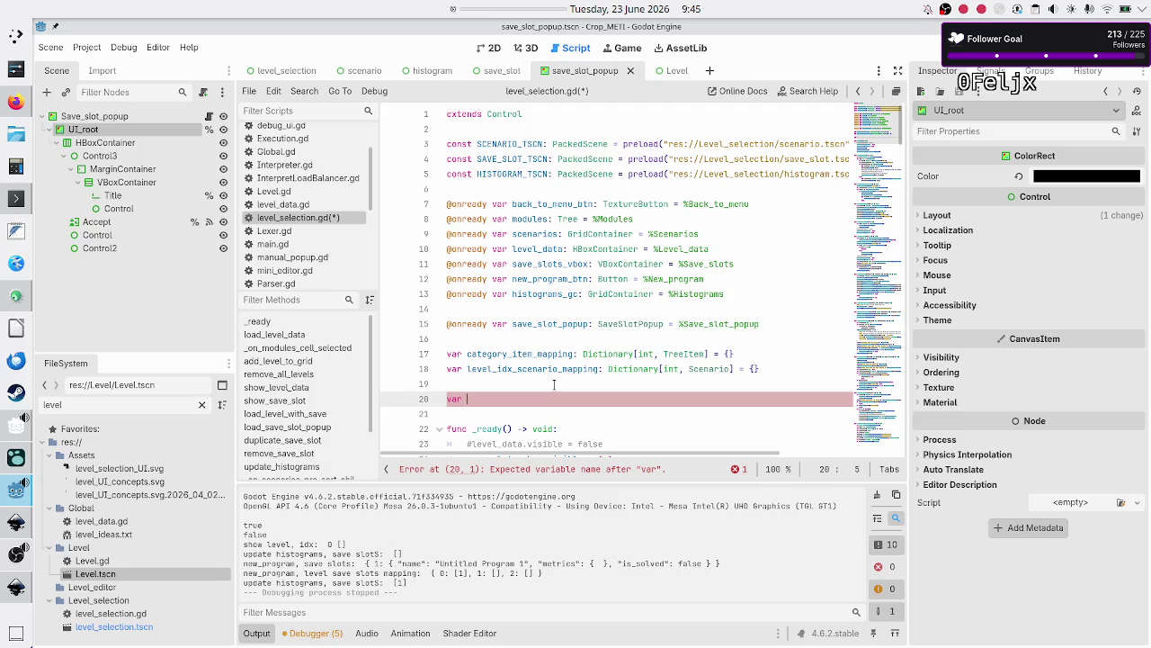
text(save_s)
text(lot)
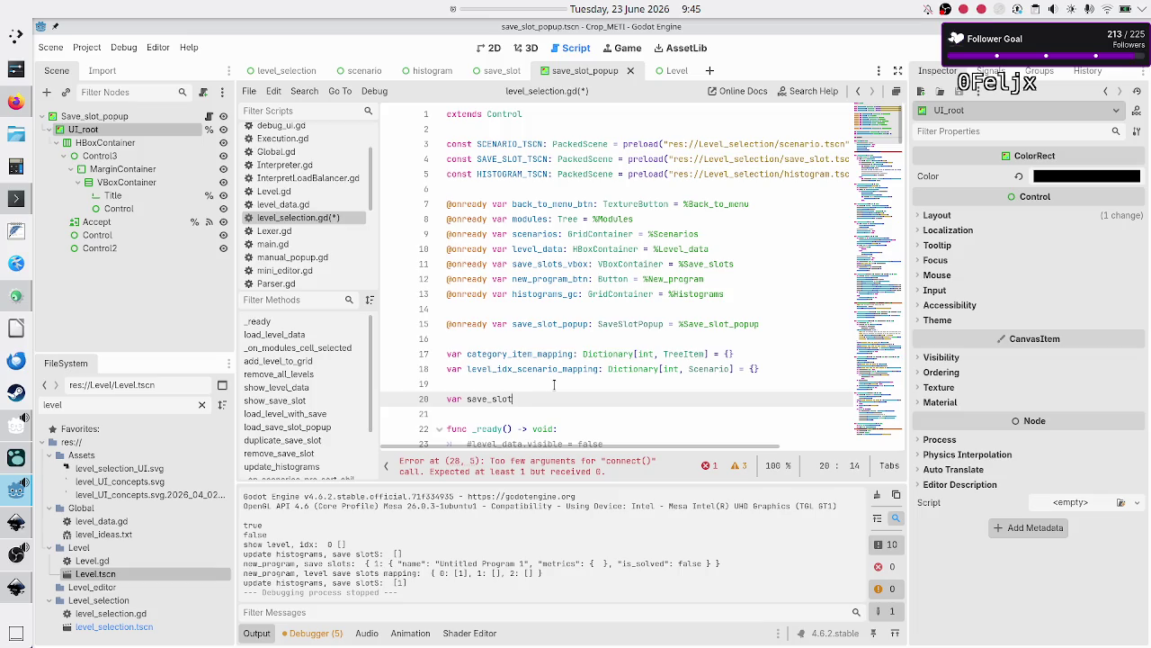
text(_to_be_renamed:)
text( Save)
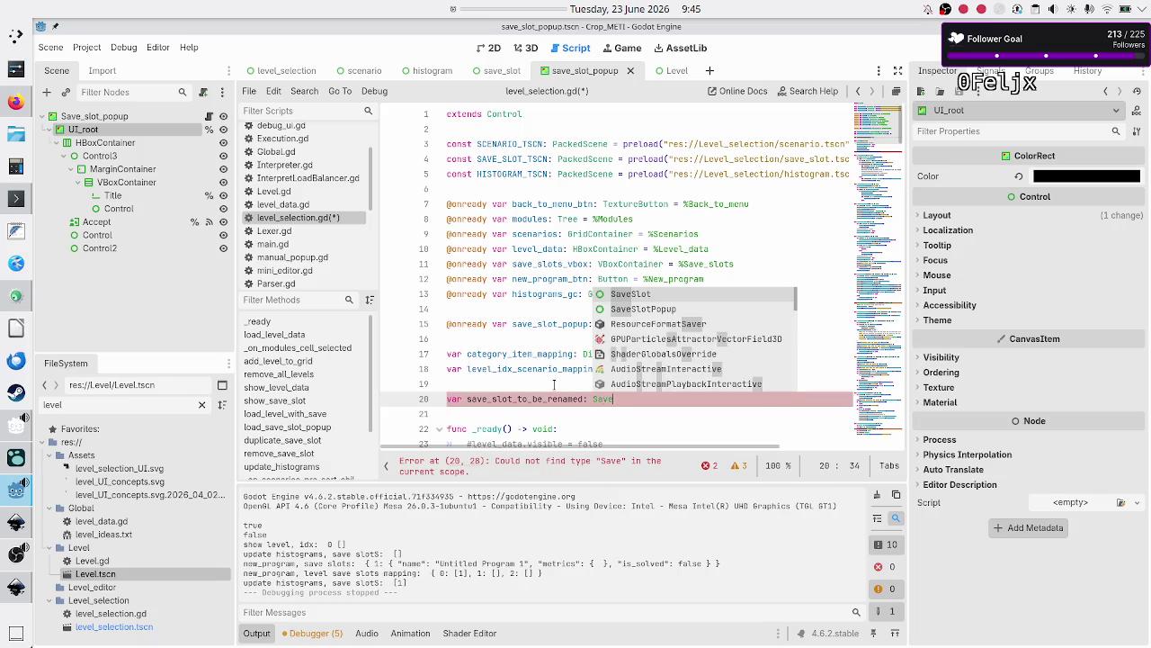
key(BackSpace)
key(BackSpace)
key(BackSpace)
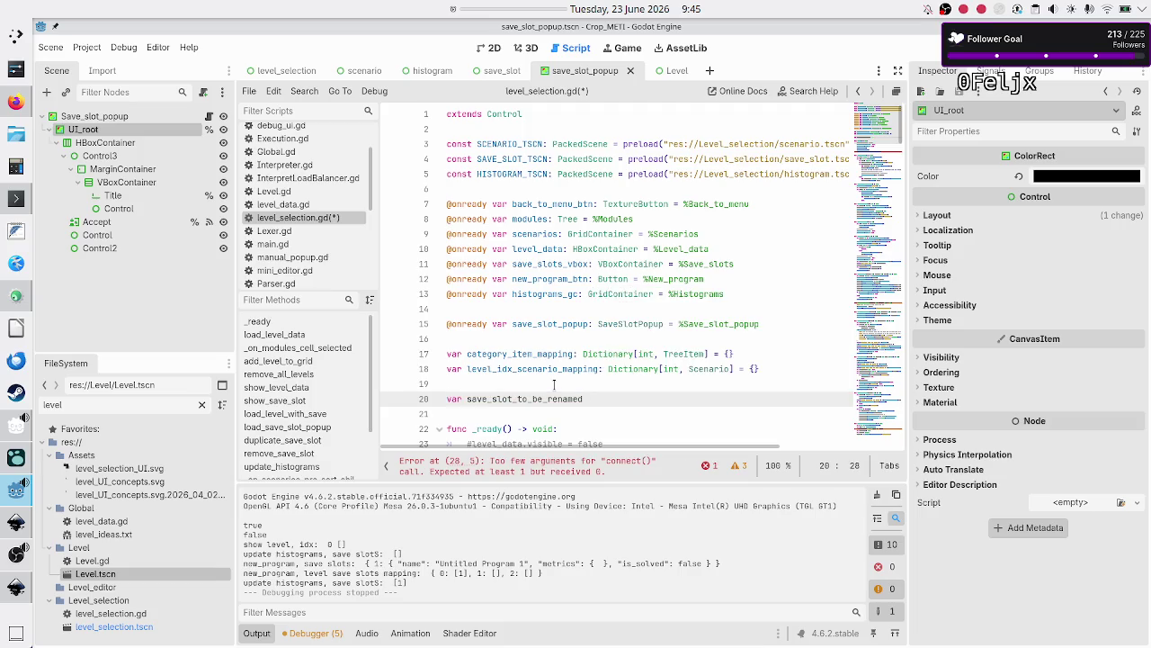
text(_idx)
key(BackSpace)
text(int = 0)
key(Down)
key(Down)
key(Down)
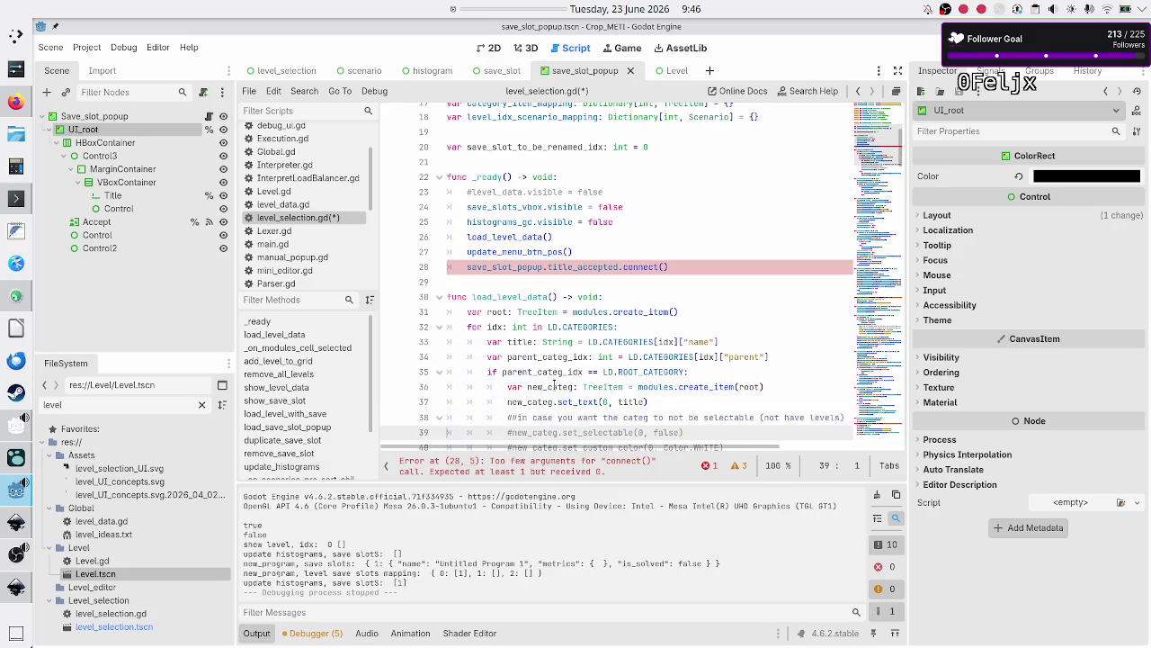
key(Up)
key(Up)
key(Up)
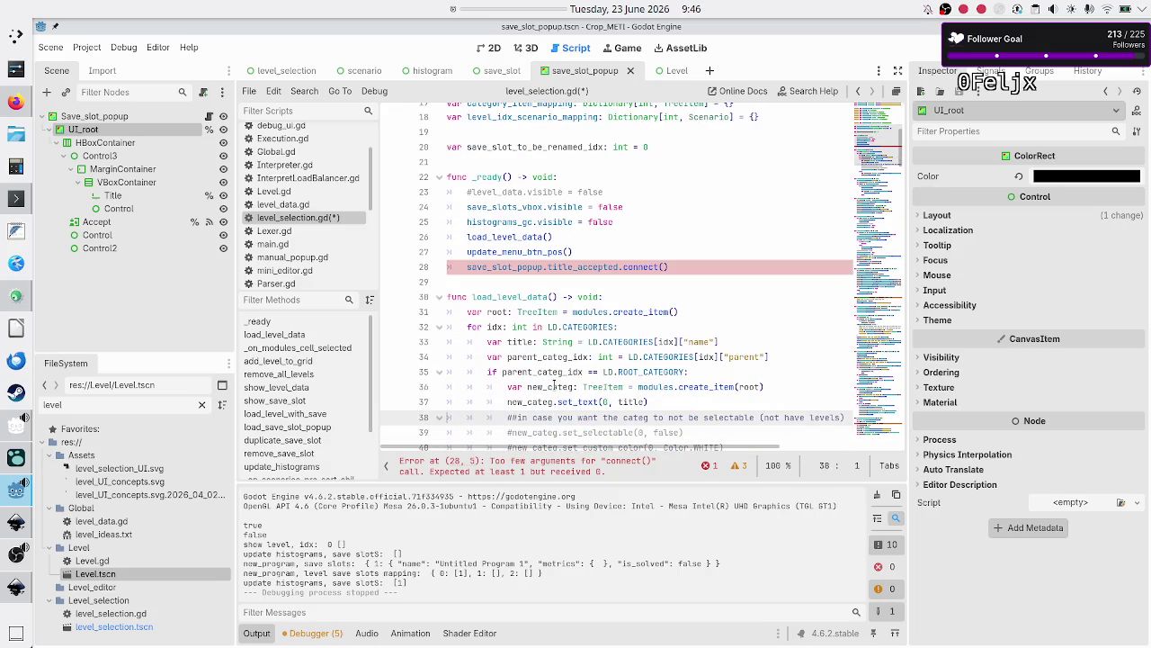
Pass hide_save_slot_popup as the argument to title_accepted.connect() on line 28
key(End)
key(Left)
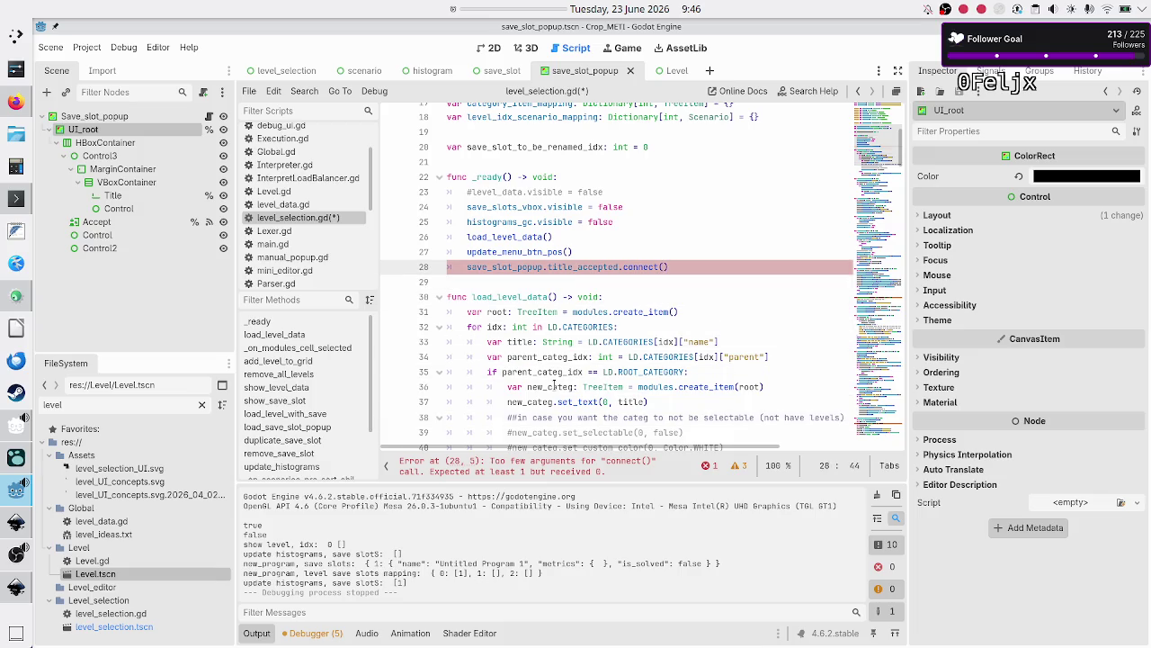
key(Right)
text(hide_)
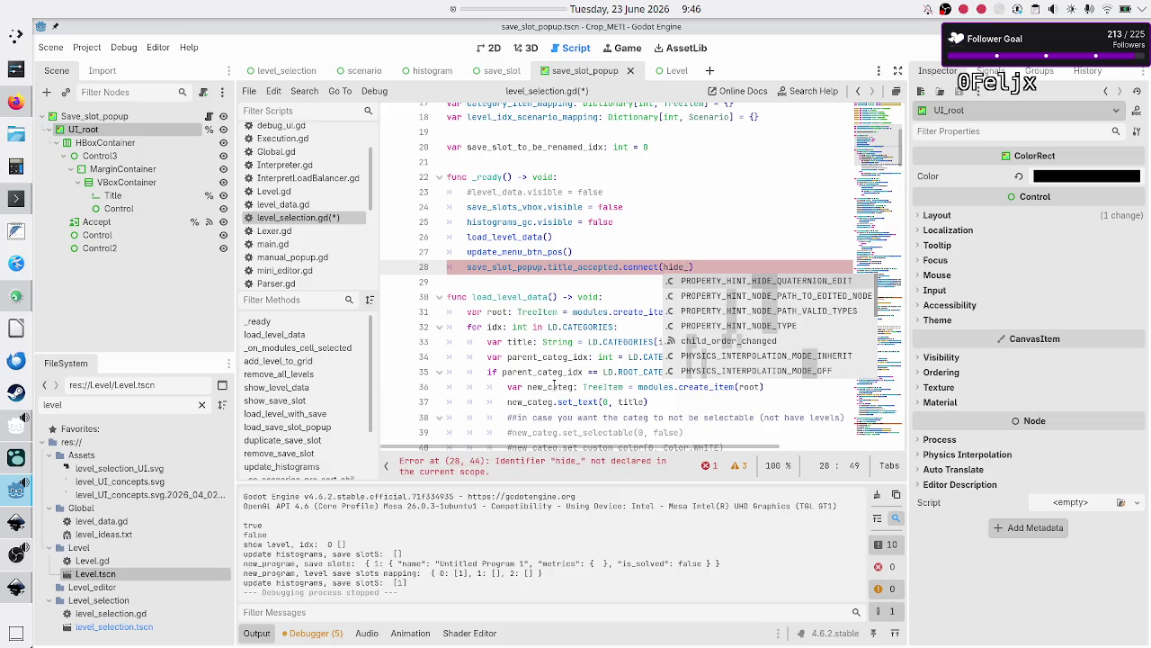
text(save_slot_)
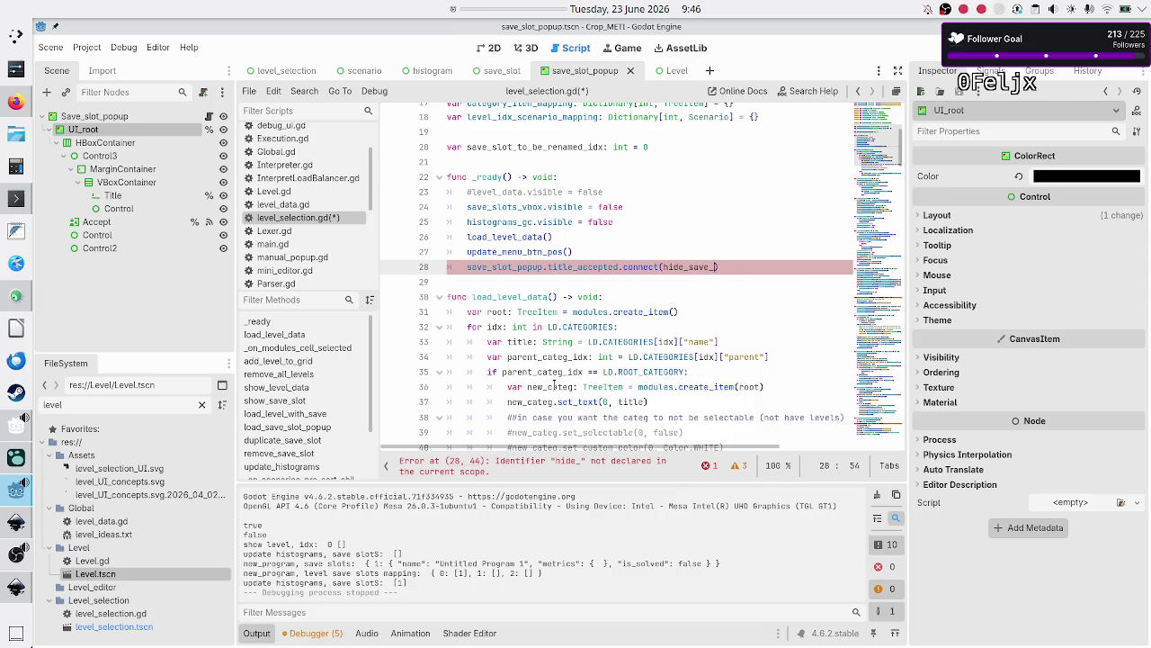
text(popu)
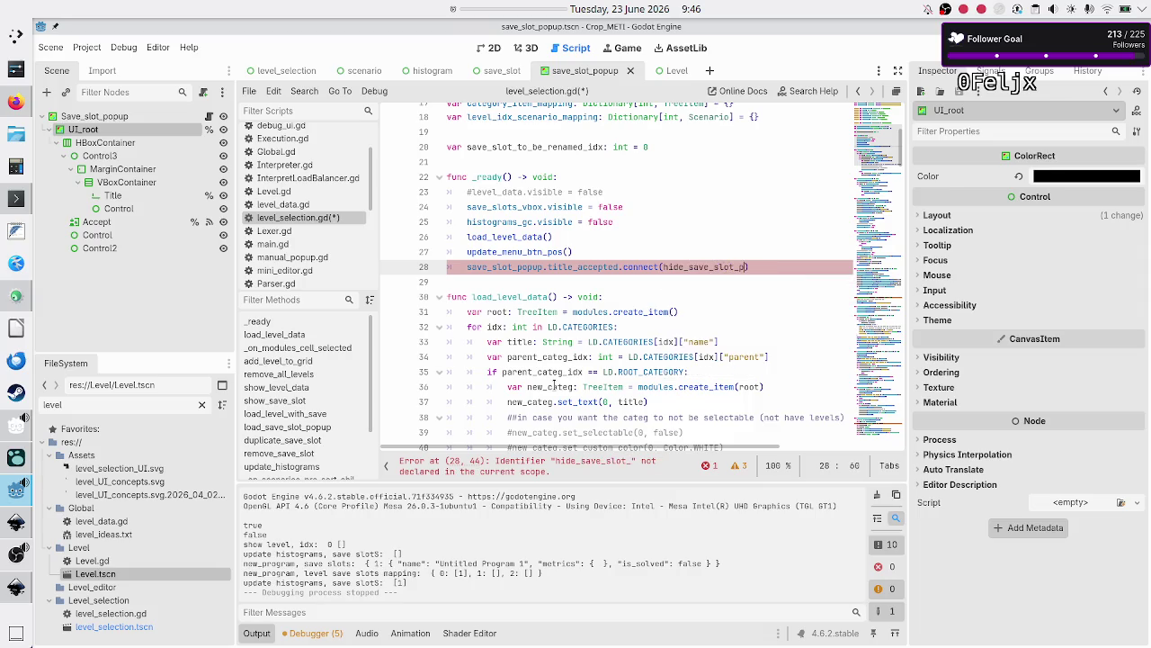
text(p)
Add a blank line after load_save_slot_popup for the new handler function
key(Down)
key(Down)
key(Down)
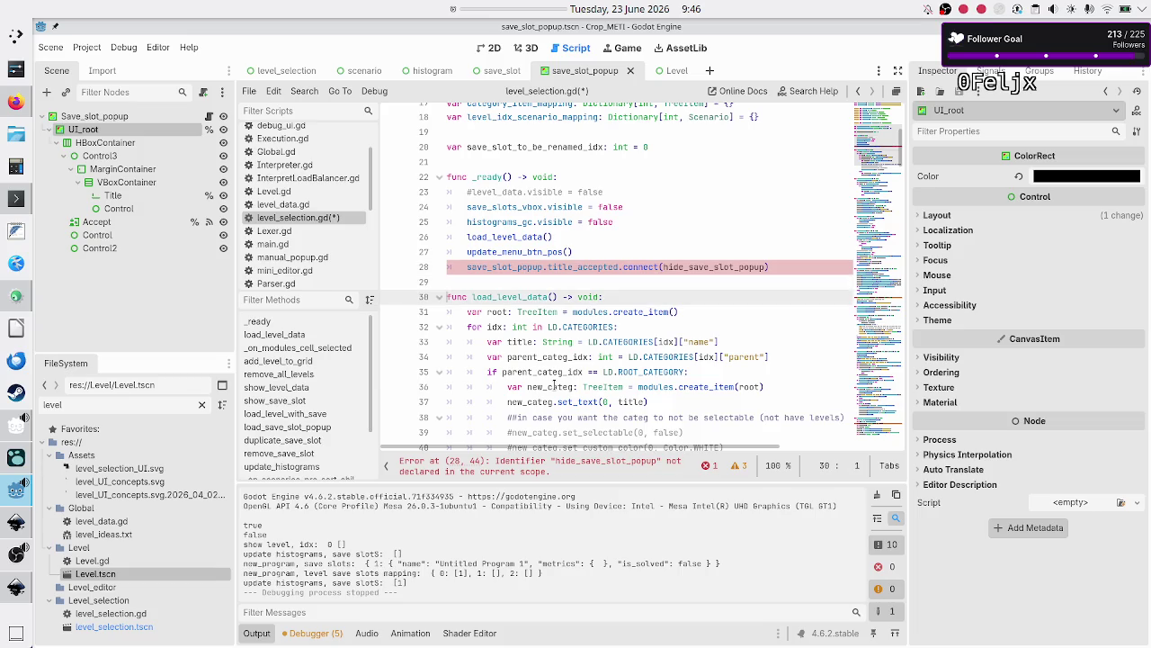
key(Down)
key(Down)
key(Down)
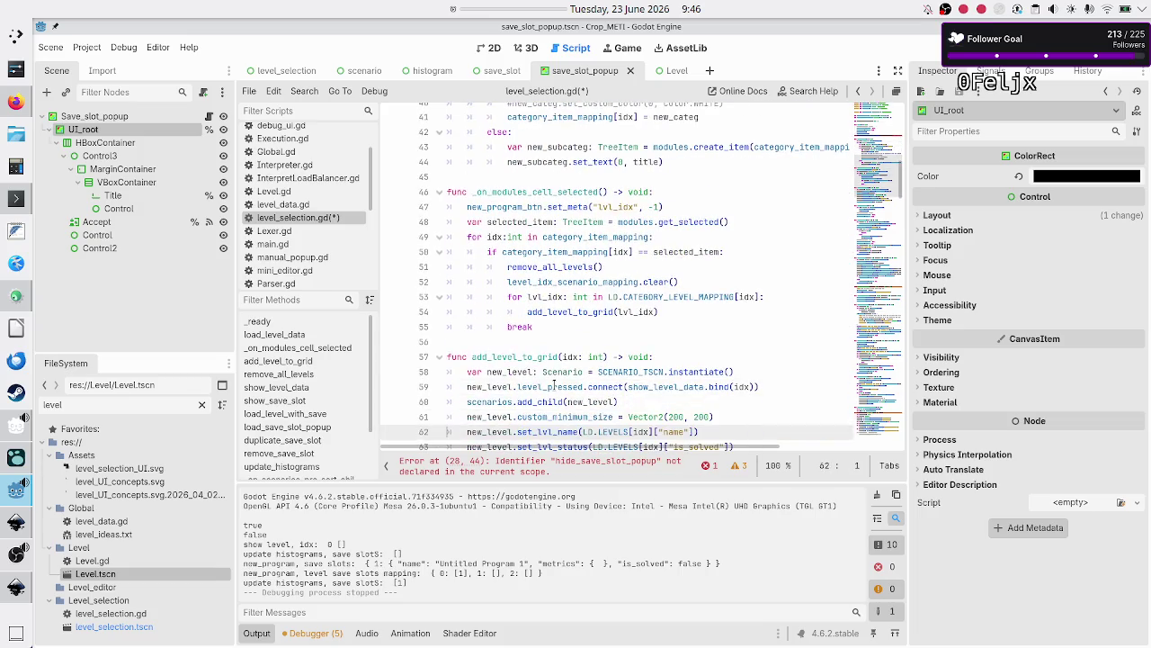
key(Down)
key(Down)
key(Down)
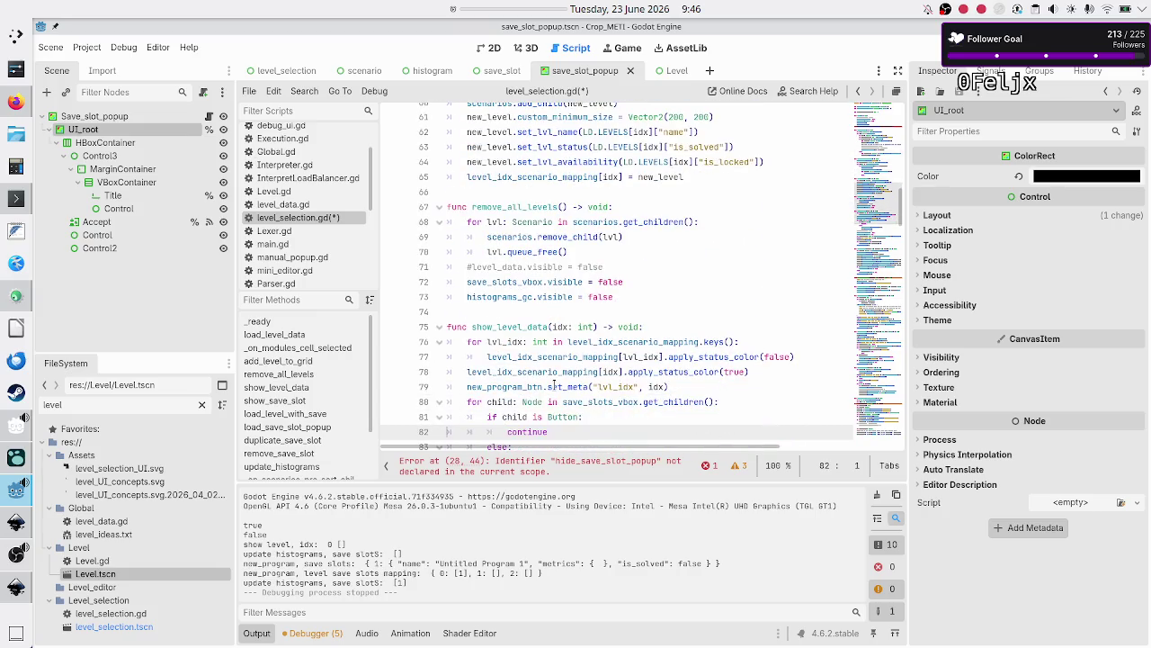
key(Down)
key(Down)
key(Down)
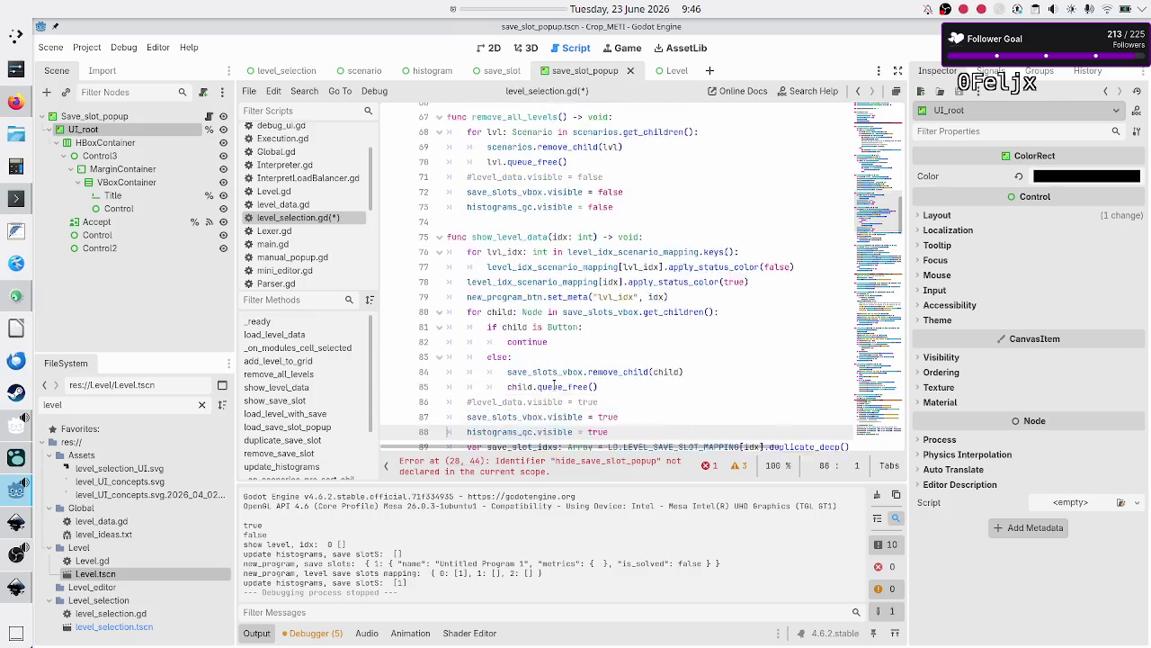
key(Down)
key(Down)
key(Down)
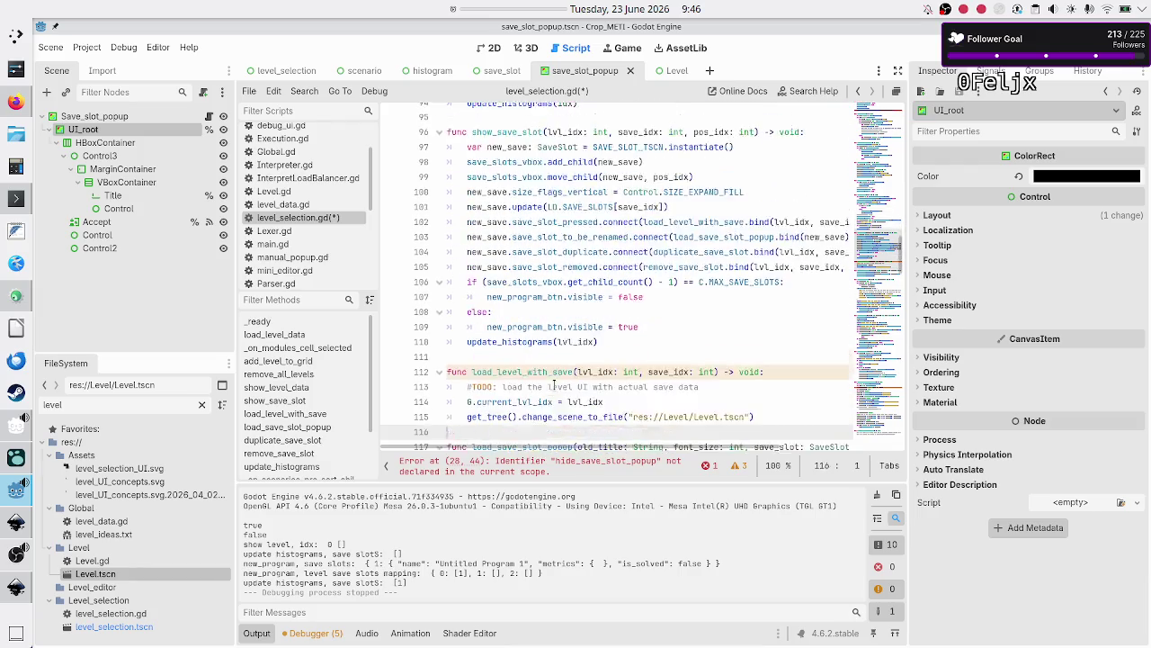
key(Up)
key(Up)
key(Up)
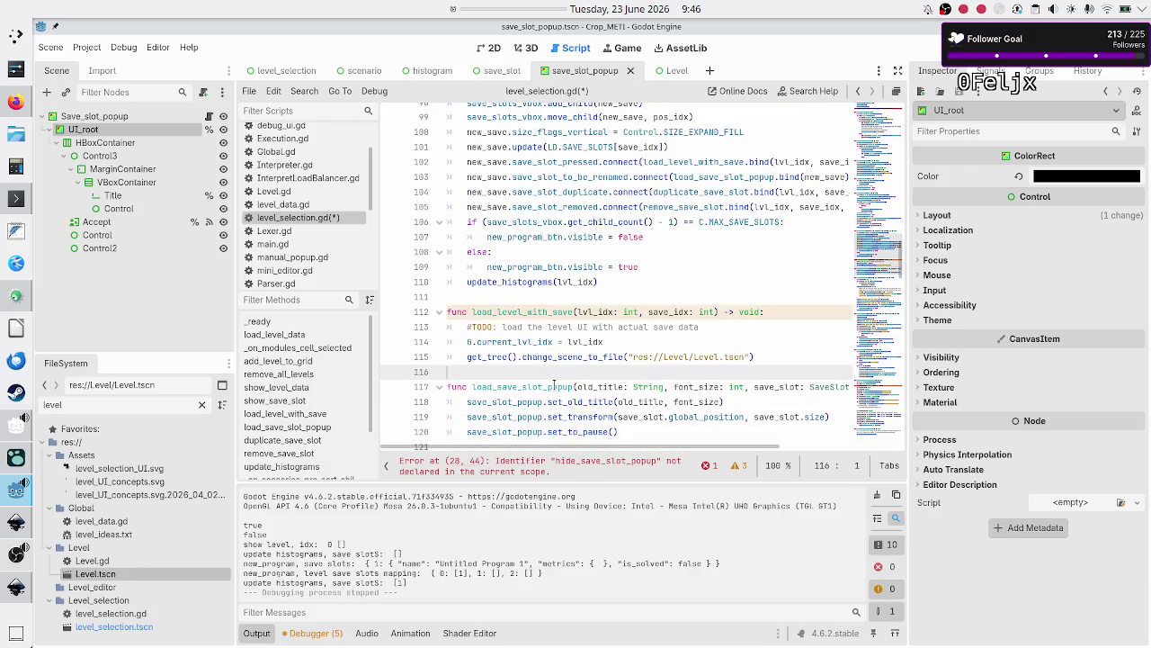
key(Down)
key(Down)
key(Down)
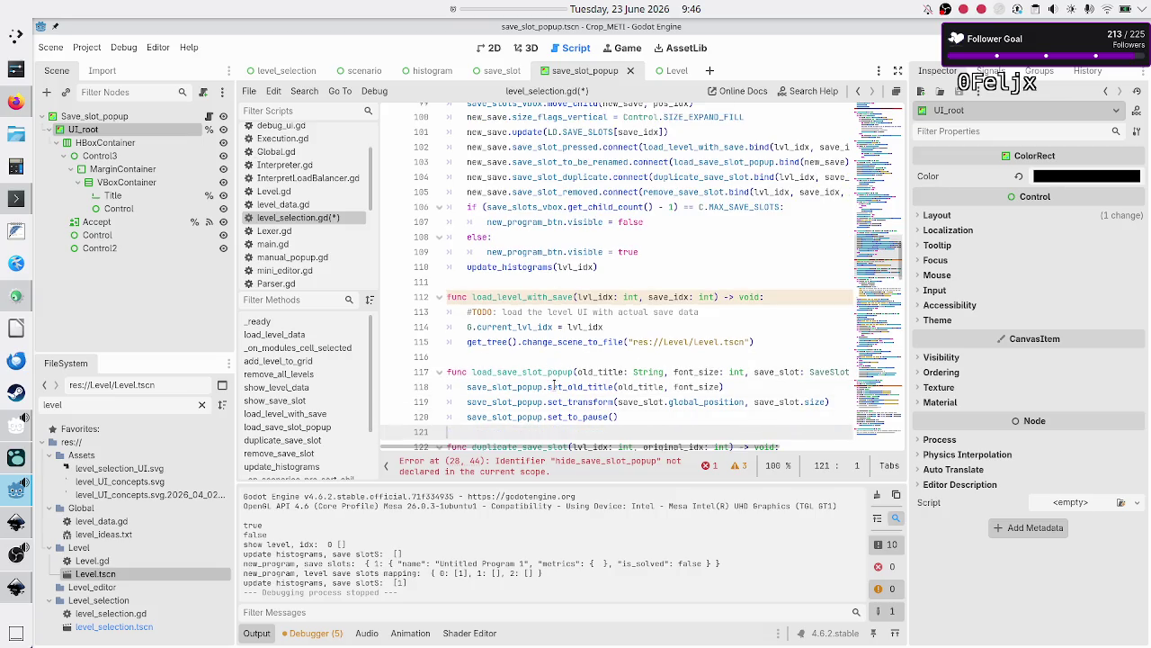
key(Return)
Declare func hide_save_slot_popup(new_title: String) -> void: with an empty body on line 122
key(Up)
key(Return)
key(Up)
text(func hide_)
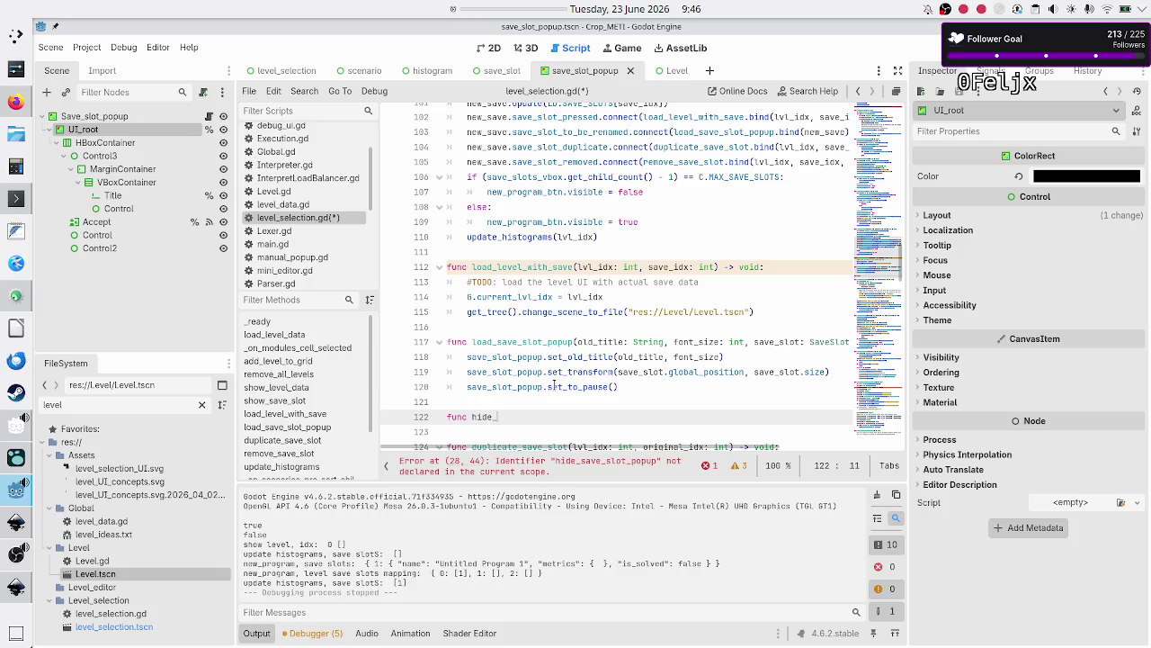
text(save_)
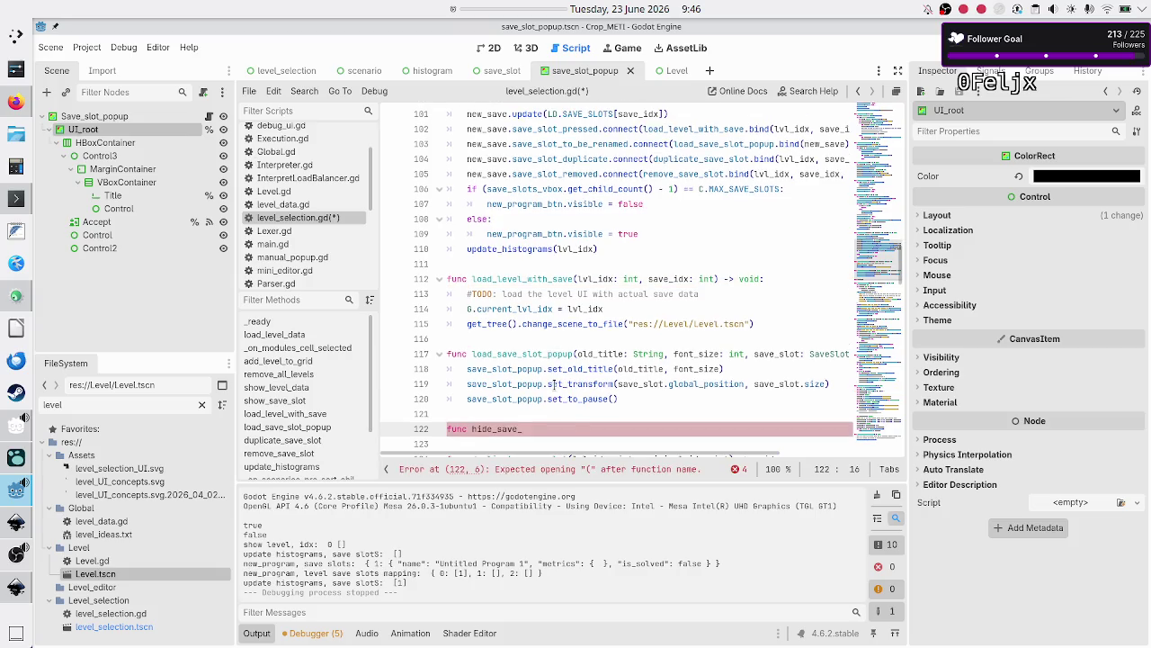
text(slot_popup)
text(()
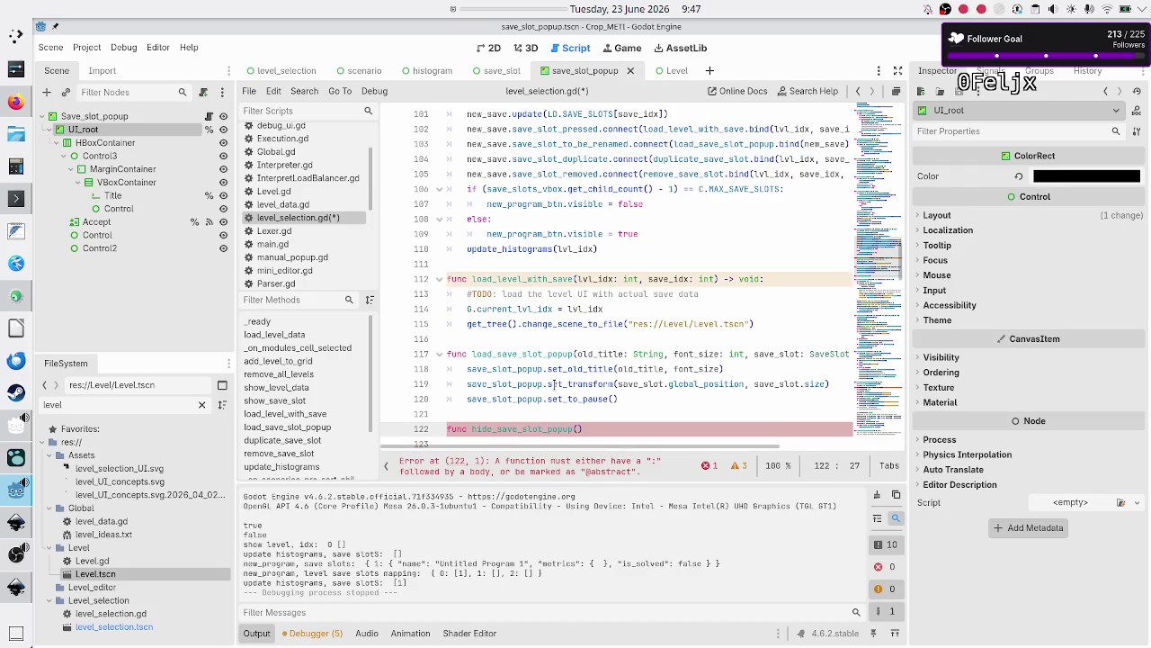
text(new_title: )
text(String) )
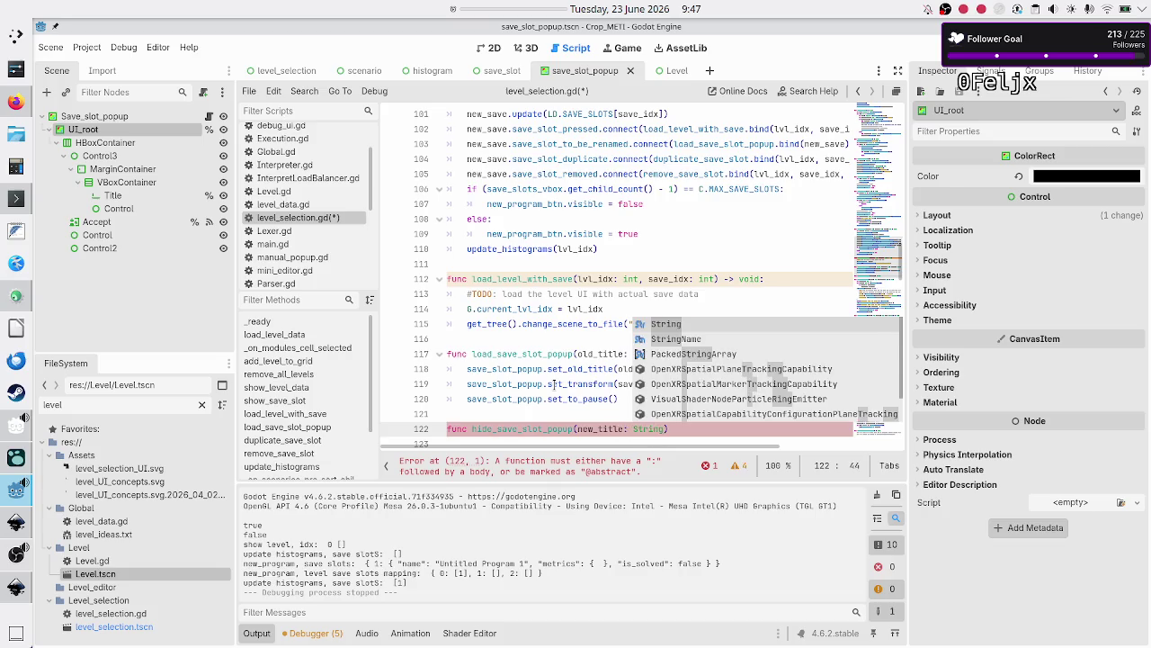
text(-> void:)
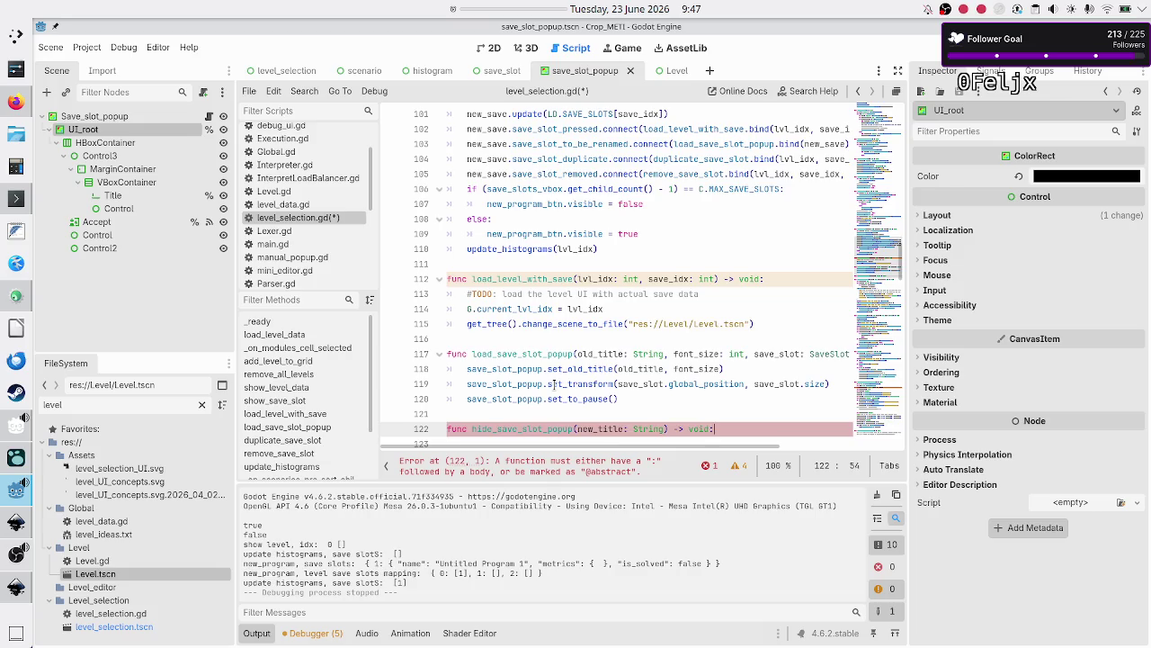
key(Return)
Rename the load_save_slot_popup function to show_save_slot_popup
key(Up)
key(Up)
key(Up)
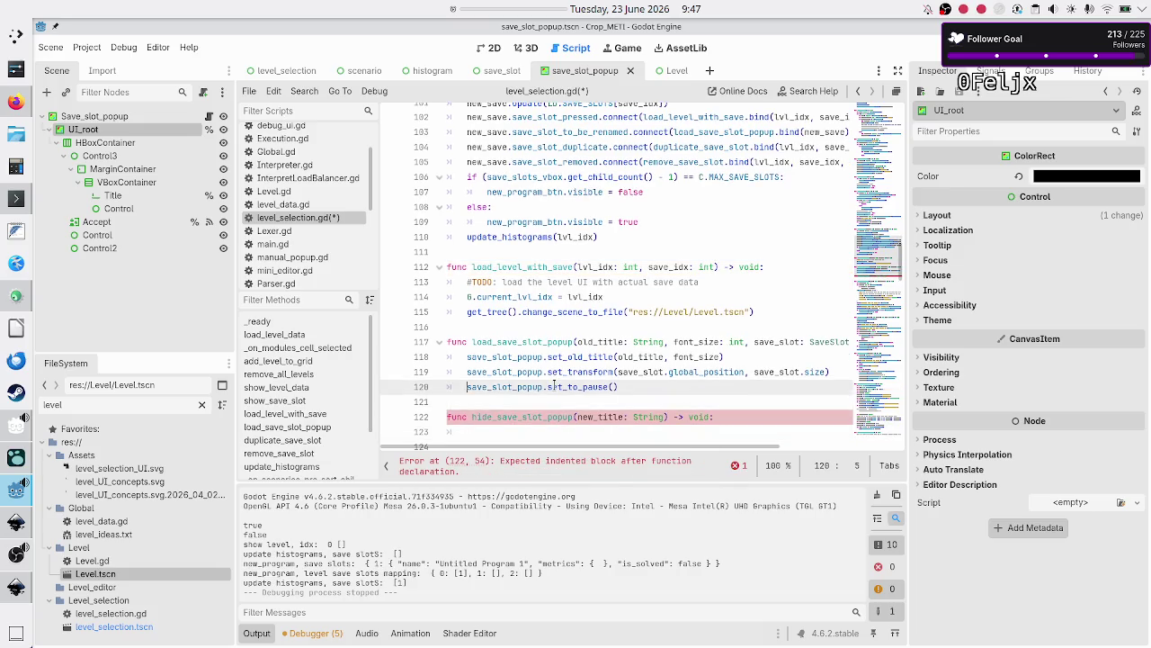
key(BackSpace)
key(BackSpace)
key(BackSpace)
text(show)
key(Up)
key(Up)
key(Up)
key(Up)
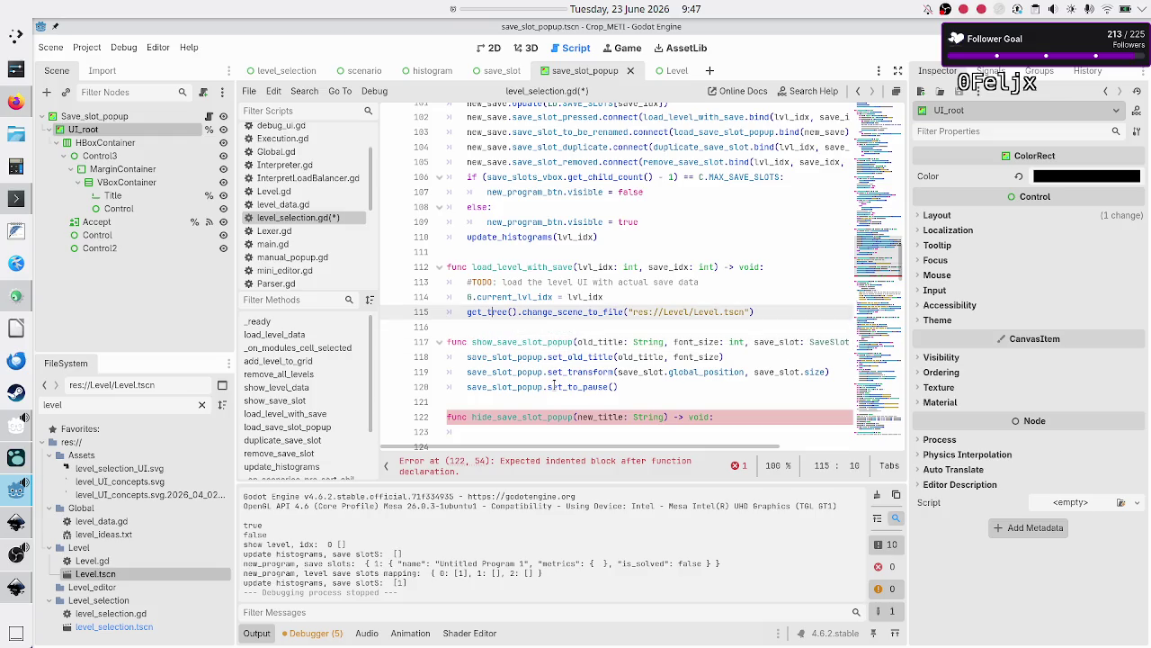
Change load_save_slot_popup.bind(new_save) on line 103 to show_save_slot_popup
key(Down)
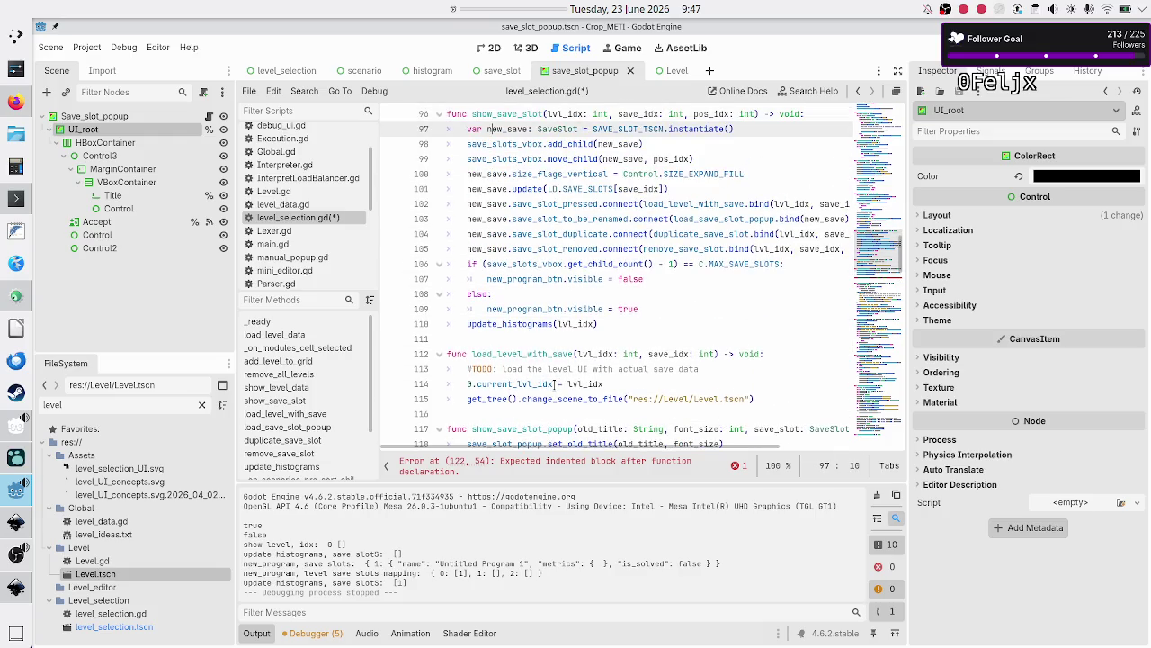
key(Down)
key(Down)
key(Down)
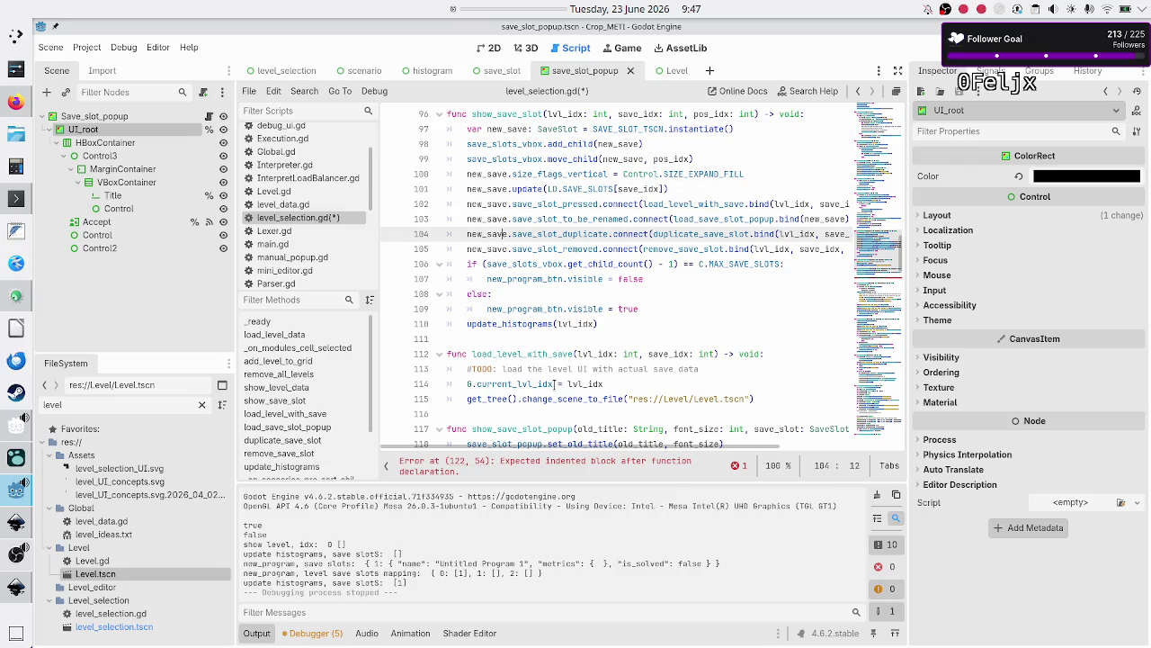
key(Up)
key(ctrl+Right)
key(ctrl+Right)
key(ctrl+Right)
key(BackSpace)
key(BackSpace)
key(BackSpace)
text(show)
key(Down)
key(Escape)
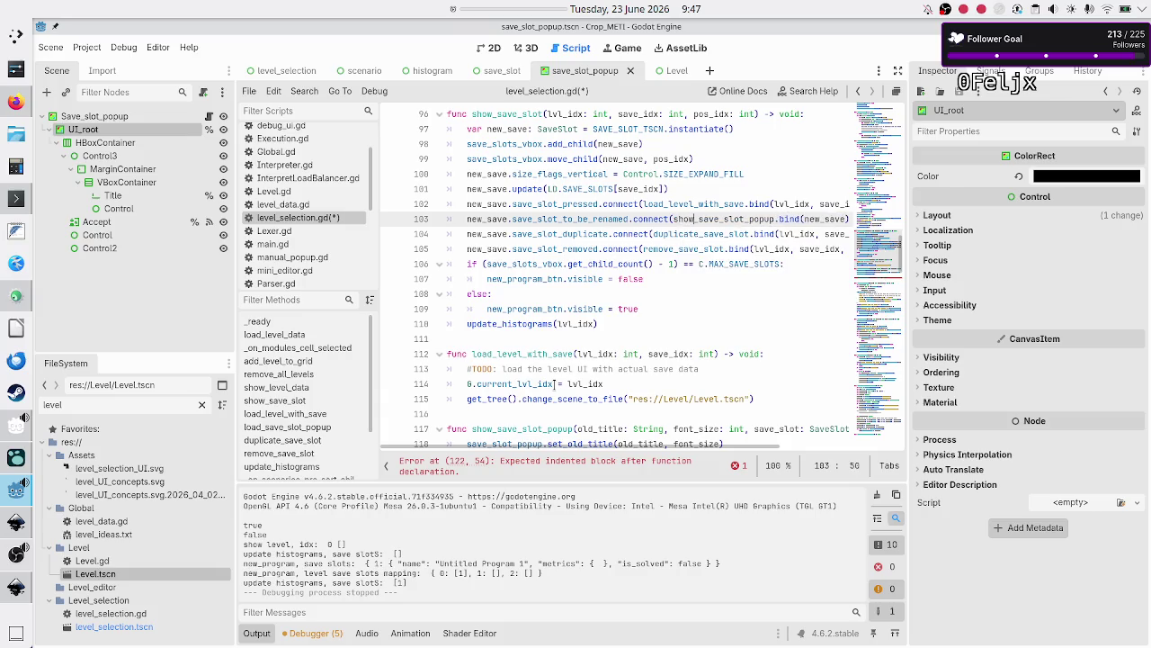
Review show_save_slot and select pos_idx on line 99 to check its usage
key(Down)
key(Down)
key(Down)
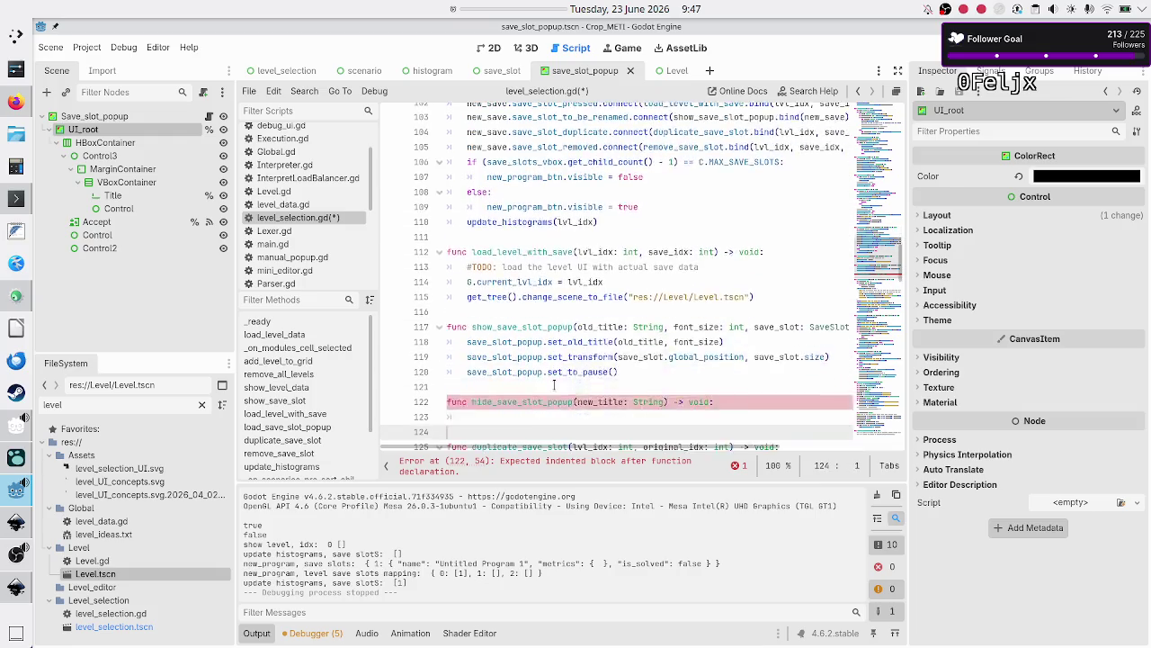
key(Up)
key(Up)
key(Up)
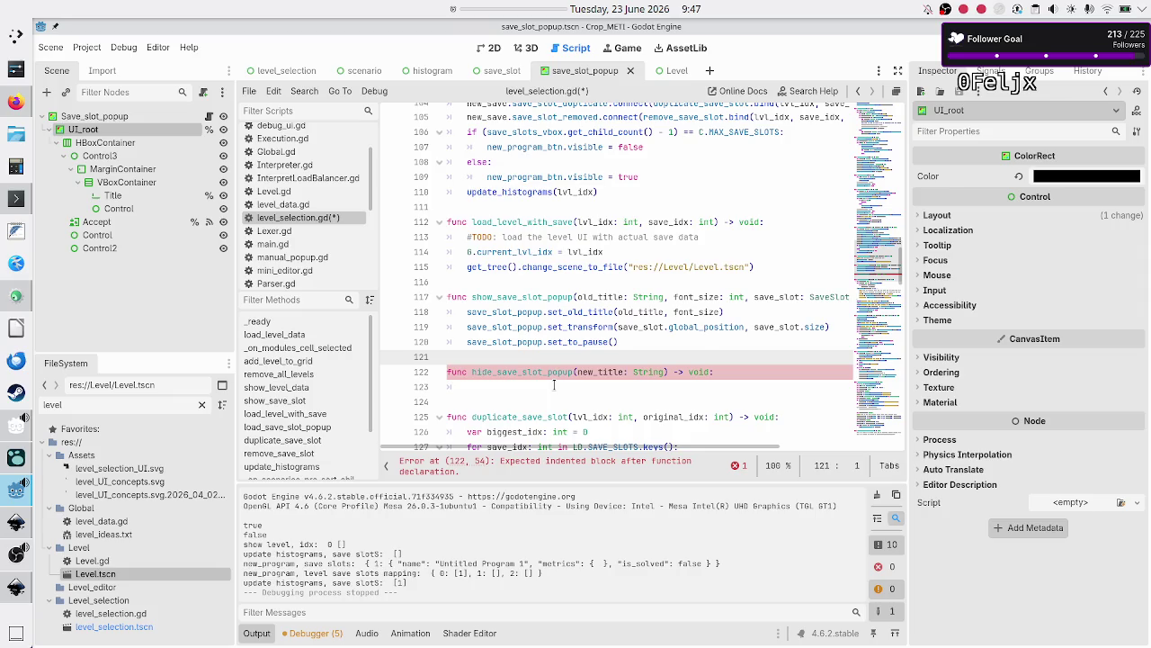
key(Up)
key(Up)
key(Up)
key(End)
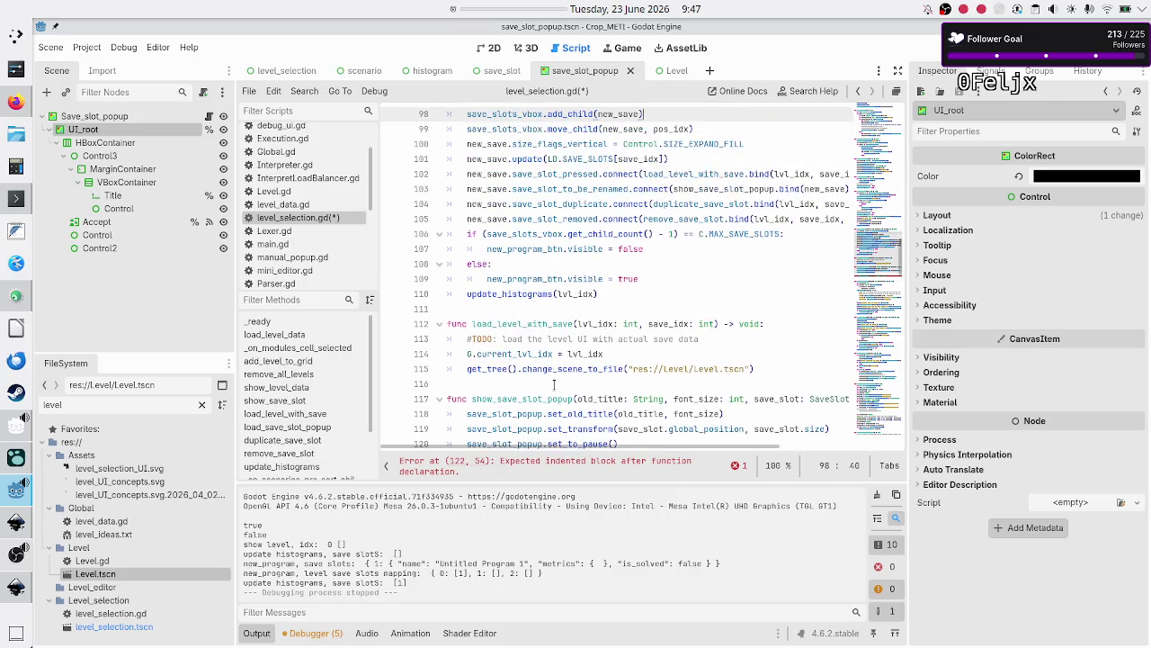
key(Up)
key(Up)
key(Up)
key(Down)
key(Down)
key(Down)
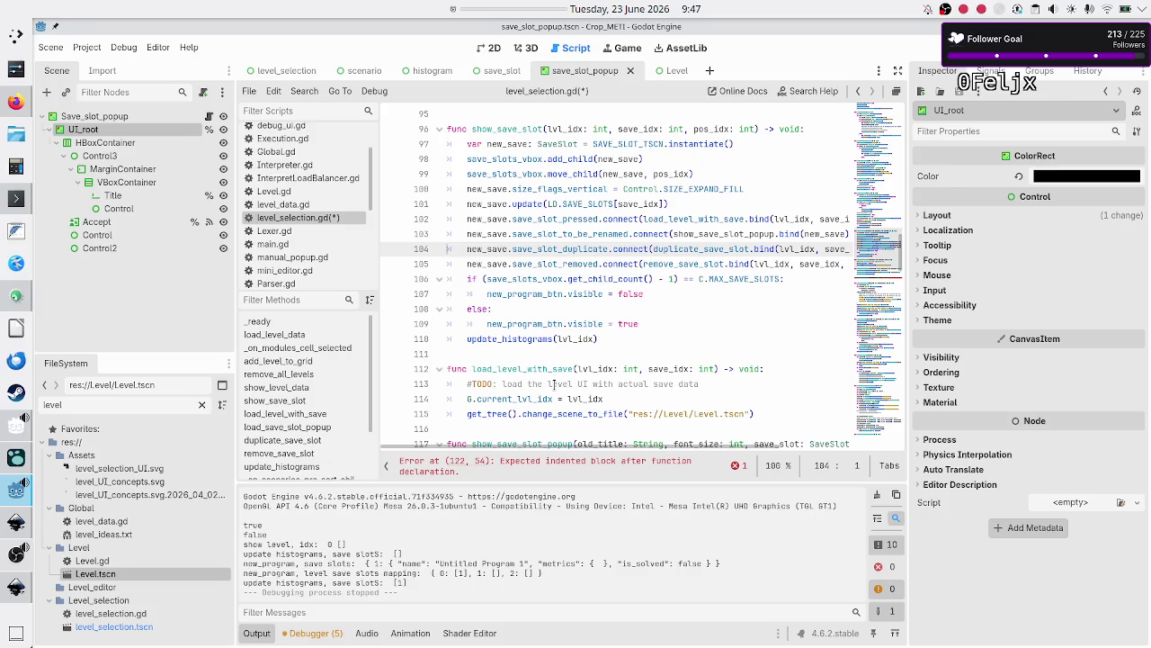
key(Up)
key(Up)
key(Up)
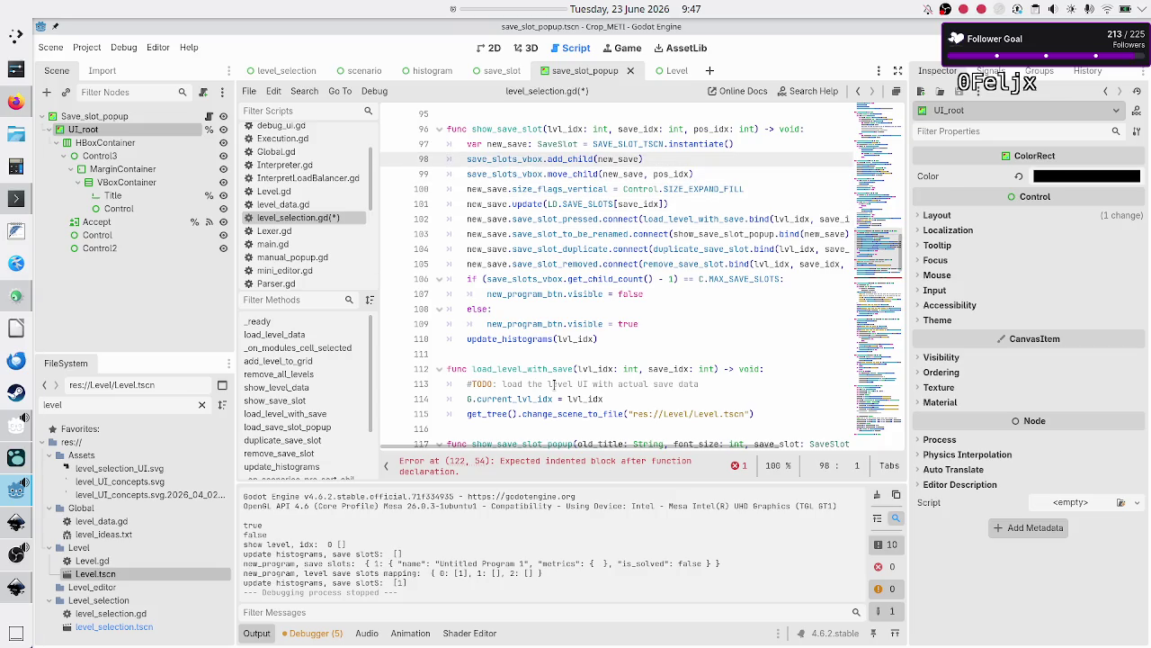
key(Down)
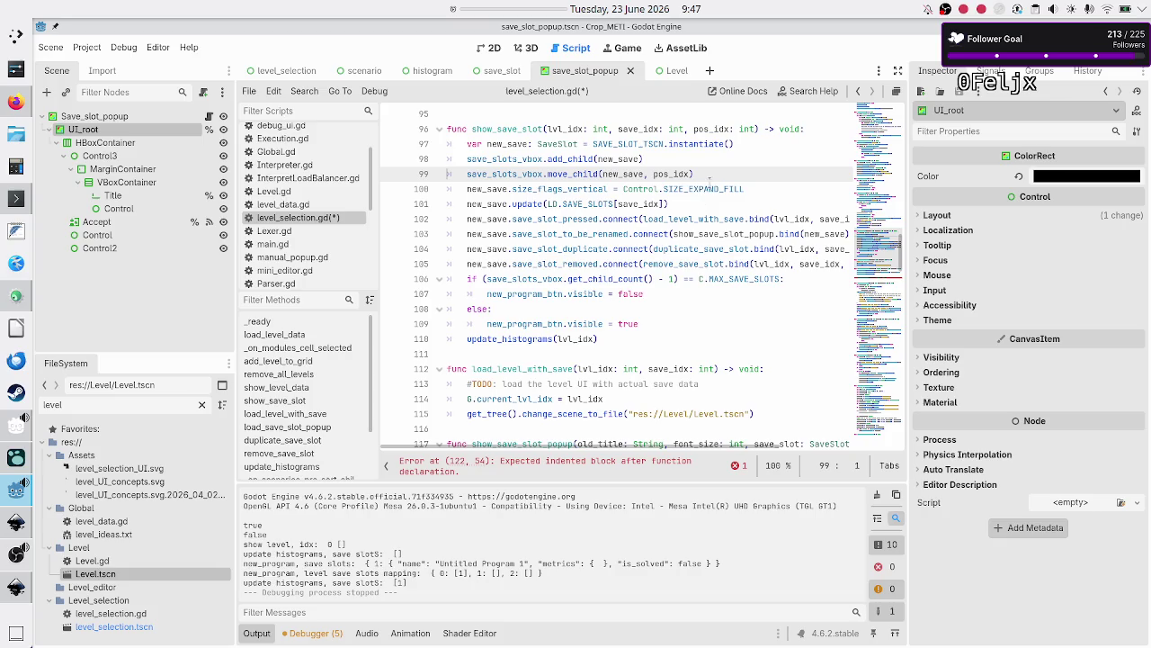
double_click(666, 173)
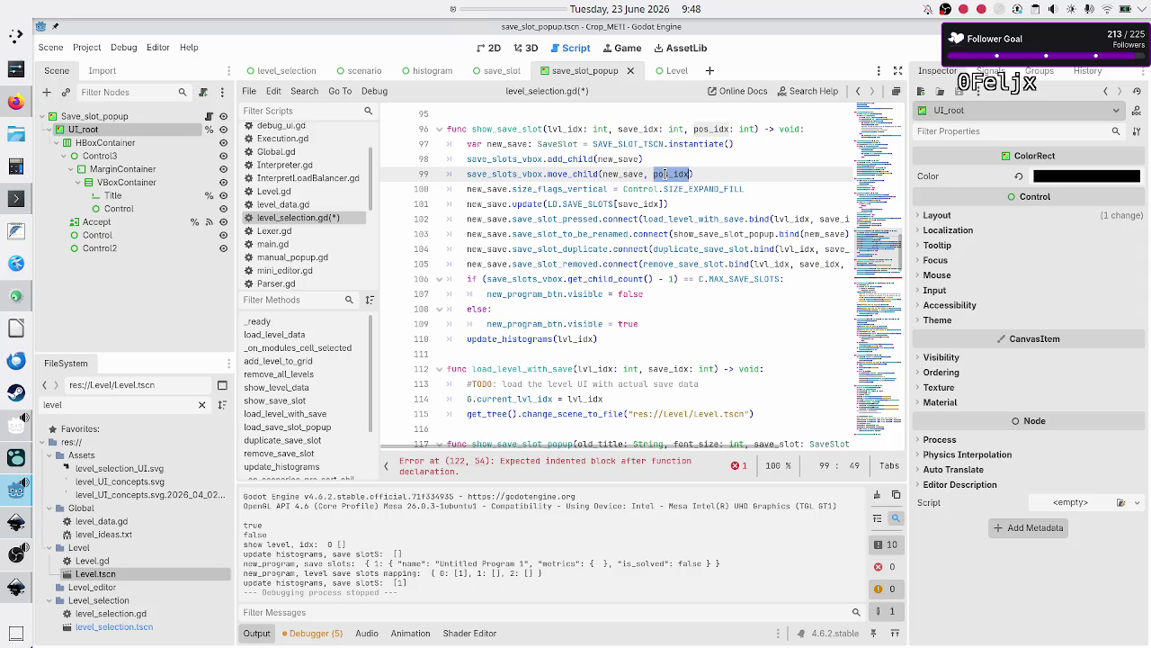
Look over the show_save_slot code, then scroll back up to the variable declarations
key(Down)
key(Down)
key(Down)
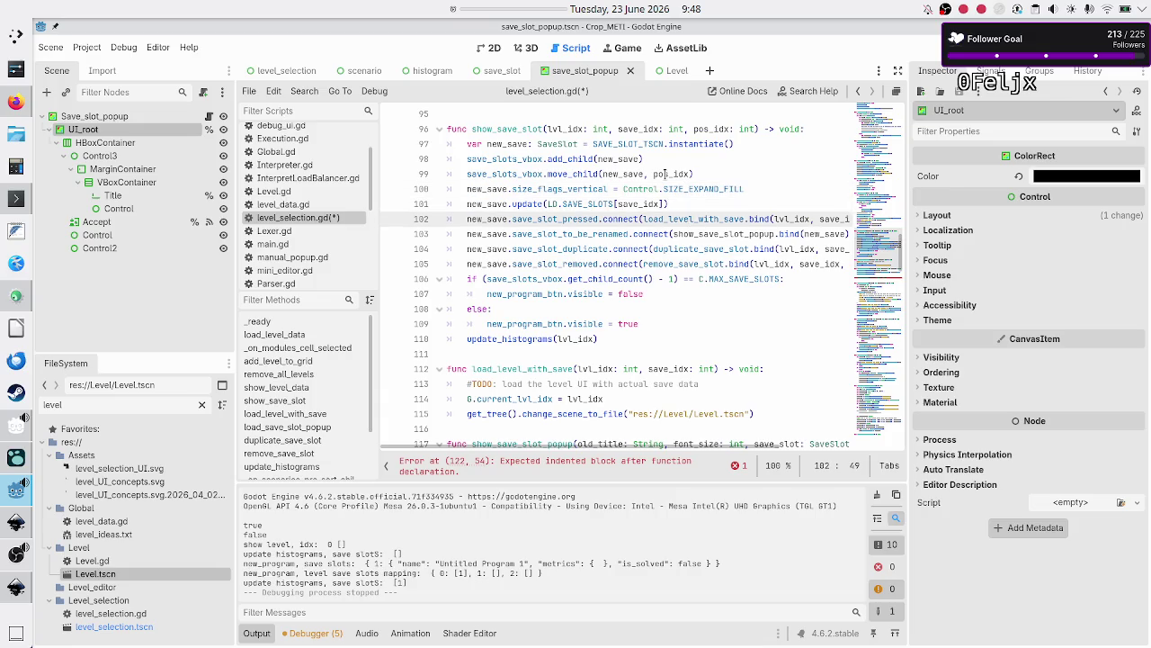
key(Down)
key(Down)
key(Down)
key(Home)
key(Up)
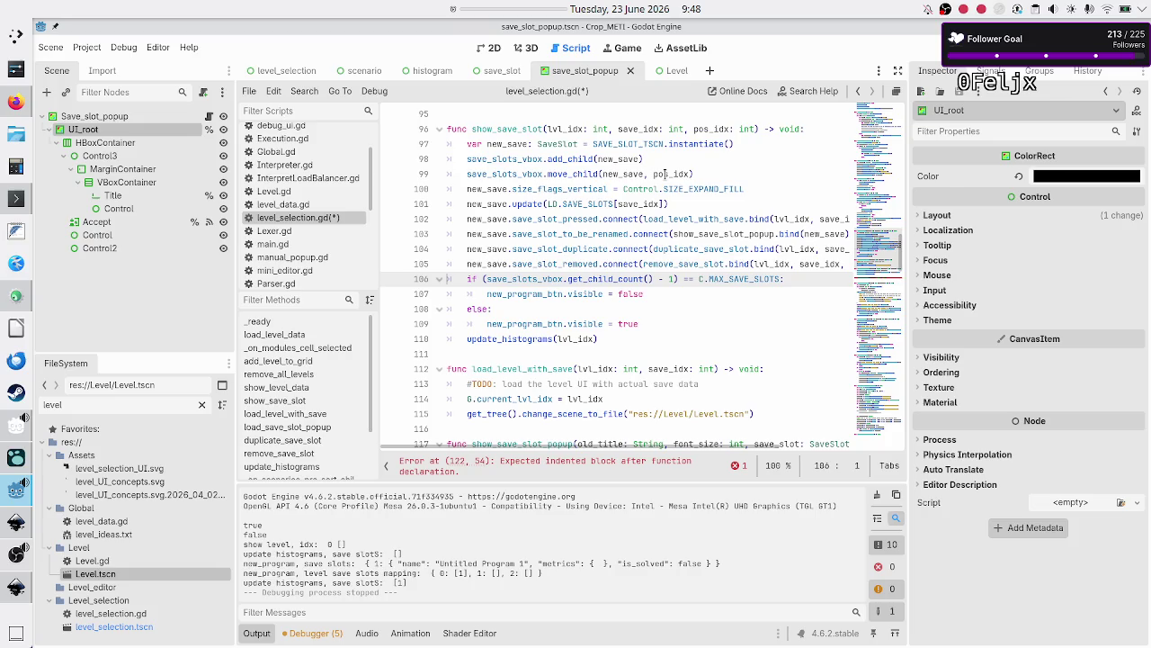
key(Down)
key(Down)
key(Down)
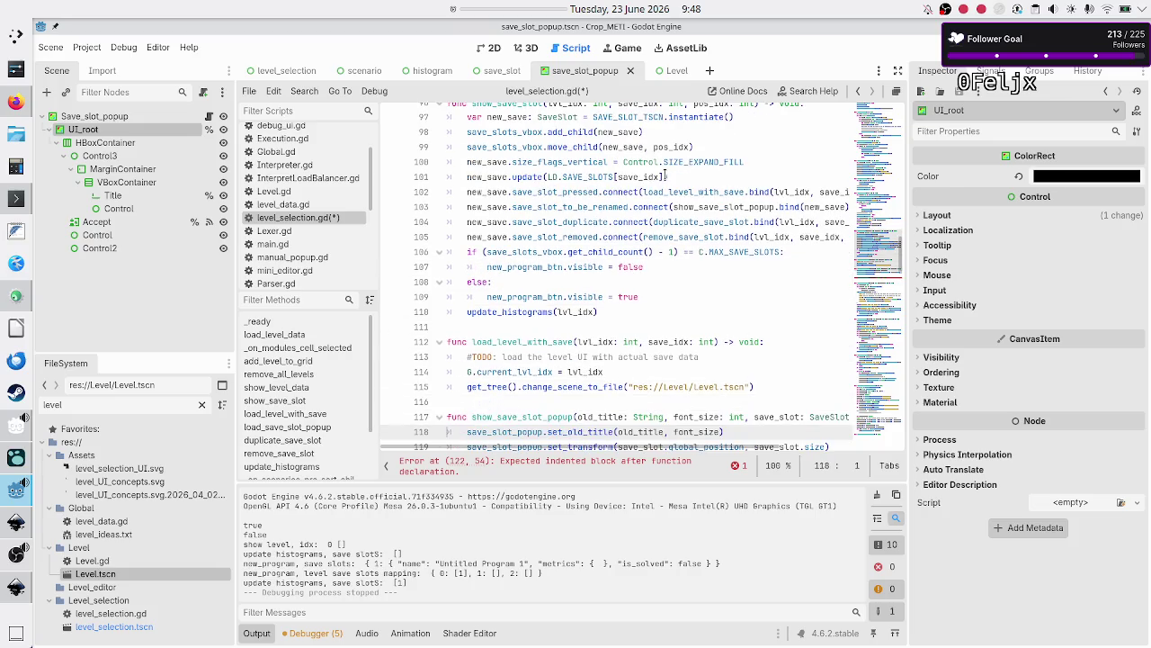
key(Up)
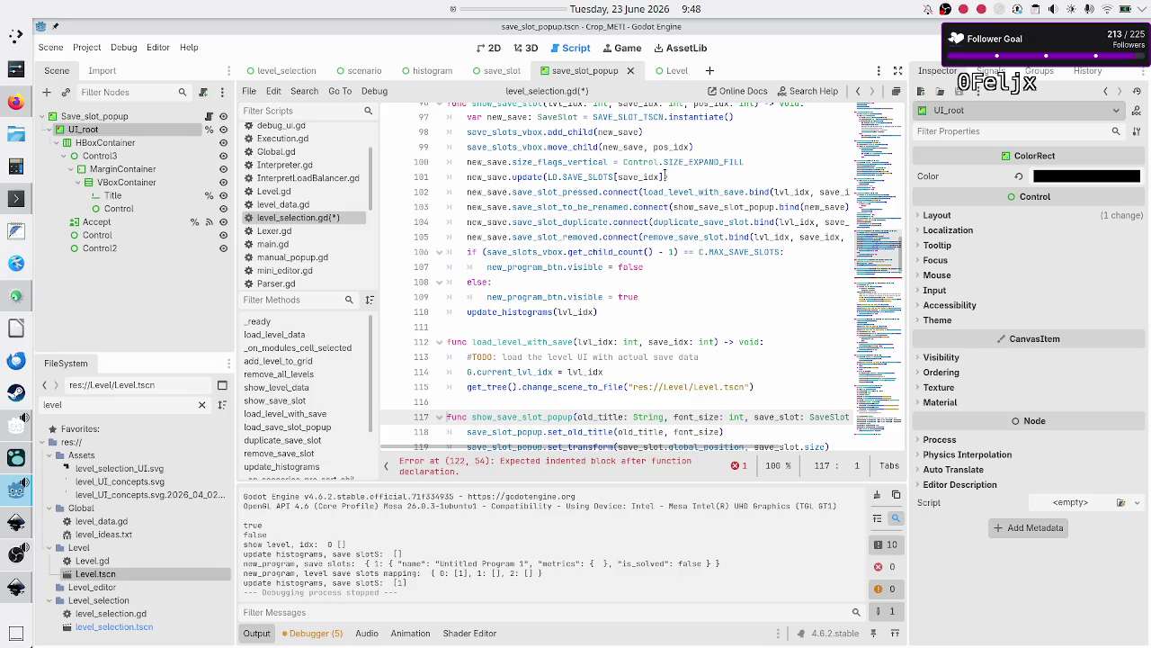
scroll(665, 177, up, 15)
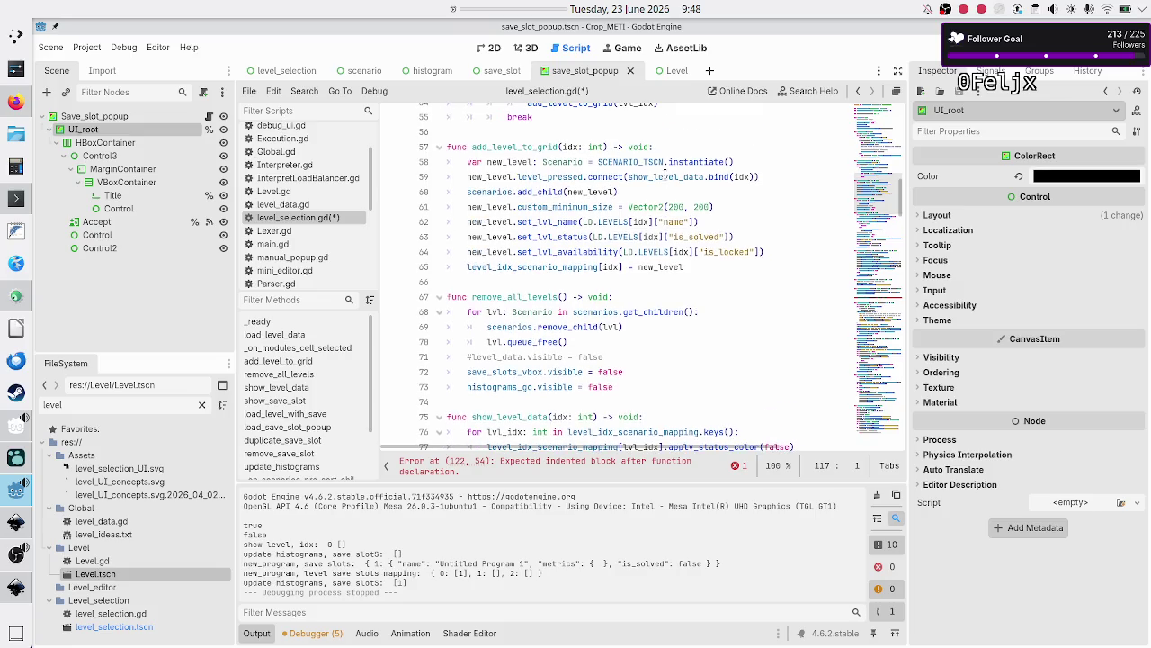
scroll(665, 176, up, 8)
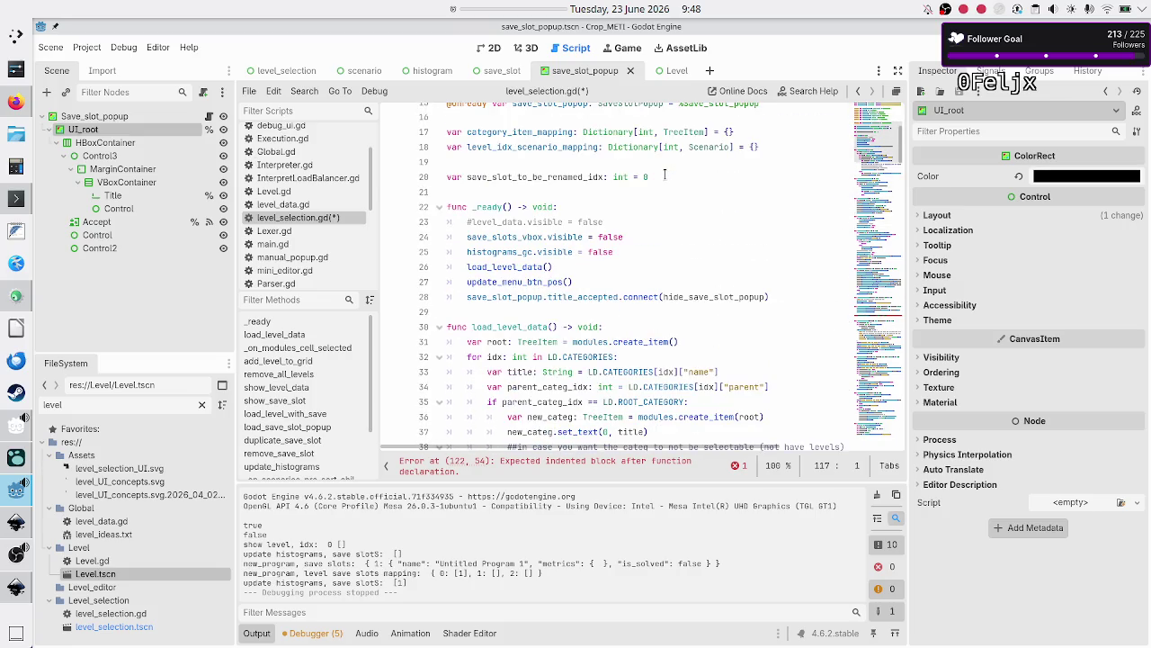
Change line 20 to declare save_slot_to_be_renamed as a SaveSlot with no default value
click(600, 177)
key(Delete)
key(BackSpace)
key(BackSpace)
key(BackSpace)
key(Right)
key(Right)
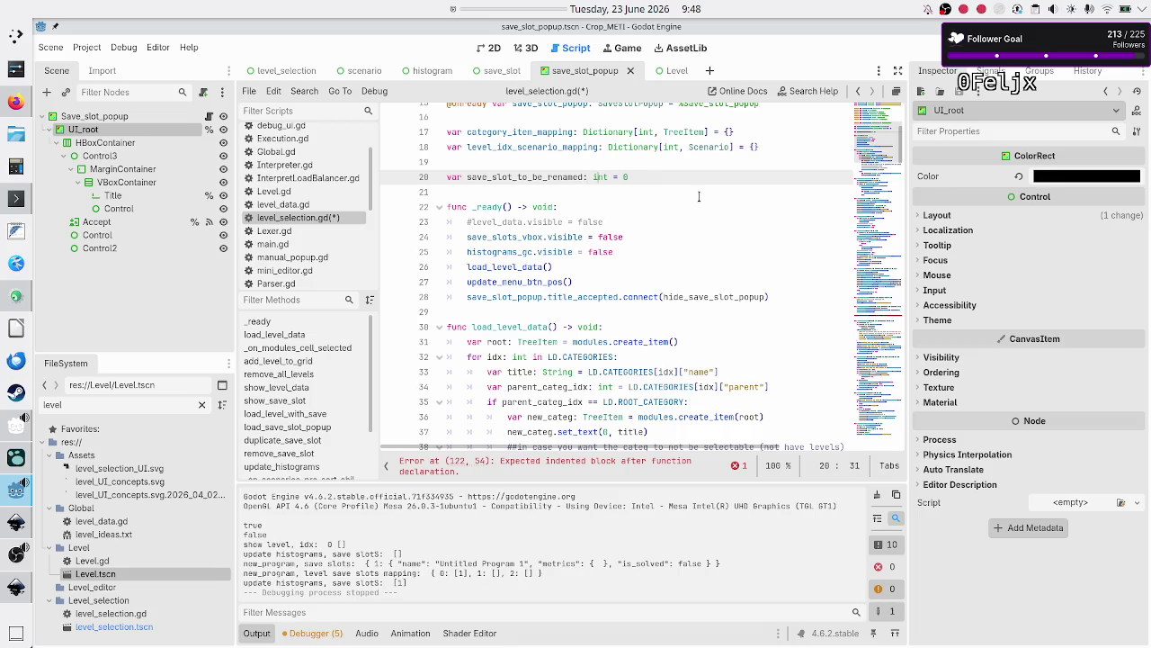
key(BackSpace)
key(BackSpace)
key(BackSpace)
text(Save)
key(Return)
key(BackSpace)
key(BackSpace)
key(BackSpace)
Move down through the script to the show_save_slot_popup function
key(Down)
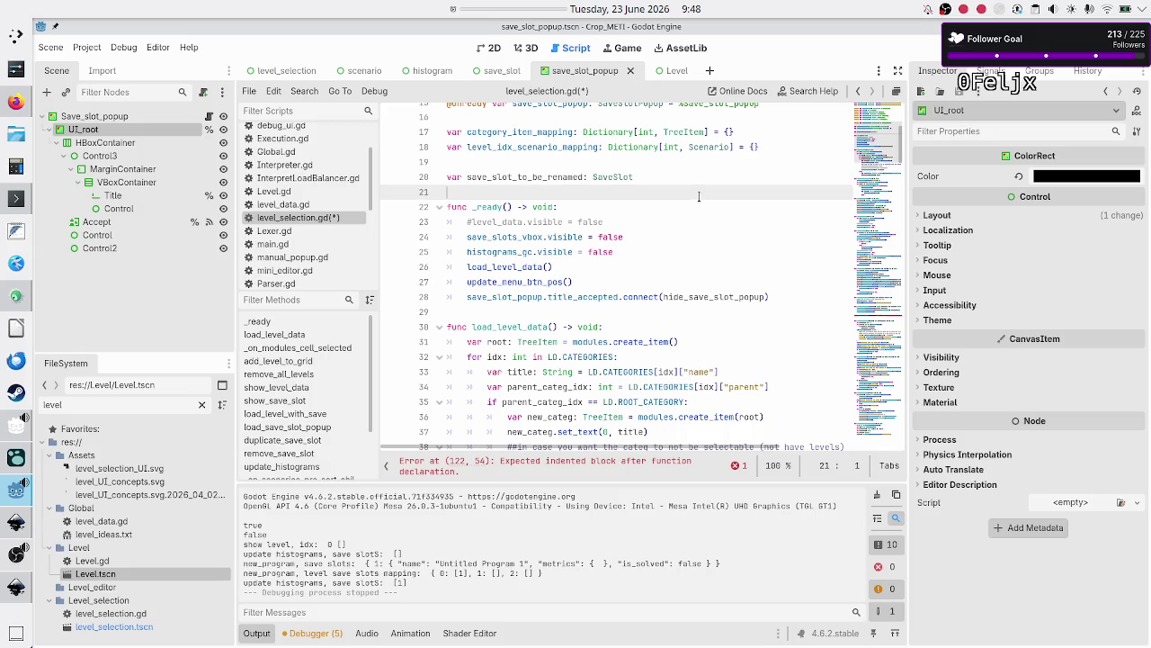
key(Down)
key(Down)
key(Down)
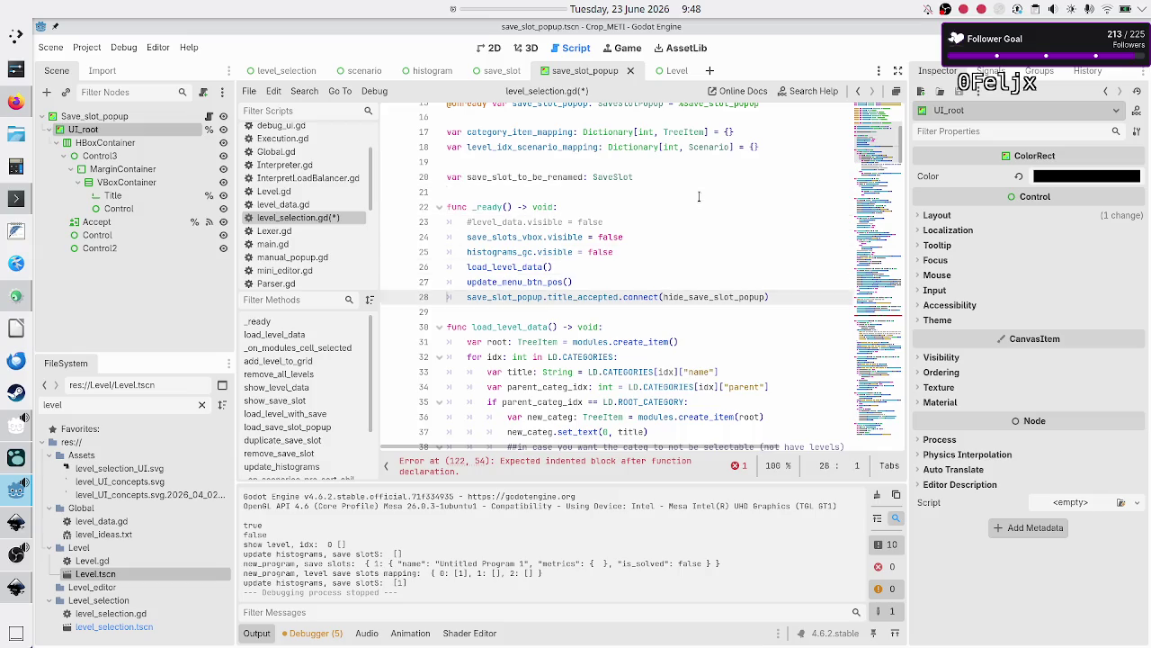
key(Down)
key(Down)
key(Down)
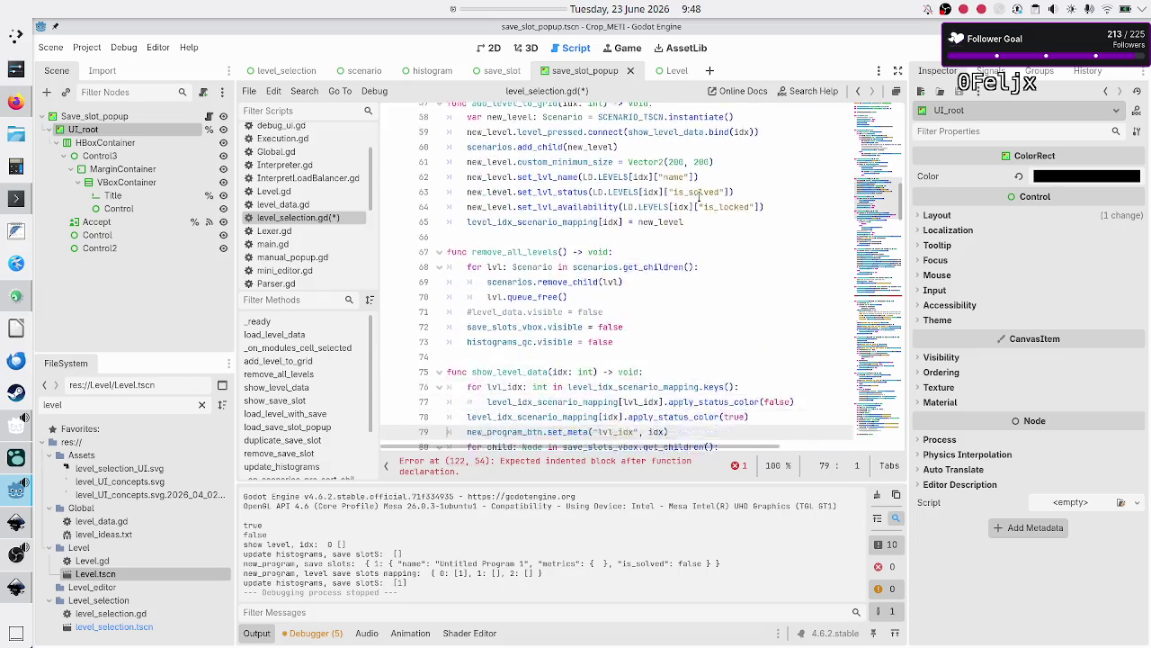
key(Down)
key(Down)
key(Down)
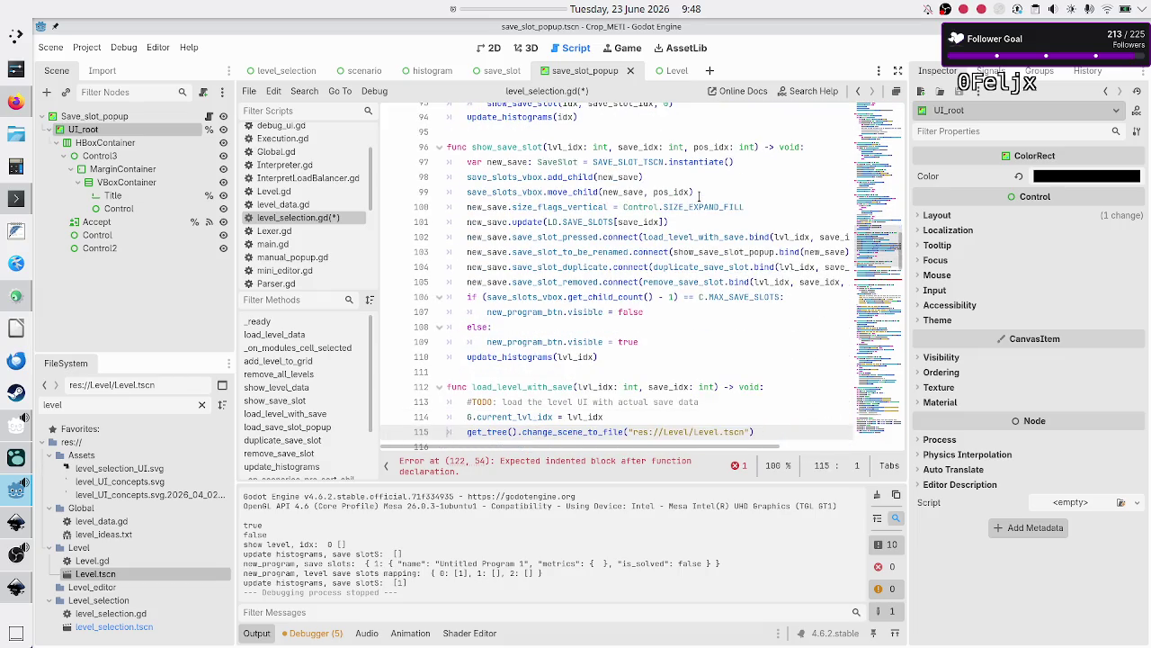
key(Up)
key(Up)
key(Up)
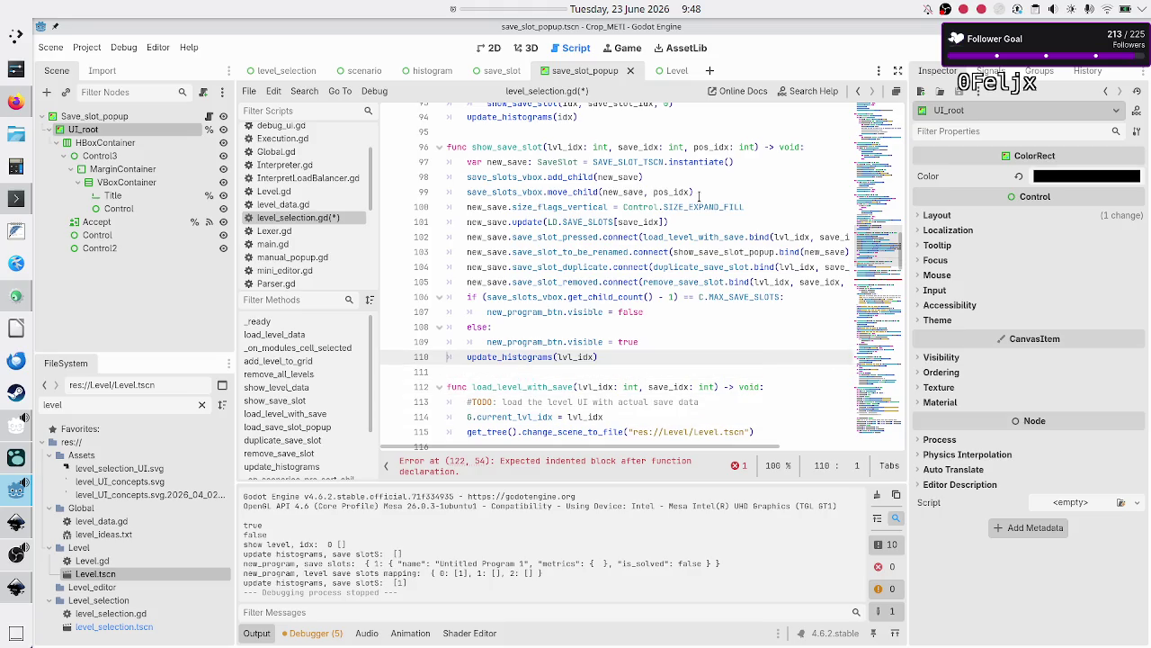
key(Down)
key(Down)
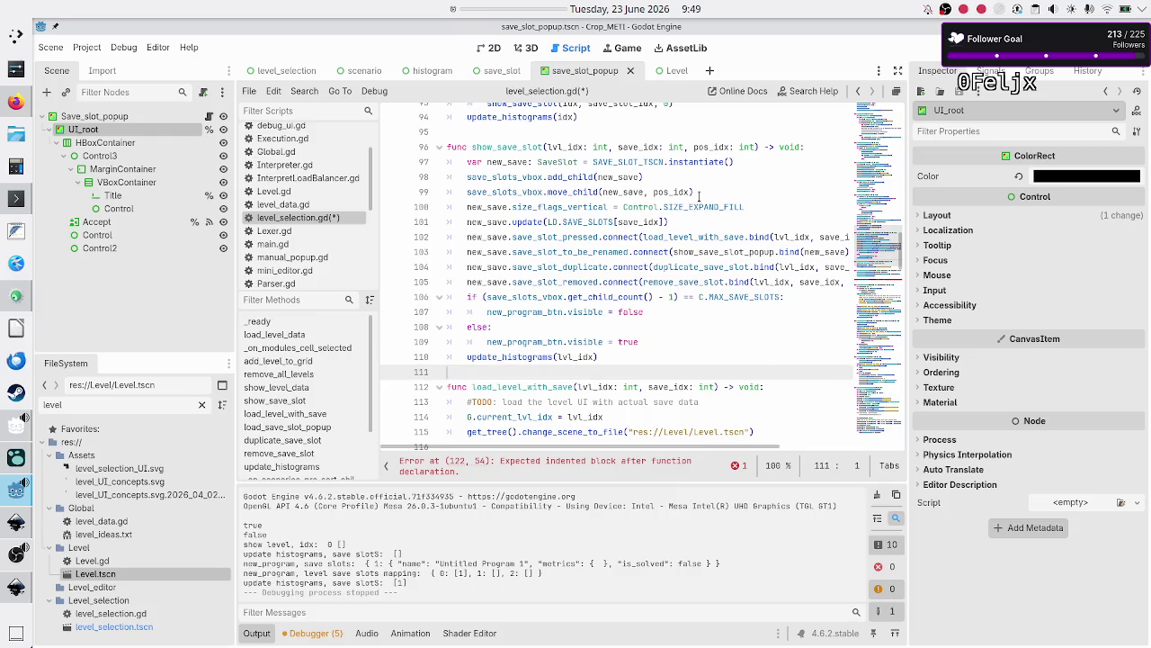
key(Down)
key(Down)
key(Down)
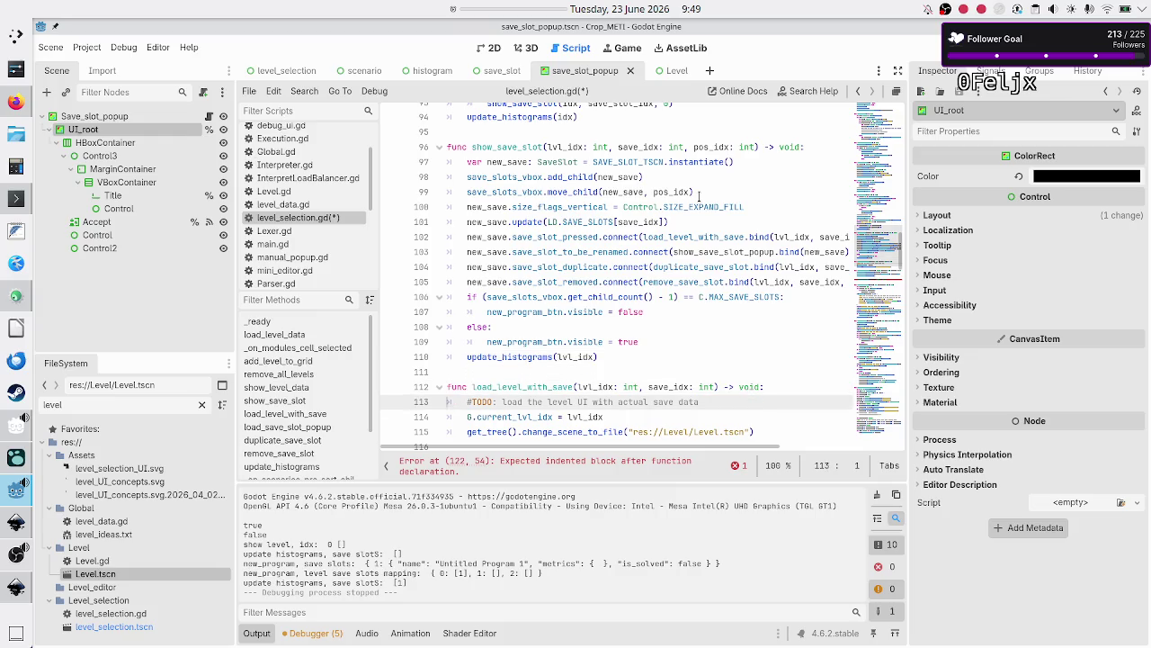
key(Down)
key(Up)
key(Up)
key(Up)
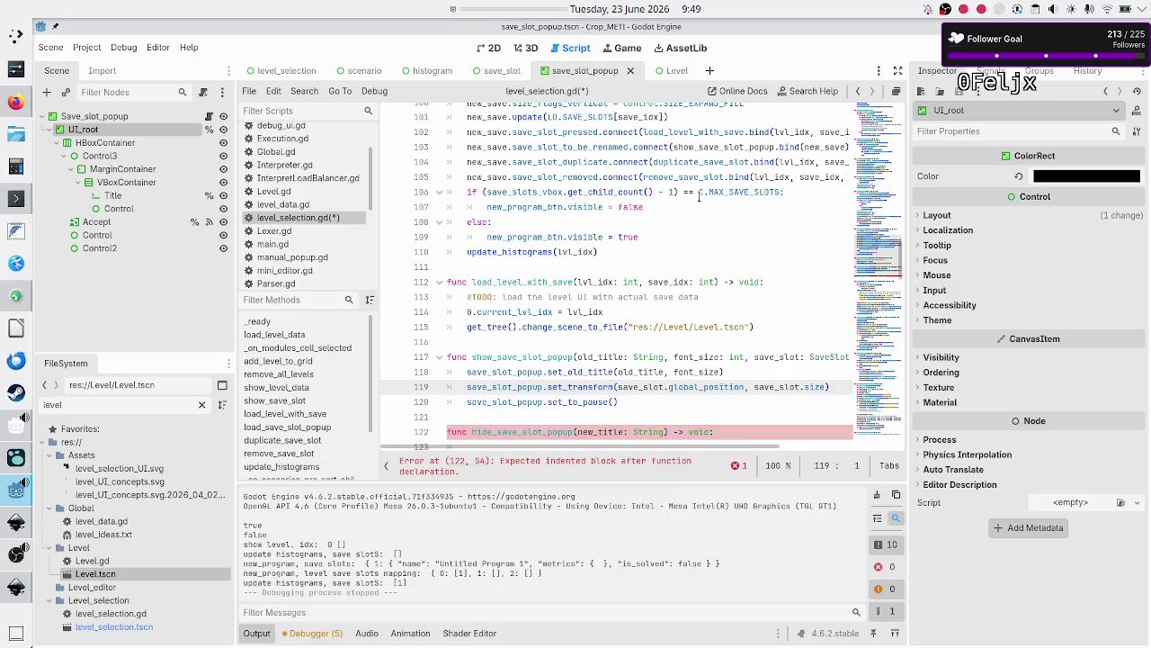
Add 'save_slot_to_be_renamed = save_slot' as the first line of show_save_slot_popup
key(Up)
key(Up)
key(End)
key(Return)
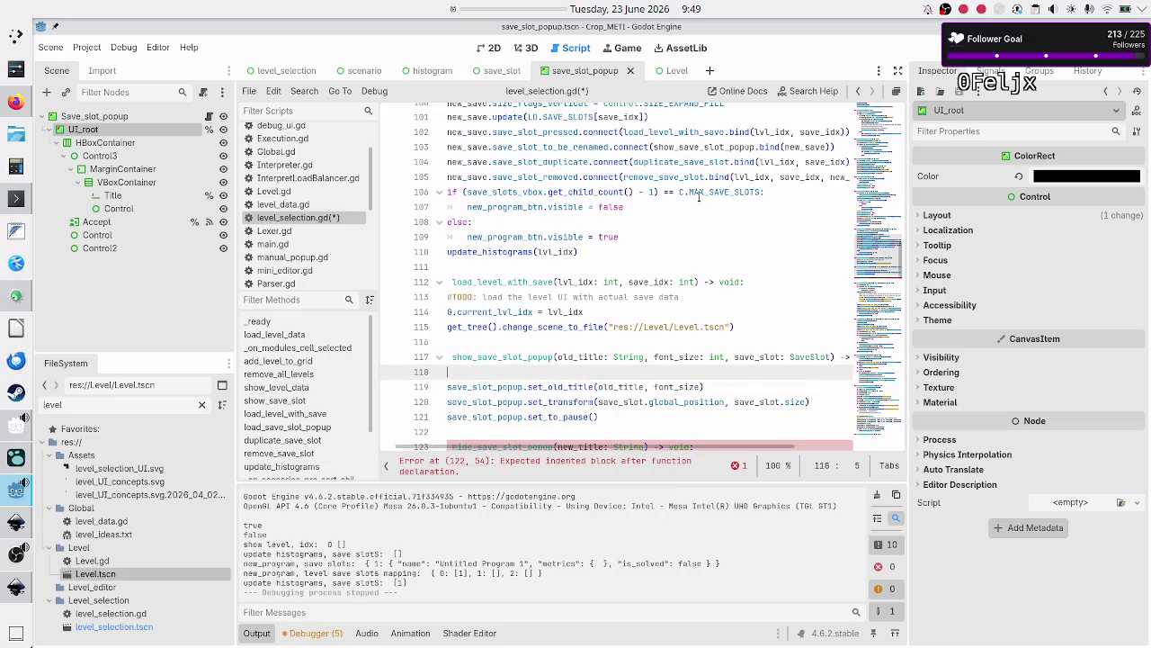
text(save_sl)
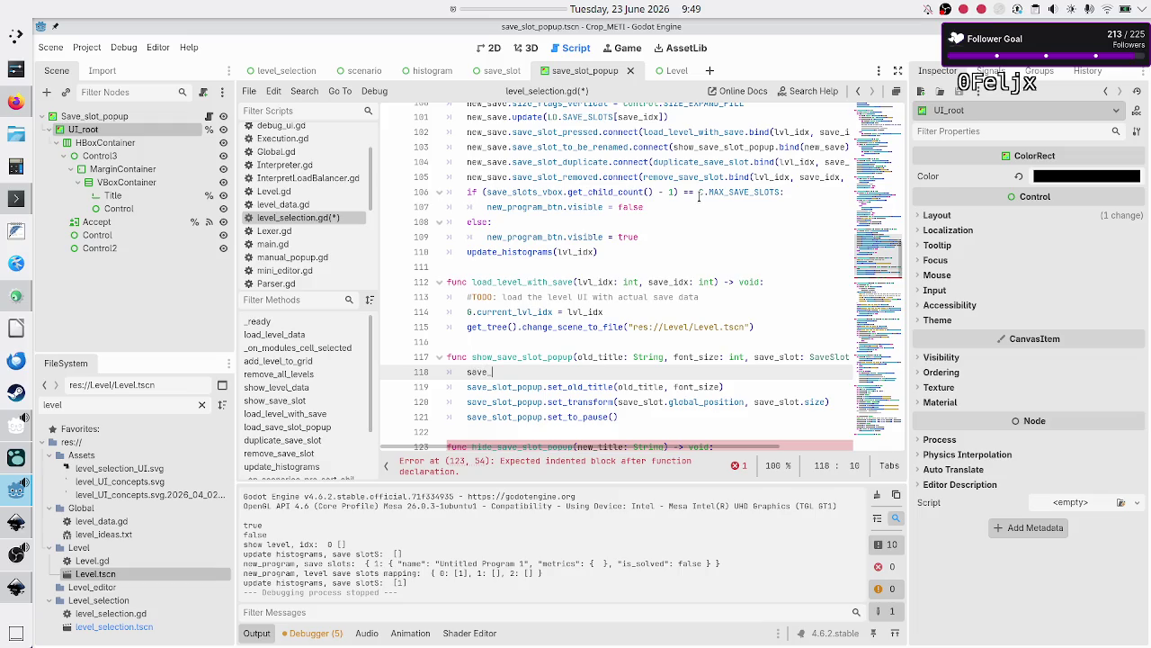
key(Down)
key(Down)
key(Down)
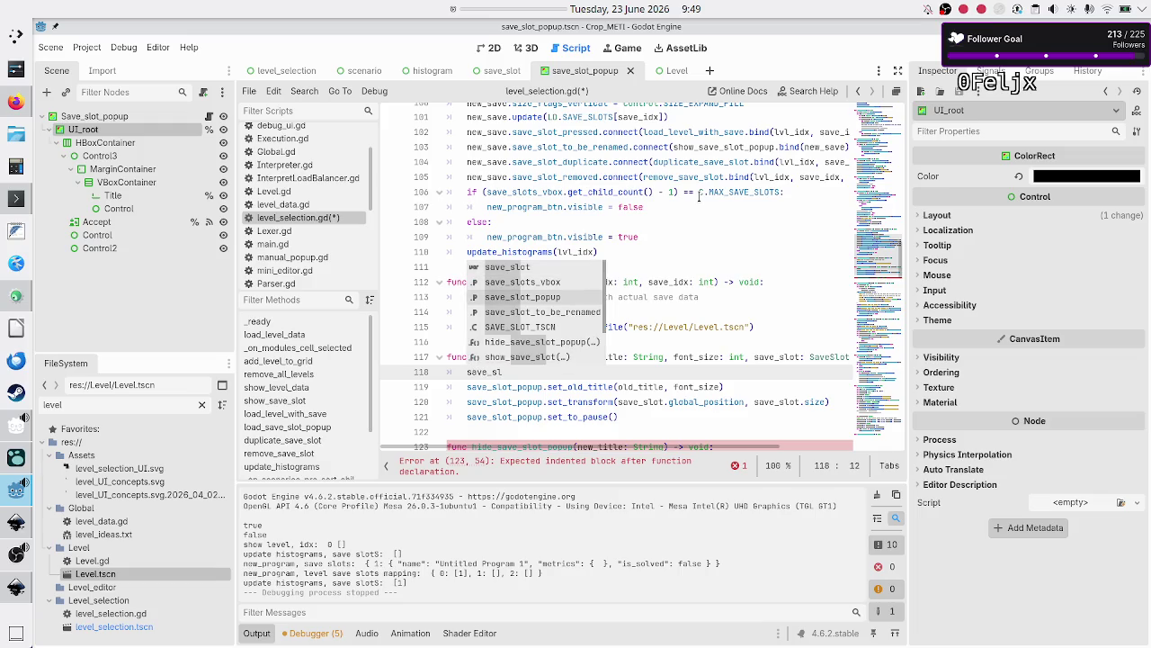
key(Return)
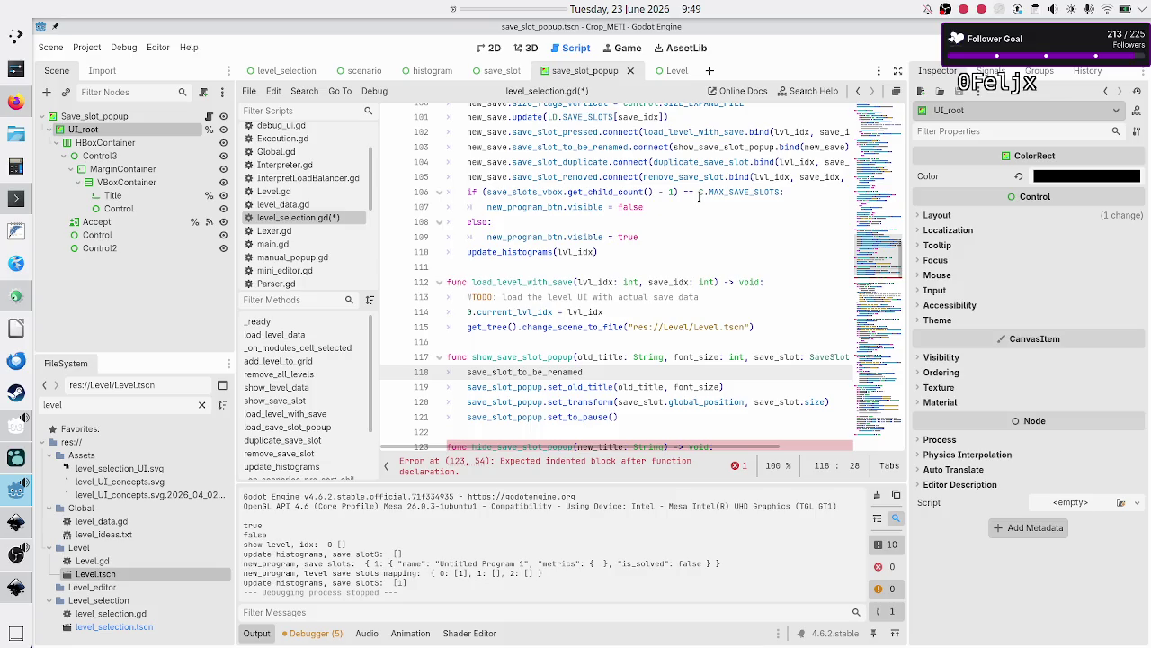
text( = save_)
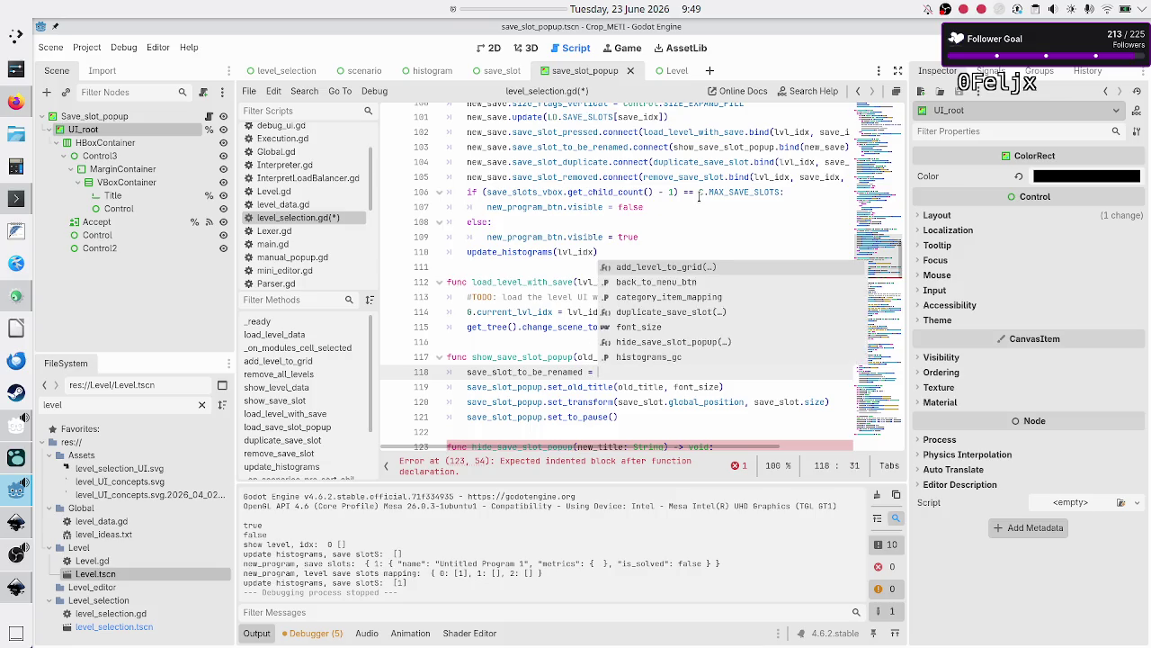
key(Return)
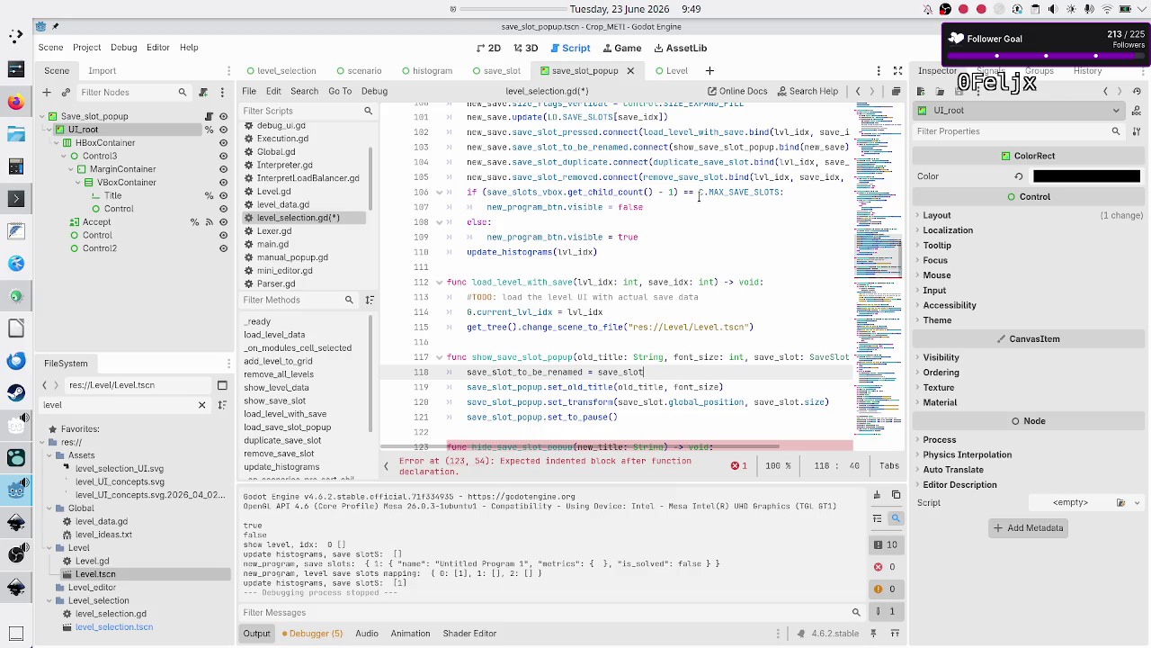
Start hide_save_slot_popup's indented body with save_slot_to_be_renamed
key(Down)
key(Down)
key(Down)
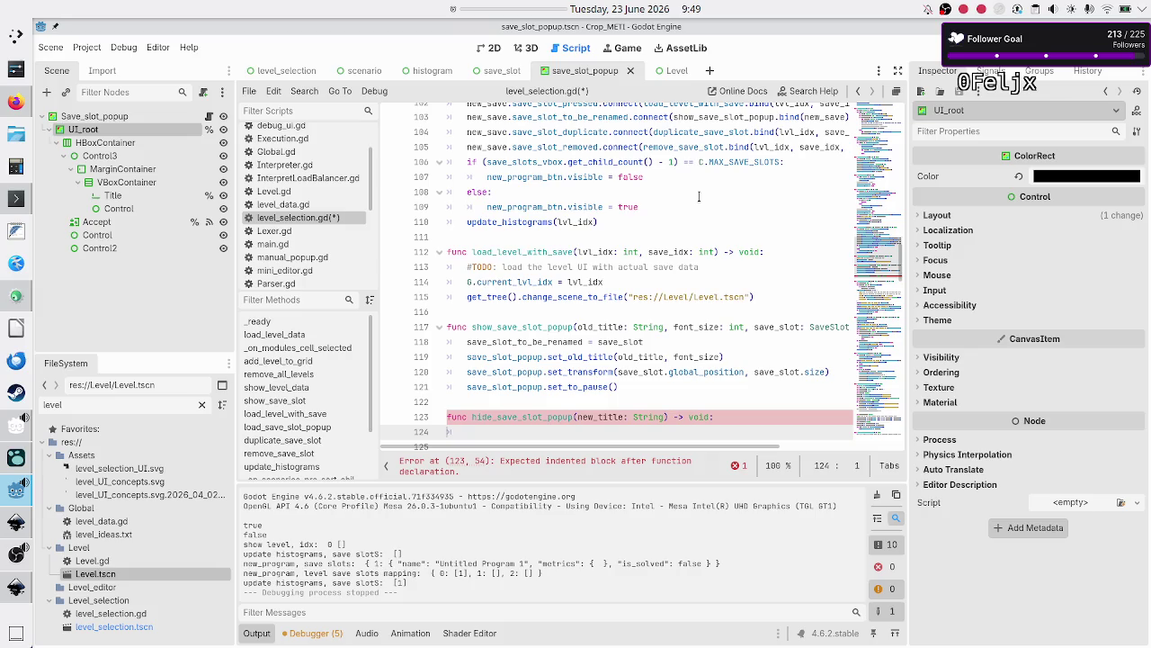
key(Tab)
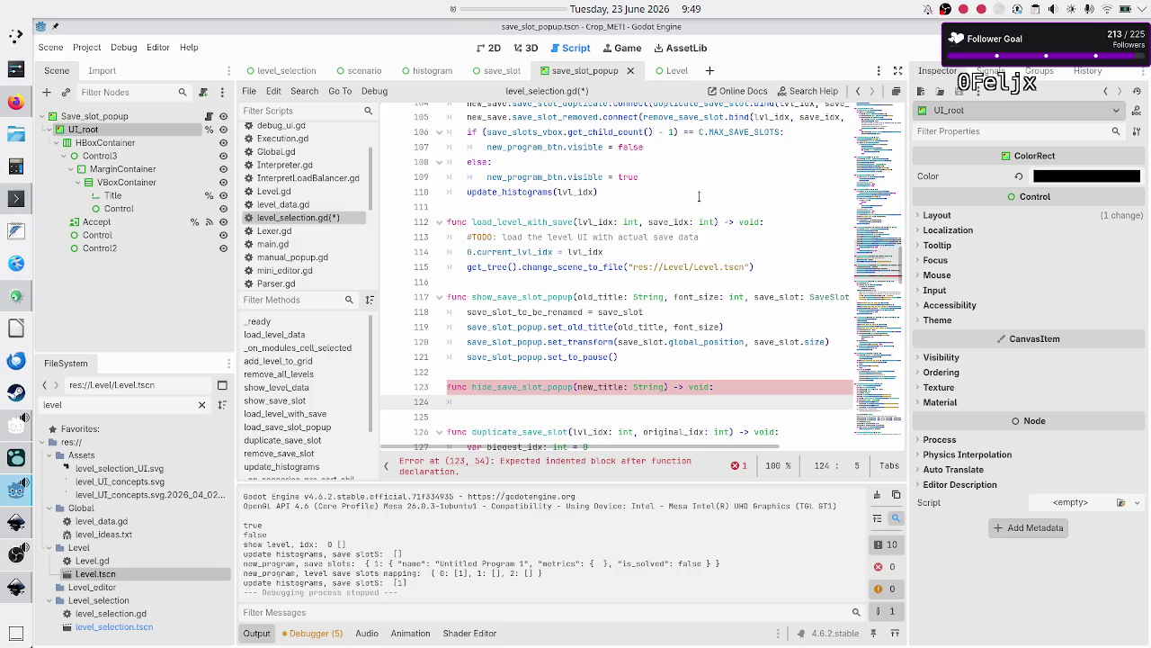
text(save)
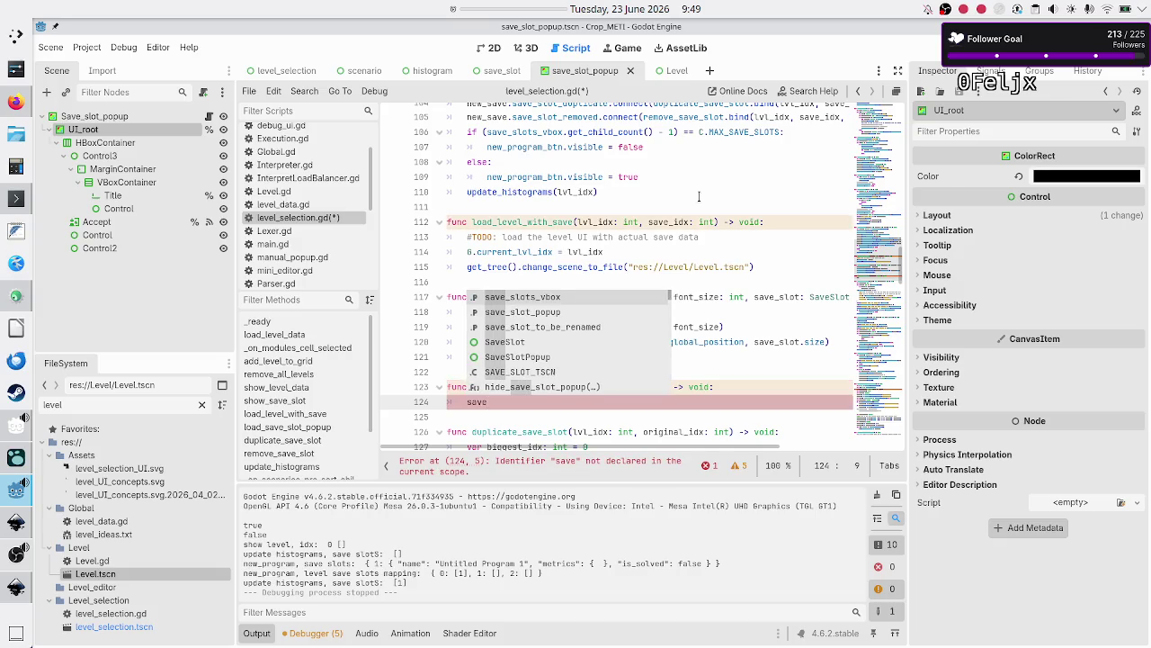
key(Down)
key(Down)
key(Return)
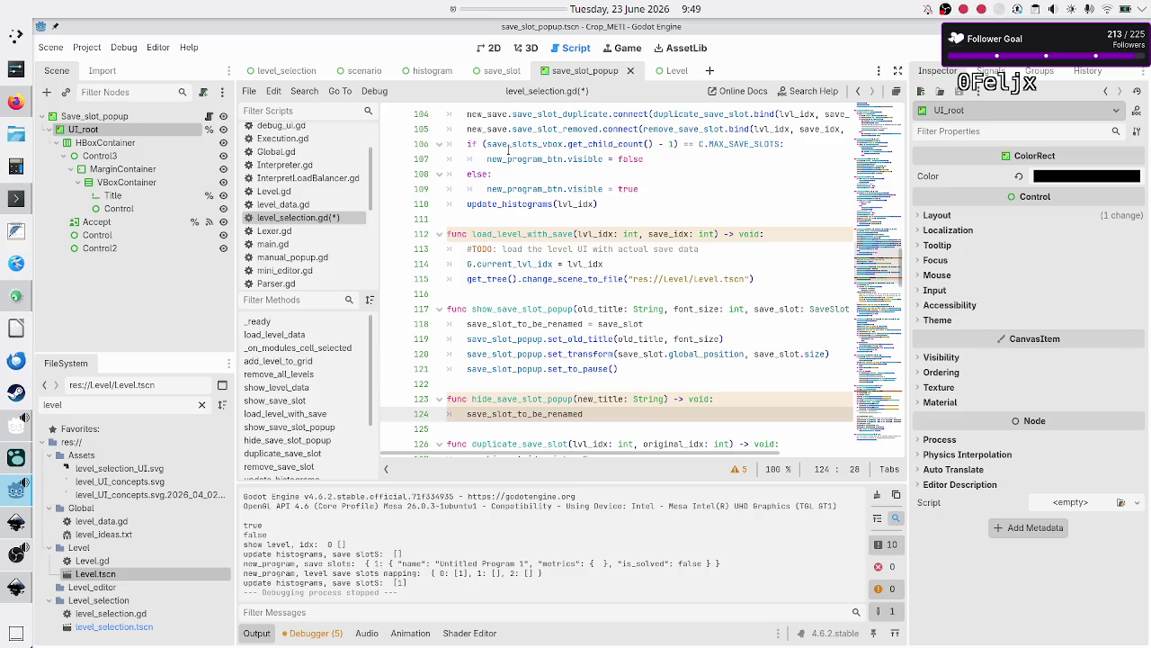
scroll(337, 221, down, 3)
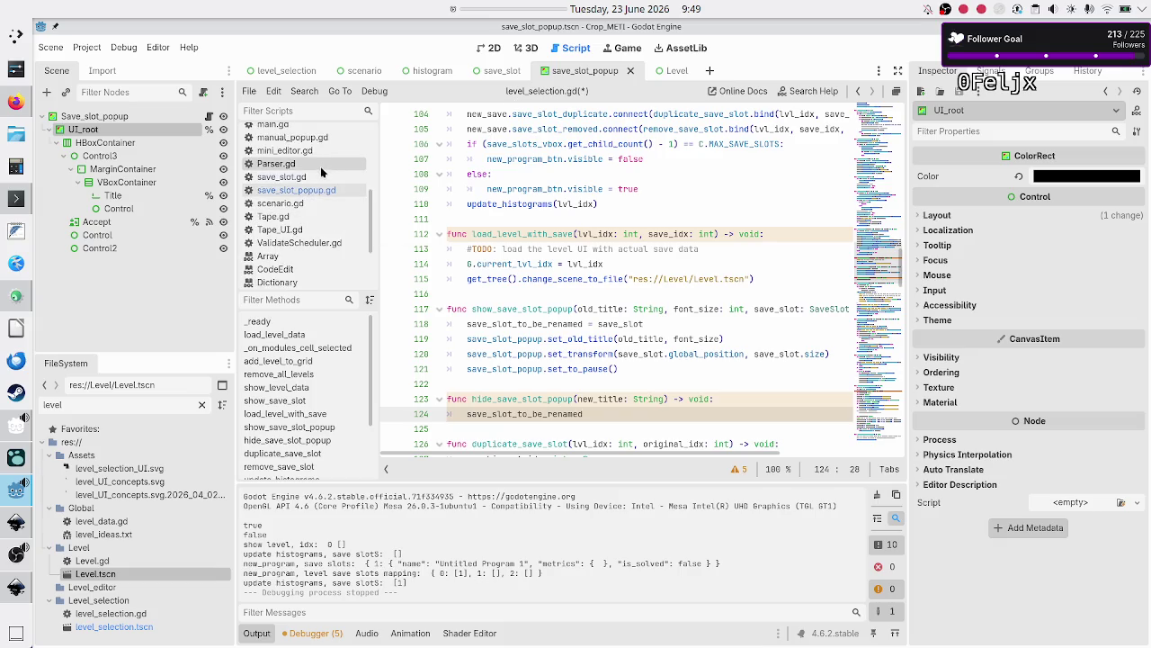
click(316, 177)
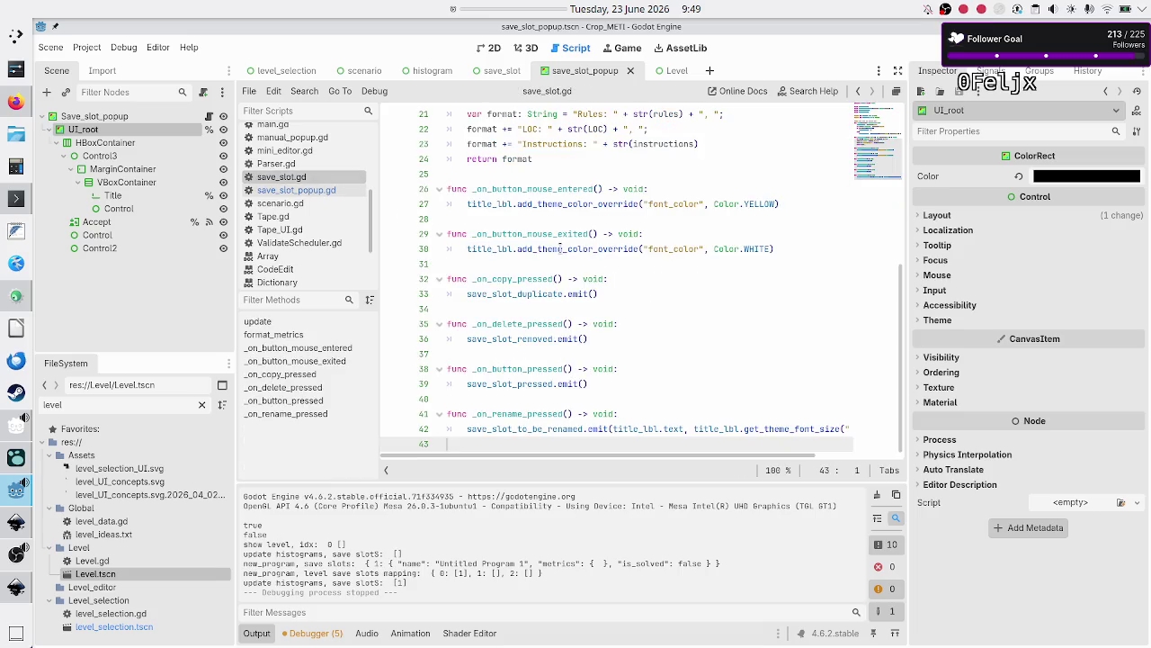
Read through save_slot.gd and insert two blank lines above func format_metrics
mouse_move(561, 249)
scroll(561, 249, up, 6)
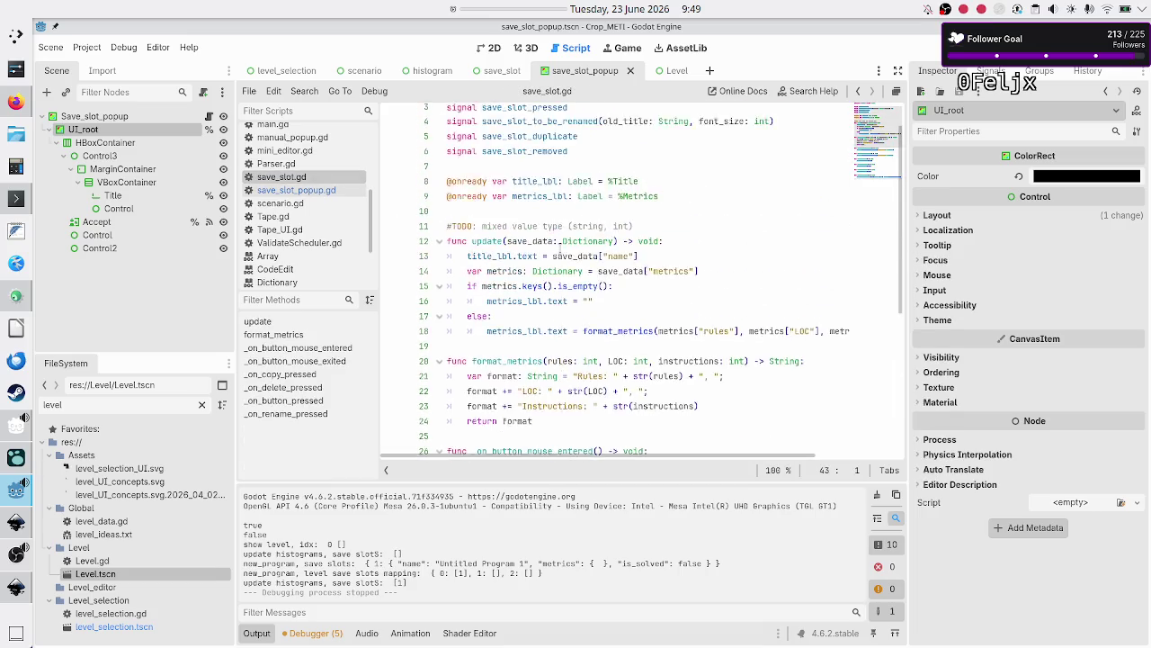
click(560, 248)
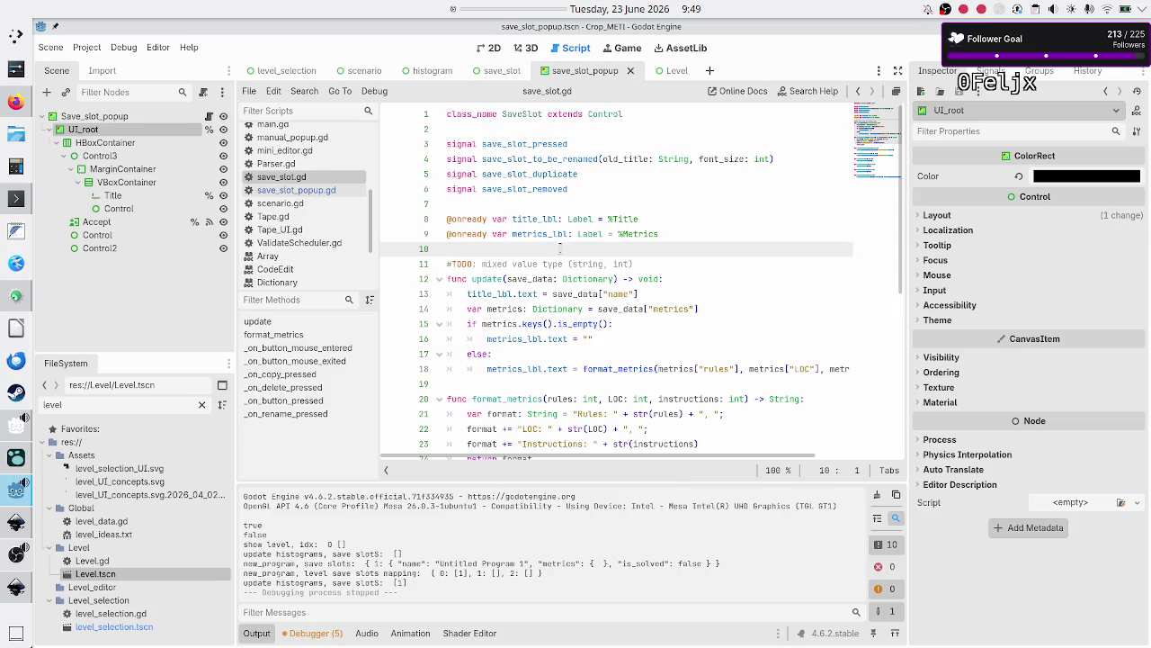
key(Down)
key(Down)
key(Down)
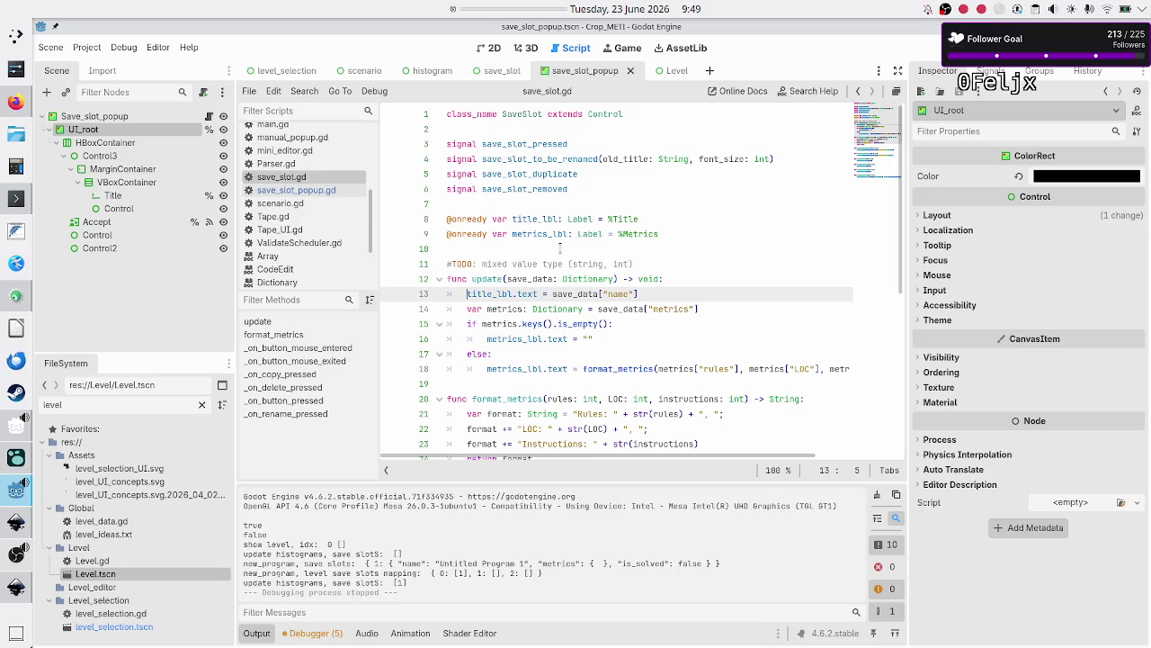
key(Down)
key(Down)
key(Down)
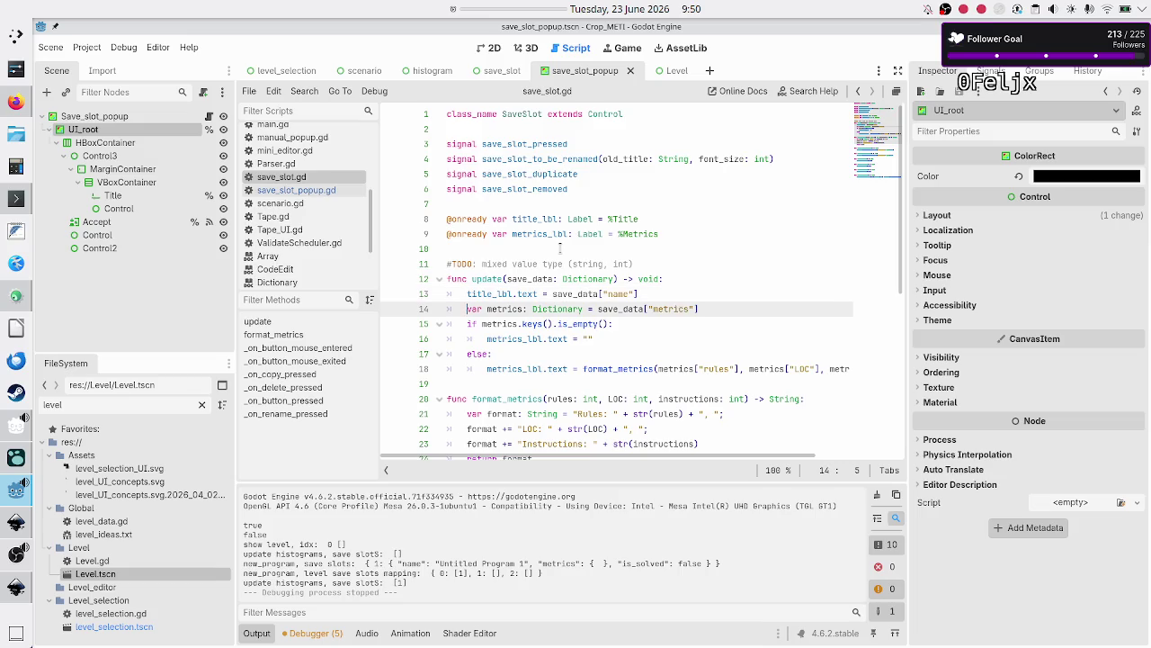
key(Down)
key(Down)
key(Down)
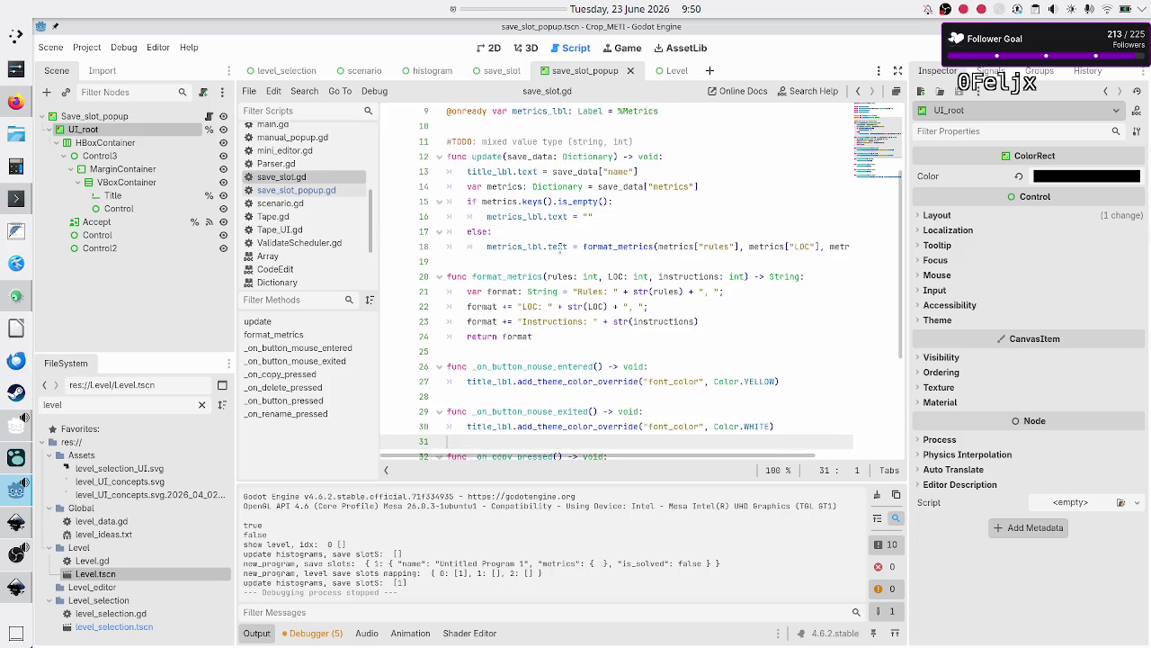
key(Down)
key(Down)
key(Down)
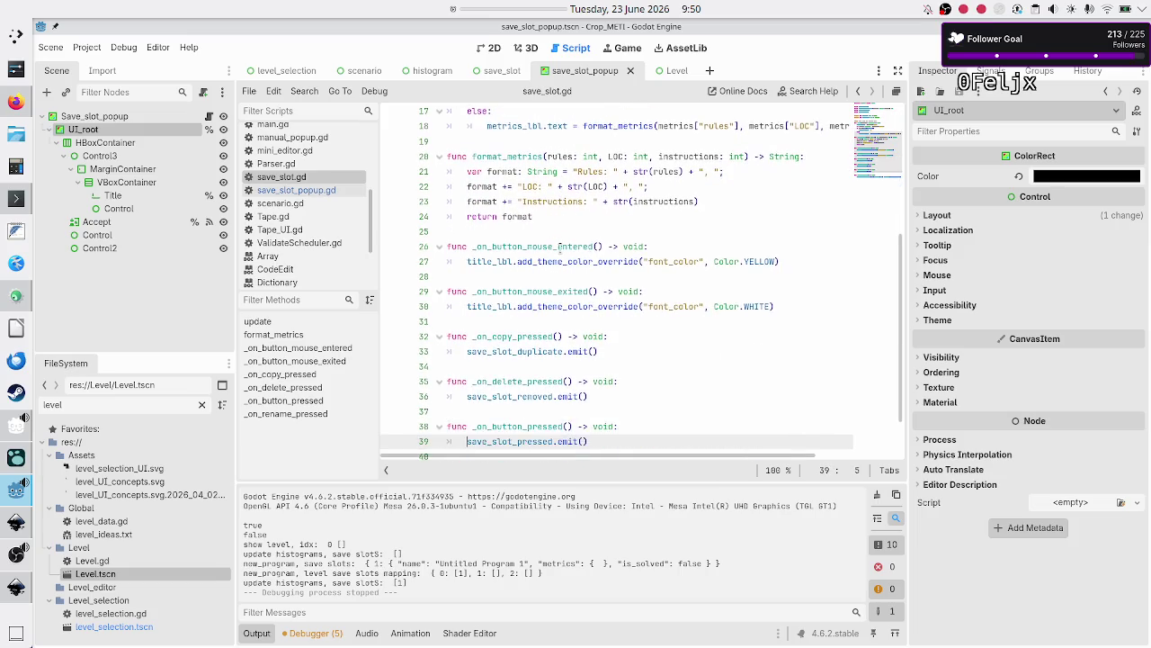
key(Down)
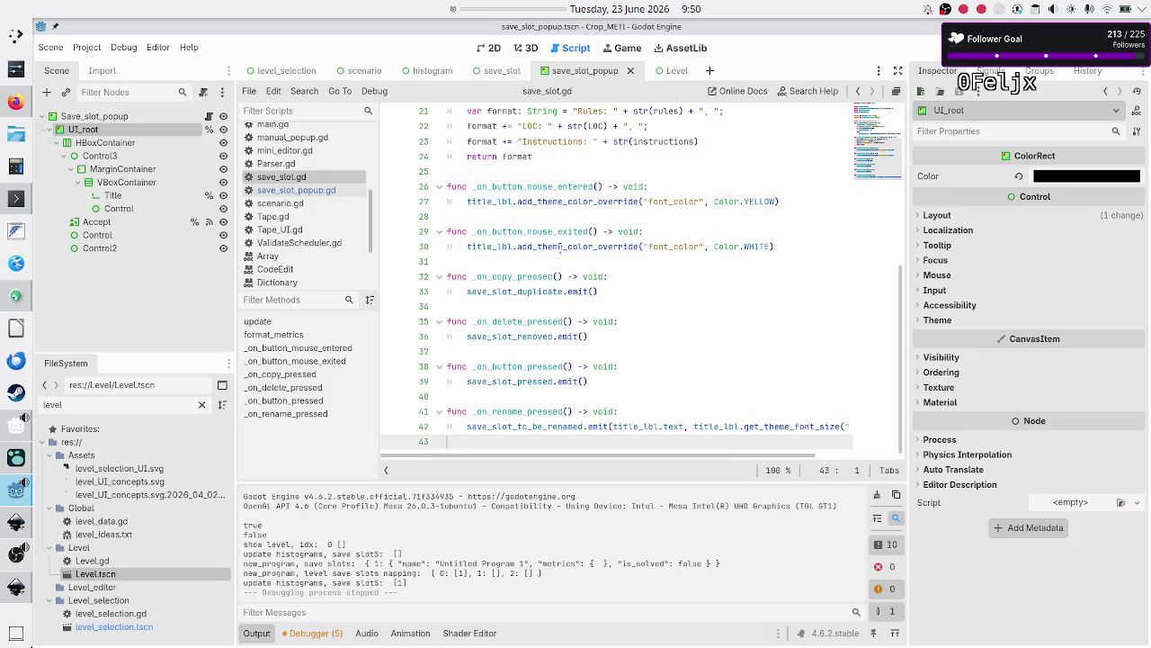
key(Up)
key(Up)
key(Up)
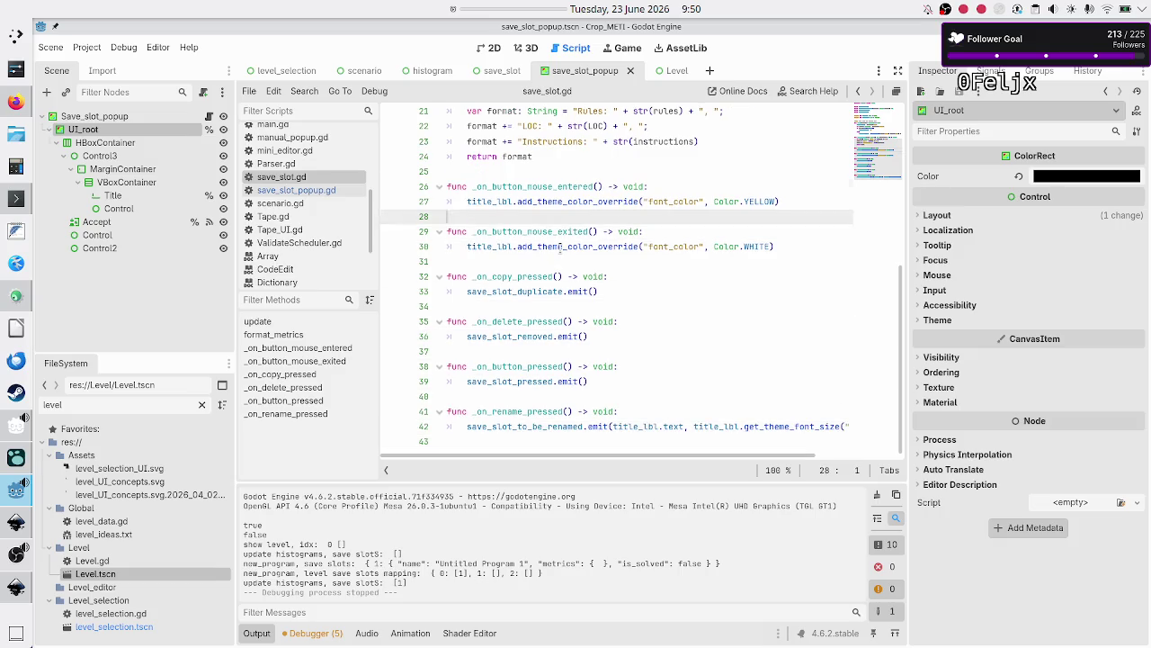
key(Up)
key(Up)
key(Up)
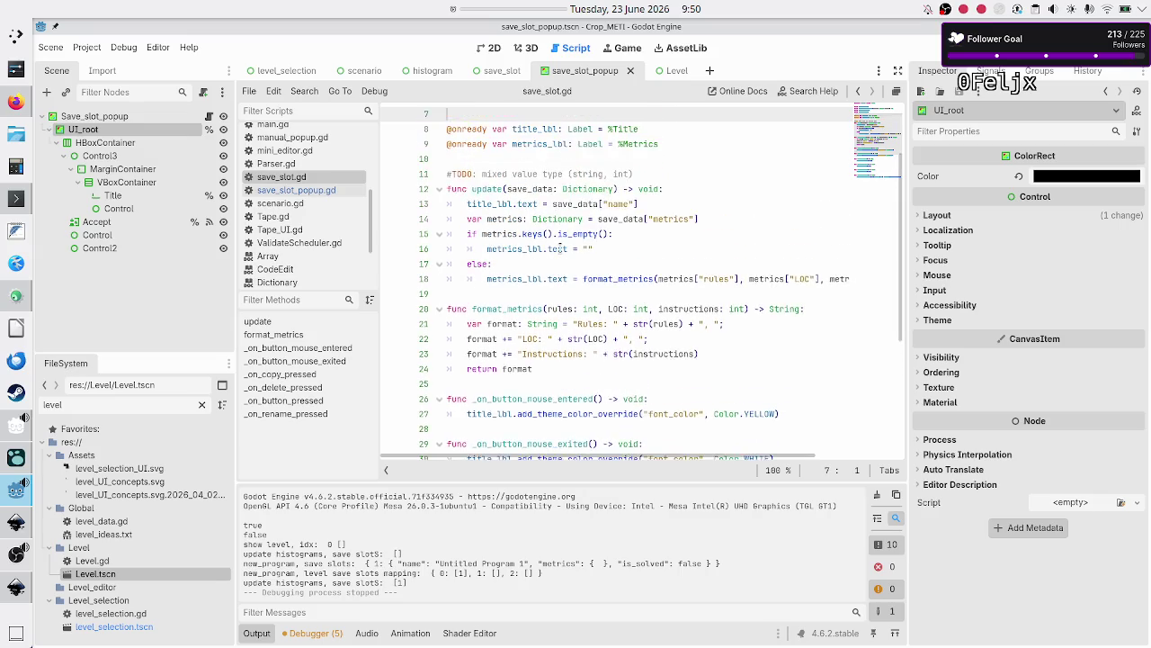
key(Down)
key(Down)
key(Down)
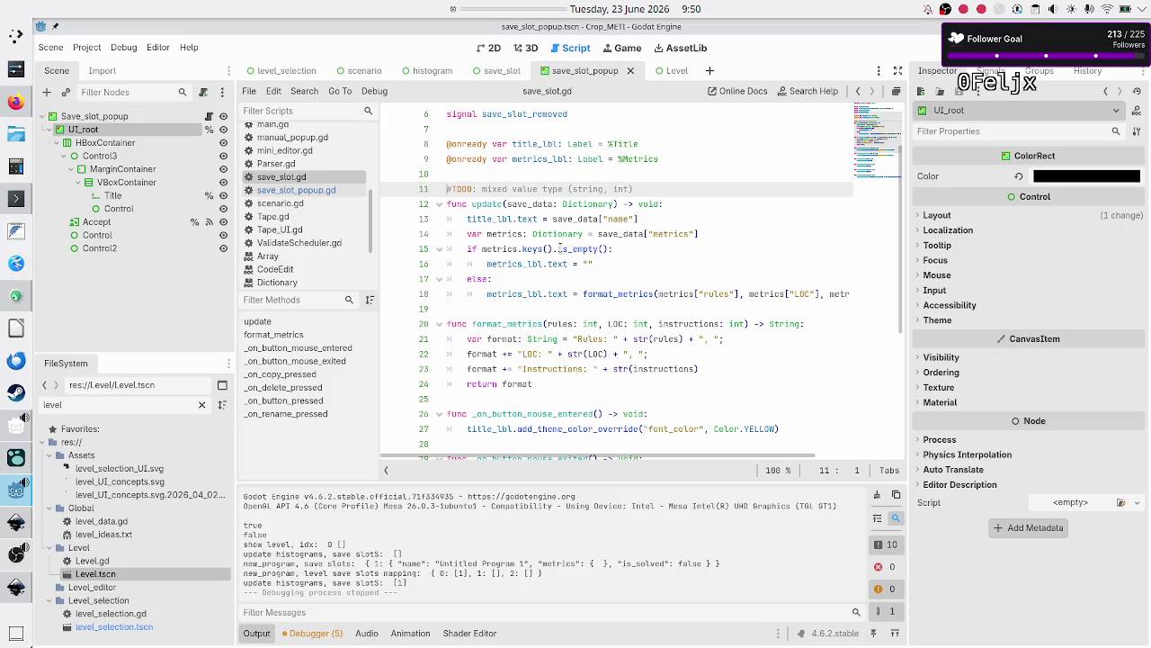
key(Down)
key(Down)
key(Down)
key(Return)
key(Return)
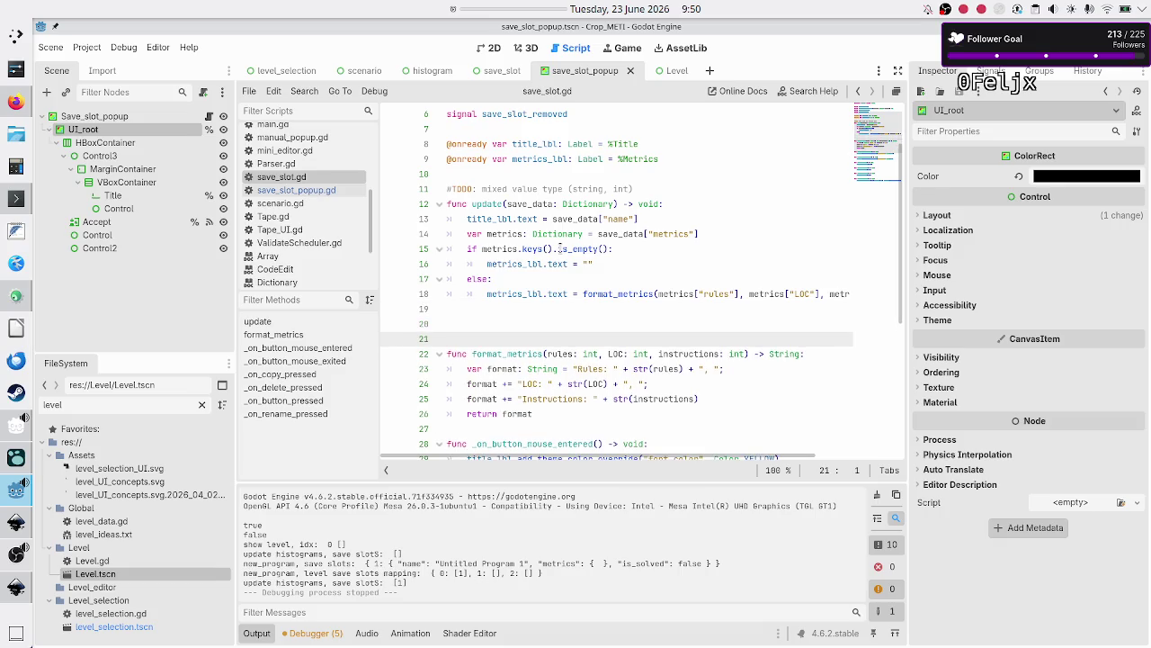
Write func update_title(new_title: String) -> void: with body title_lbl.text = new_title
key(Up)
text(func u)
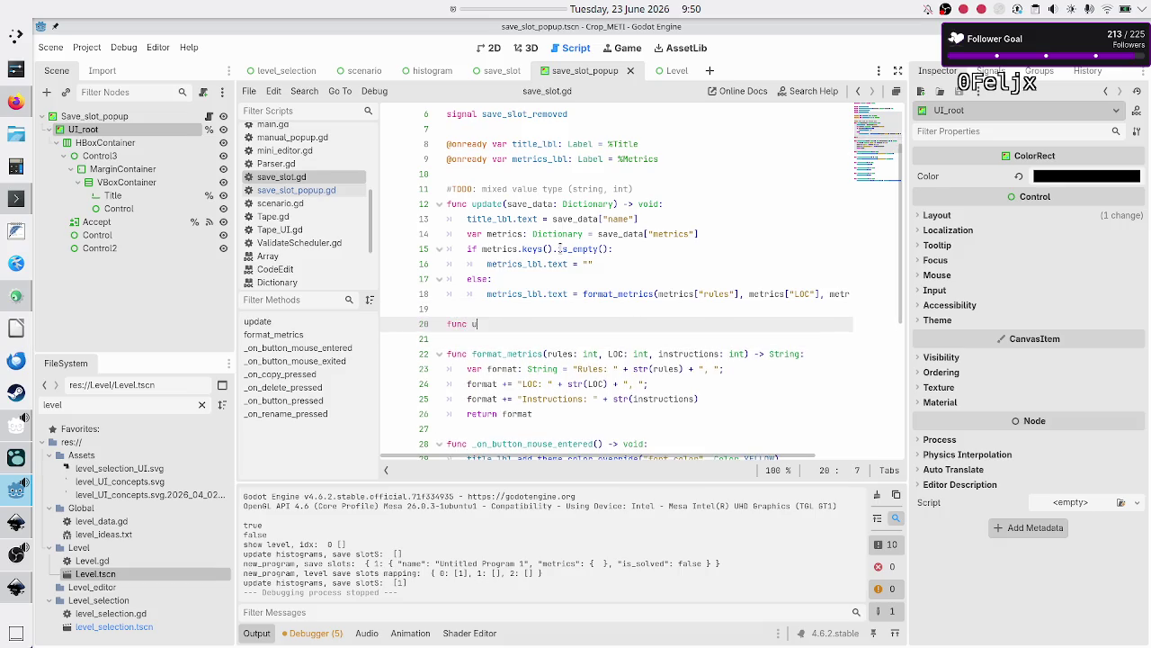
text(pdate_title()
text(new_title:)
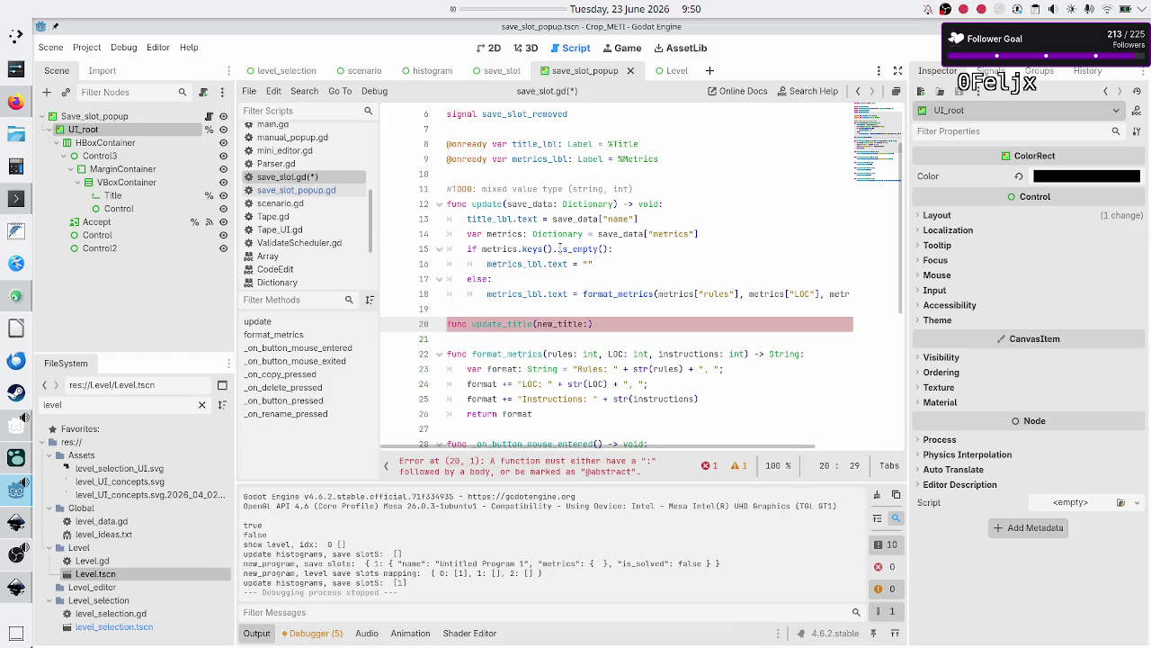
text( String))
text( -)
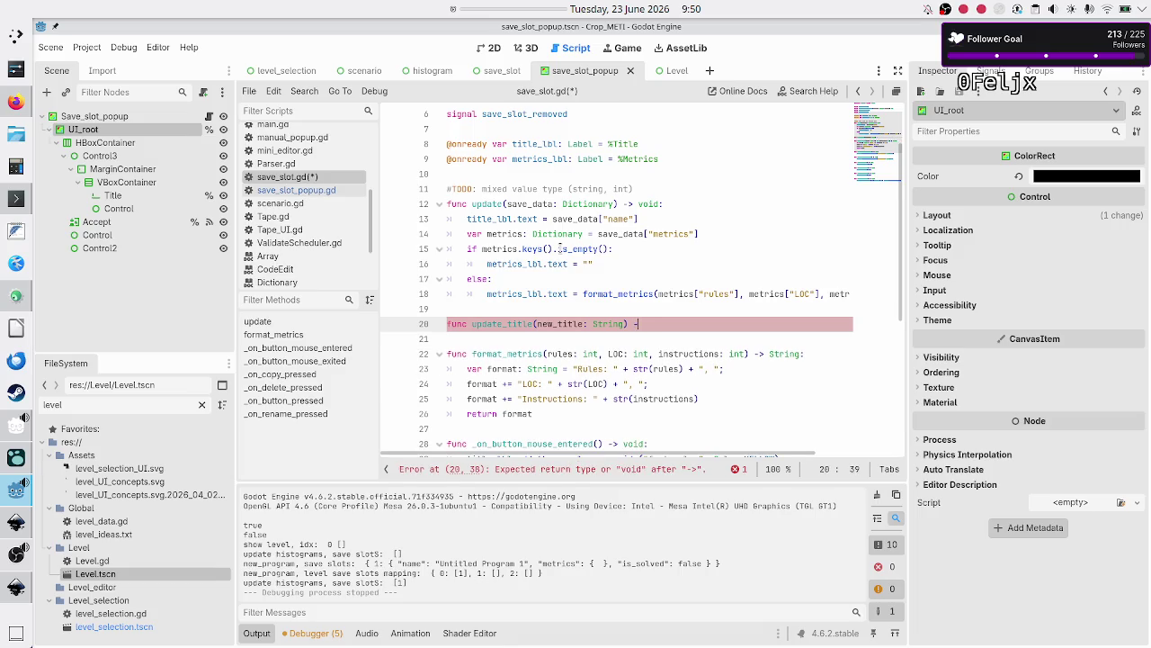
text(> void:)
key(Return)
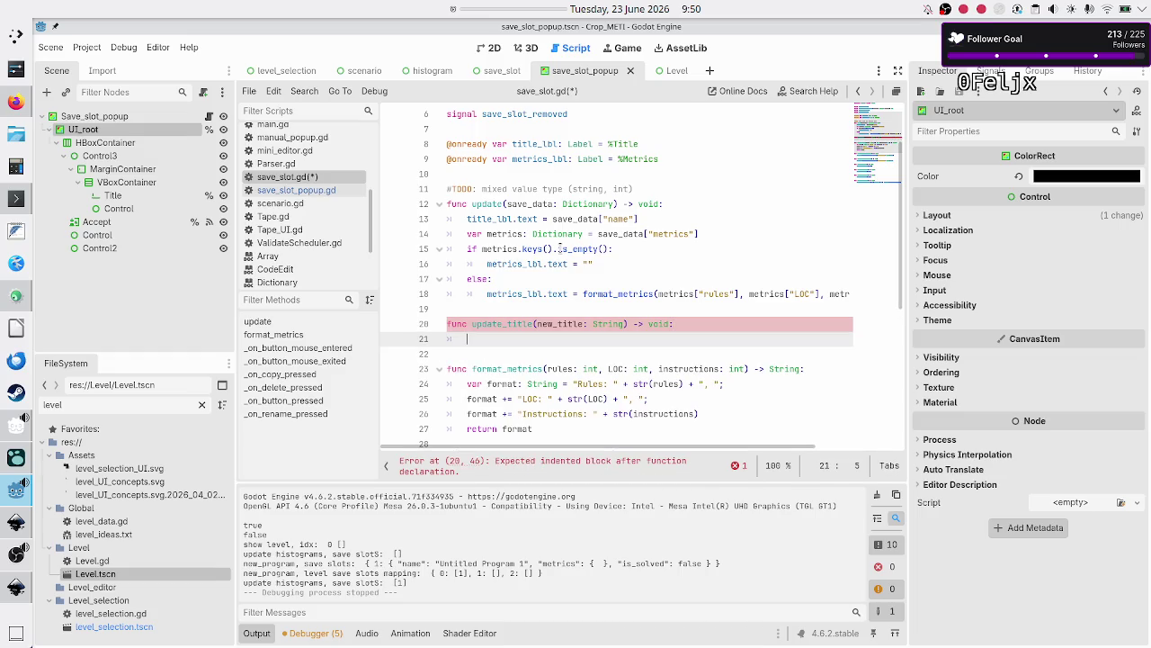
text(titl)
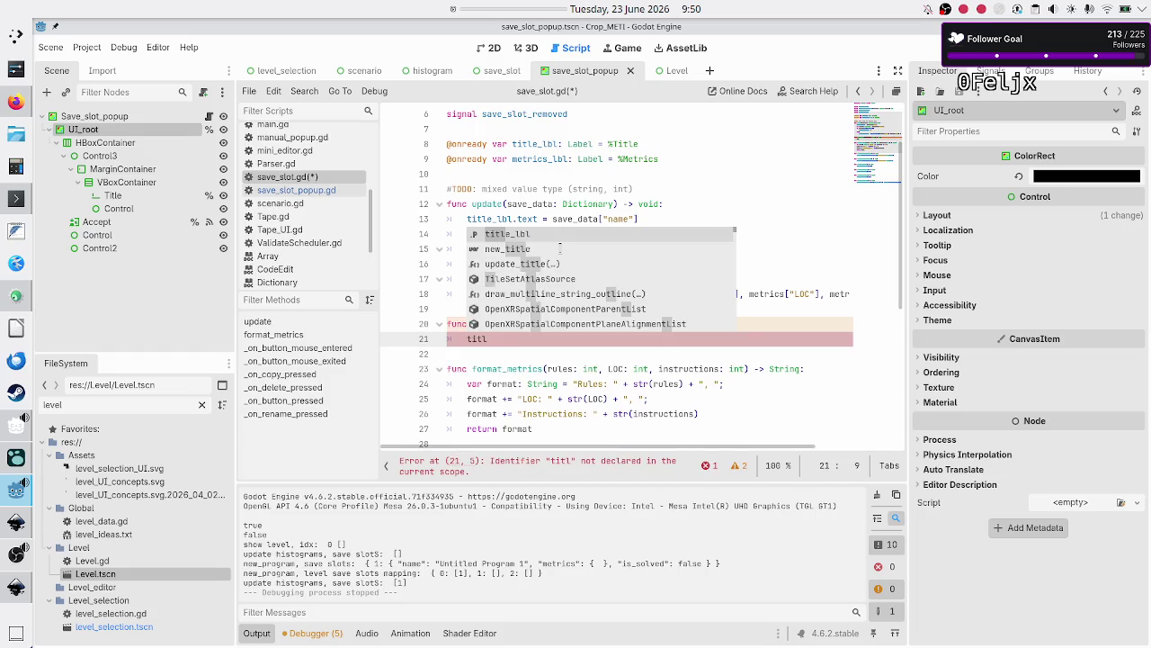
key(Return)
text(.te)
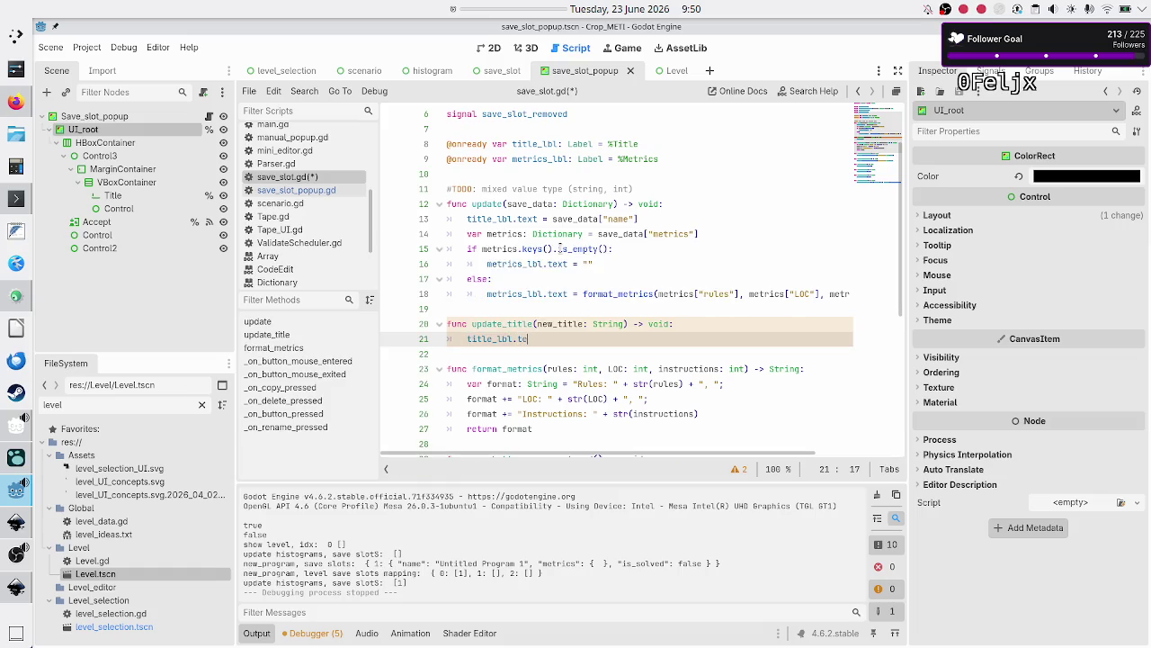
text(xt = new)
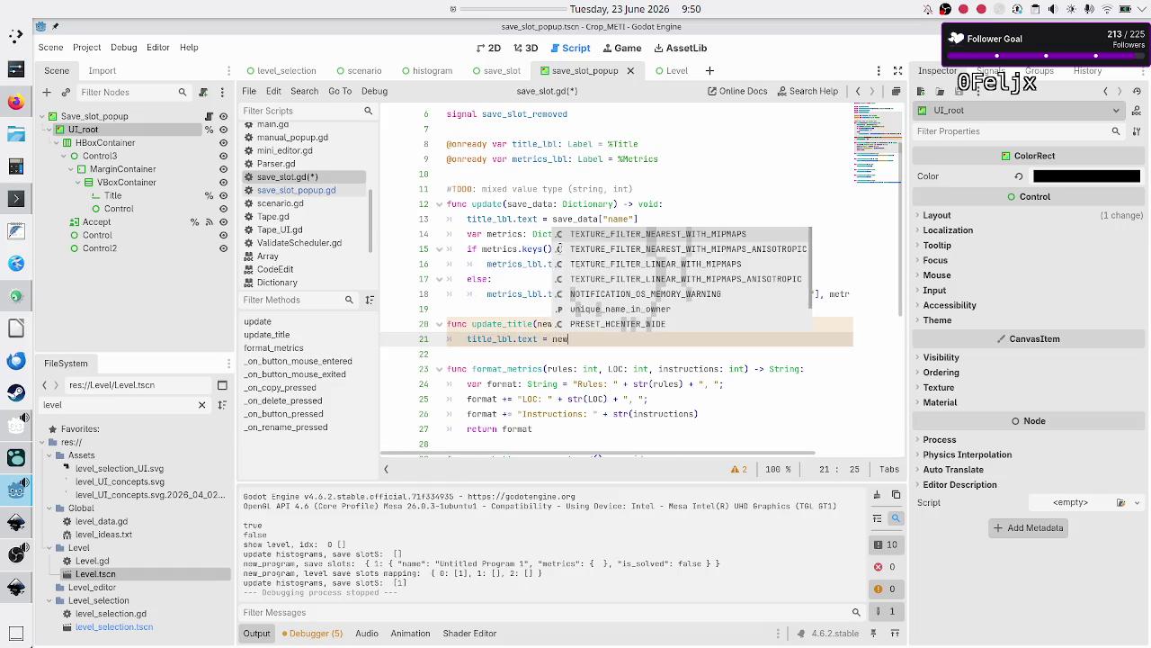
key(Return)
key(Return)
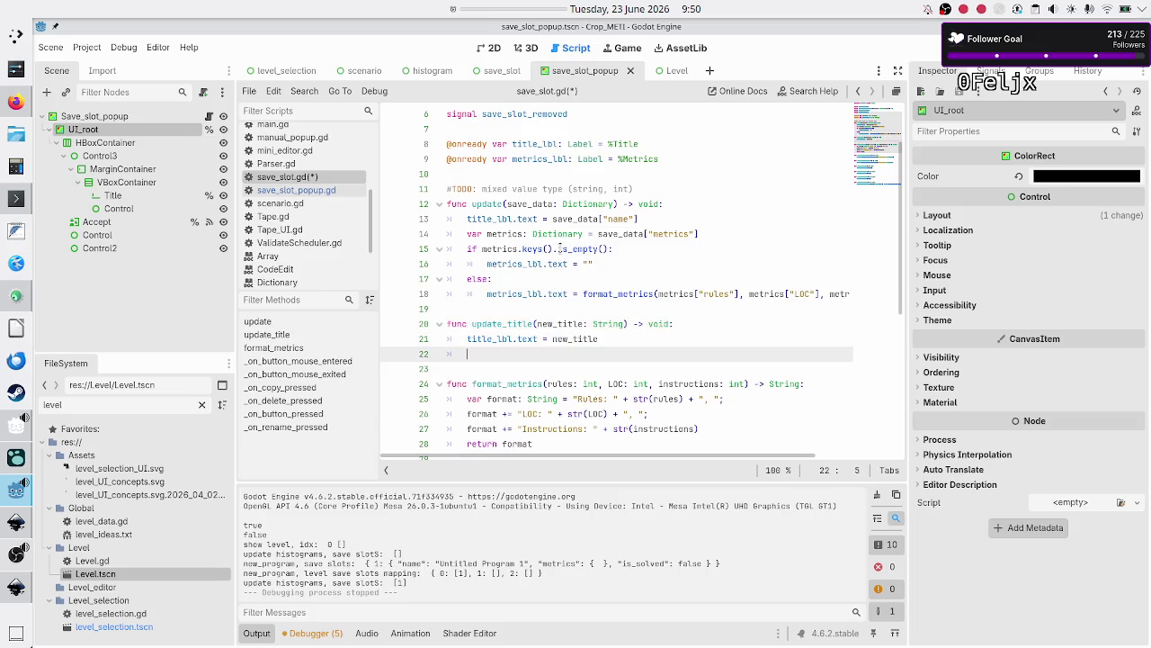
Highlight the uses of save_data in update and check its Dictionary type
double_click(526, 204)
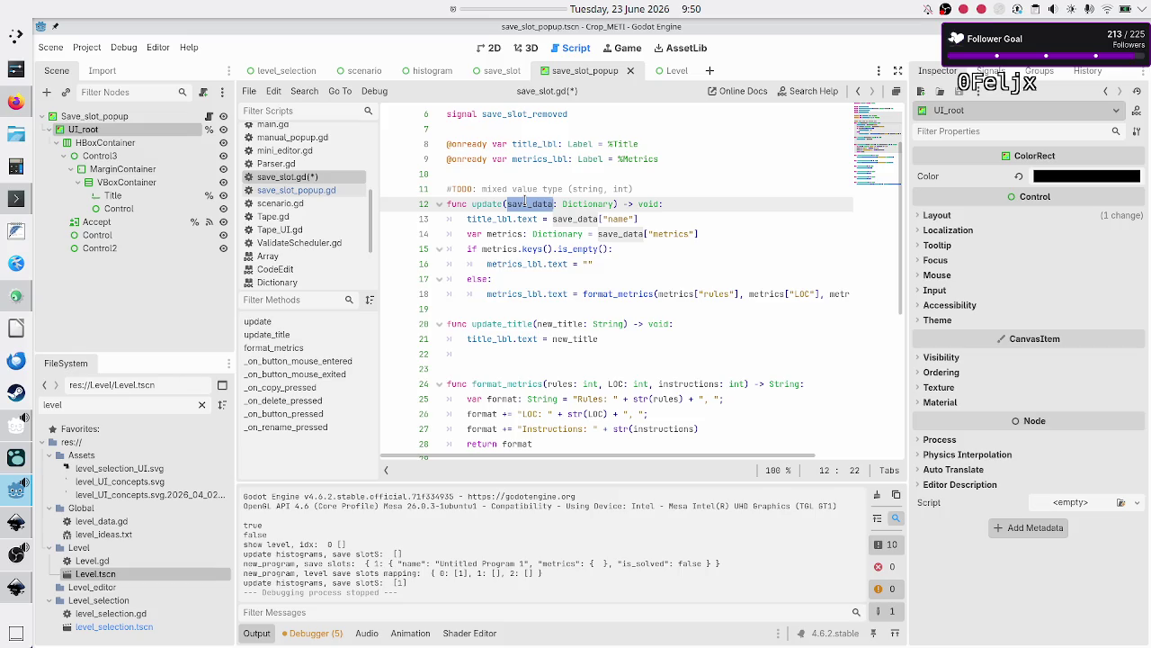
click(543, 219)
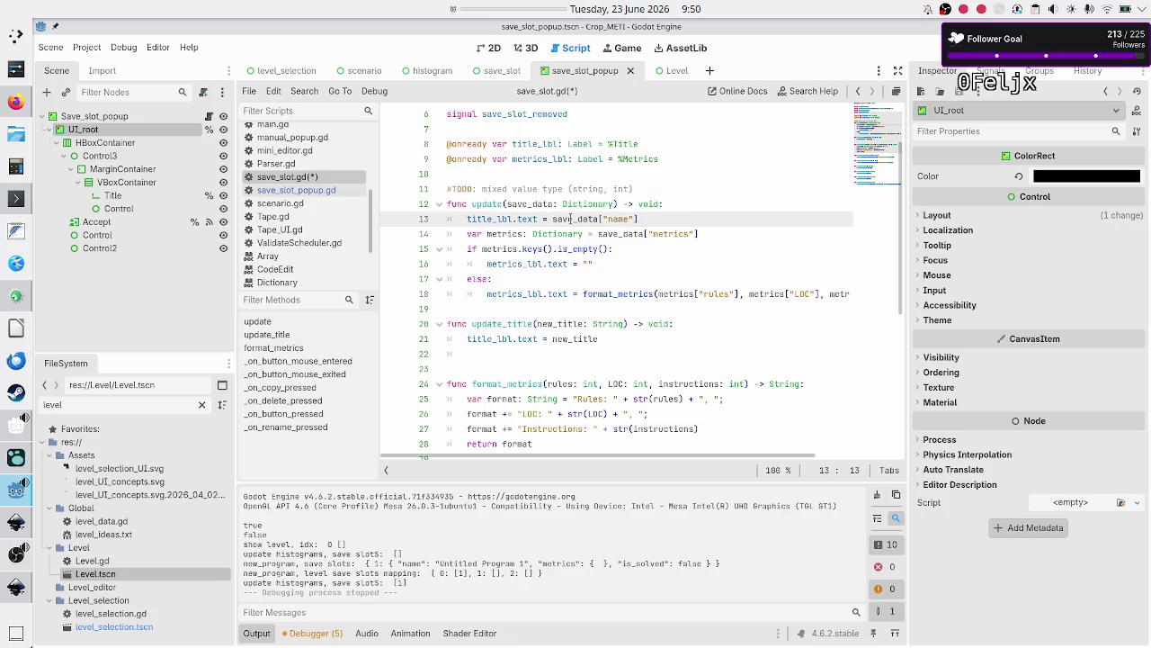
double_click(570, 219)
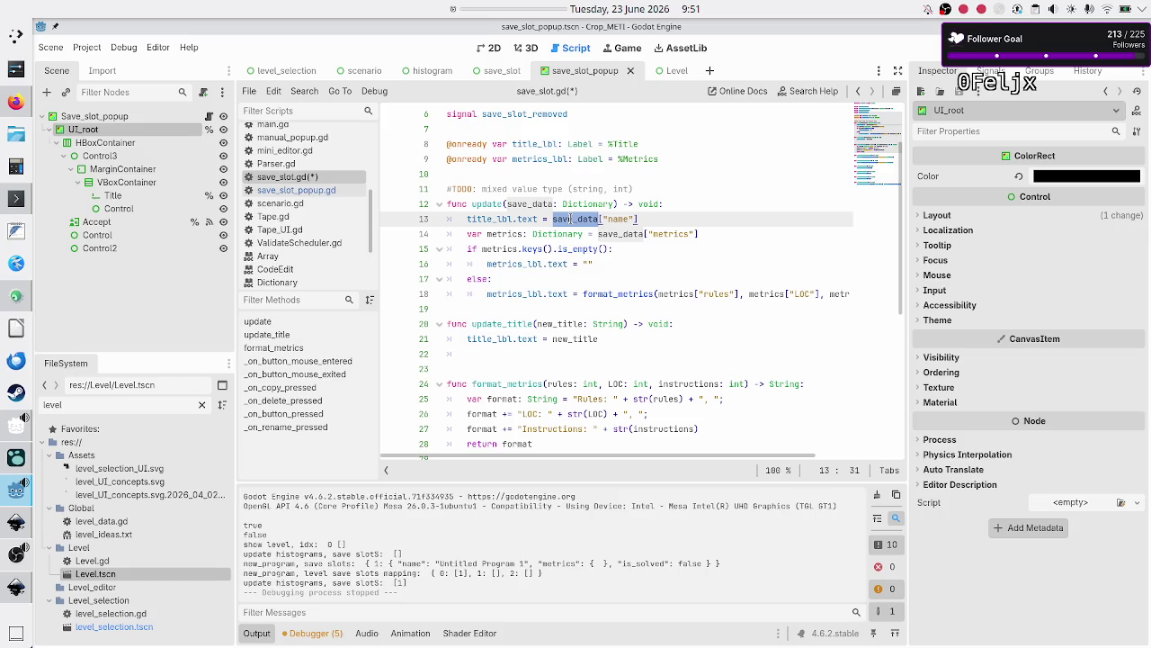
key(Down)
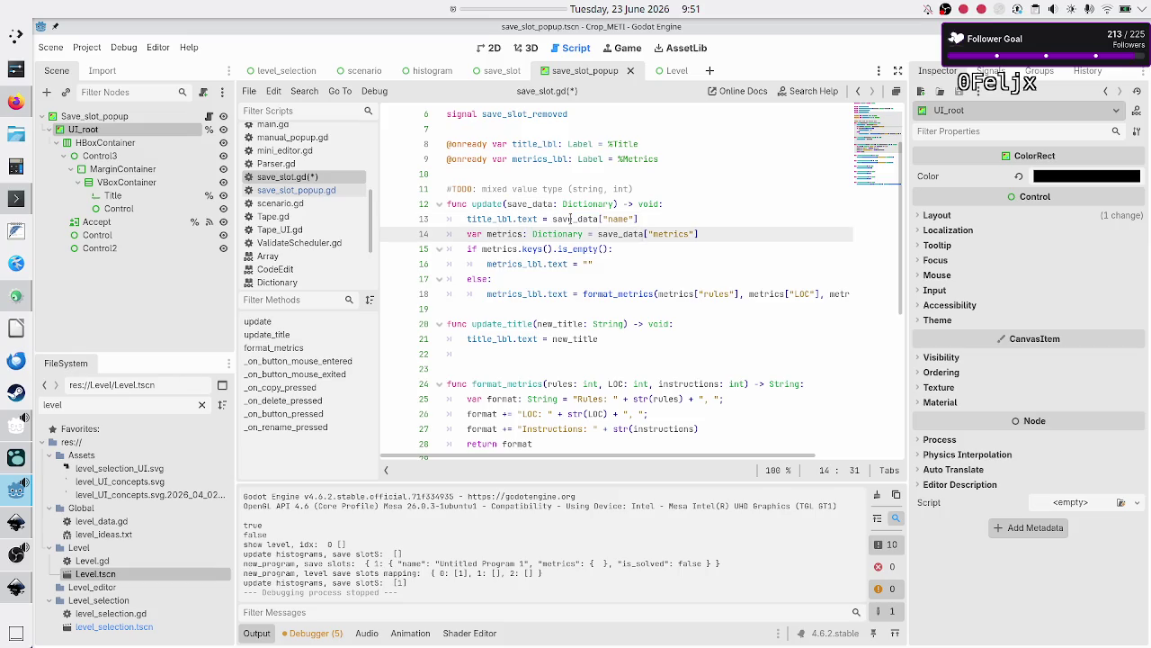
key(Down)
key(Down)
key(Down)
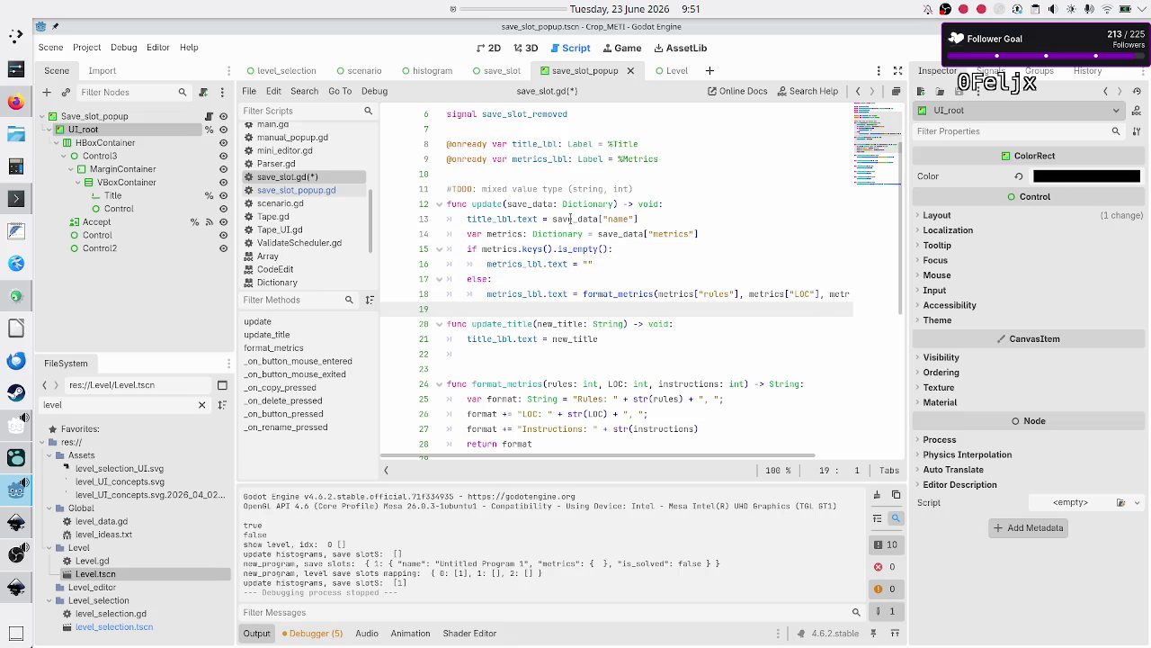
key(Down)
key(Down)
key(Down)
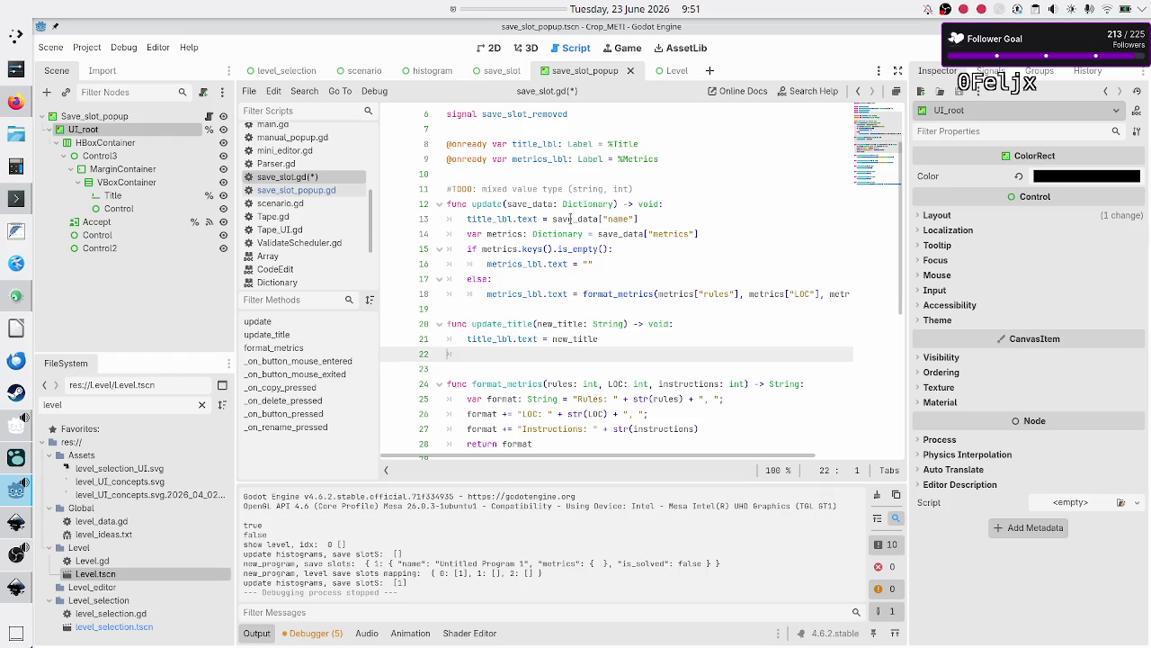
key(End)
double_click(586, 203)
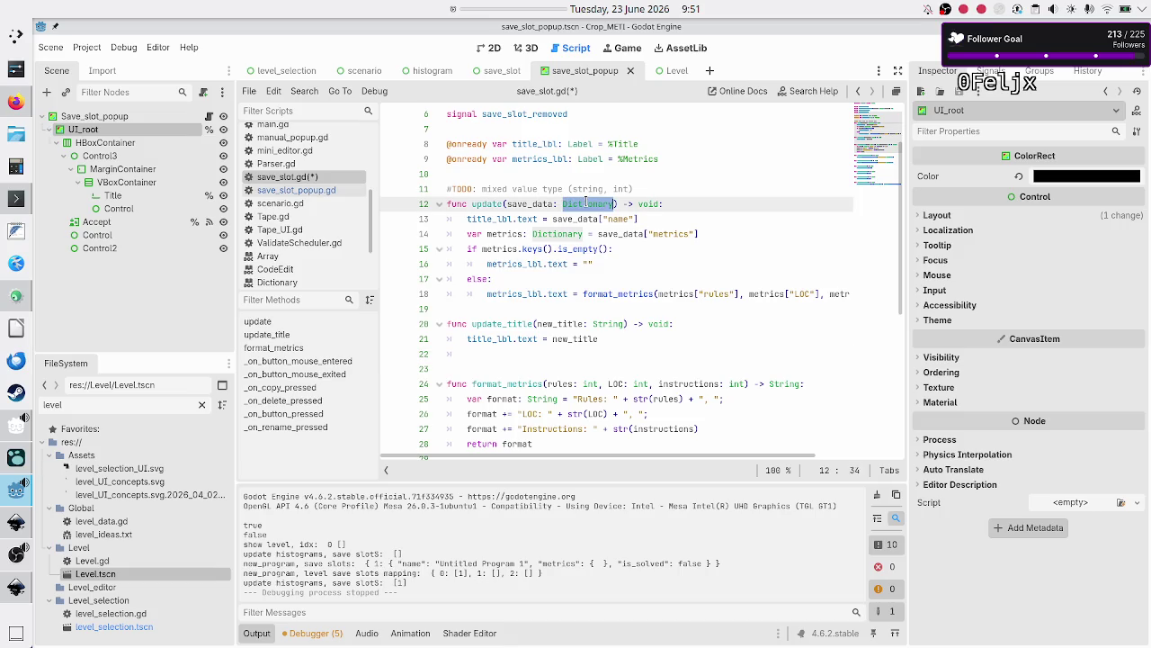
click(544, 174)
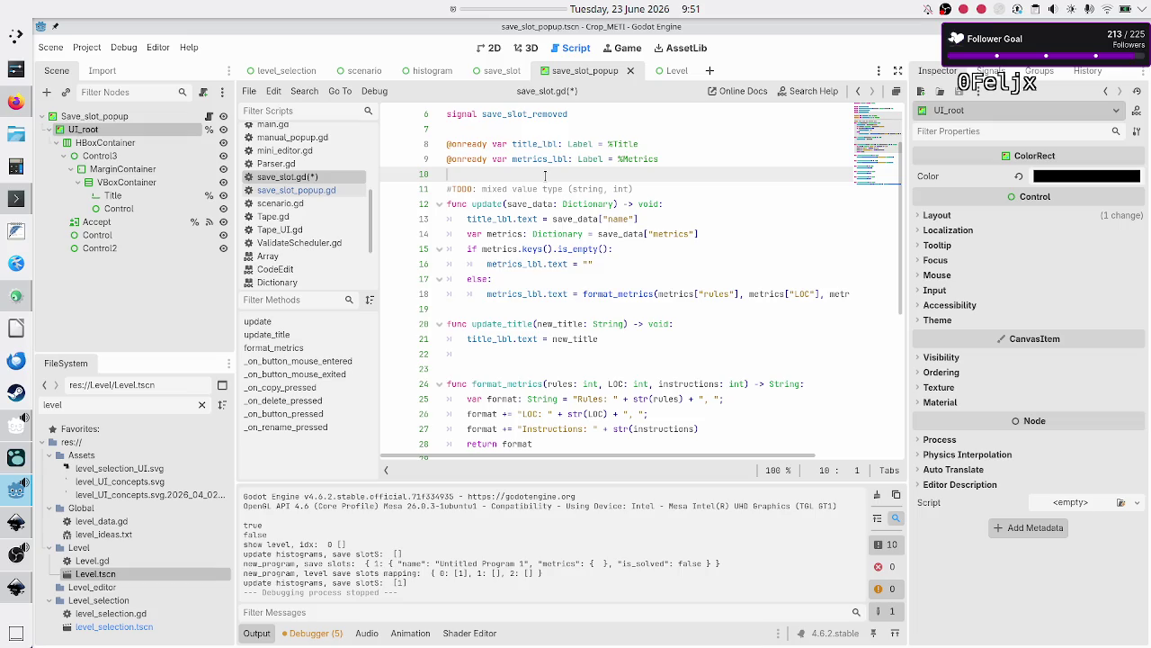
Declare a new member variable _save_data: Dictionary above the update function
key(Return)
key(Return)
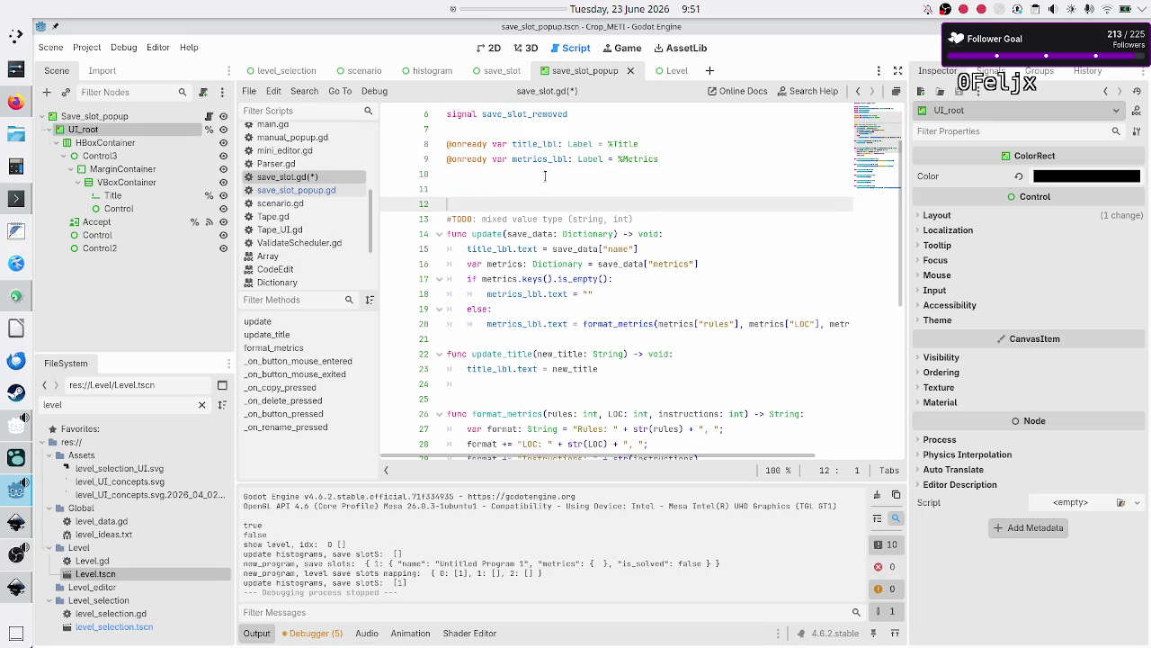
key(Up)
text(var save_)
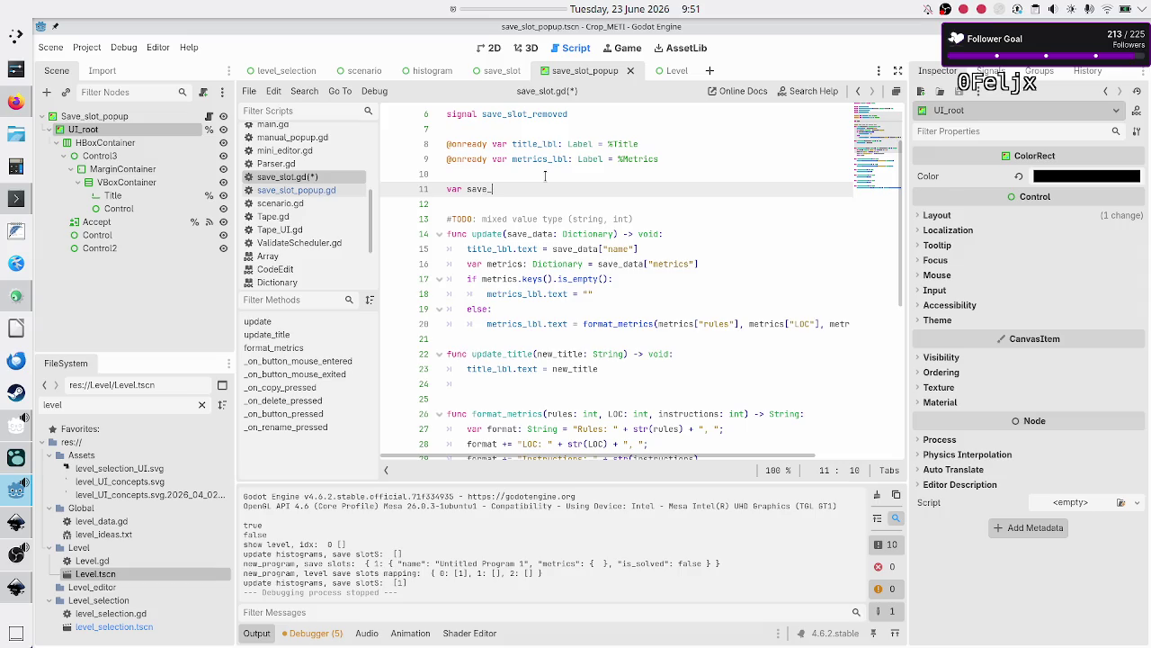
text(data_)
key(BackSpace)
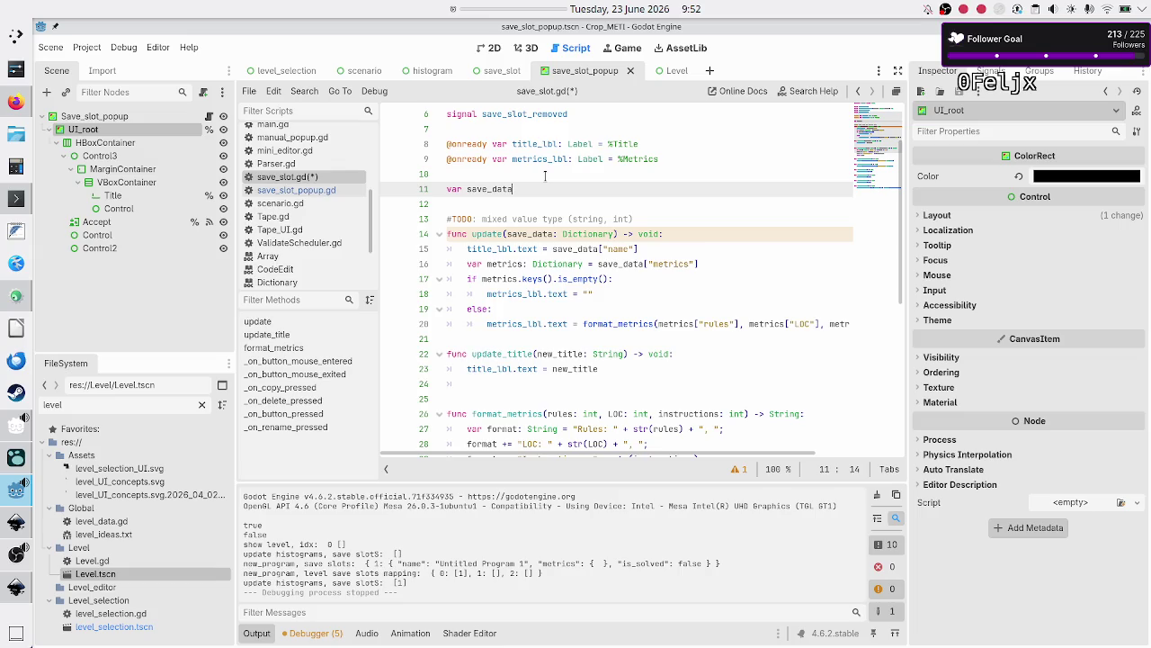
key(BackSpace)
key(BackSpace)
key(BackSpace)
text(_save_data: Dict)
key(Return)
Store the incoming data with _save_data = save_data after the title assignment in update()
key(Down)
key(Down)
key(Home)
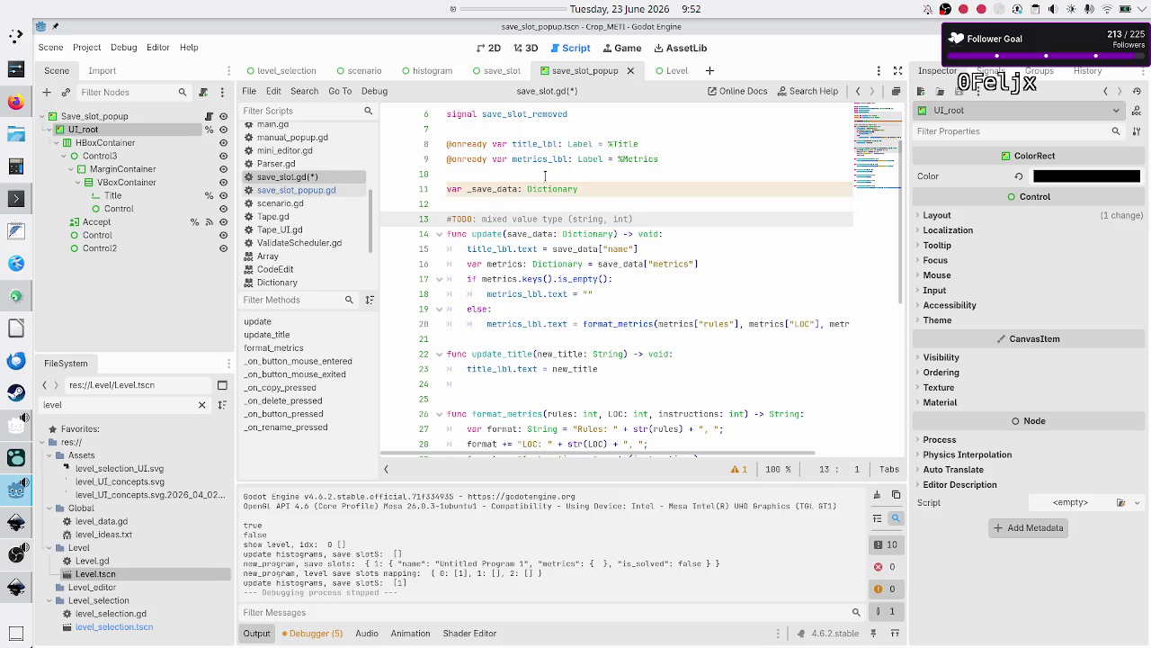
key(Down)
key(Down)
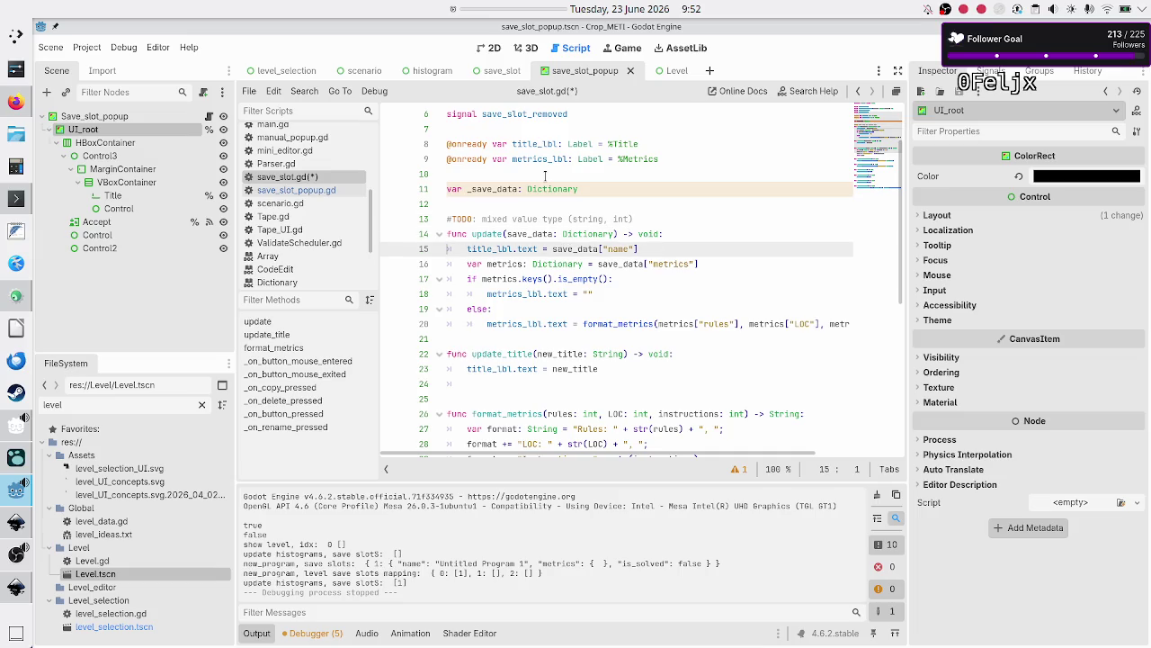
key(Left)
key(Return)
text(_save)
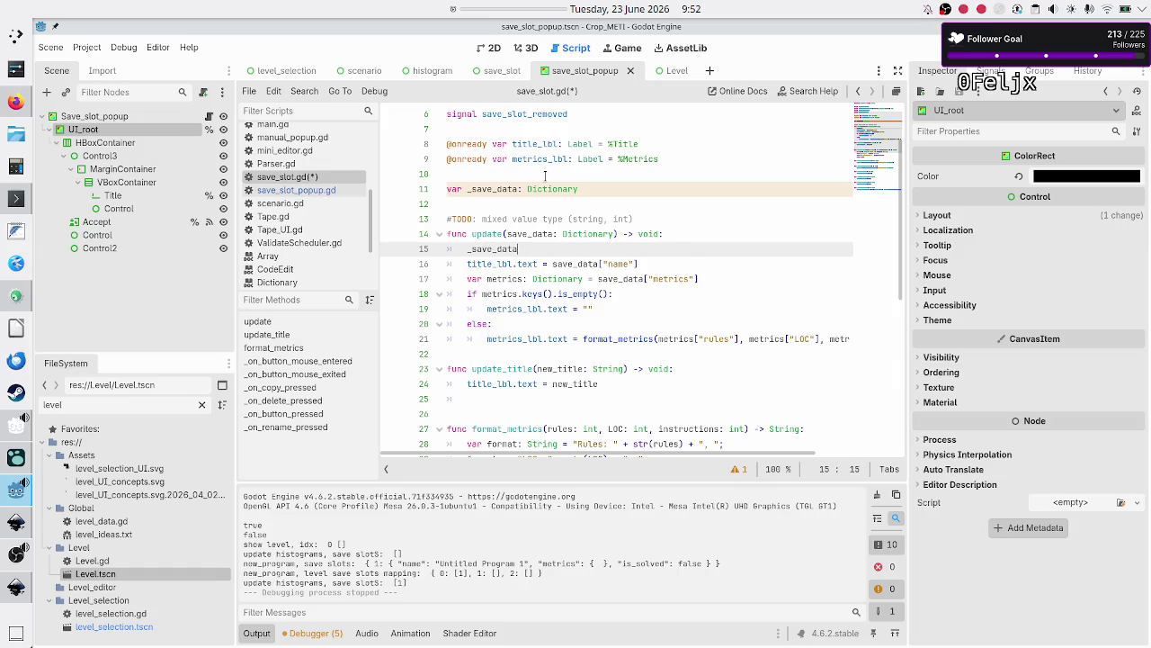
text(save_)
key(Return)
Add _save_data["name"] = new_title to update_title() and save save_slot.gd
key(Down)
key(Down)
key(Down)
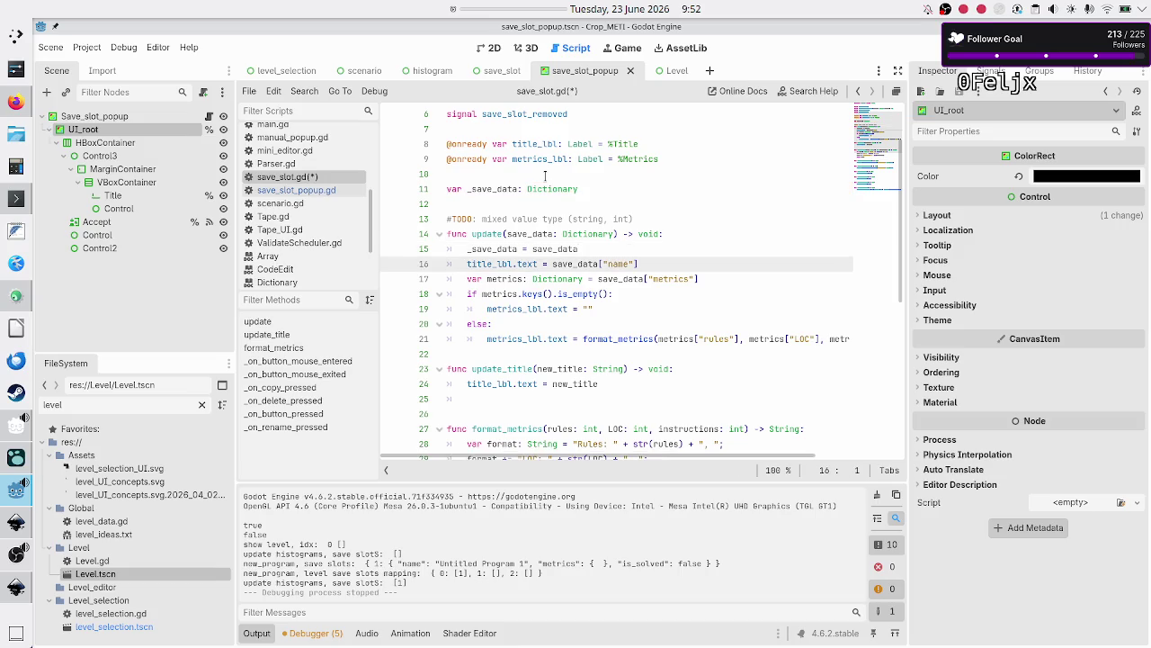
key(Down)
key(Down)
key(Down)
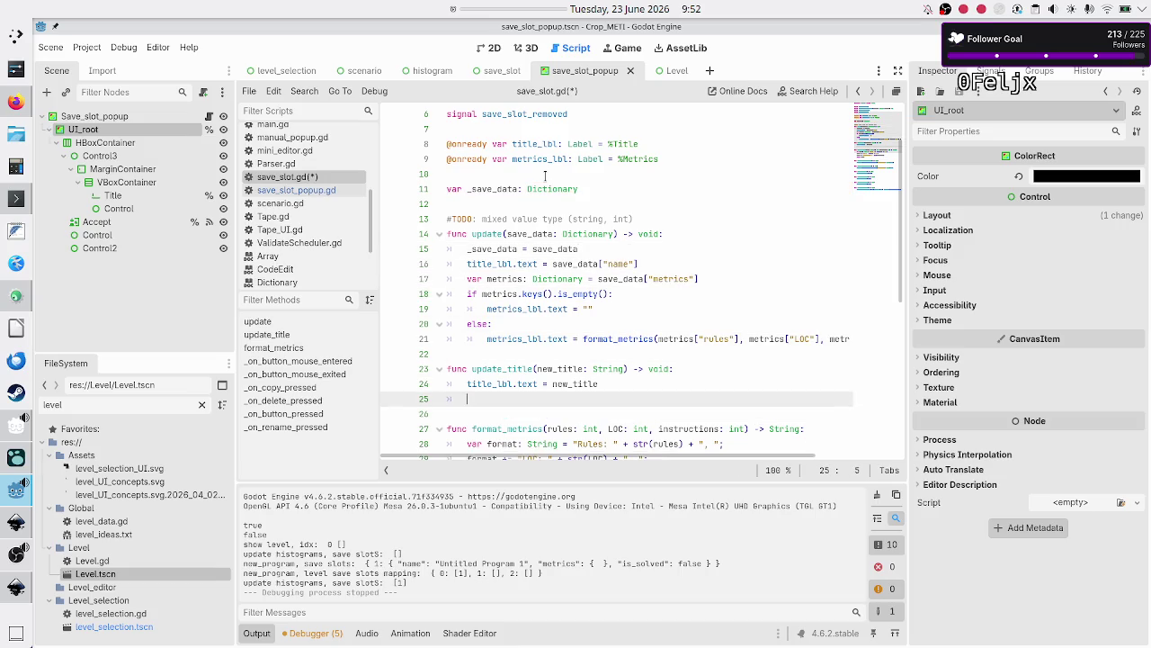
text(_sav)
key(Return)
text([)
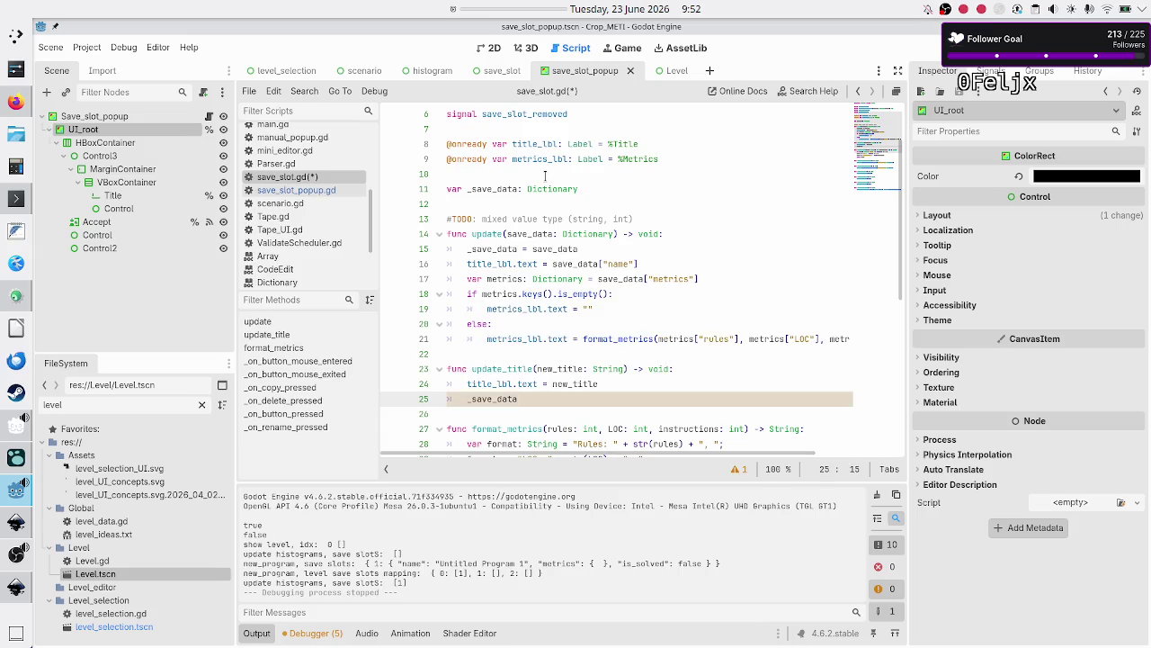
text("name")
text(] )
text(= new_title)
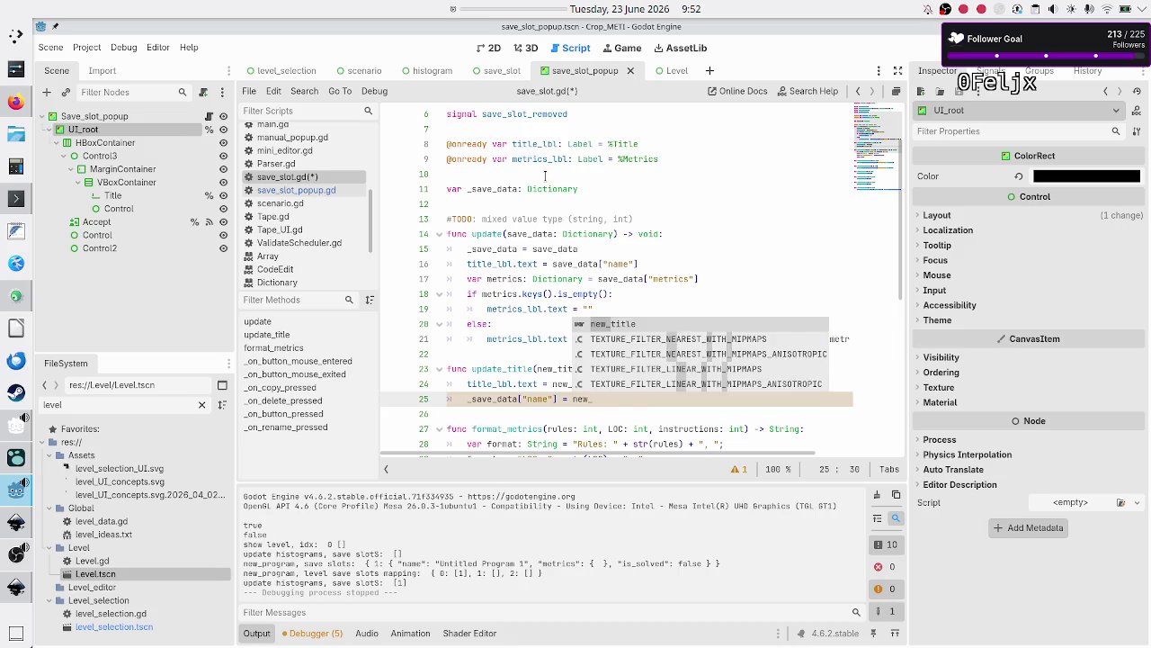
key(Down)
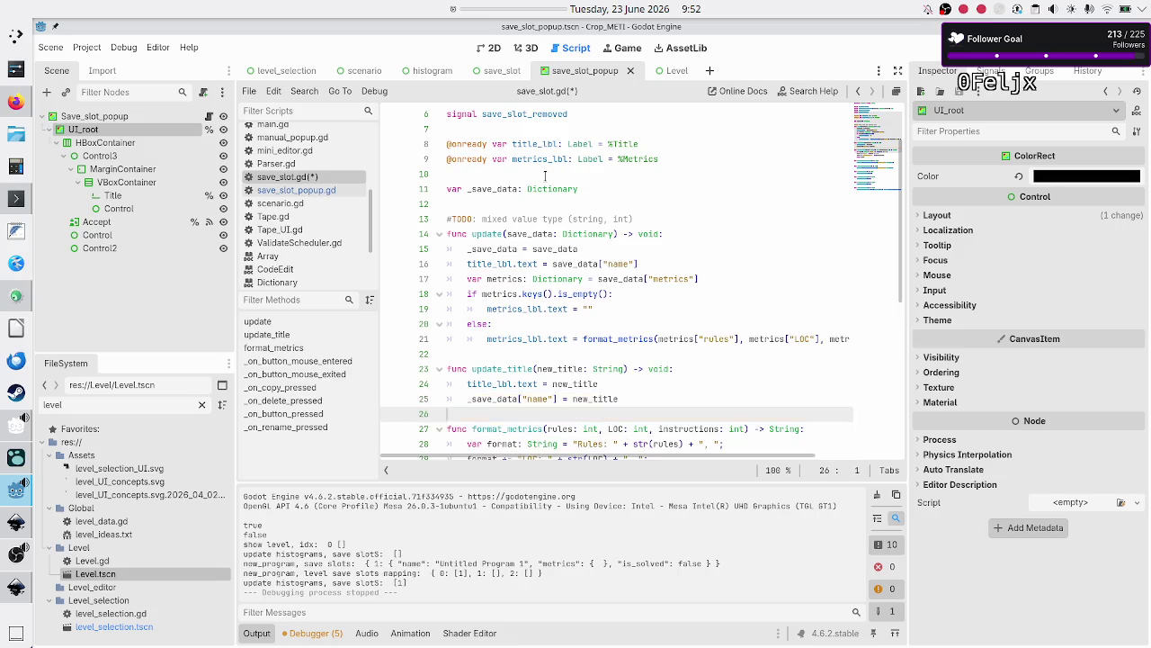
key(ctrl+s)
click(504, 354)
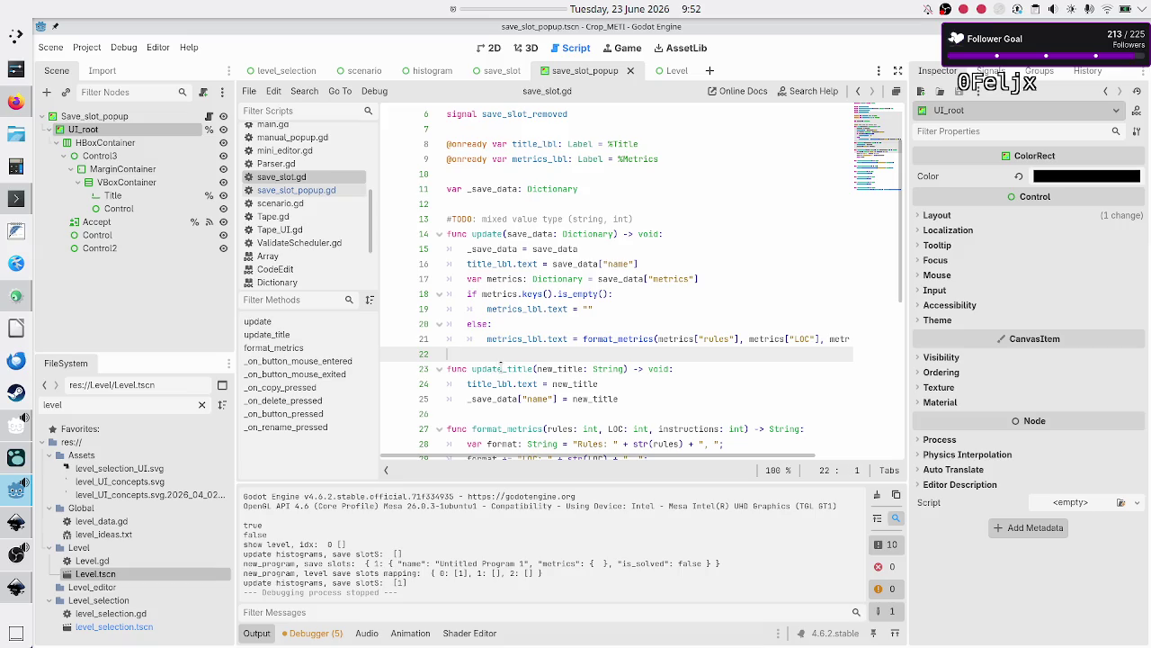
In level_selection.gd's hide_save_slot_popup, call save_slot_to_be_renamed.update_title(new_title)
double_click(501, 367)
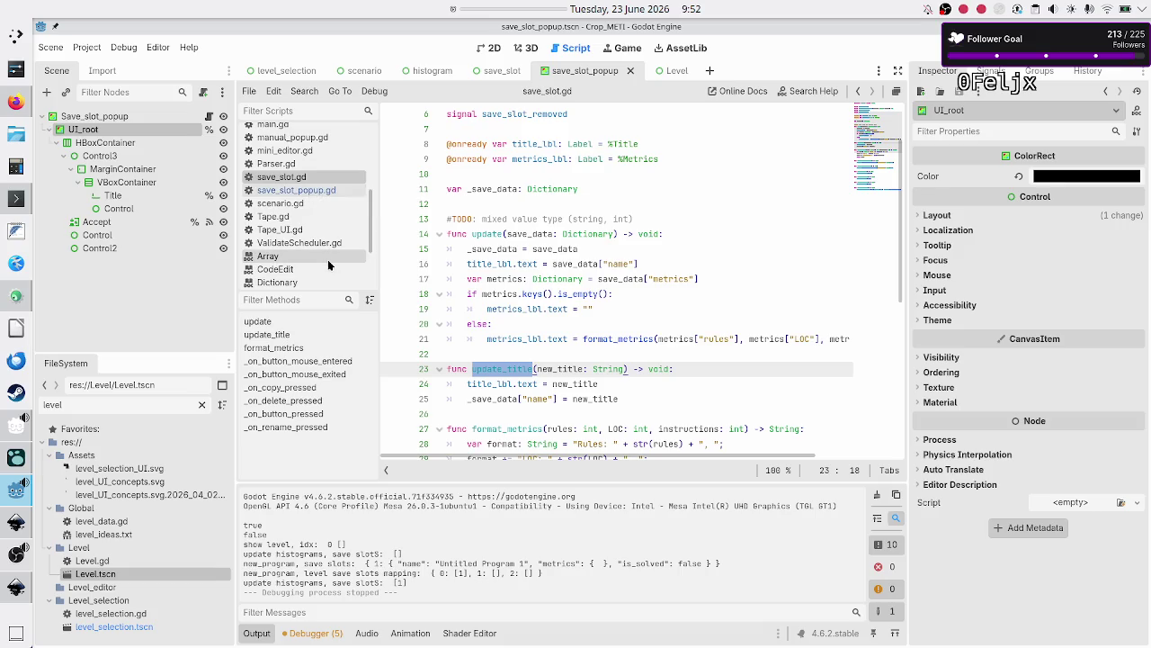
scroll(317, 202, up, 3)
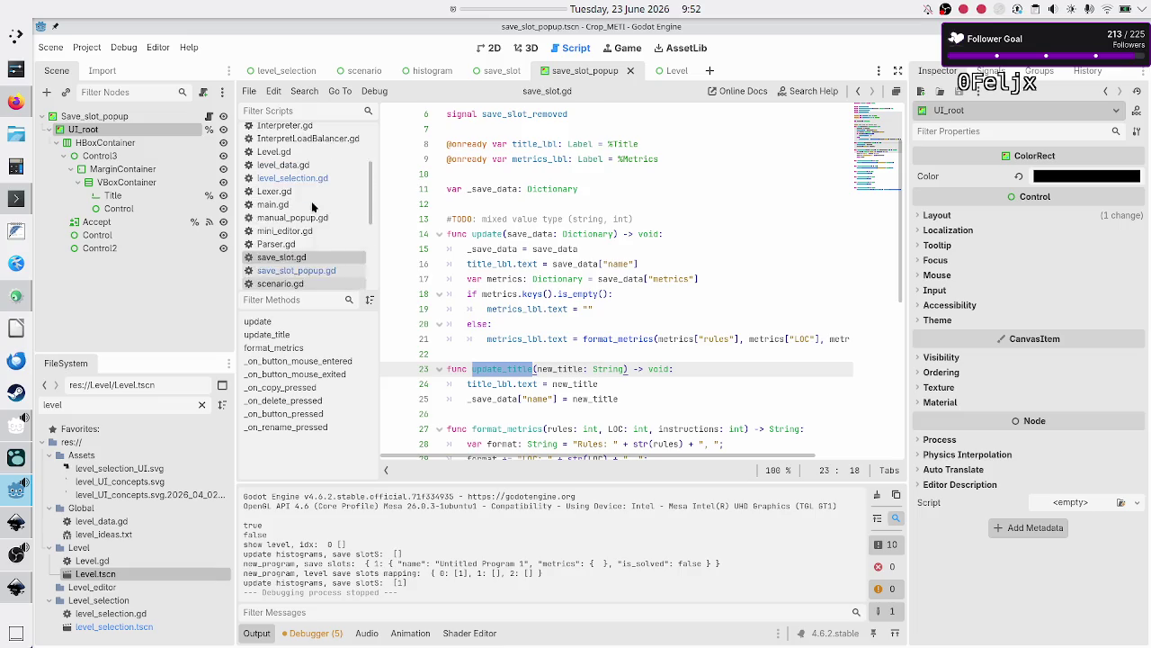
click(316, 200)
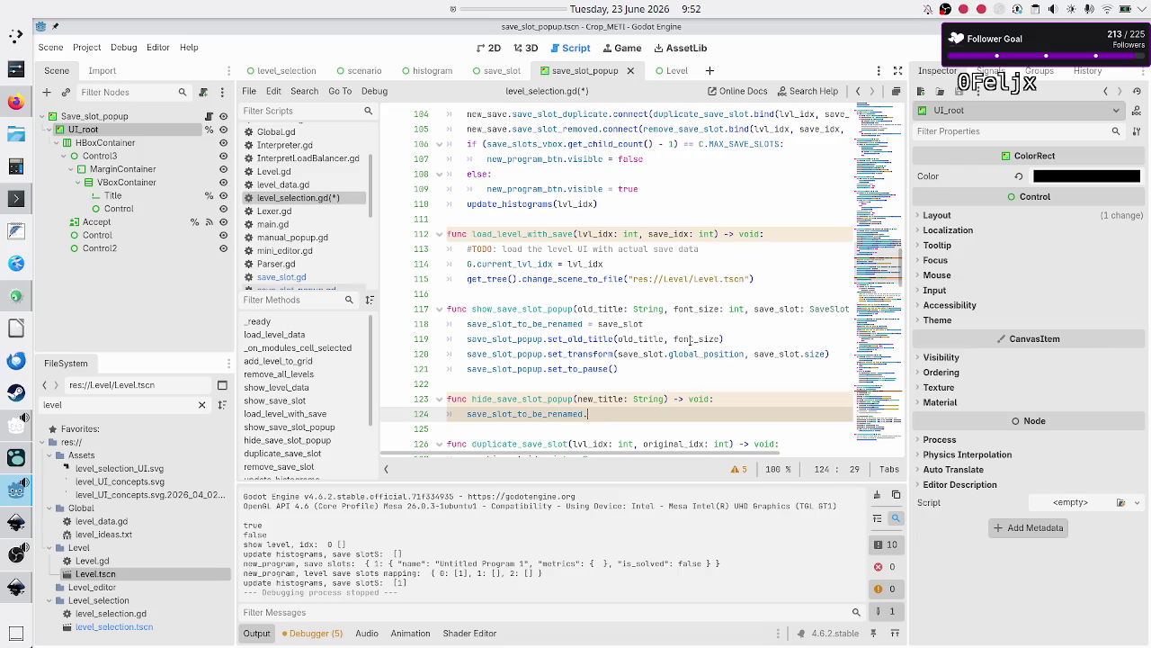
text(.upd)
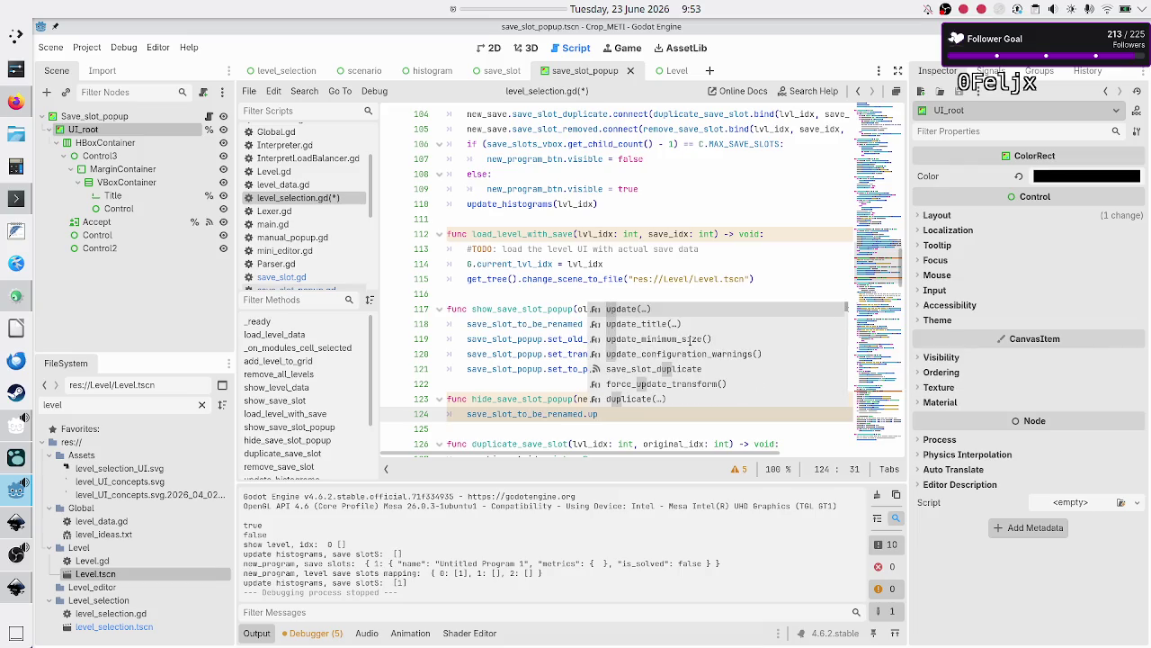
key(Return)
text(new_tit)
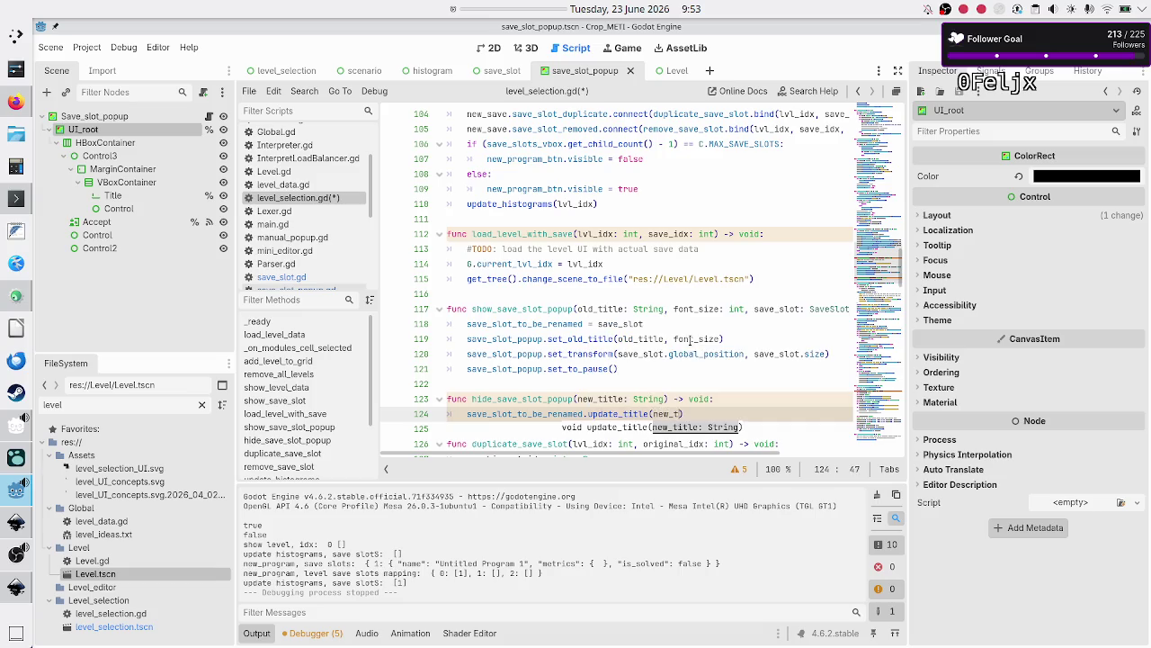
key(Return)
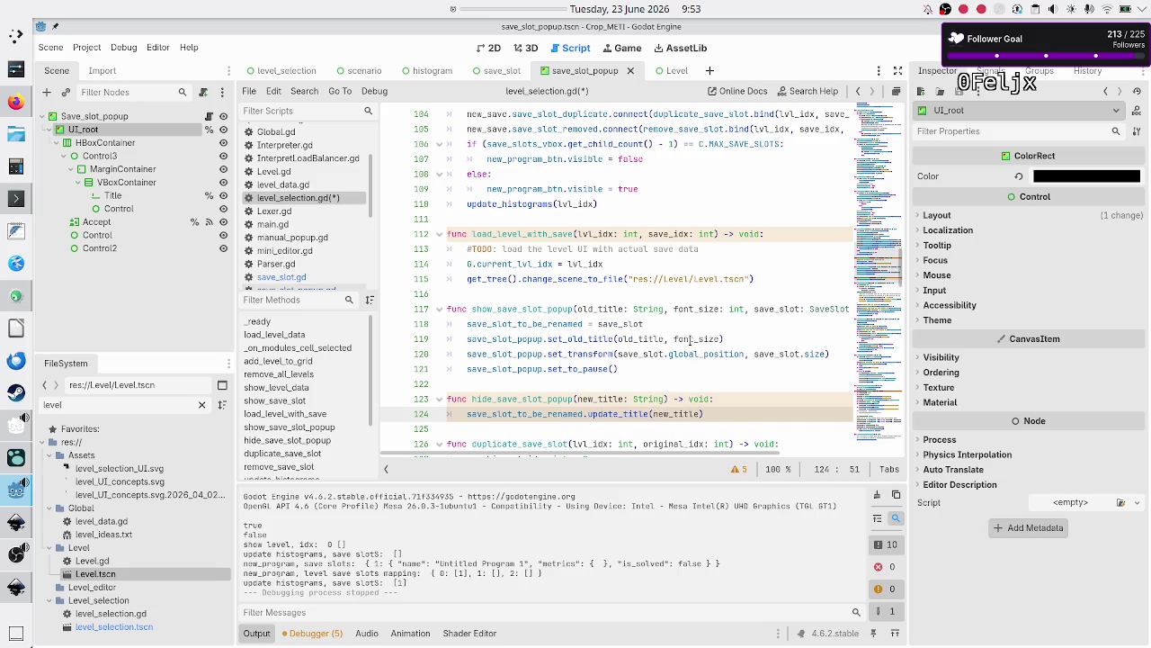
Add save_slot_popup.set_to_resume() on the next line, save, and run the project
key(Return)
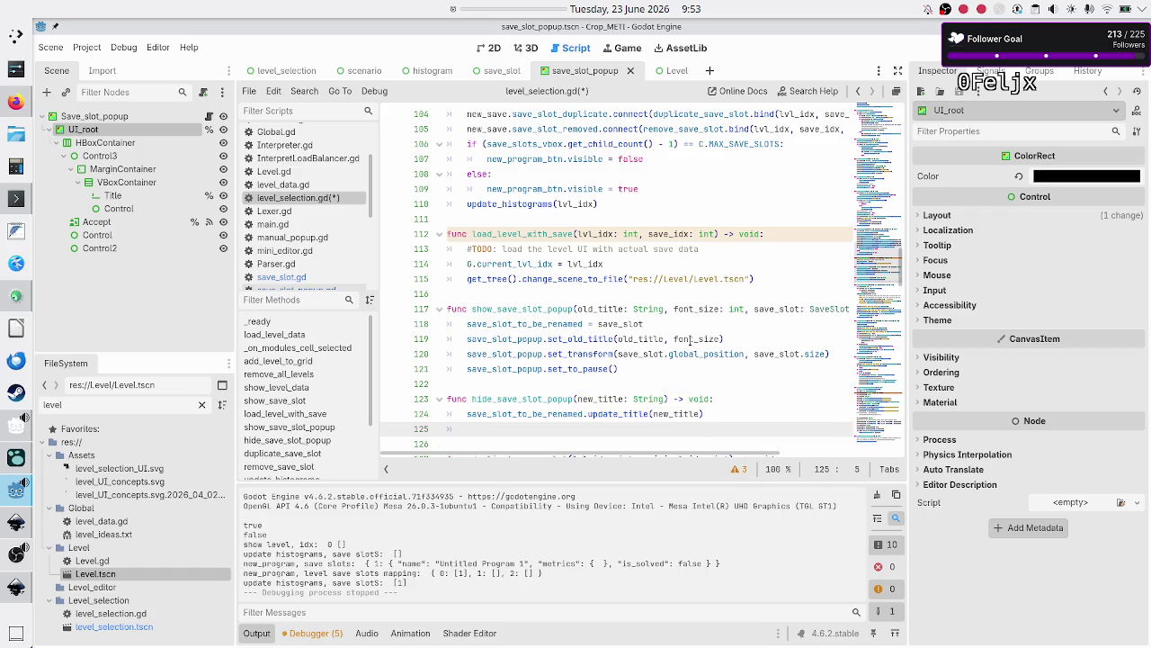
text(save_slot_p)
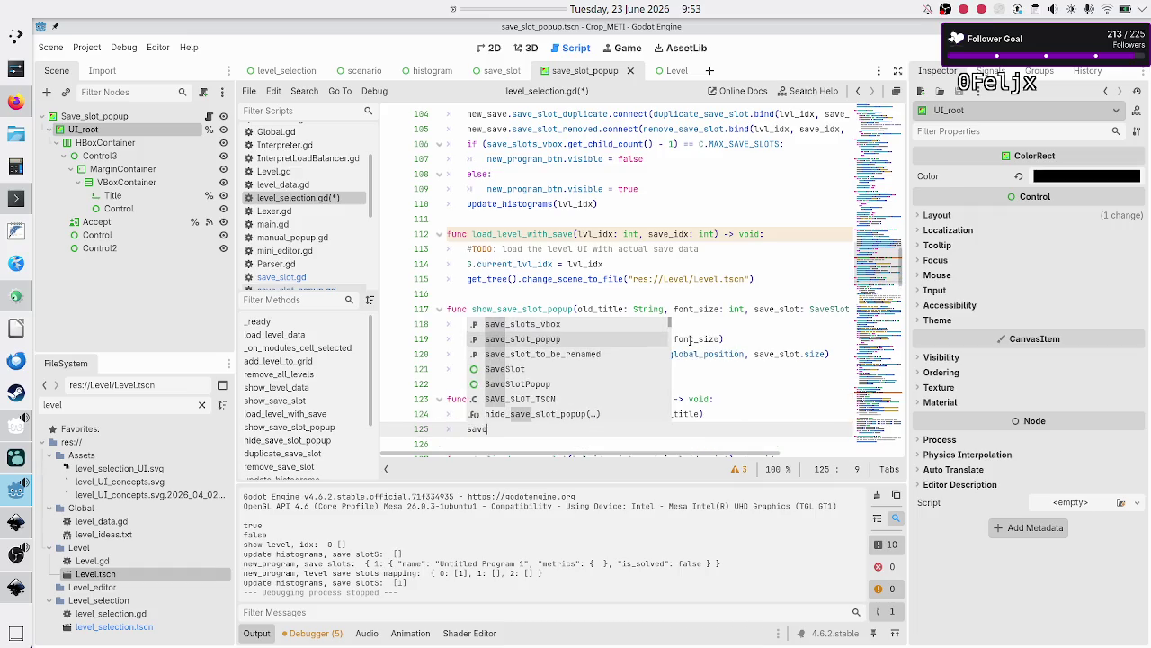
key(Return)
text(.set)
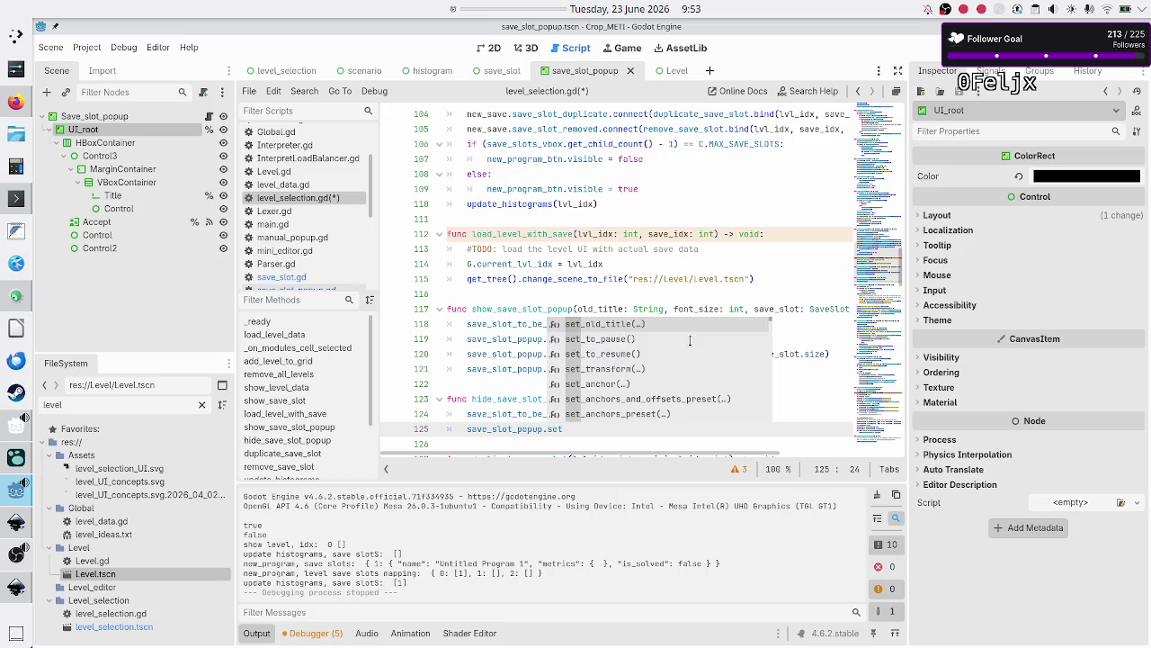
key(Down)
key(Down)
key(Return)
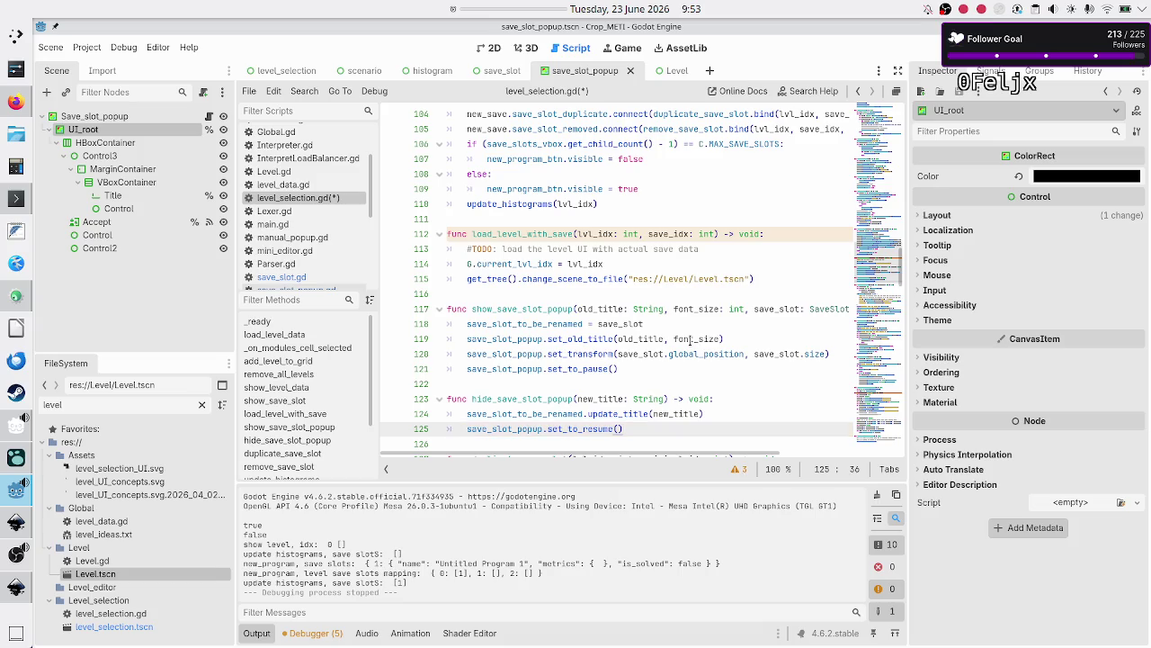
key(Down)
key(ctrl+s)
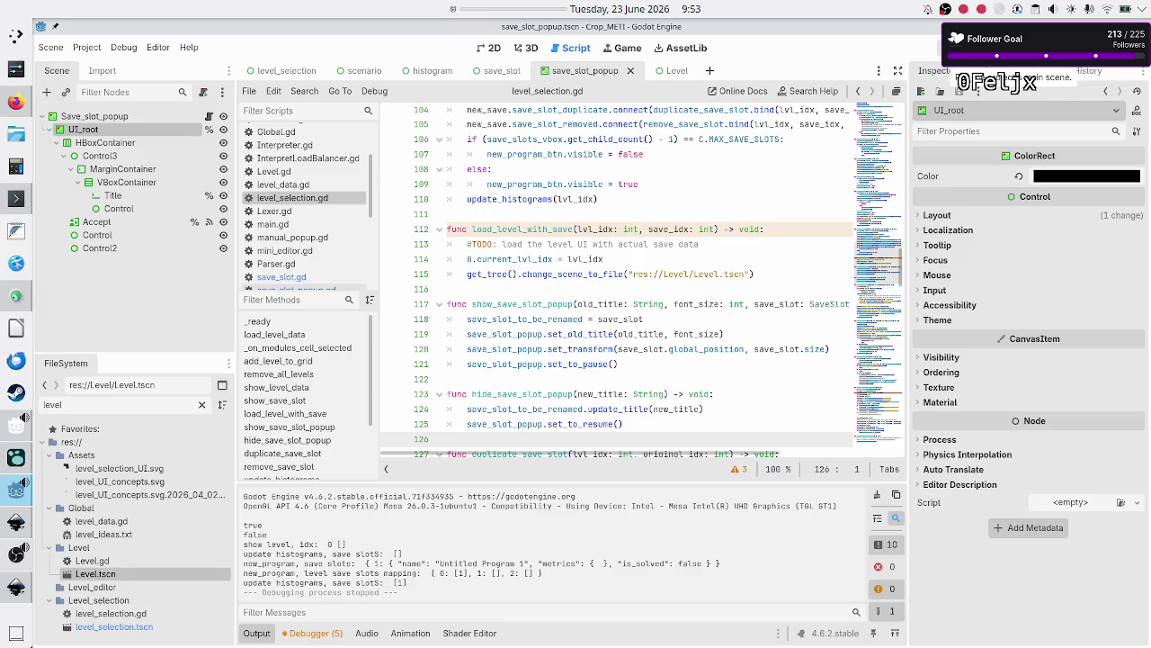
key(F5)
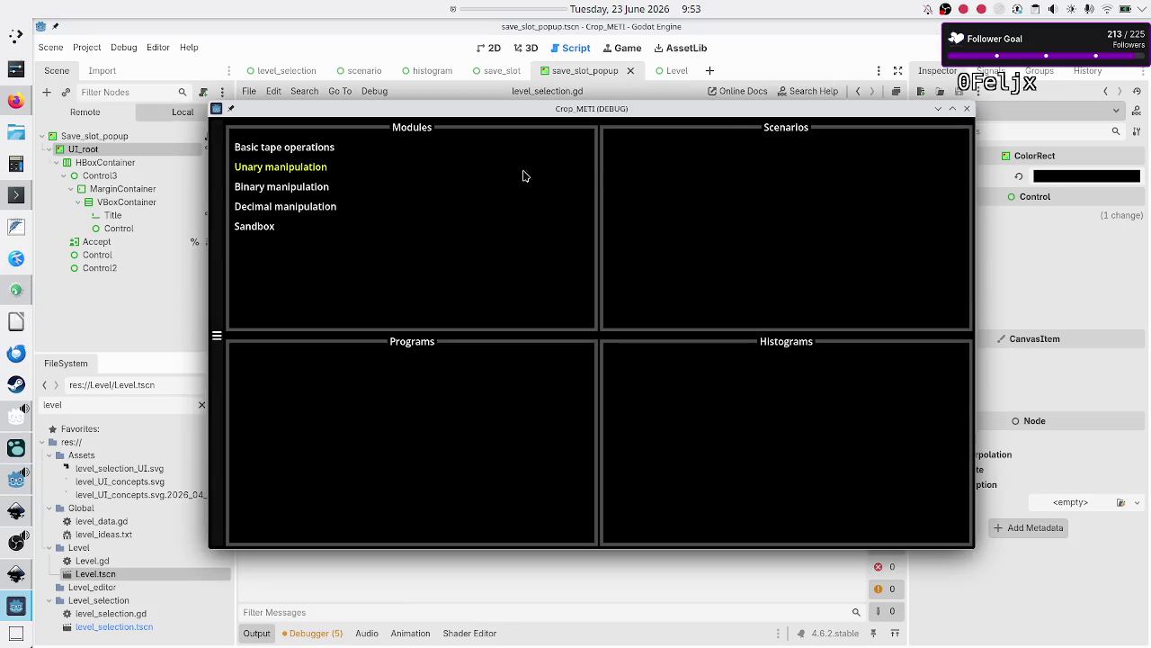
Create a new program under Binary manipulation > Flip bit and start renaming it
click(327, 187)
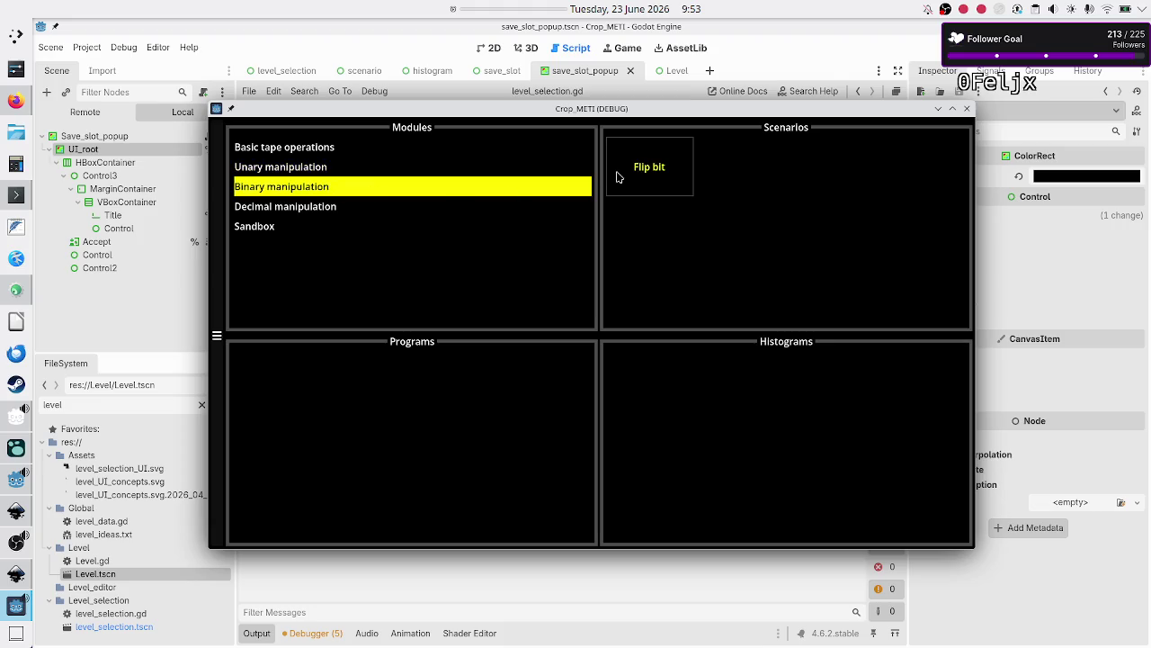
click(617, 173)
click(411, 450)
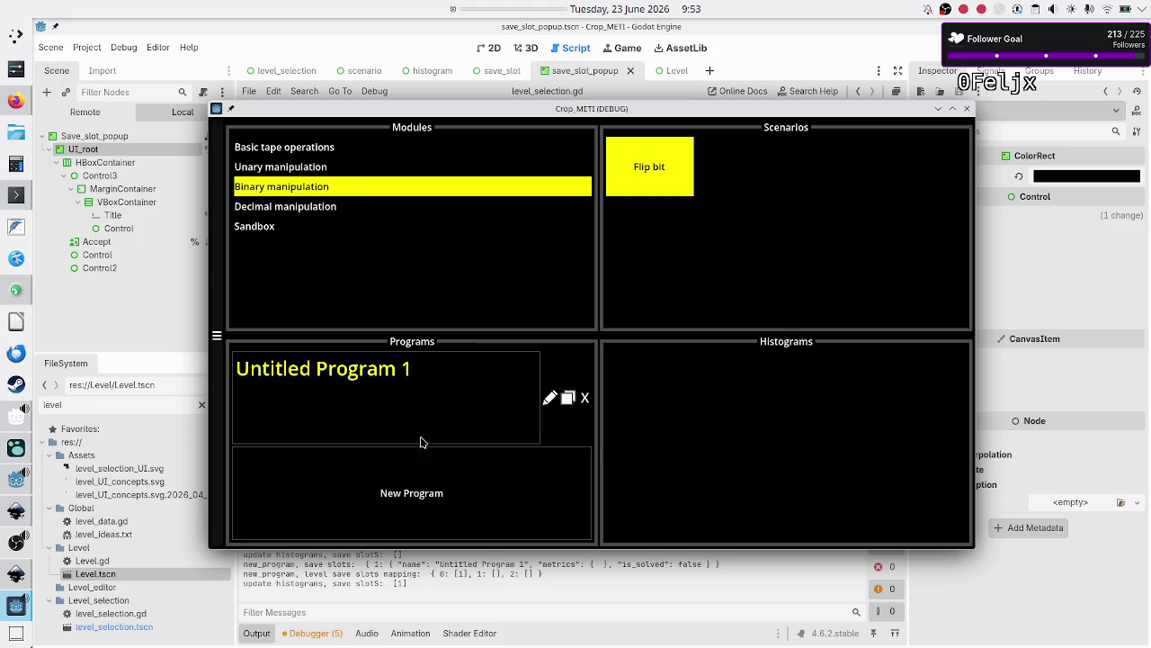
click(551, 401)
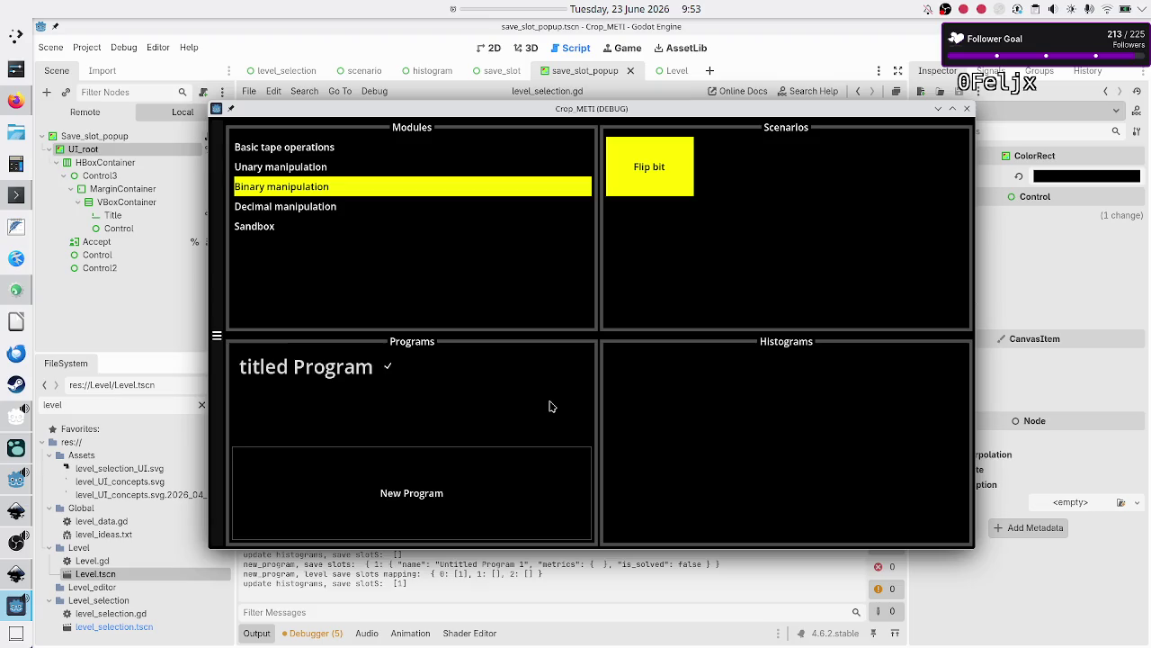
Replace the Untitled Program 1 name with Save1
click(372, 367)
text(1)
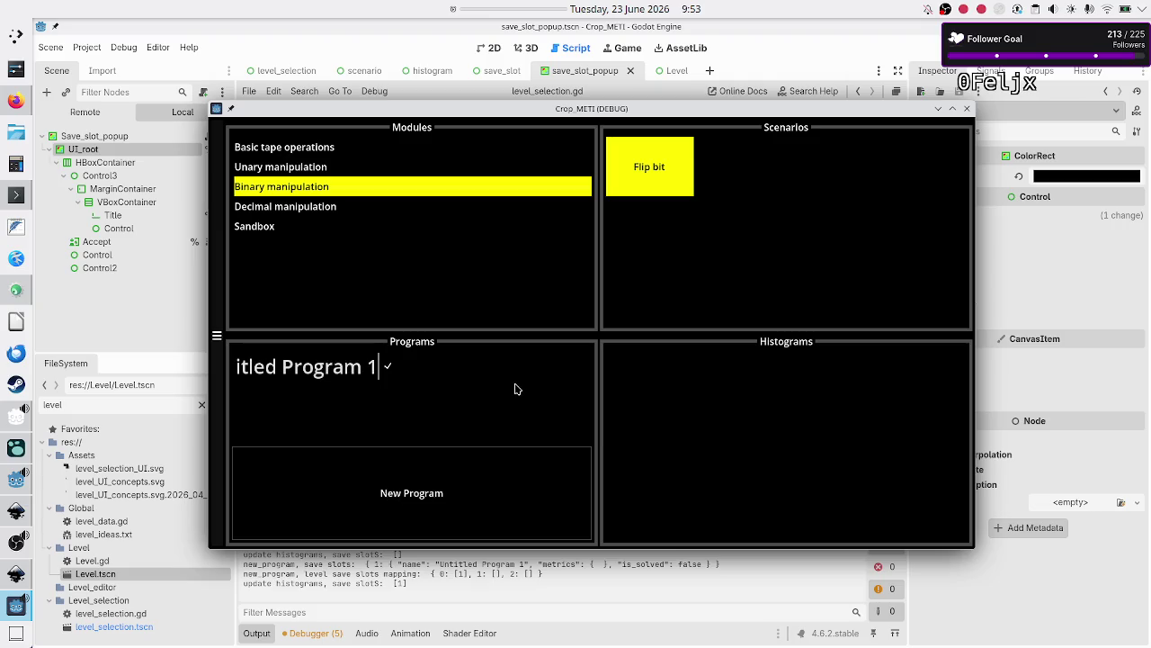
key(BackSpace)
key(BackSpace)
key(BackSpace)
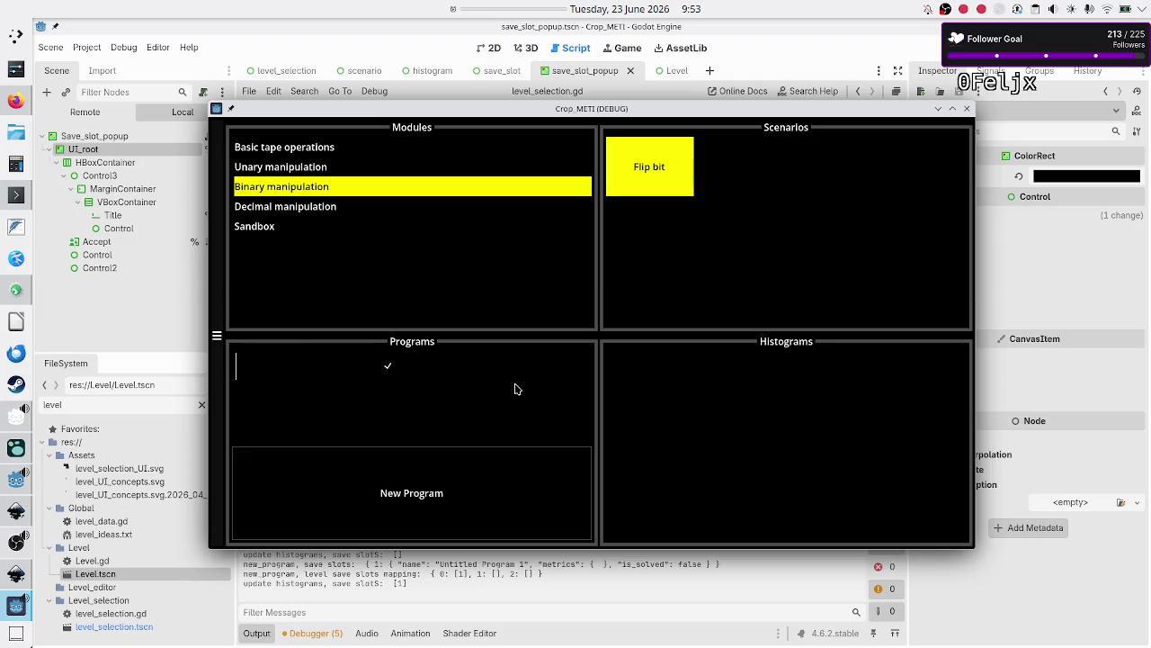
text(Save1)
click(323, 373)
Close the game and compare the MarginContainer settings in the save_slot and save_slot_popup scenes
click(968, 110)
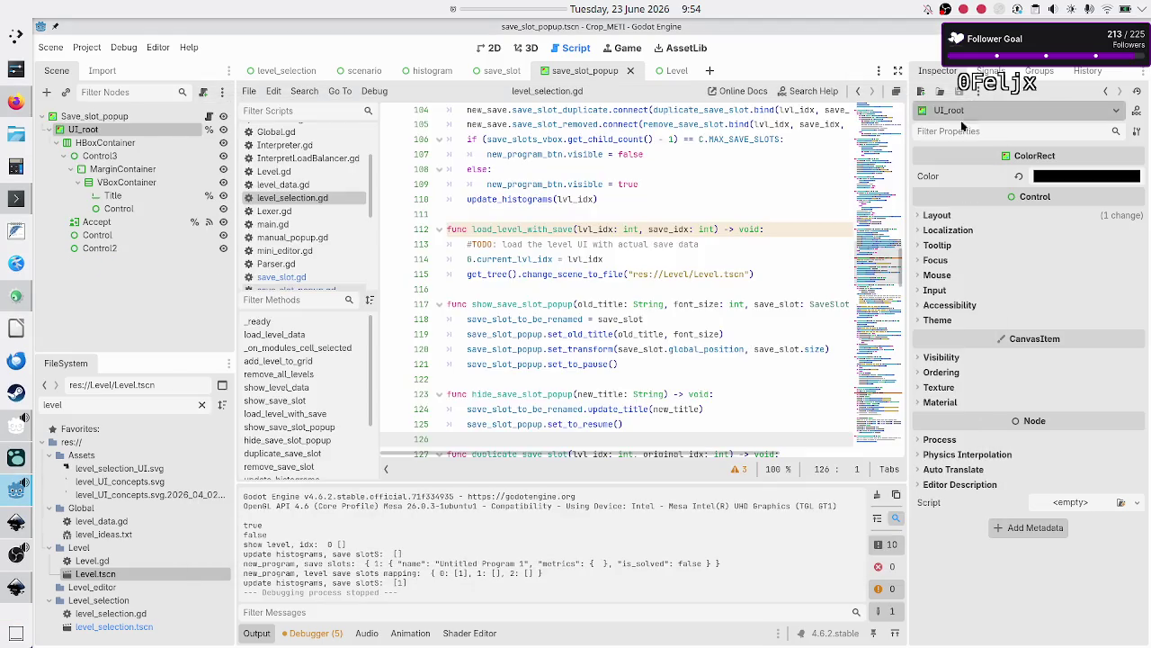
click(710, 286)
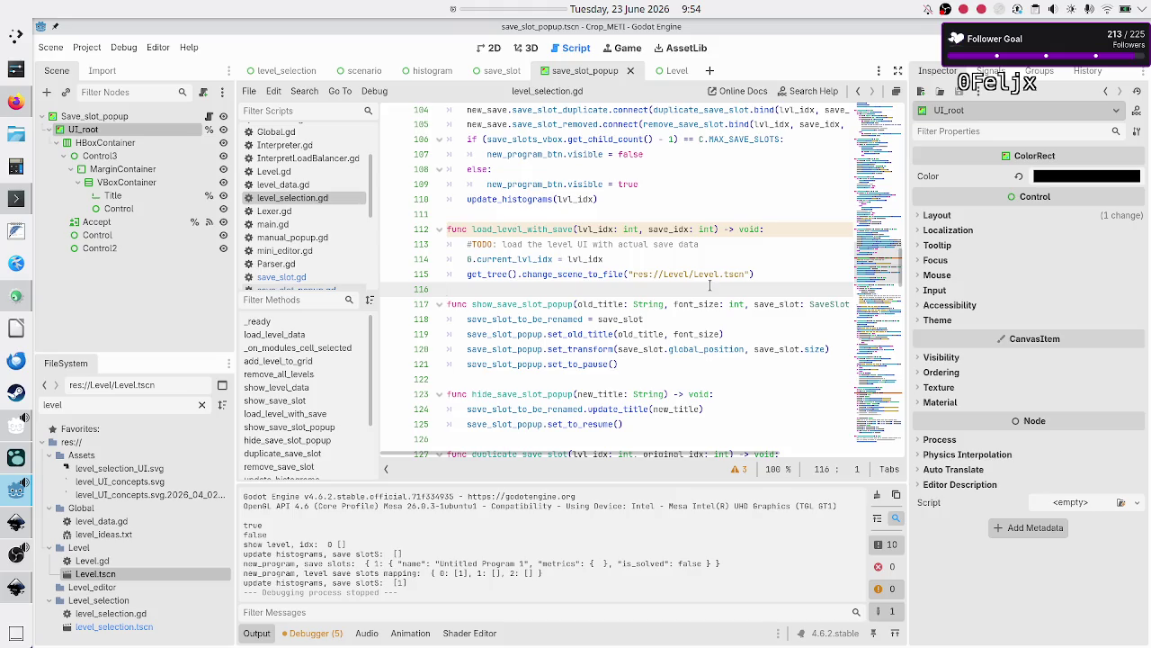
click(493, 47)
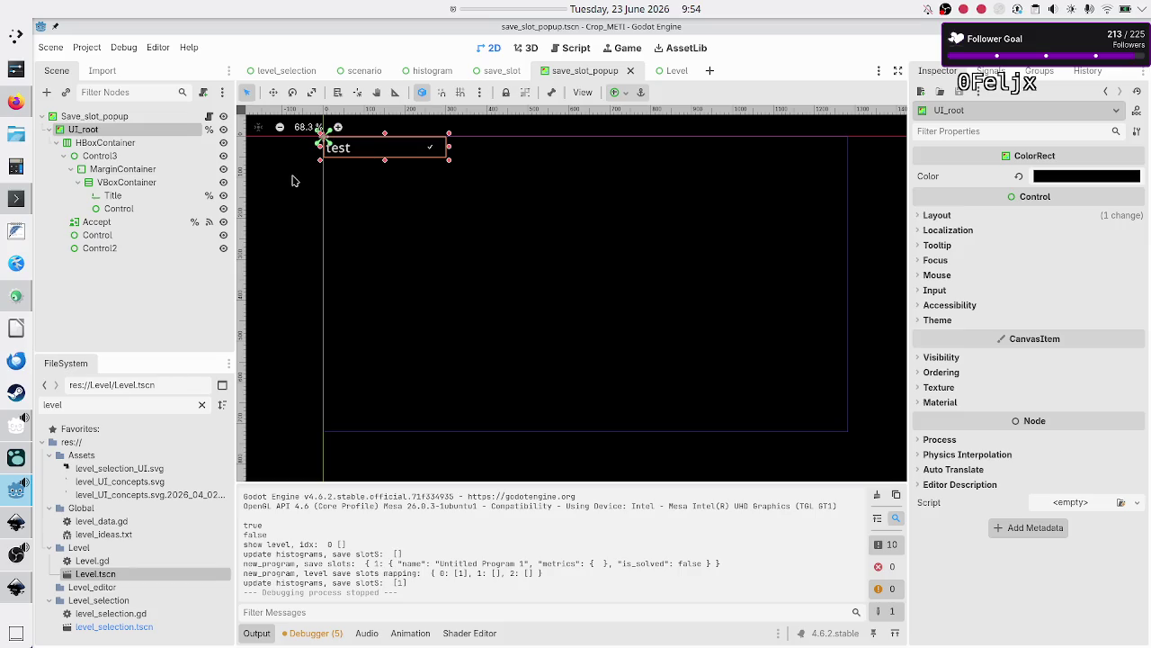
click(509, 78)
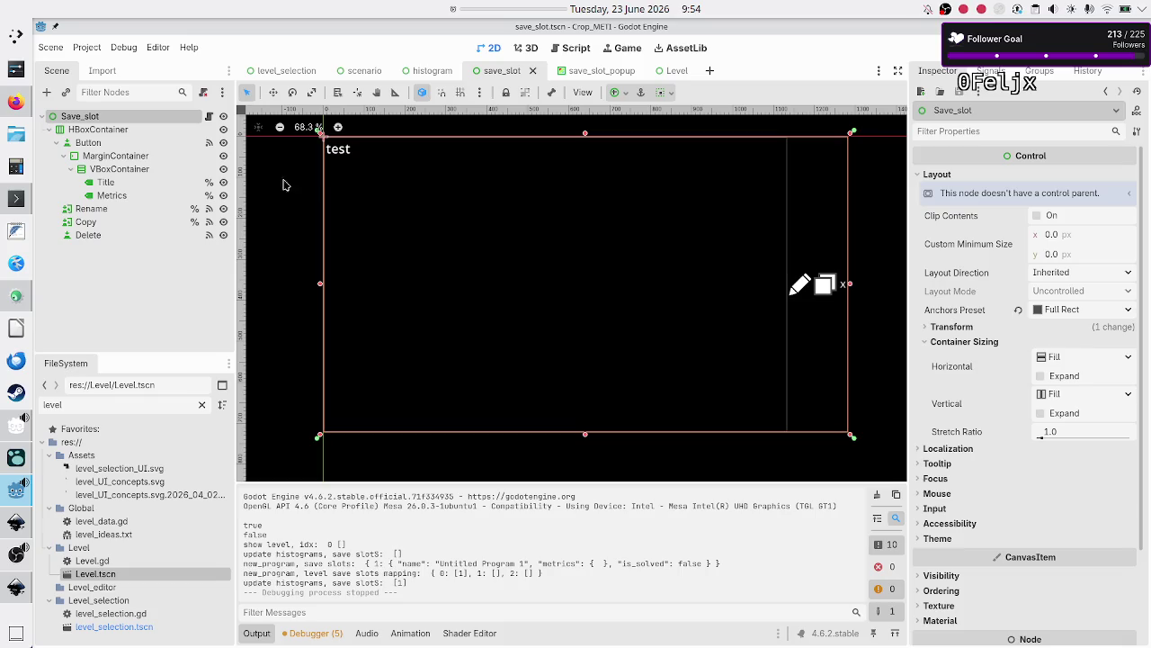
click(135, 158)
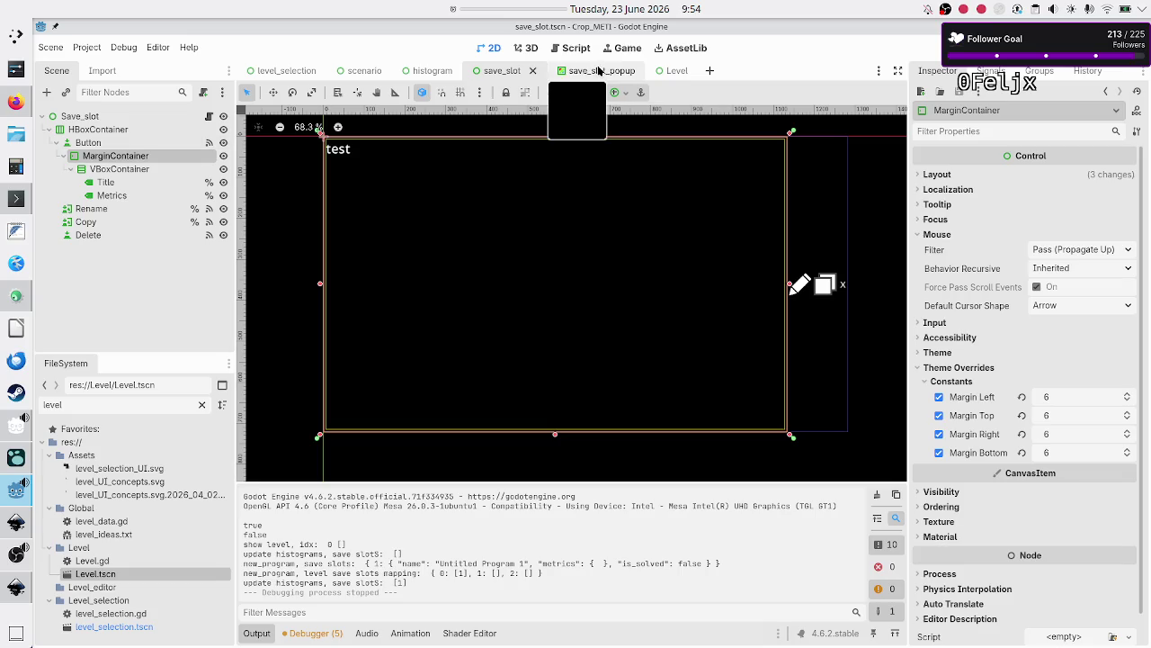
click(598, 71)
click(165, 170)
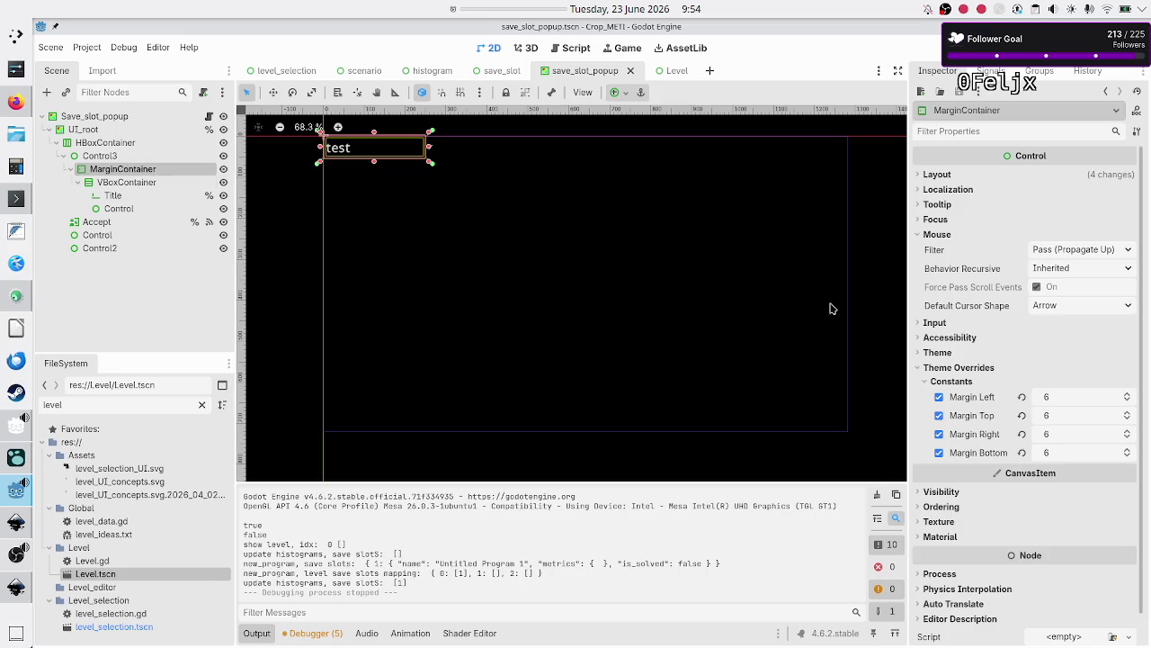
scroll(1001, 416, down, 1)
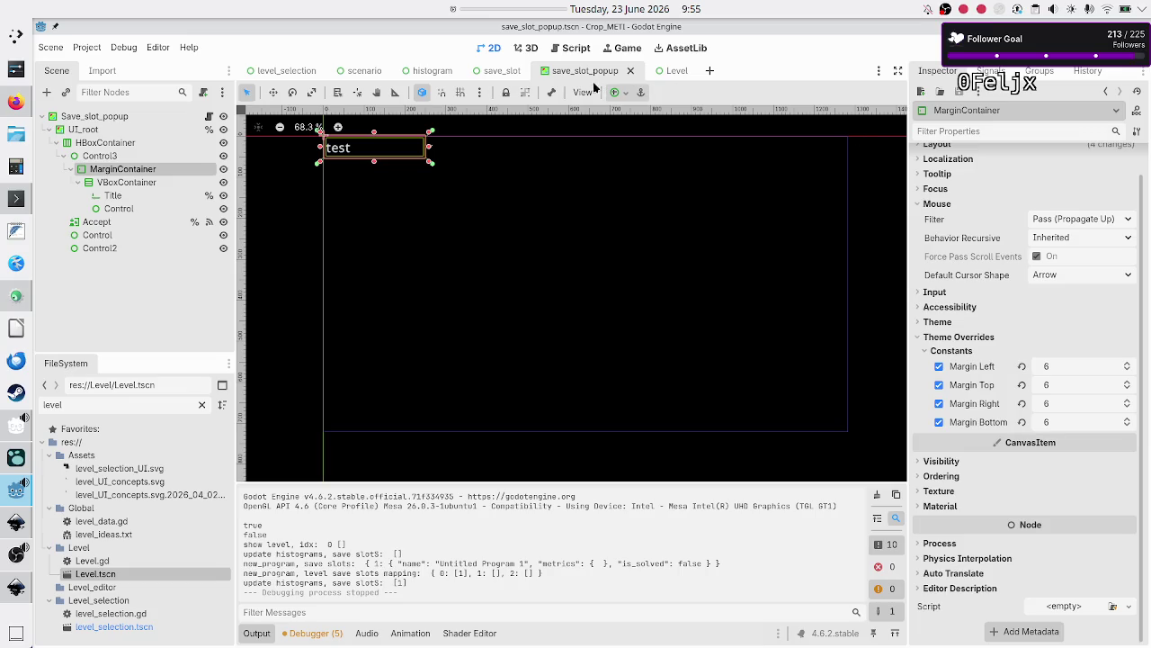
Inspect the save_slot scene's Title label, then run the project
click(502, 71)
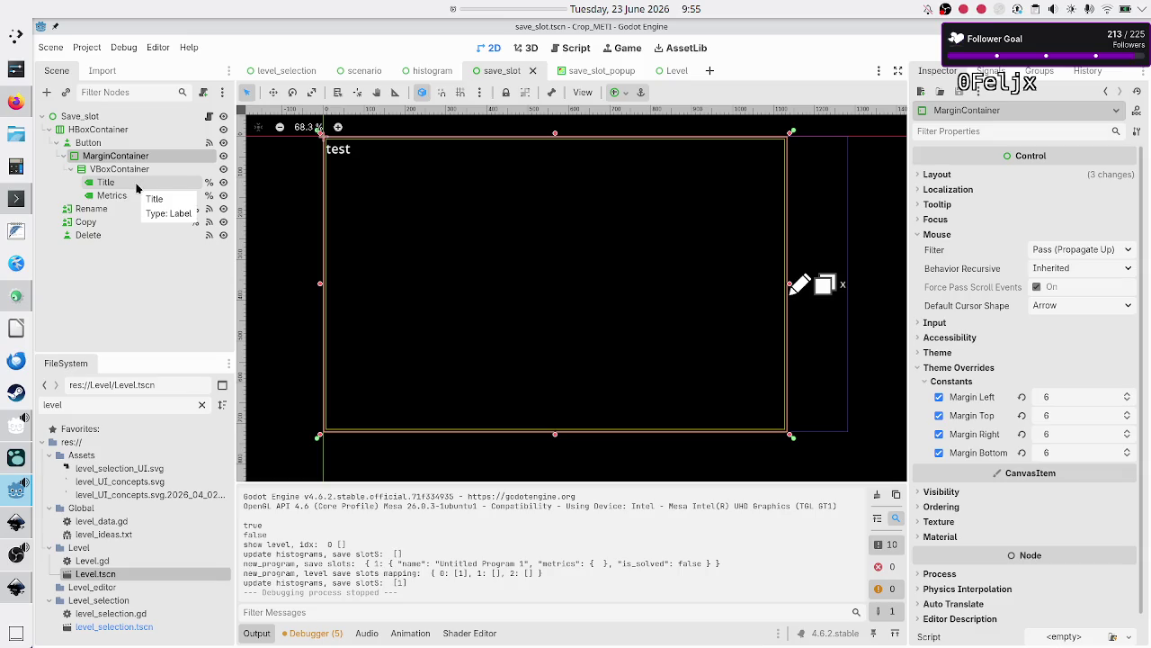
click(136, 187)
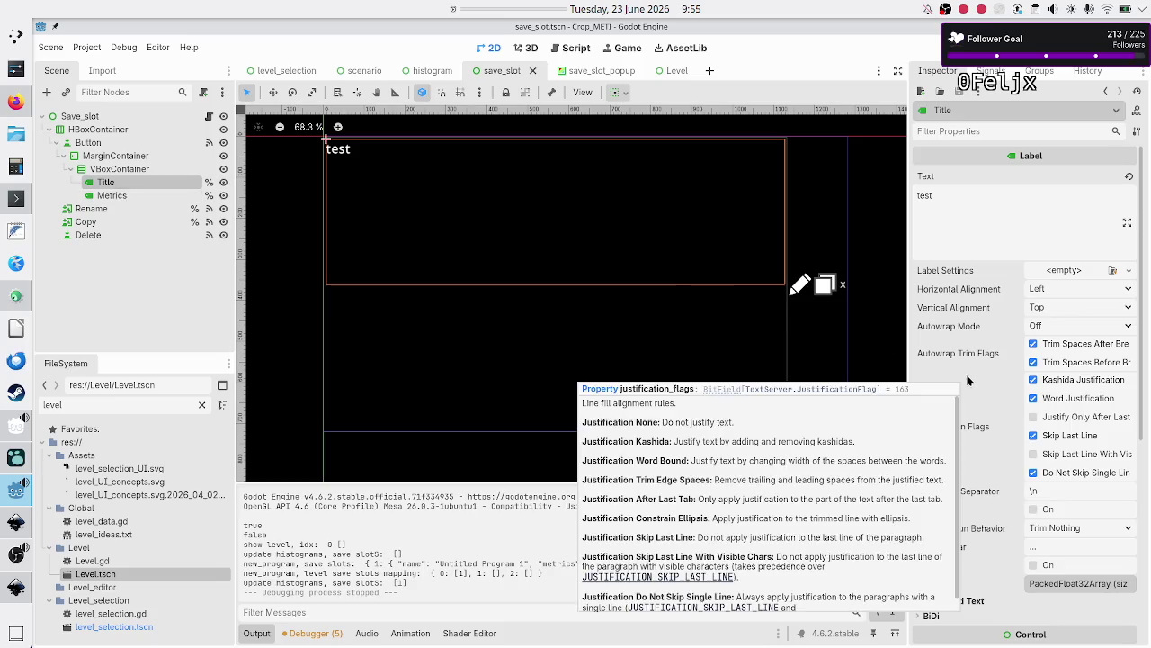
click(939, 48)
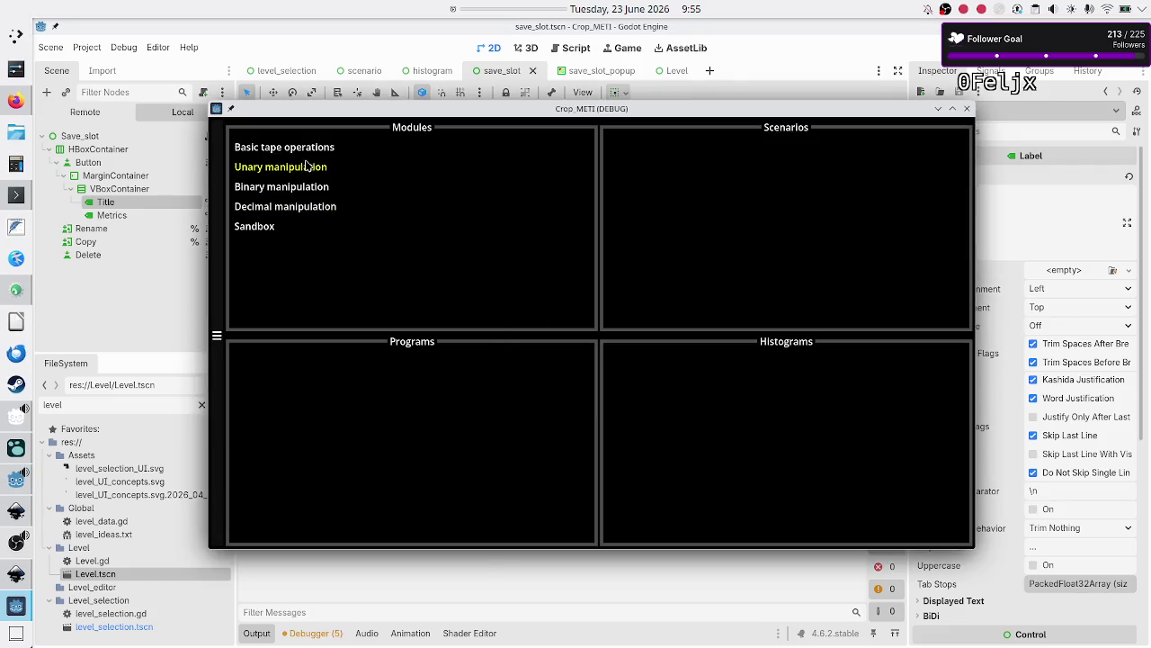
Create Untitled Program 1 under Binary manipulation > Flip bit, then close the game window
click(297, 185)
click(640, 193)
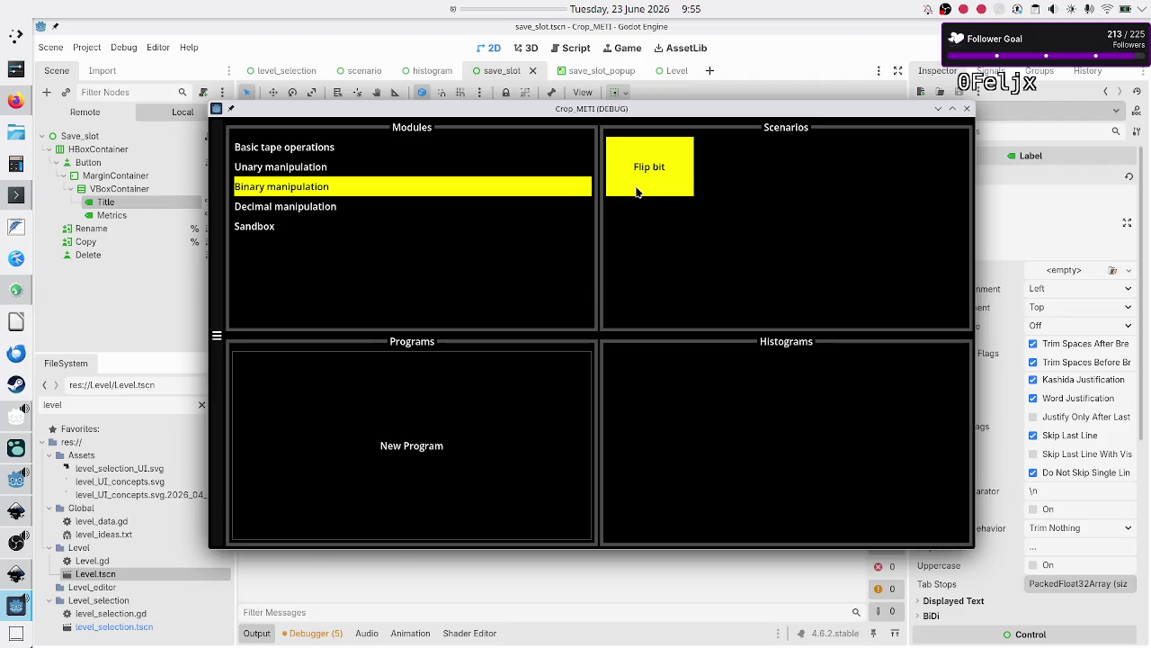
click(418, 528)
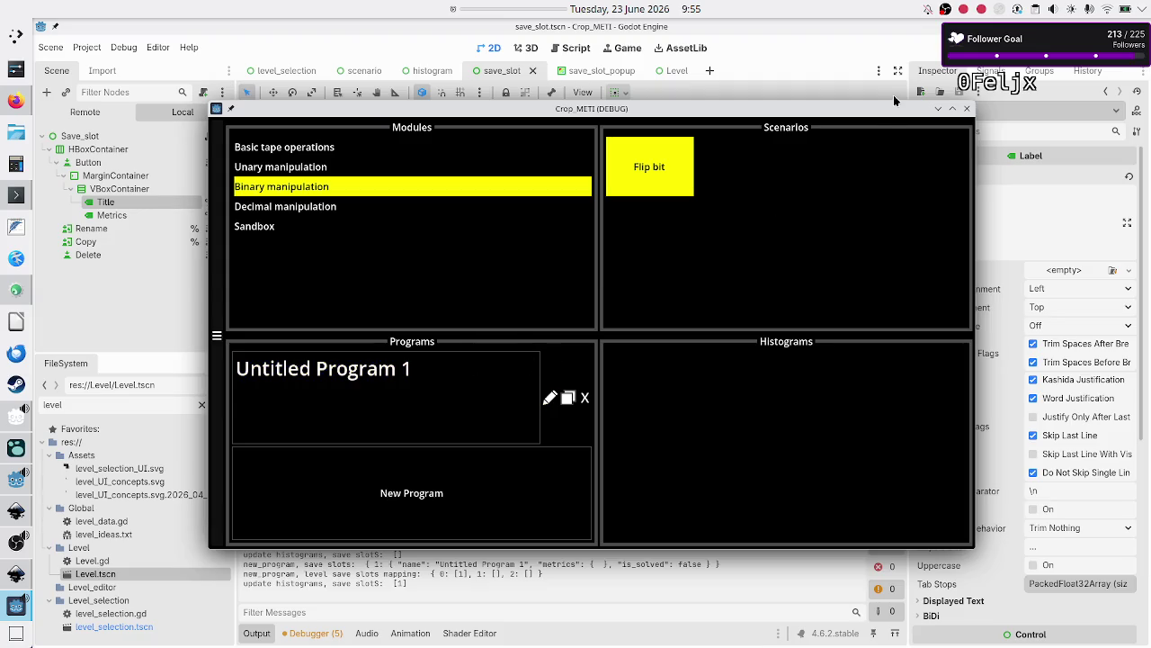
click(967, 109)
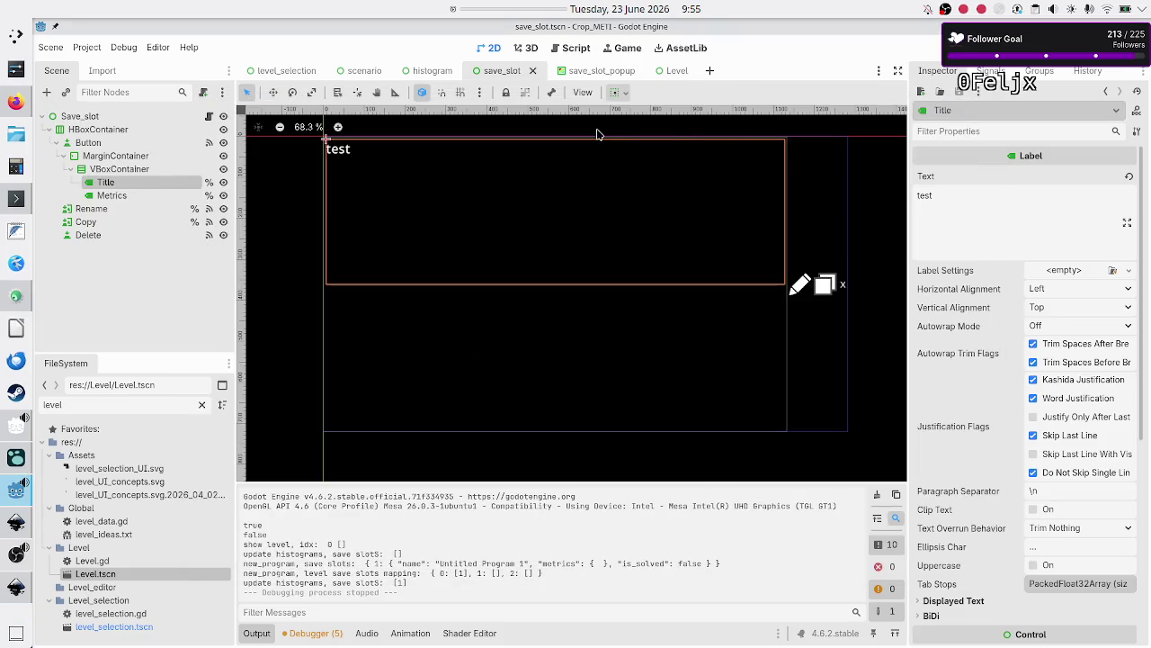
Inspect the Delete button, the slot Button's Theme Override borders, and the MarginContainer margins
click(116, 306)
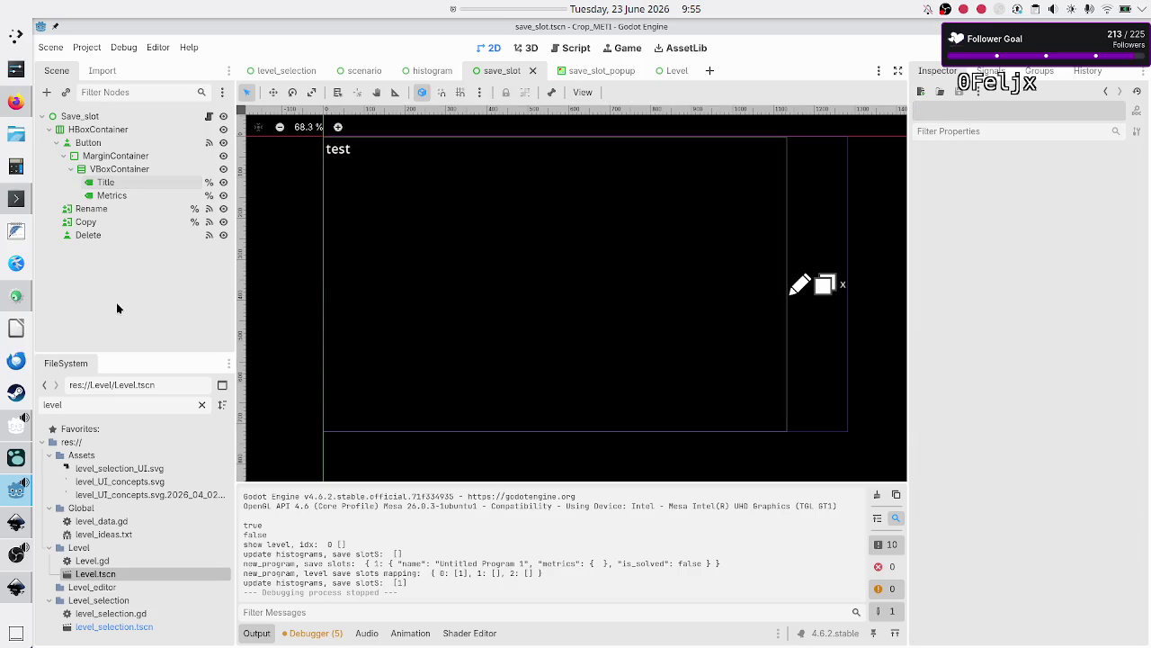
click(96, 236)
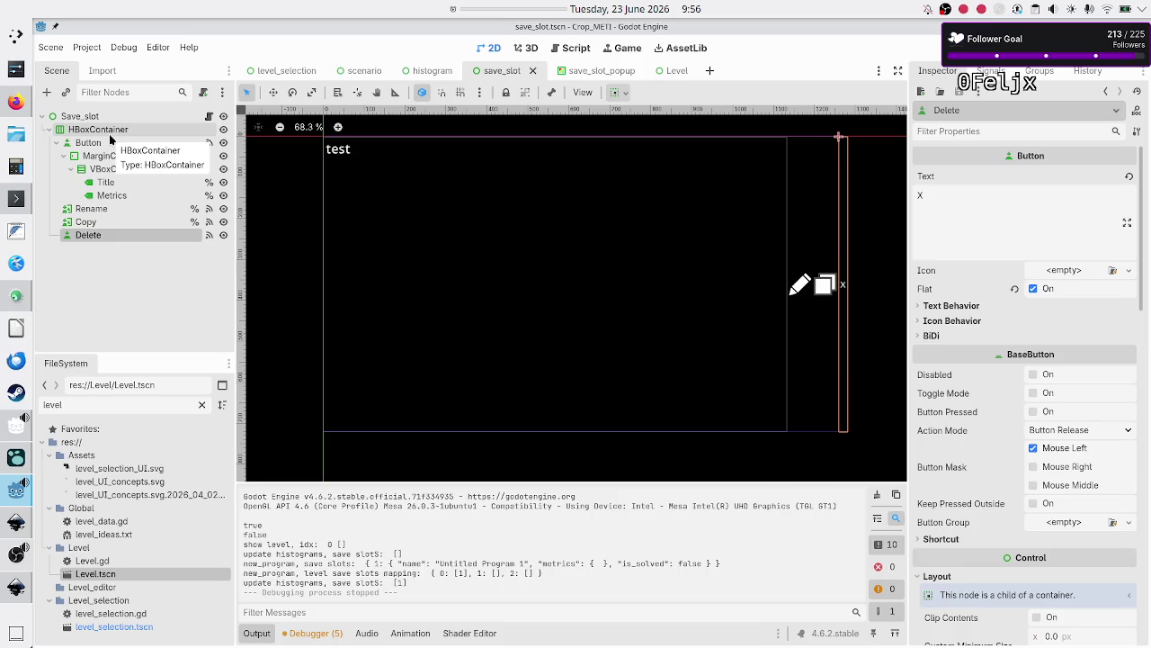
click(108, 144)
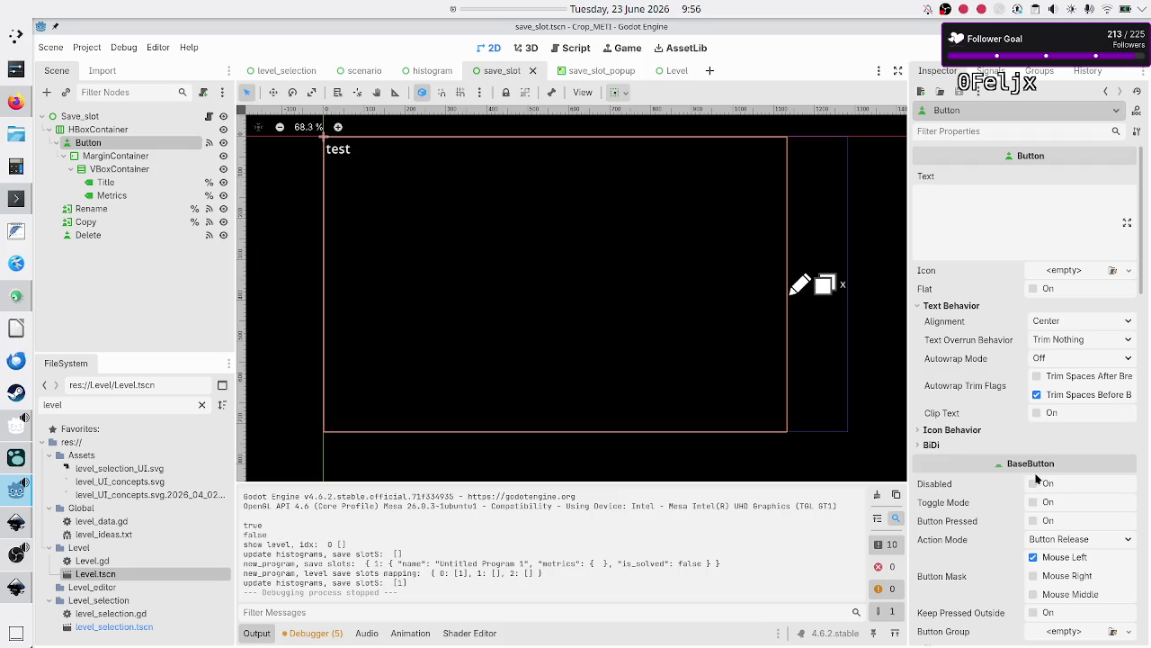
scroll(1034, 480, down, 5)
scroll(1036, 477, down, 20)
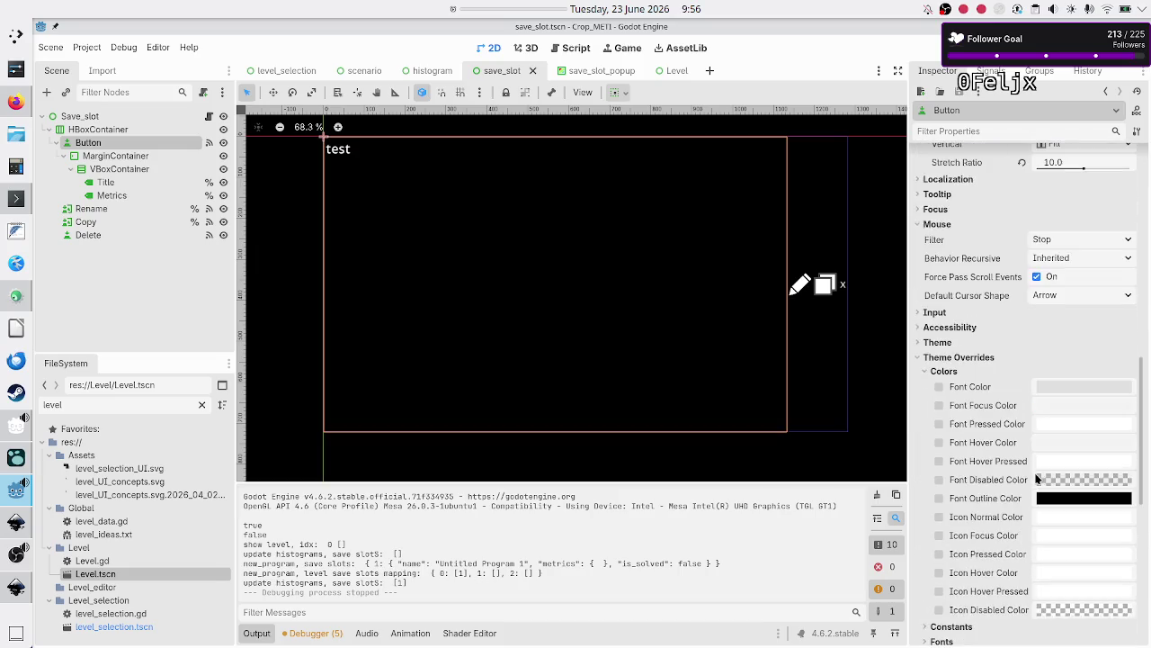
scroll(1036, 478, down, 3)
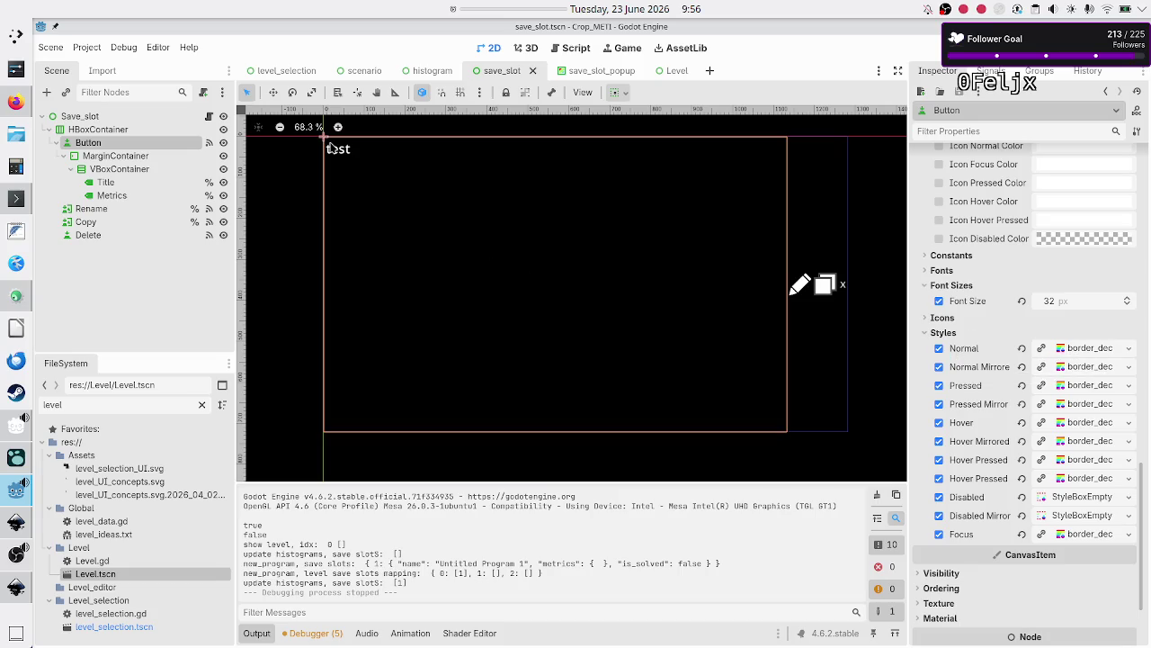
click(124, 156)
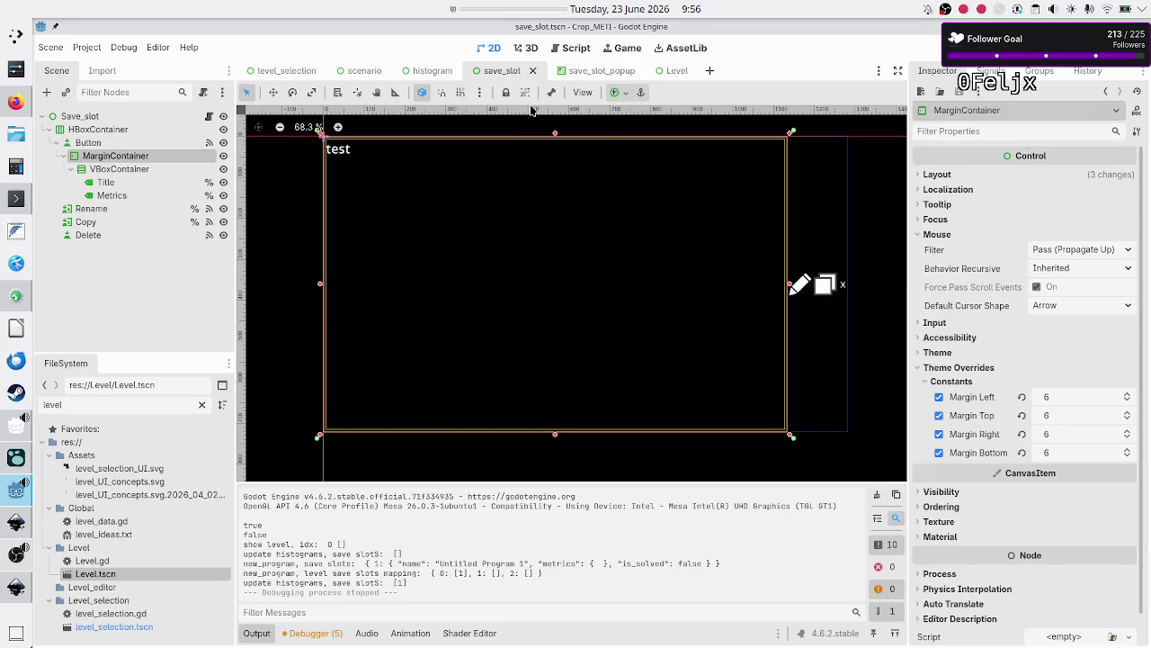
click(601, 70)
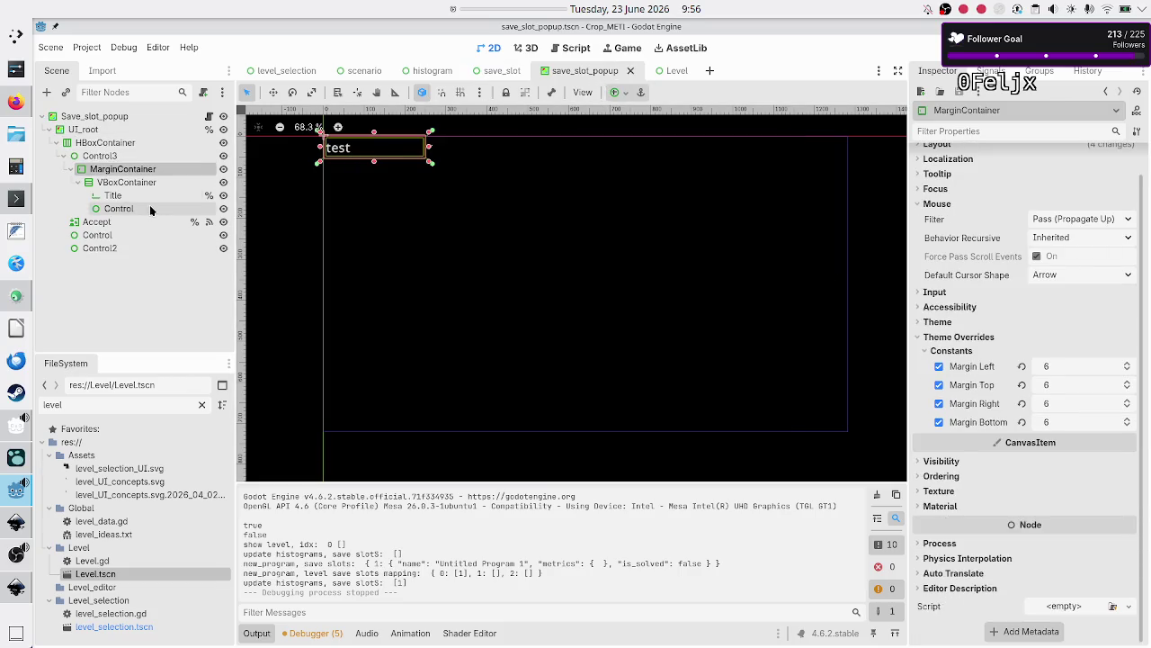
Change Control3's type to PanelContainer and rename the node PanelContainer
click(144, 156)
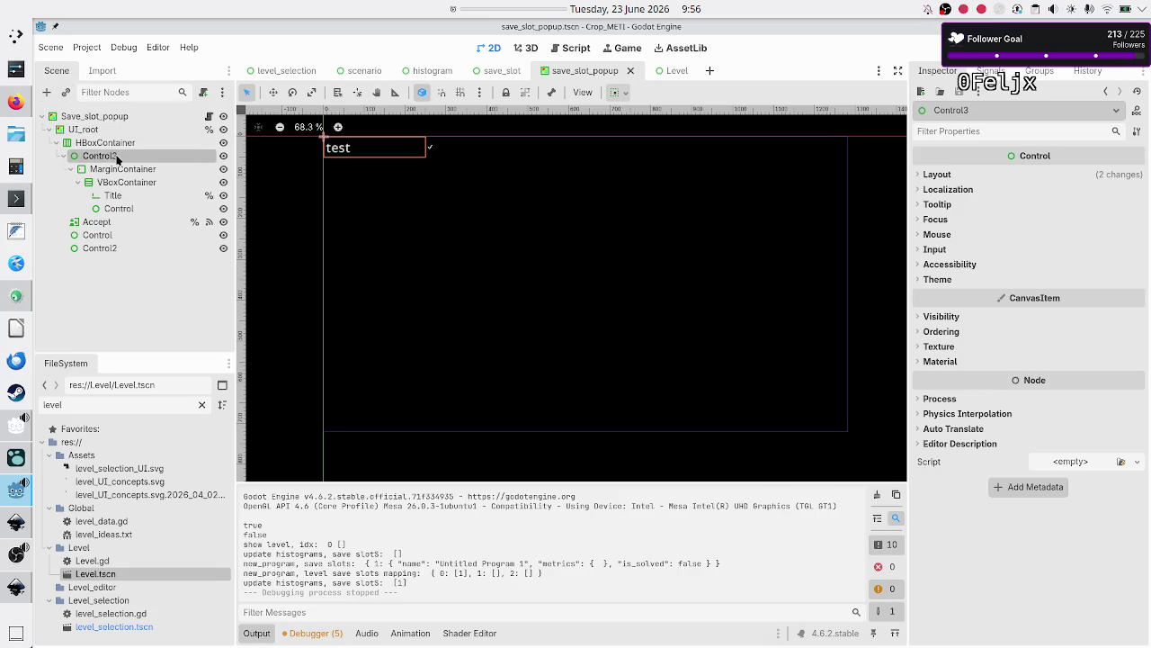
right_click(117, 156)
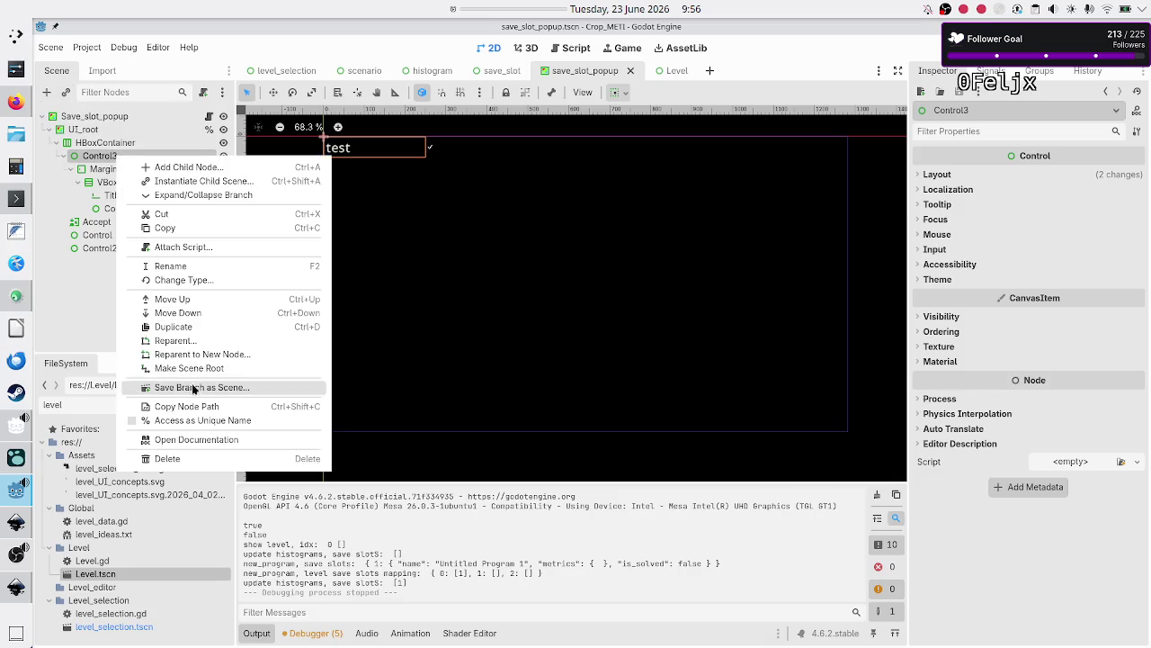
click(219, 283)
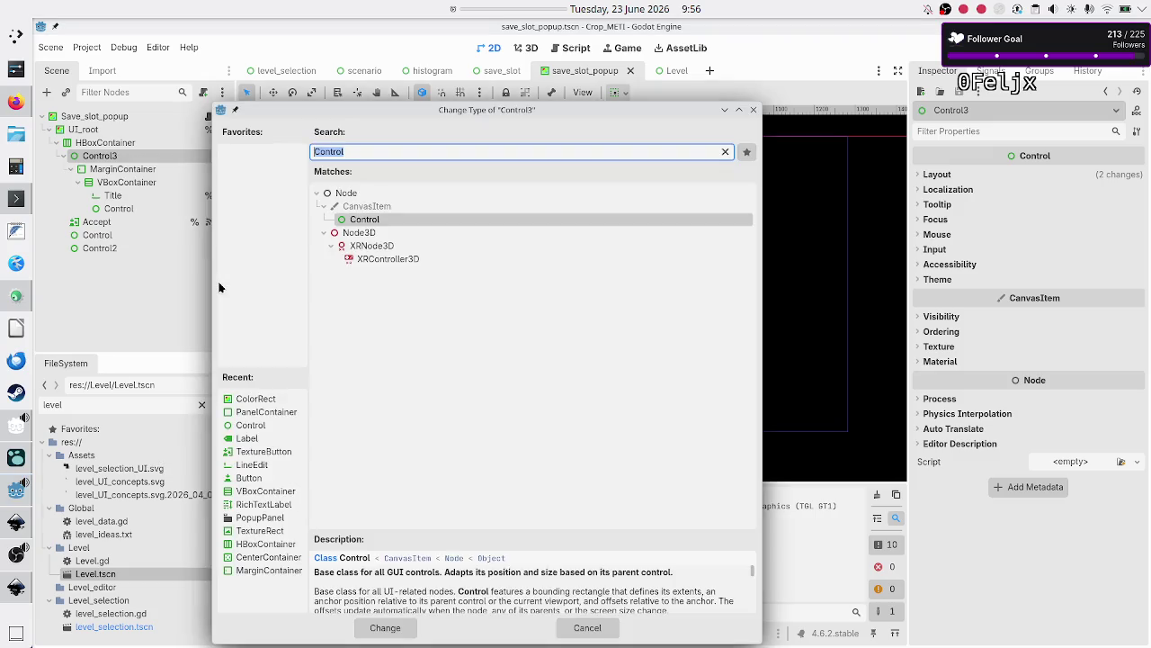
text(panelcon)
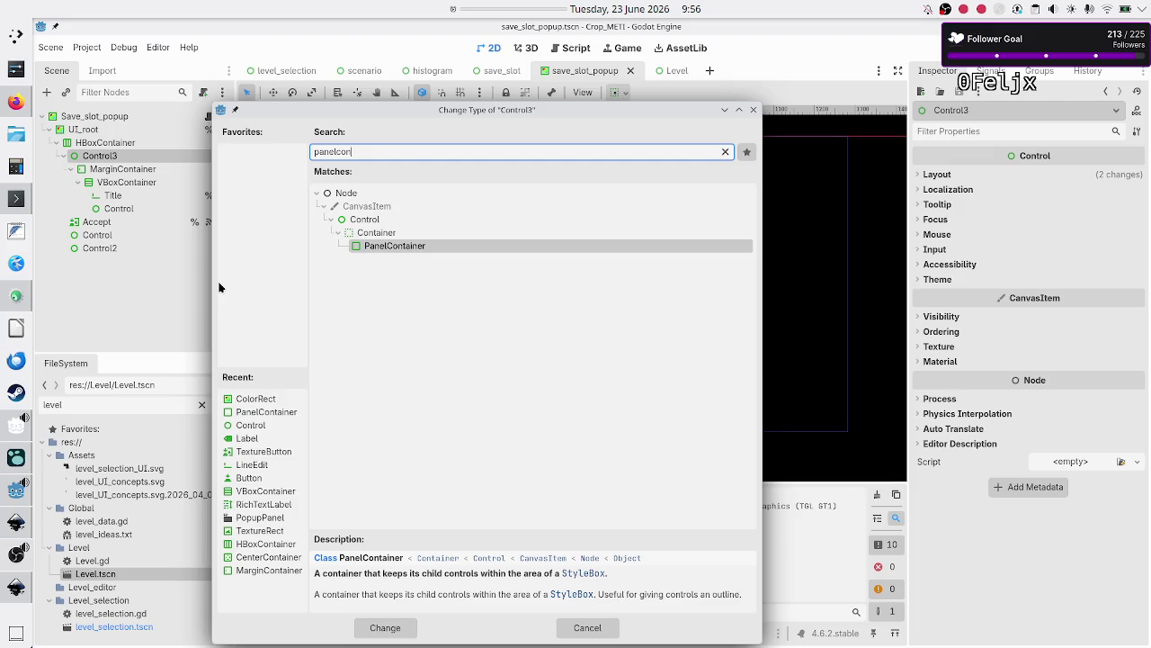
key(Return)
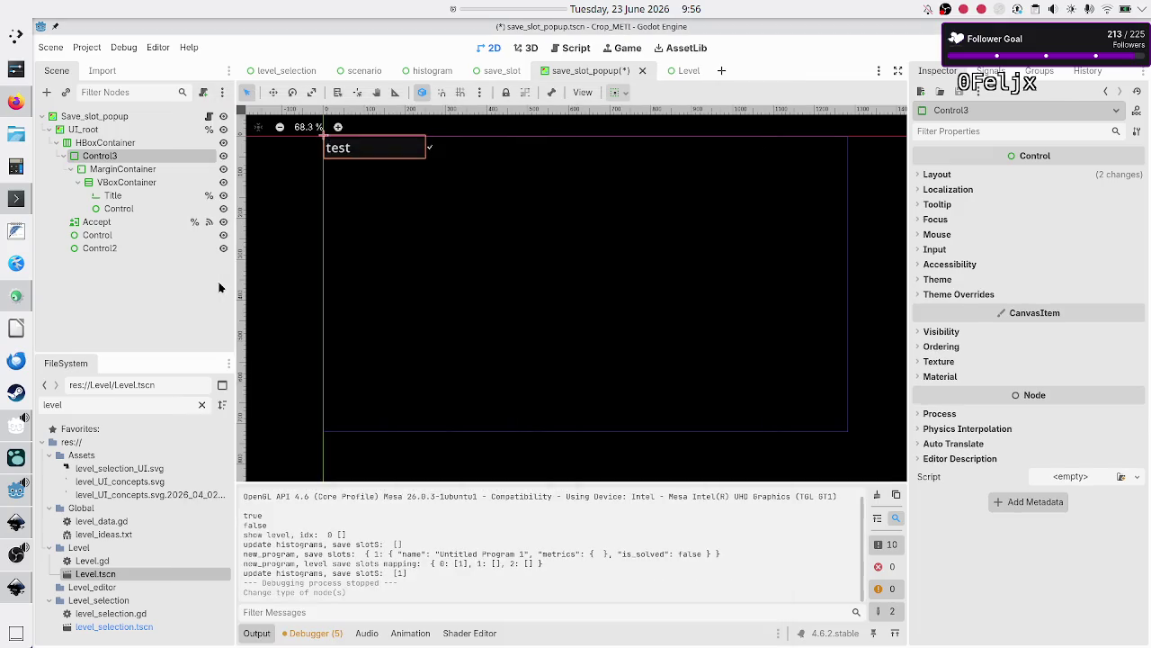
double_click(148, 156)
text(PanelContai)
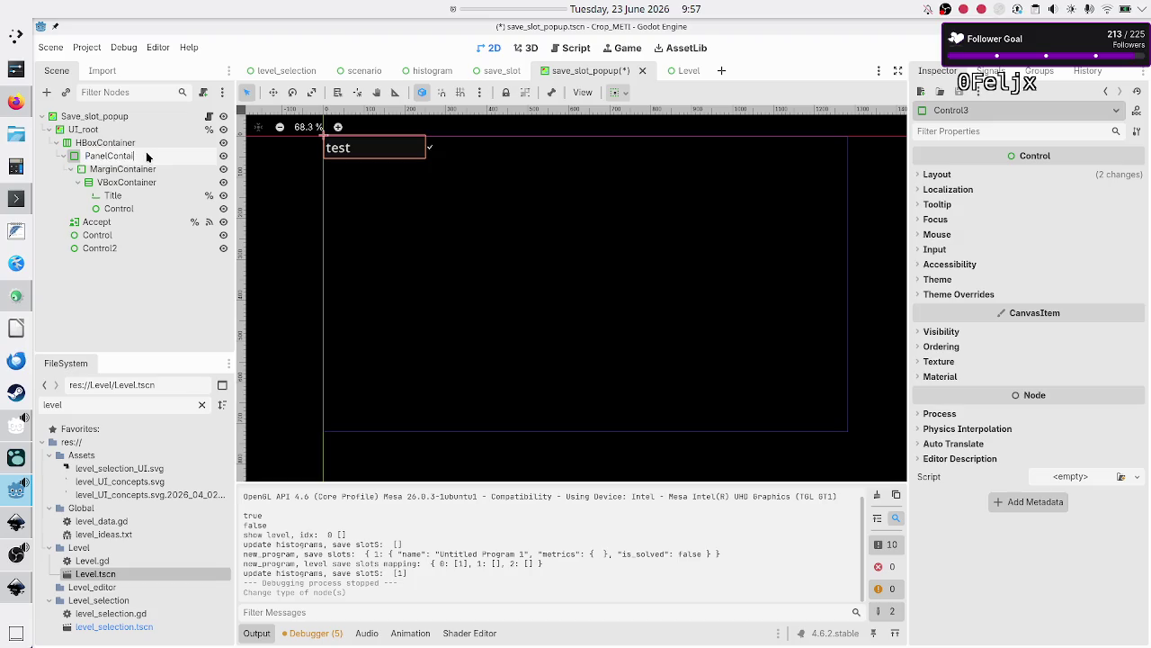
text(ner)
key(Return)
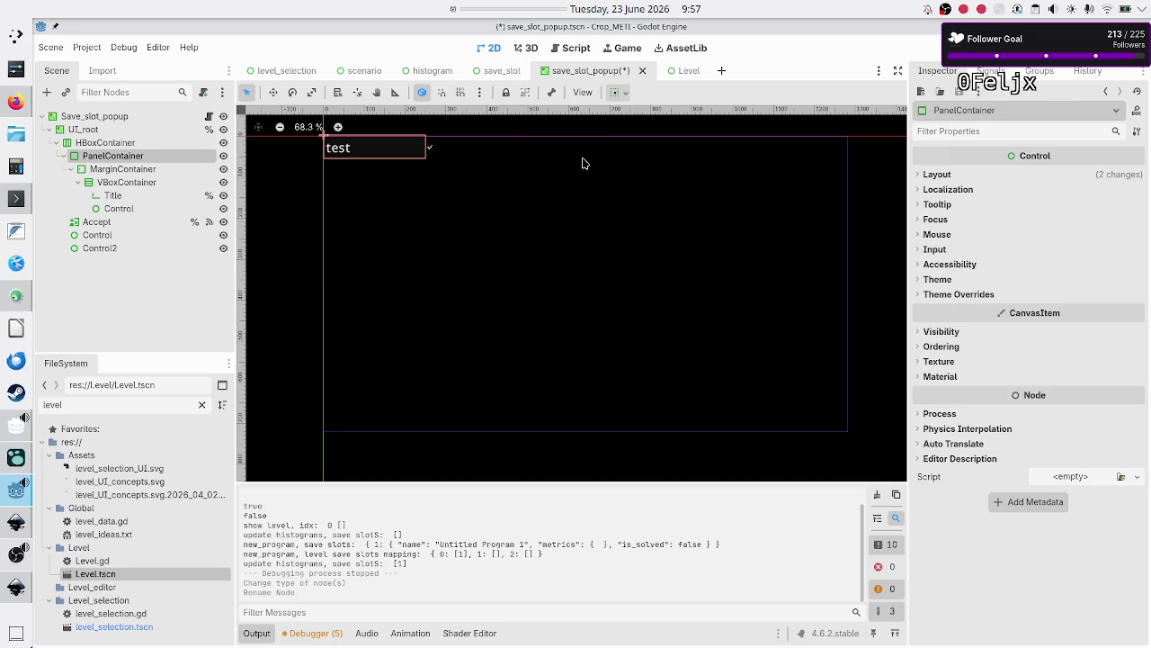
Load border_decoration_small.tres as the PanelContainer's Panel style override
click(141, 146)
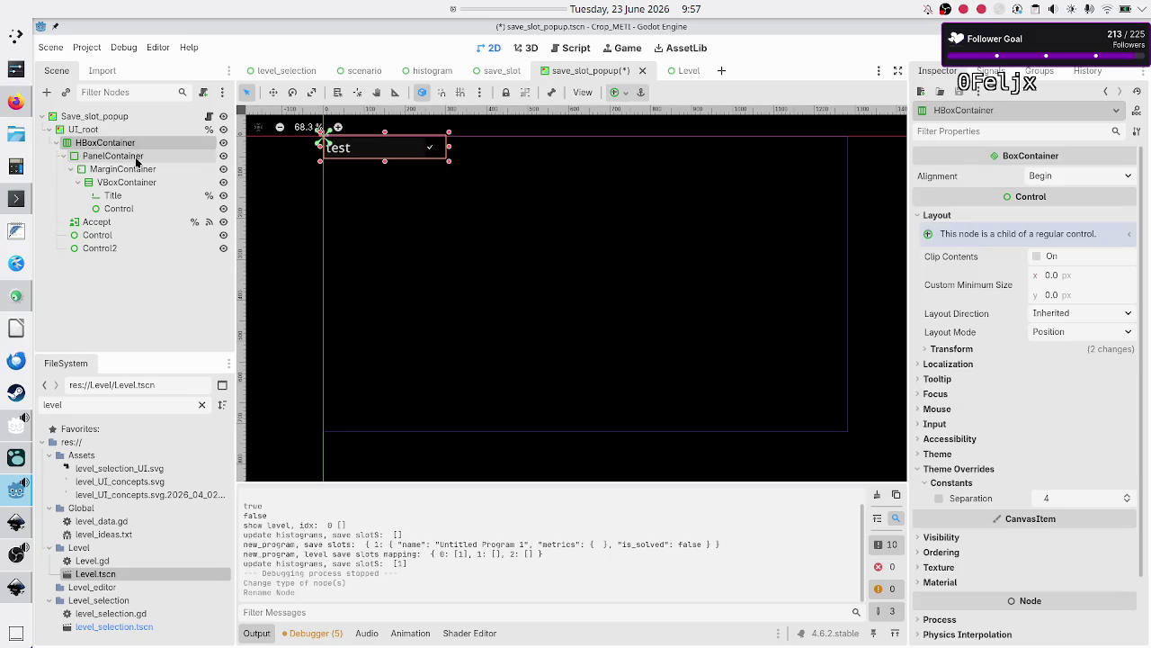
click(137, 156)
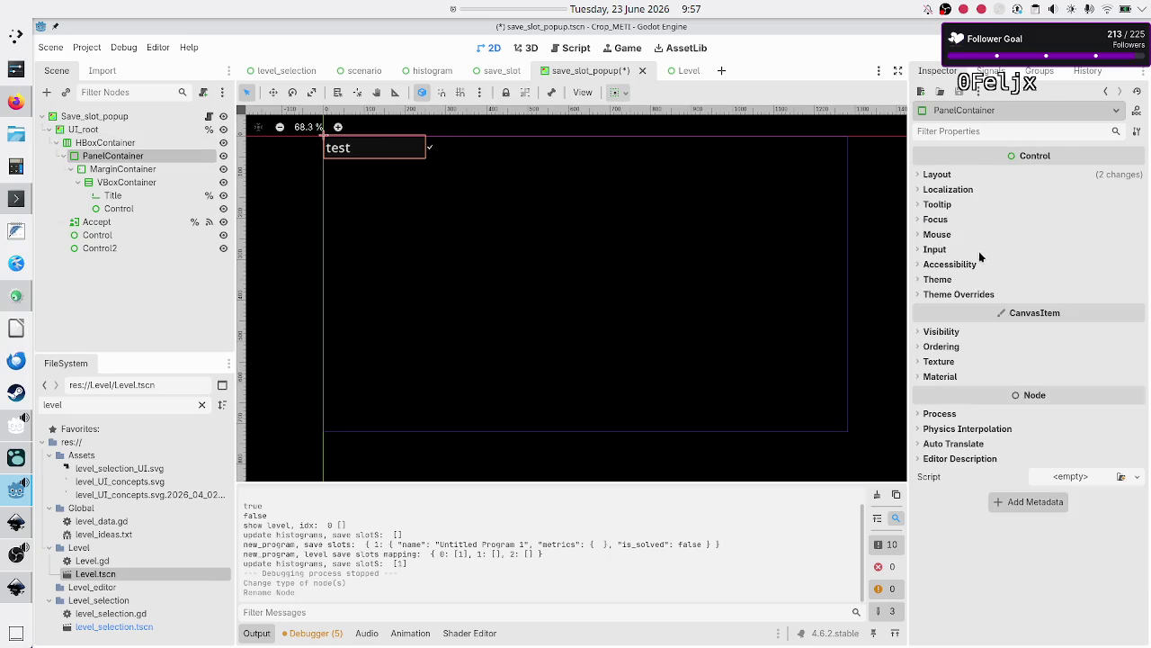
click(960, 298)
click(947, 309)
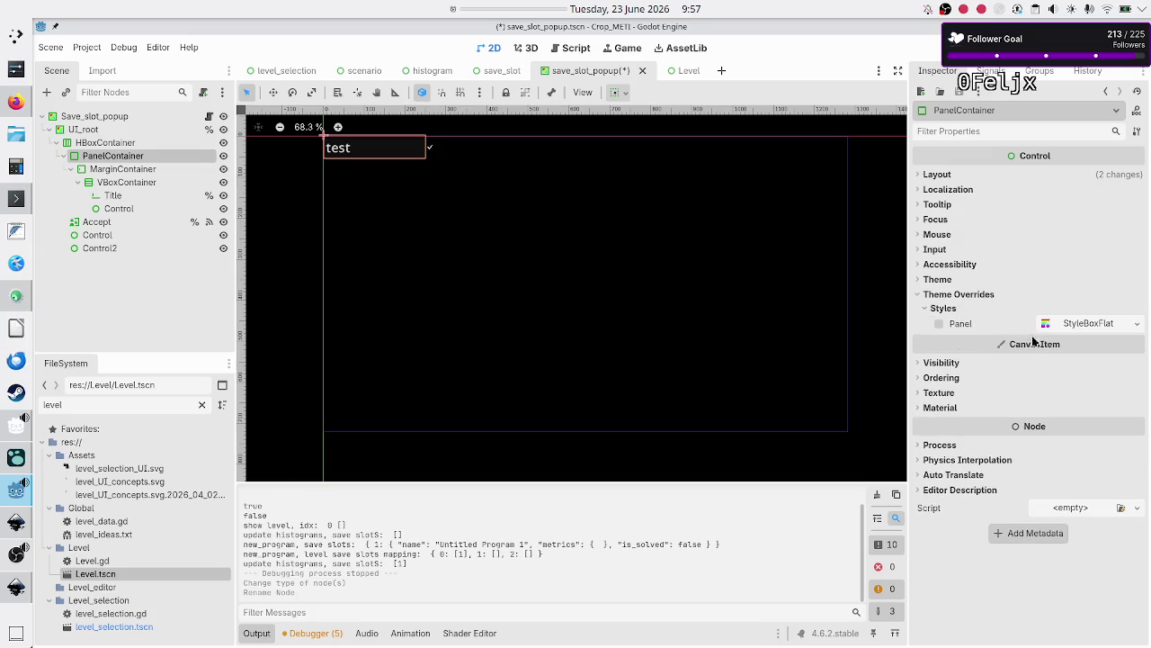
click(1089, 325)
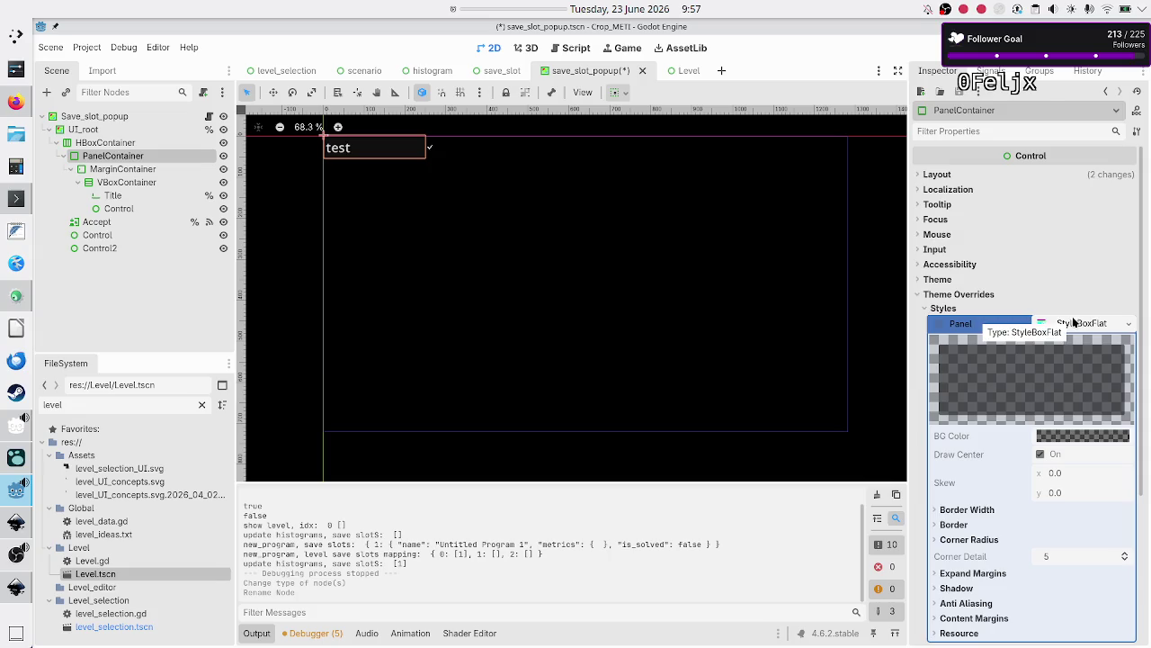
click(1126, 326)
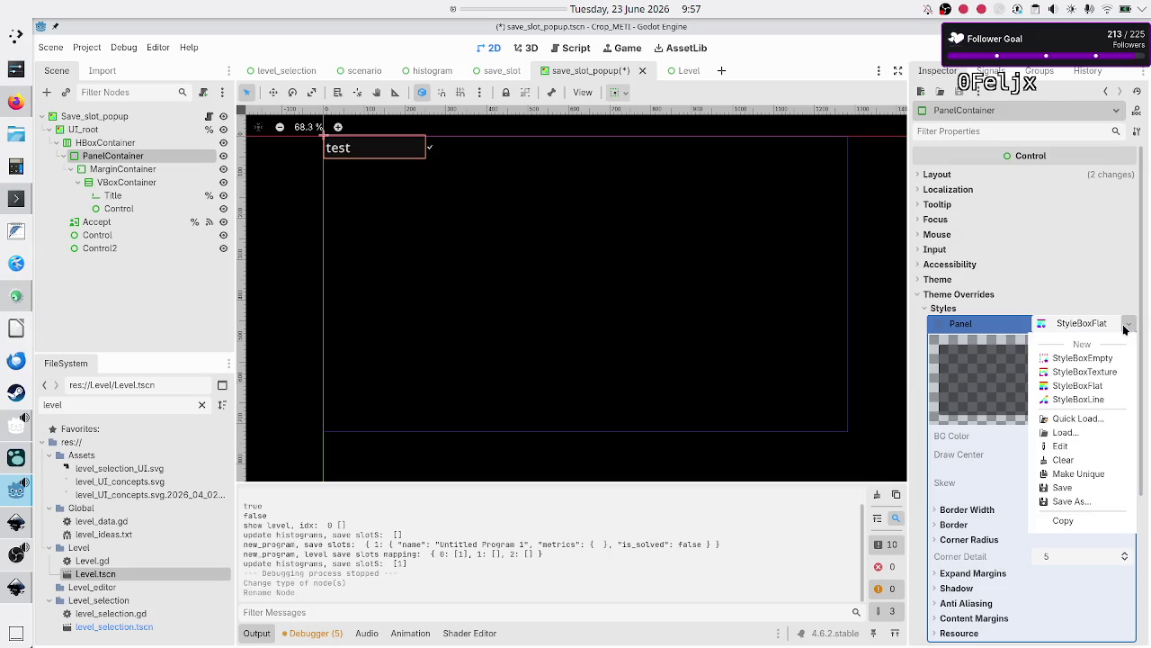
click(1086, 418)
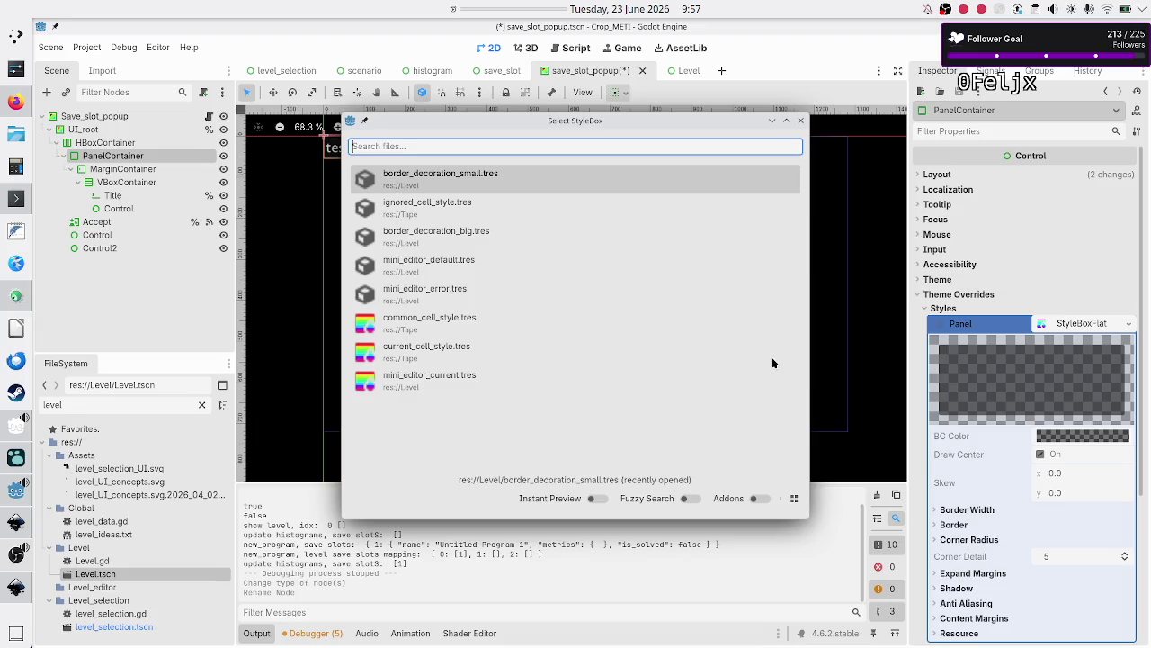
click(495, 191)
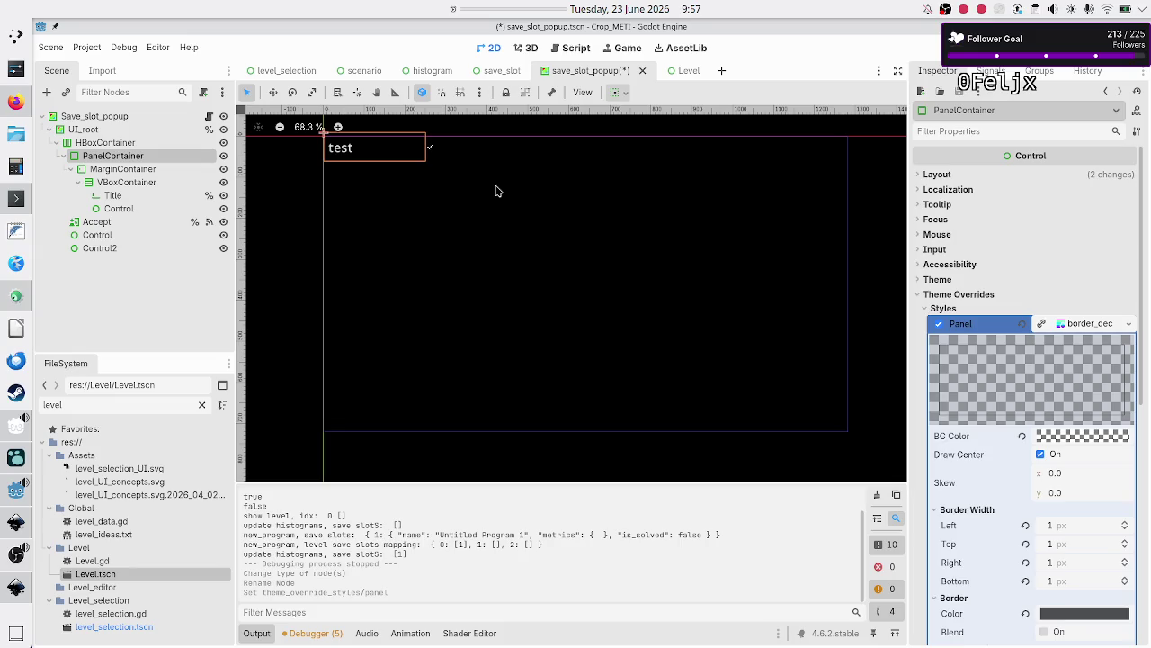
Expand the Panel StyleBox and review its border width, colour and content margins
click(1128, 324)
click(1089, 328)
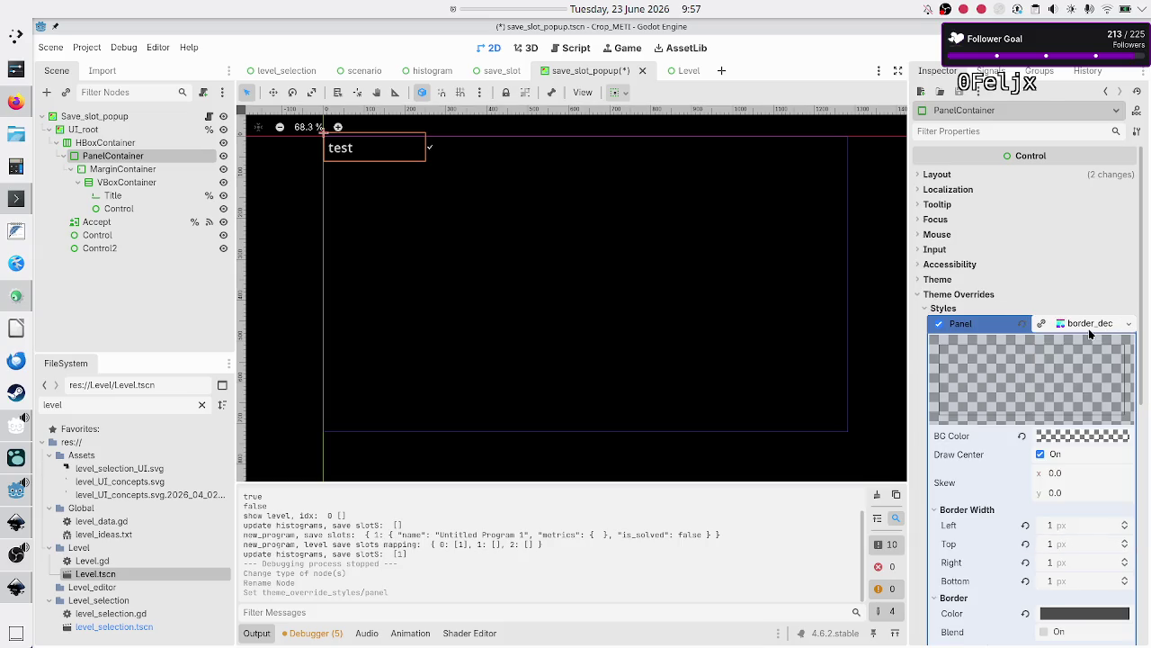
click(1089, 327)
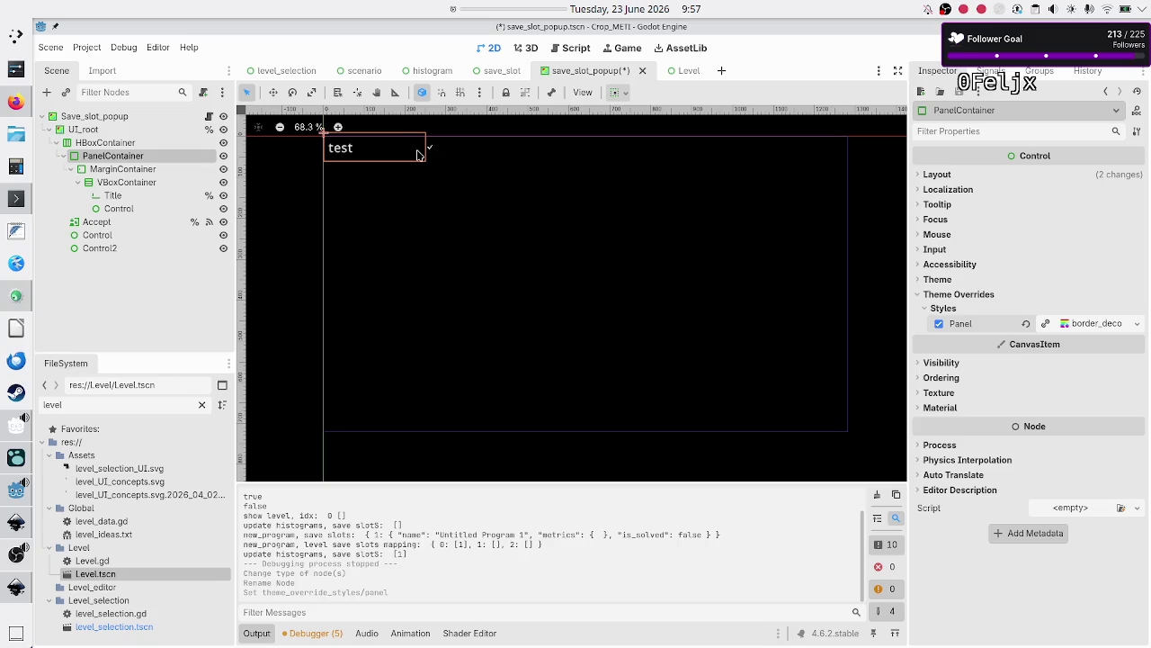
click(1085, 325)
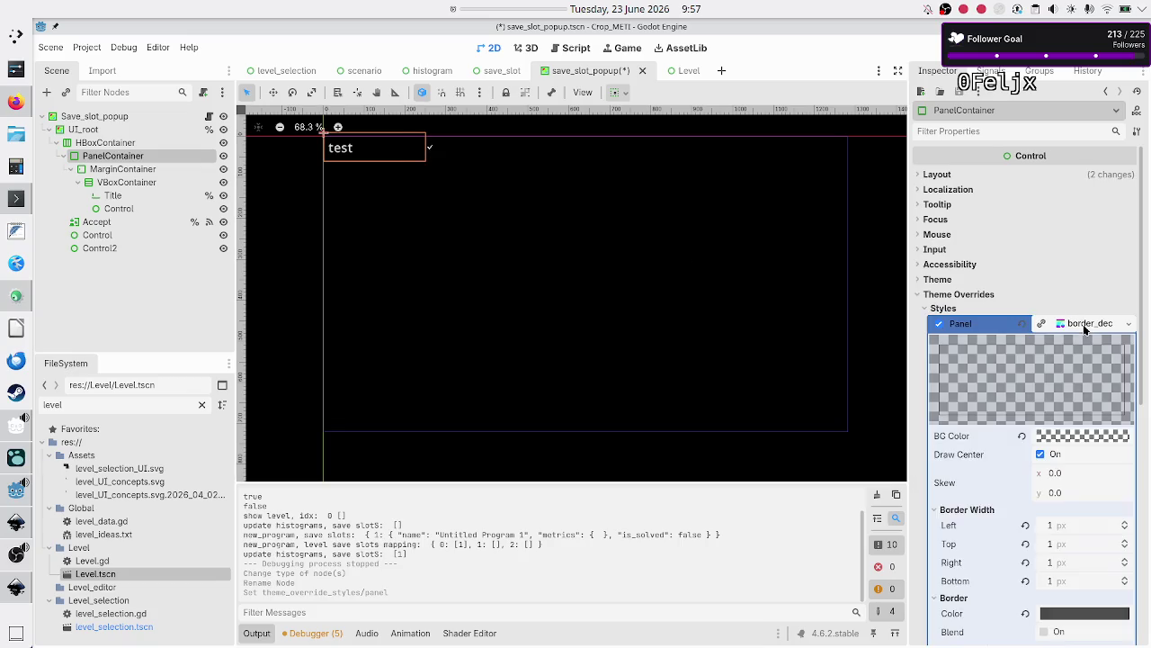
scroll(1032, 417, down, 6)
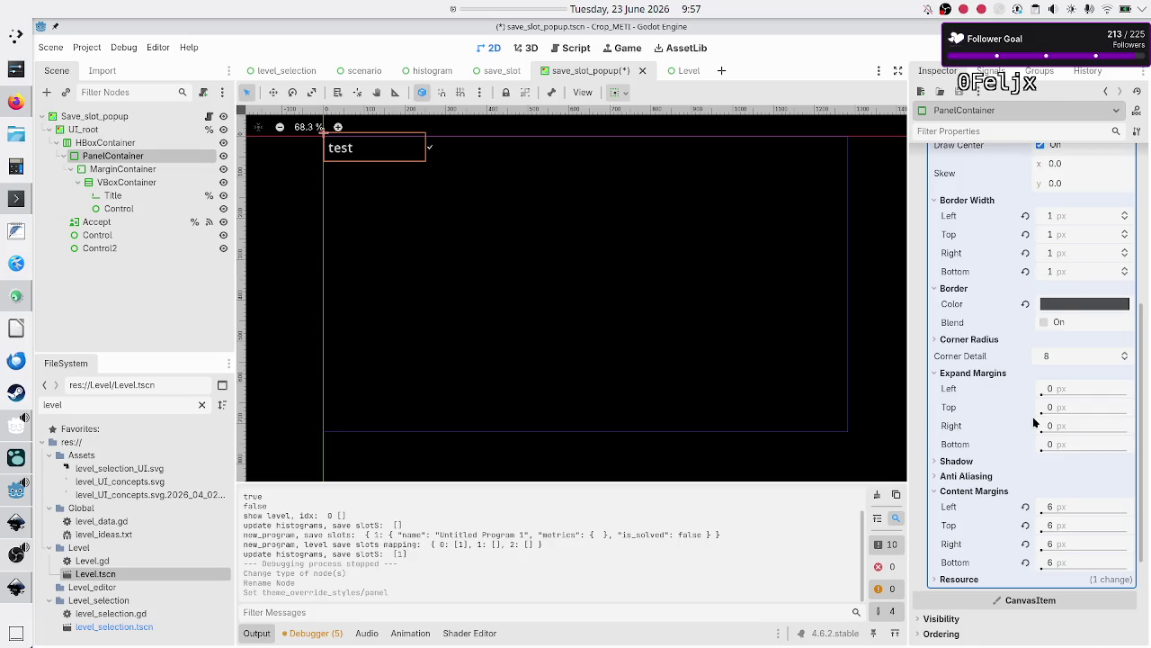
scroll(1034, 419, up, 5)
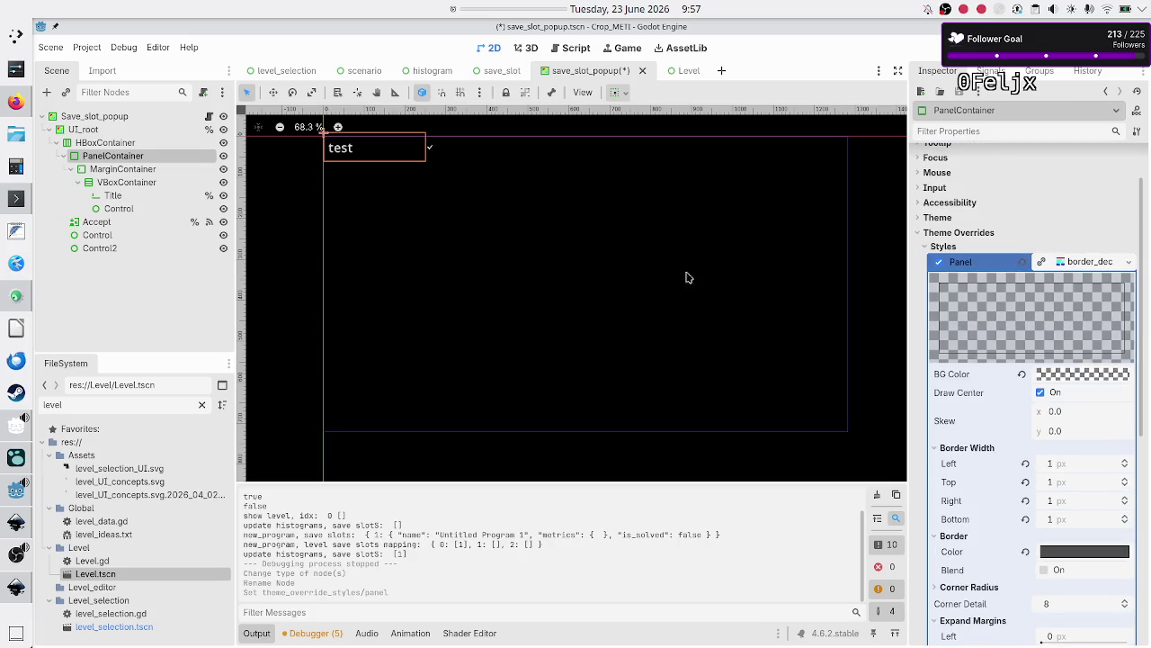
scroll(423, 183, down, 1)
scroll(422, 183, up, 1)
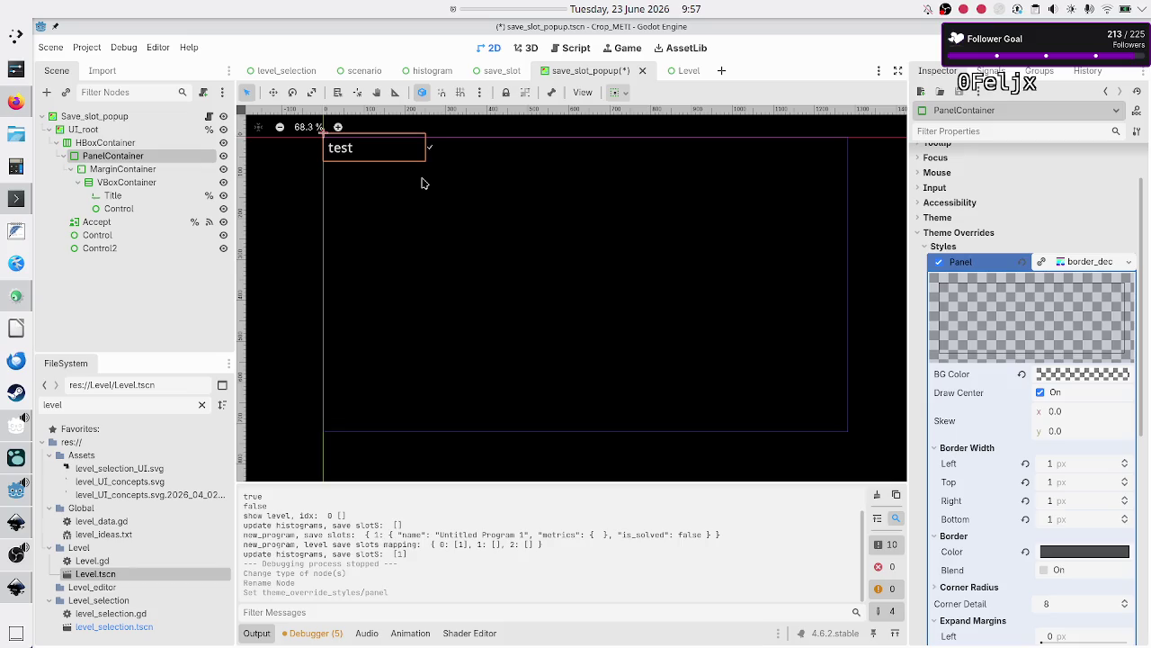
scroll(419, 201, up, 6)
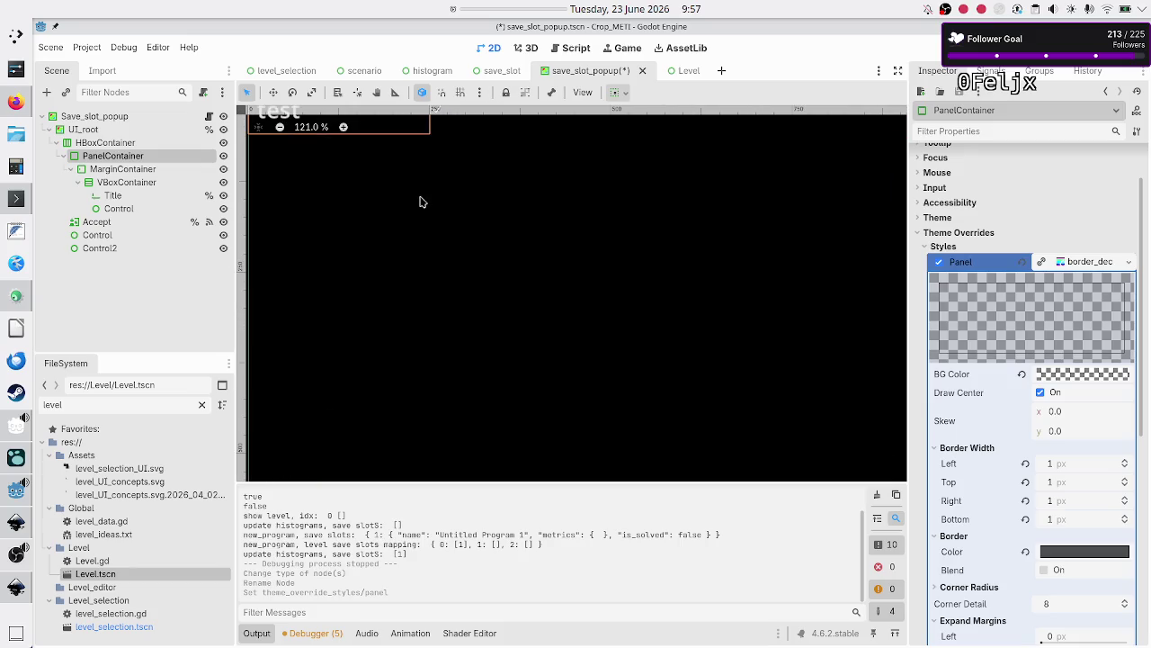
scroll(419, 202, up, 2)
scroll(419, 201, left, 2)
scroll(419, 201, left, 2)
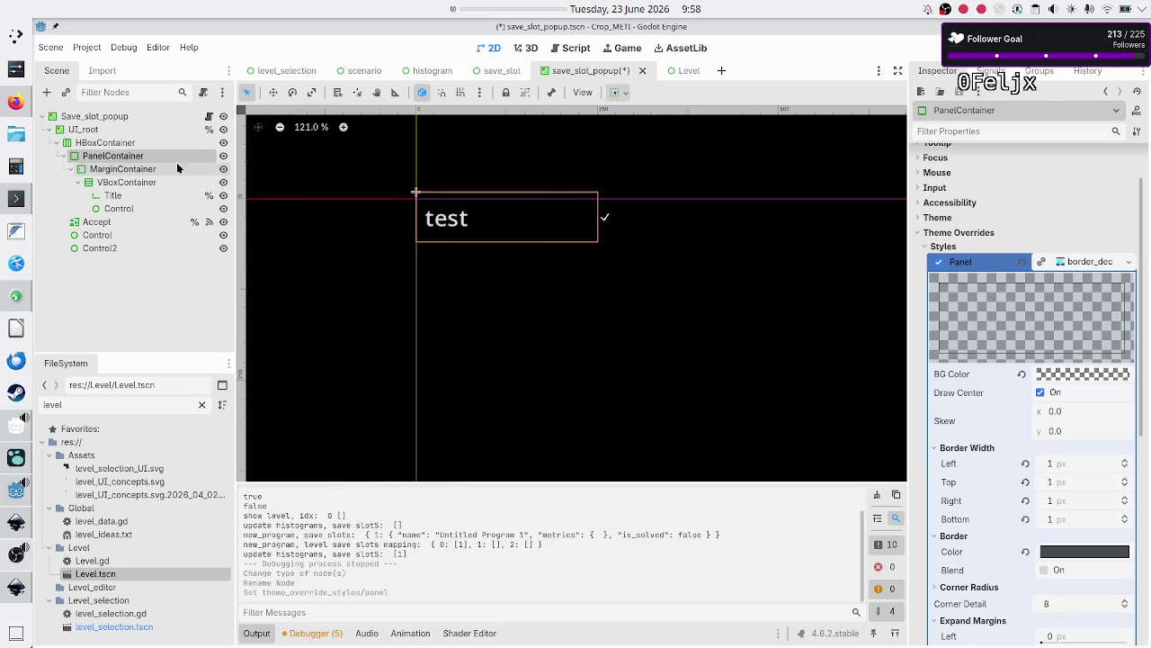
click(129, 144)
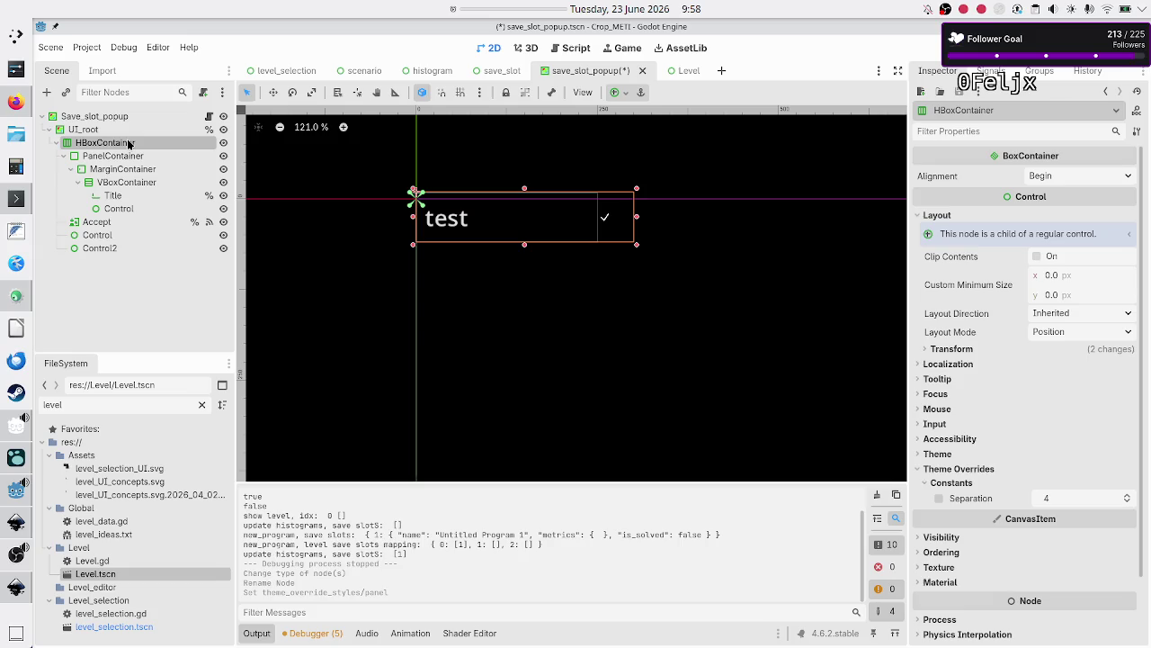
Check the root nodes' layouts, then reset the HBoxContainer's position and size to defaults
click(113, 130)
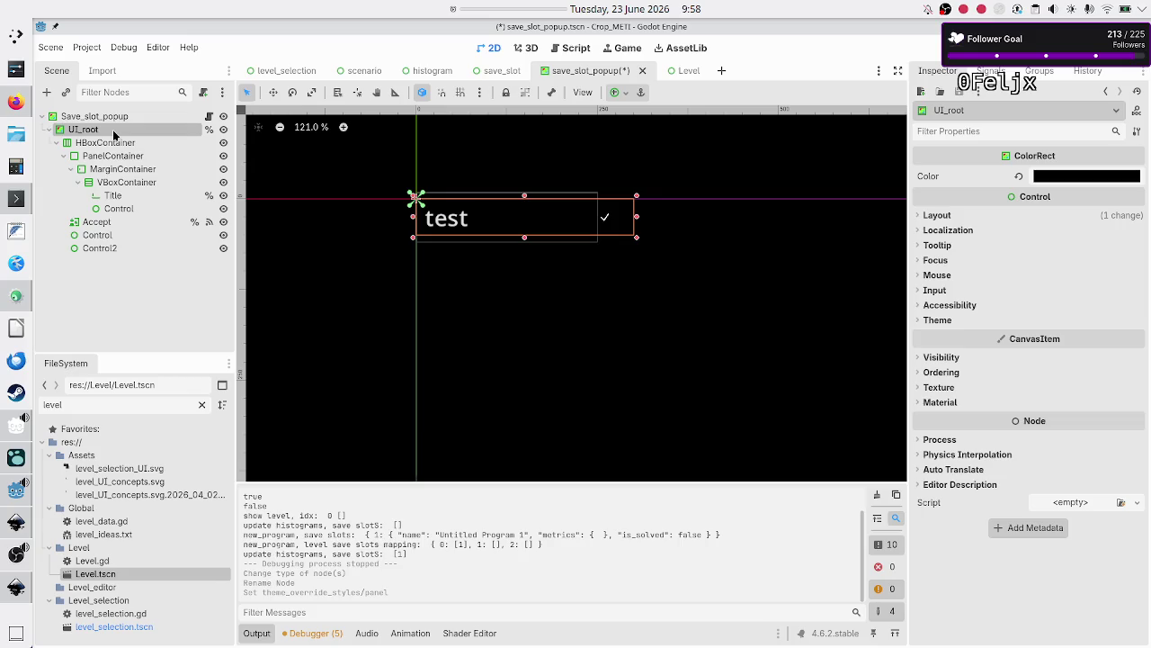
click(114, 117)
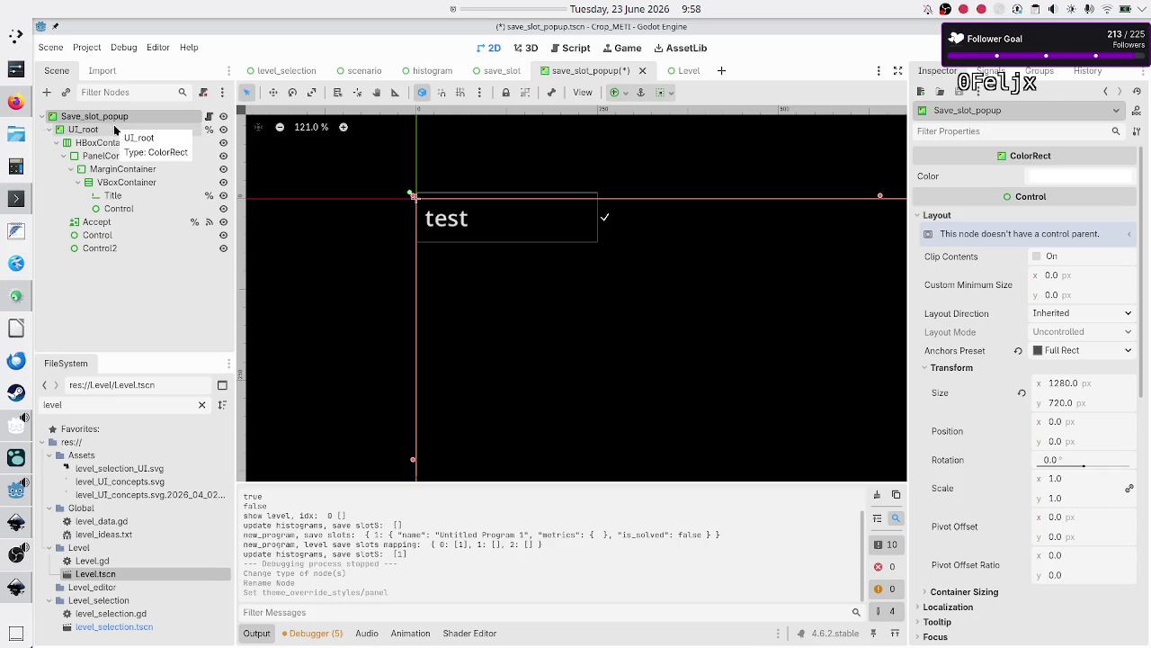
click(114, 130)
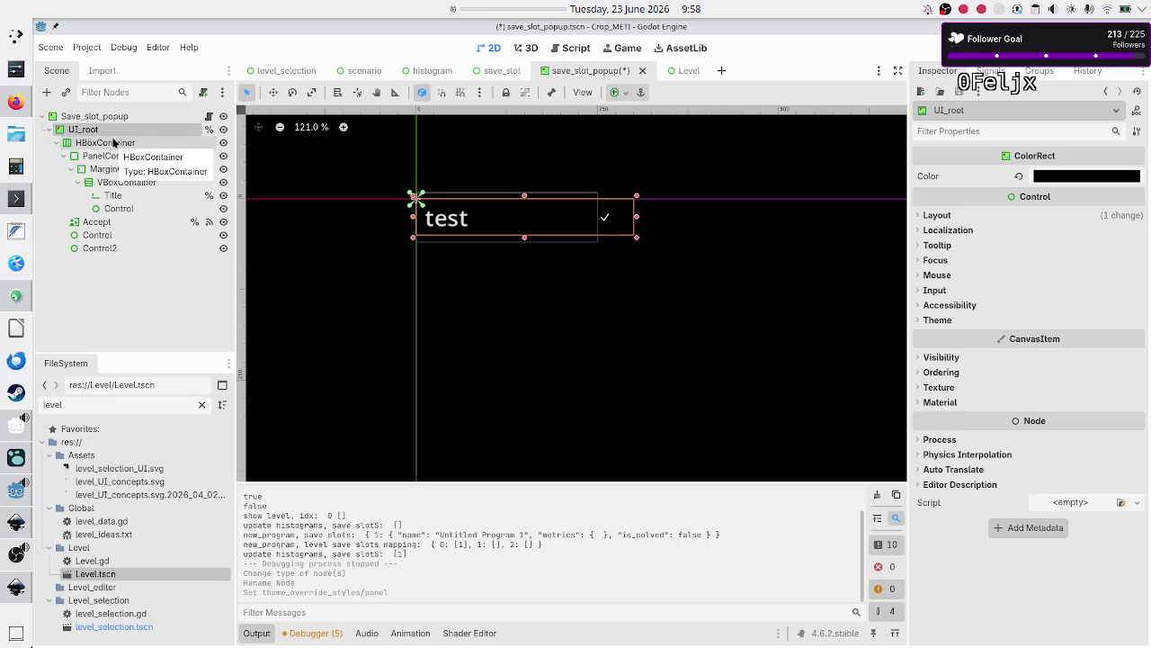
click(114, 144)
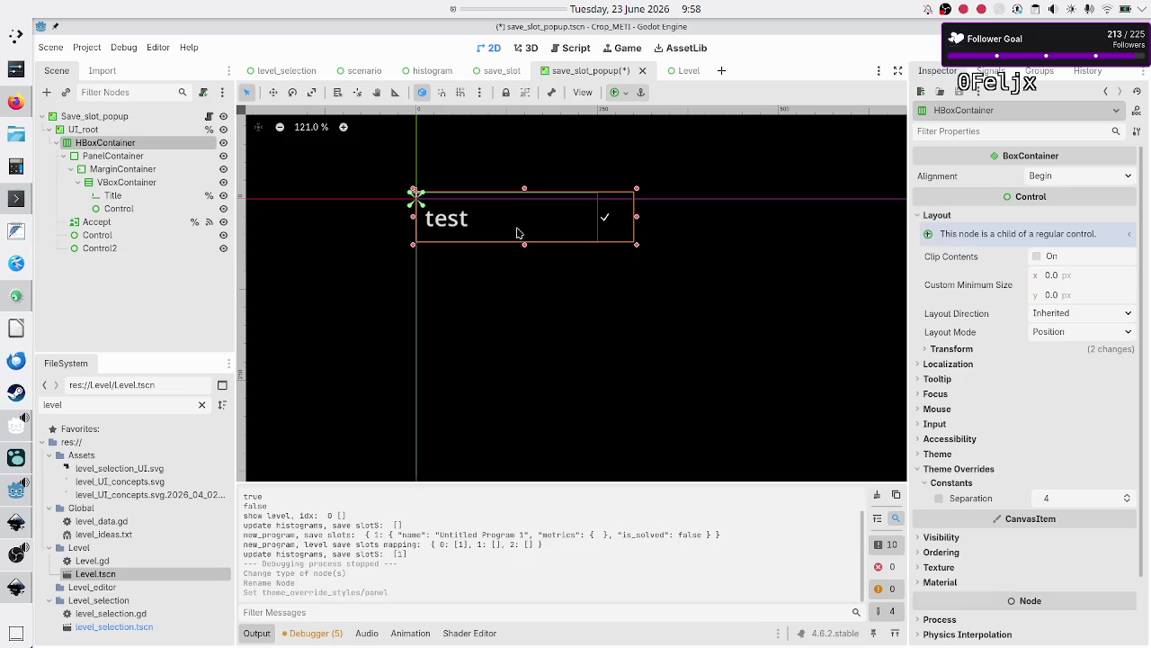
scroll(955, 391, down, 2)
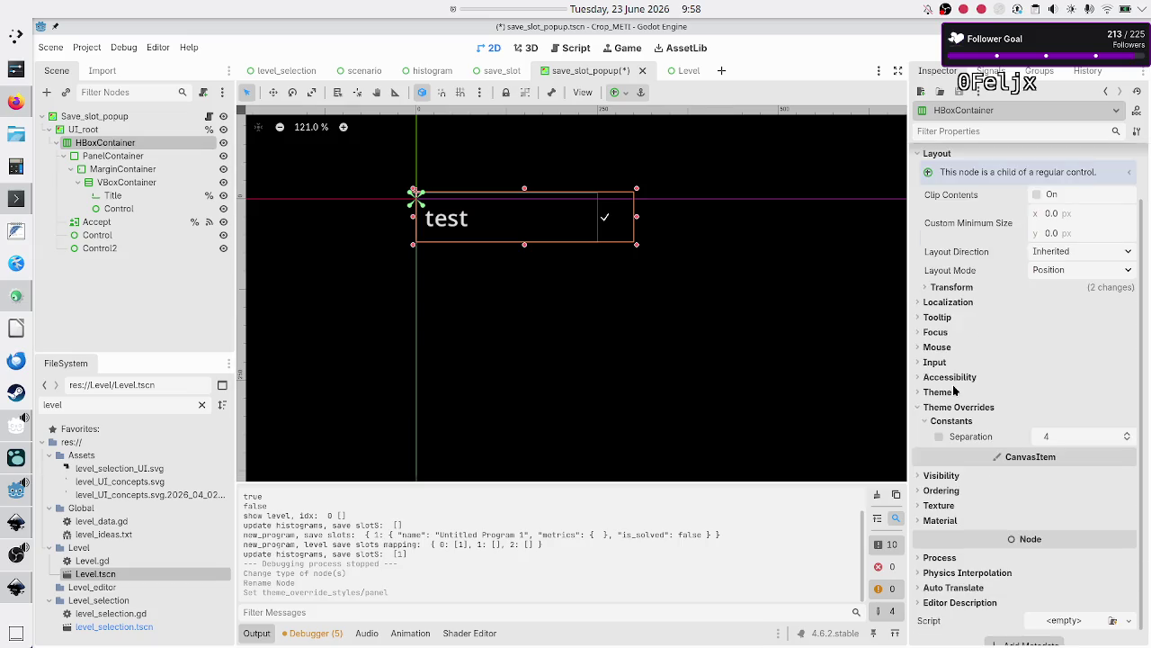
click(970, 292)
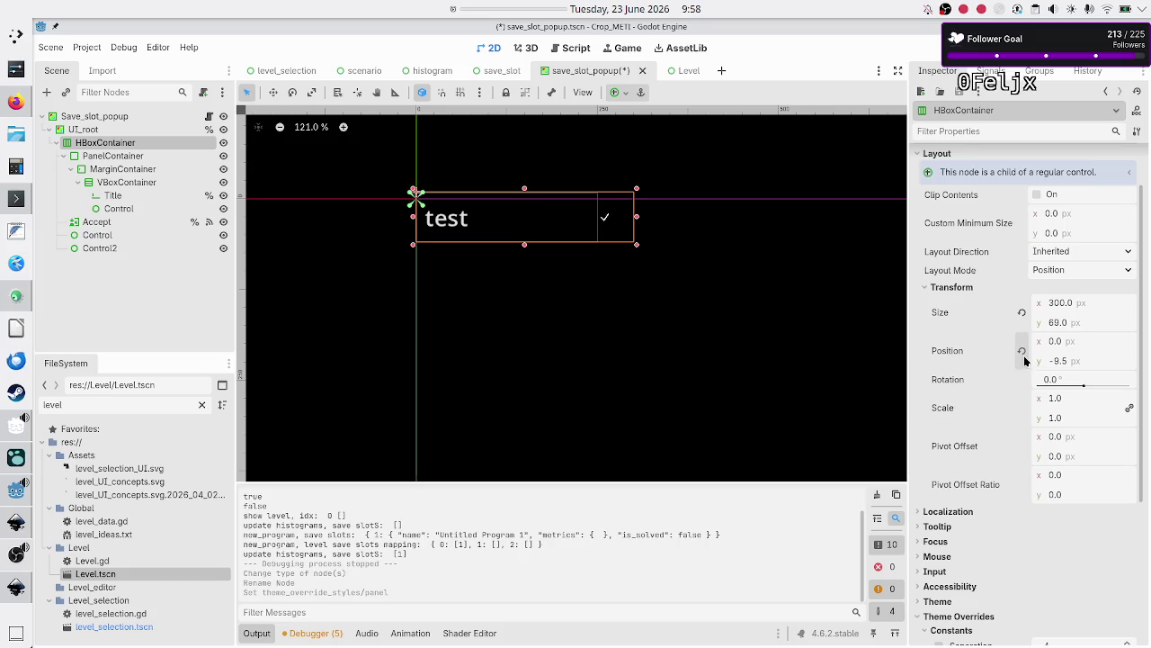
click(1022, 350)
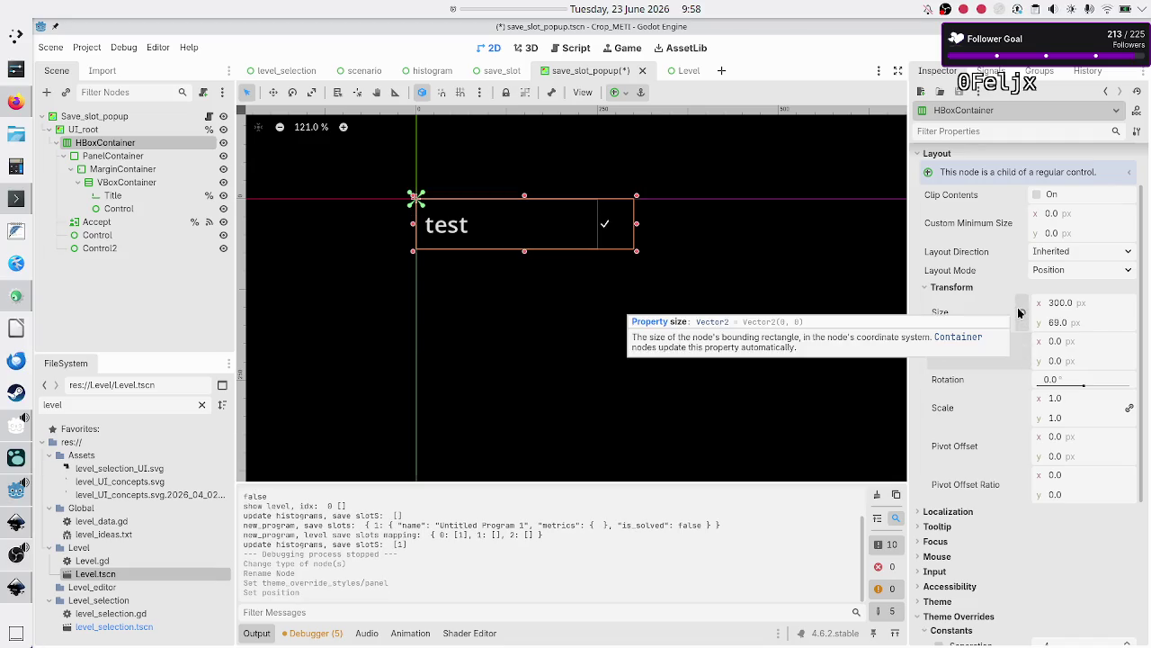
click(1019, 312)
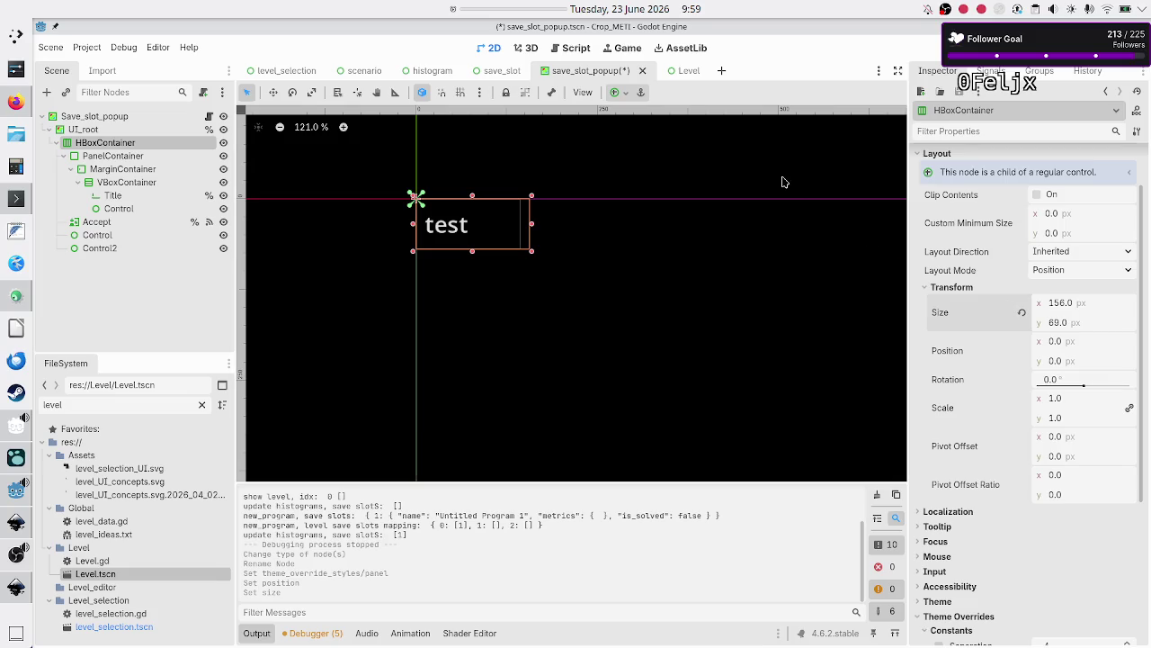
Apply the Full Rect anchor preset to the HBoxContainer
click(622, 94)
click(688, 202)
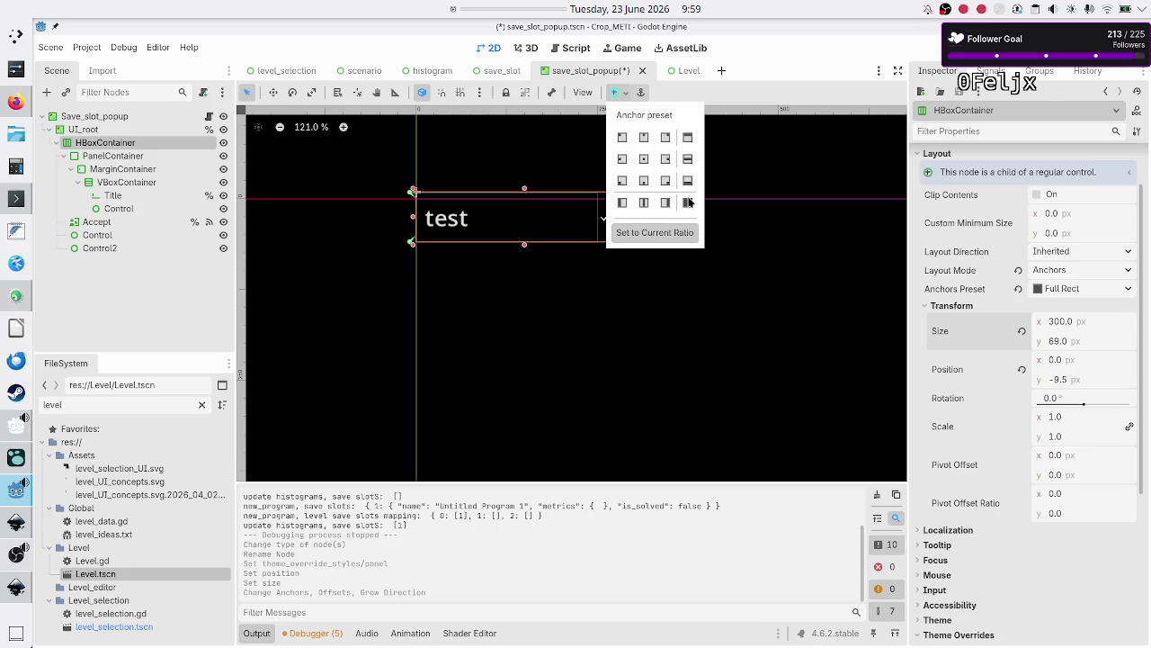
click(204, 296)
click(110, 143)
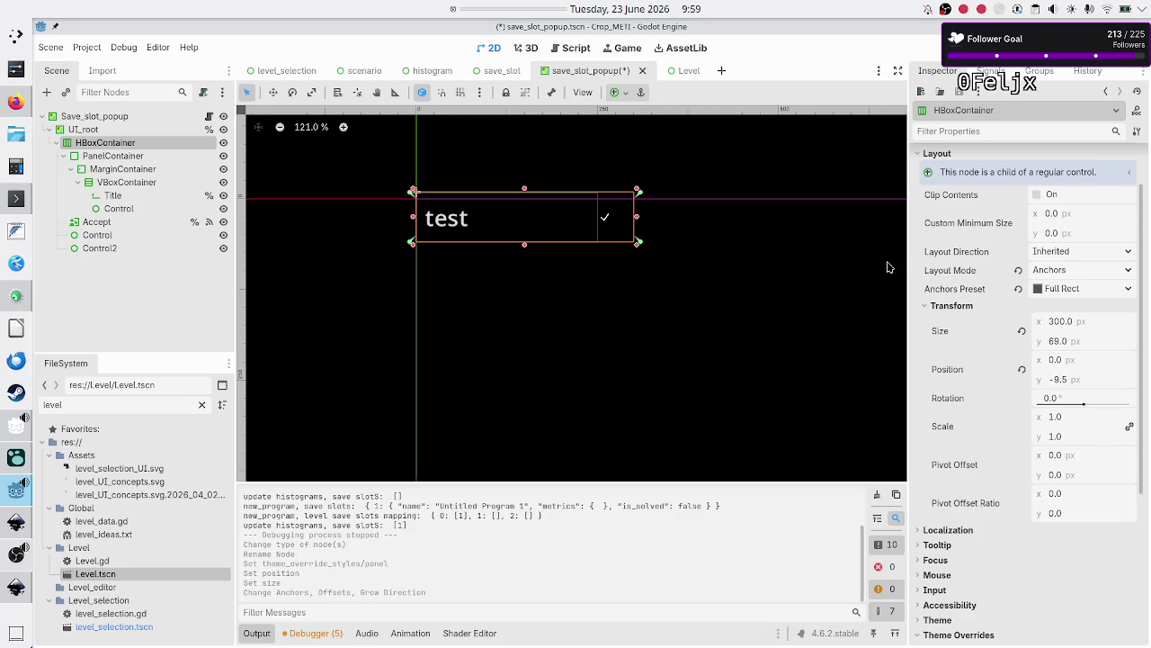
In the save_slot scene, inspect the Button and its MarginContainer's layout, size and position
click(501, 71)
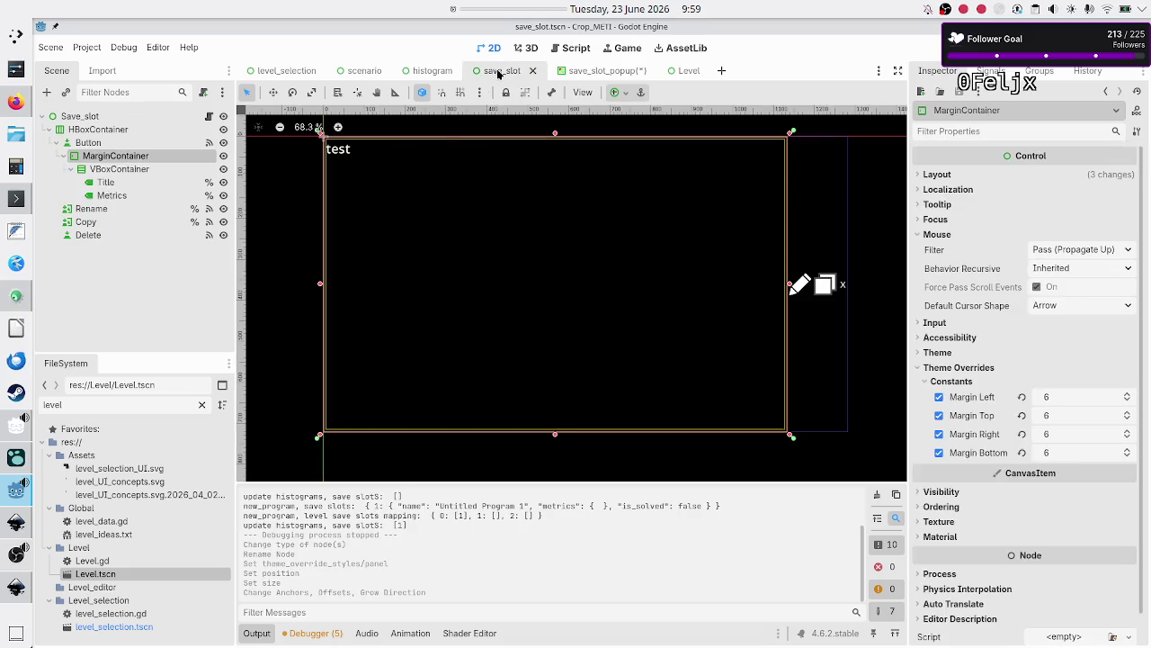
click(118, 144)
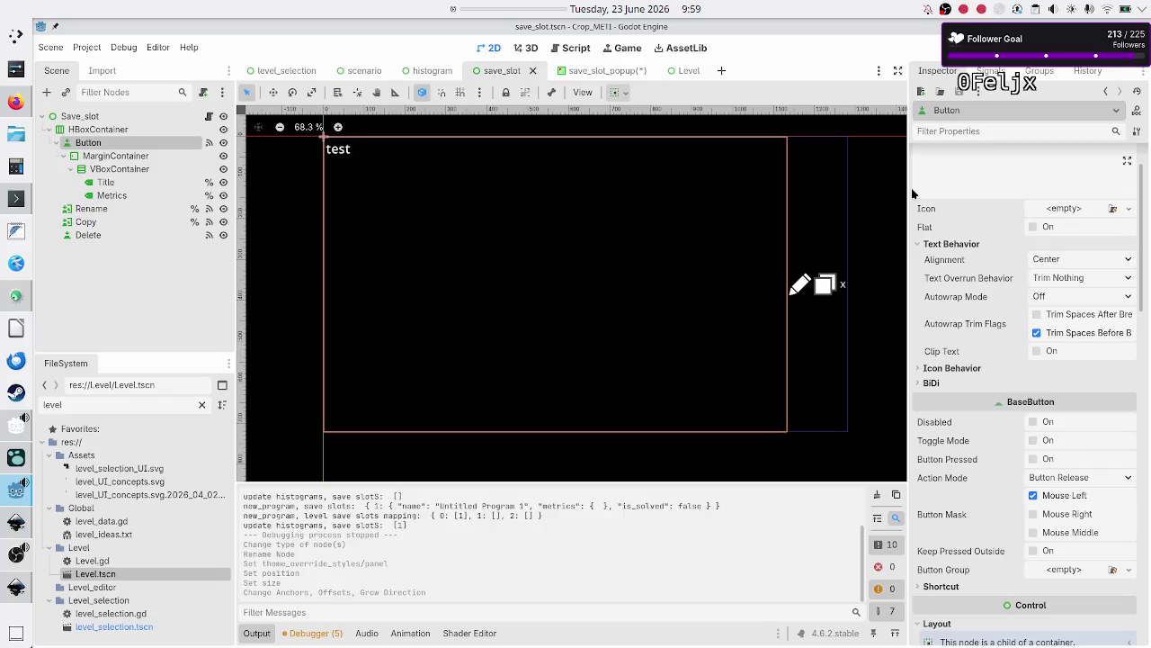
scroll(911, 188, down, 2)
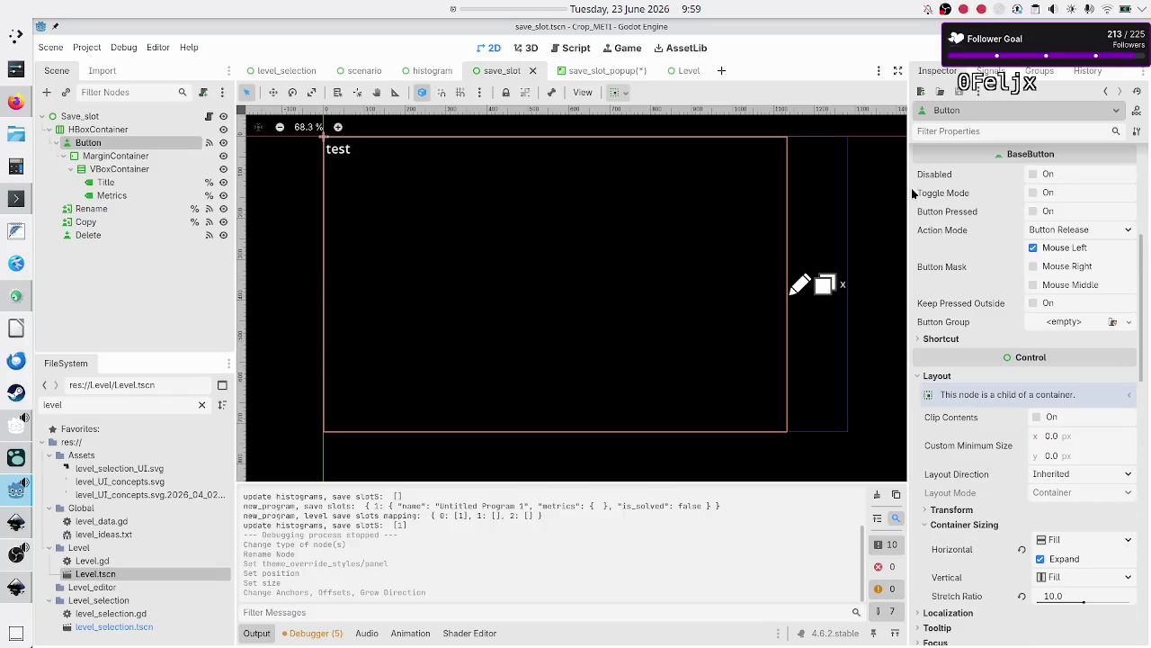
scroll(911, 188, up, 3)
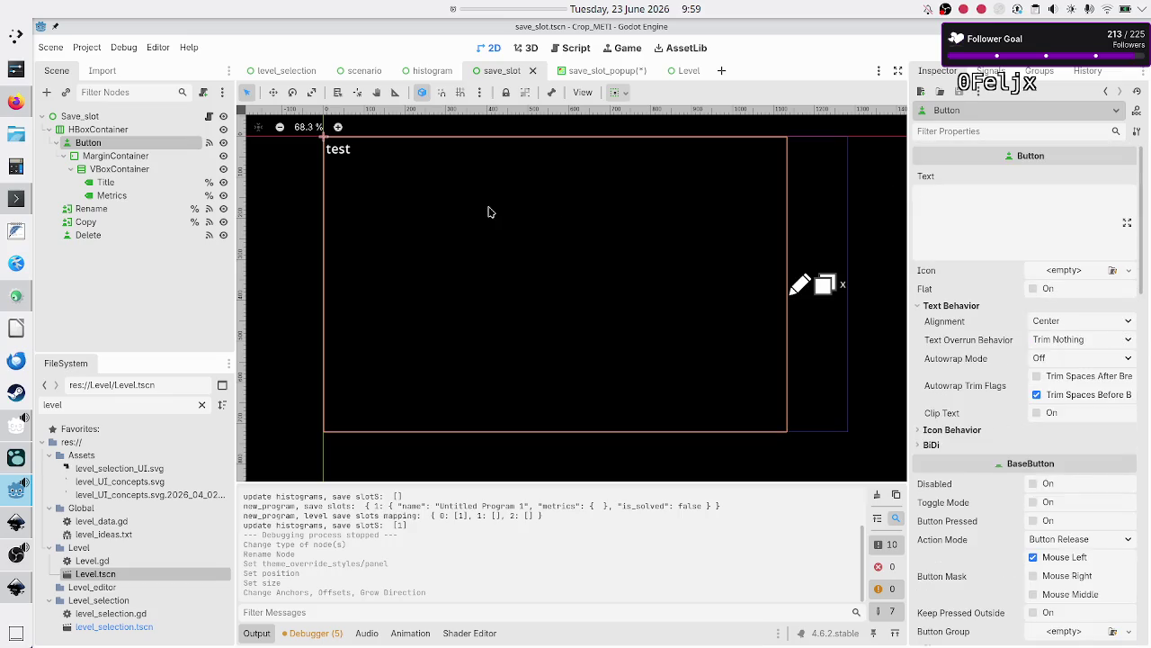
click(148, 156)
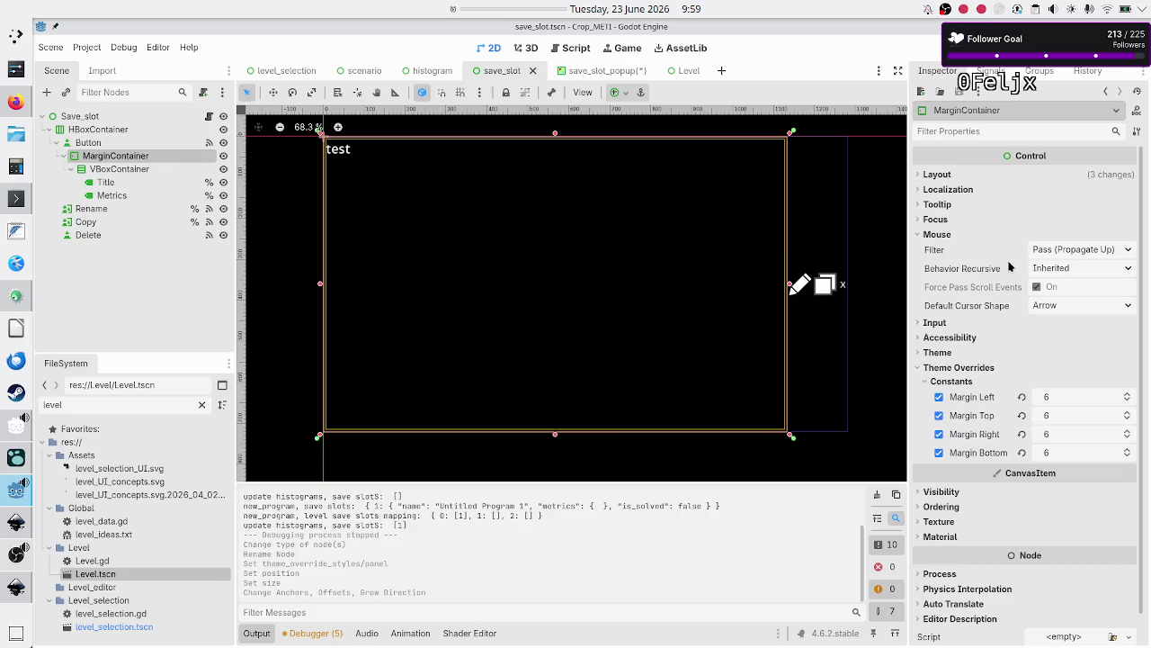
click(941, 178)
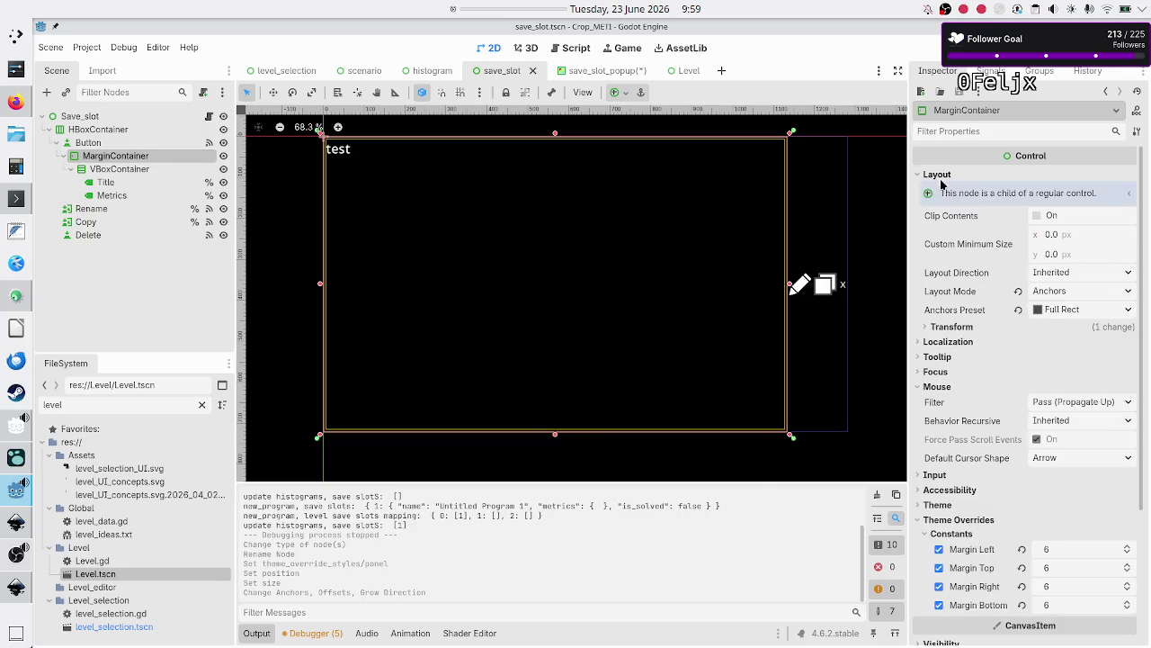
click(960, 327)
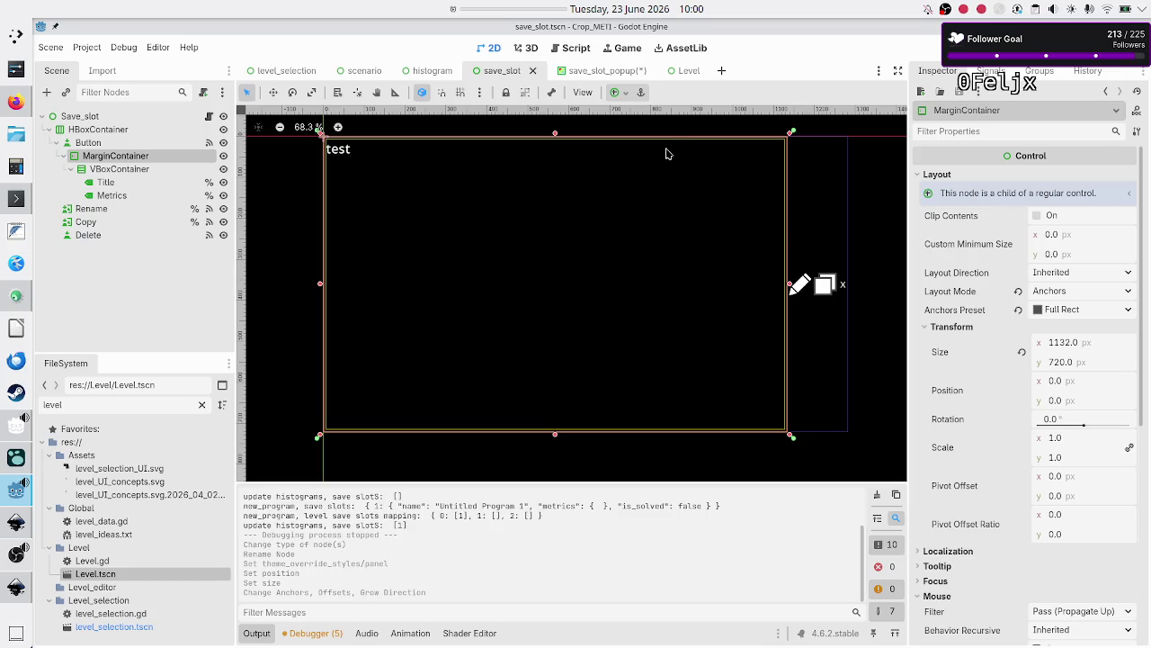
Back in save_slot_popup, inspect the PanelContainer and its MarginContainer's layout settings
click(590, 72)
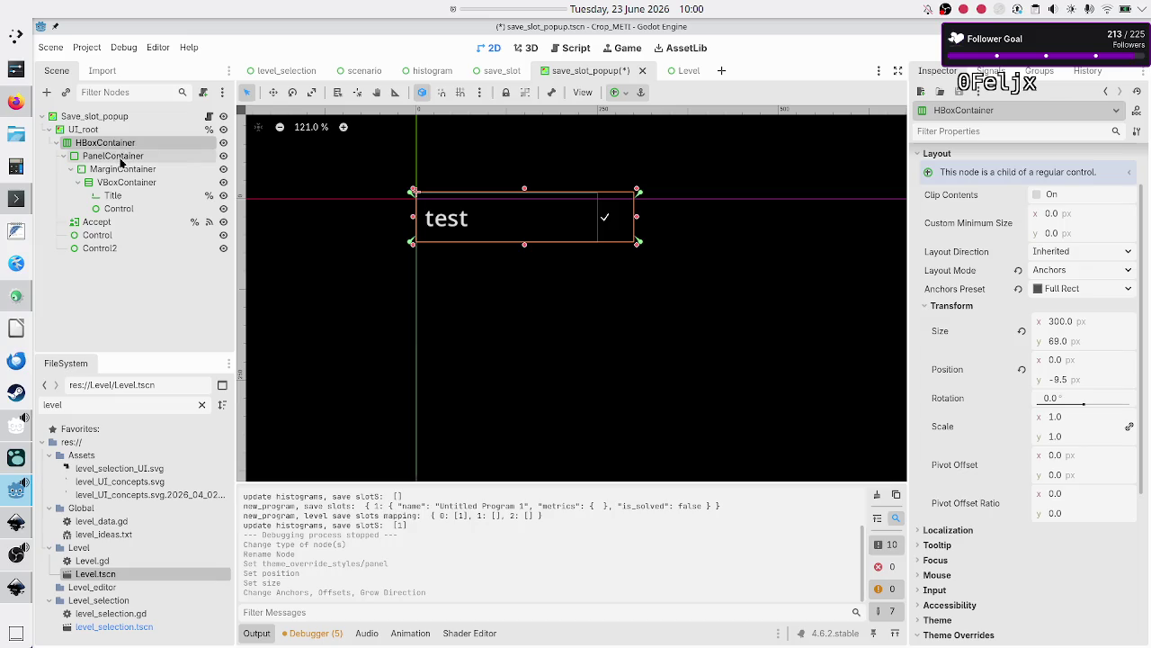
click(500, 76)
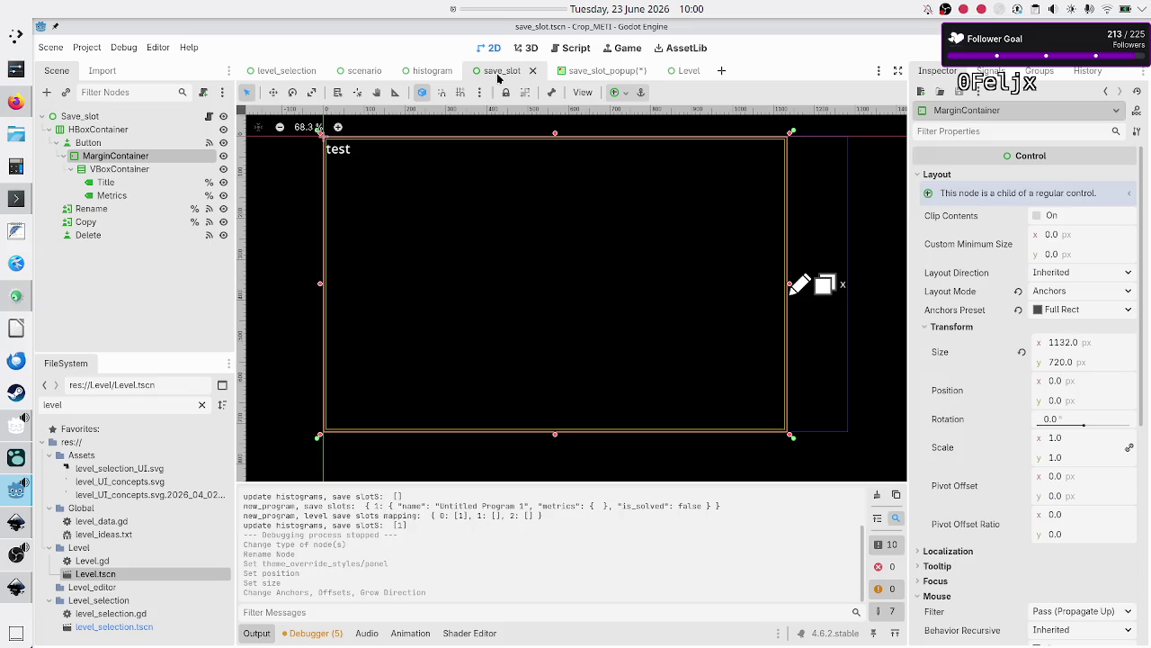
click(589, 72)
click(117, 158)
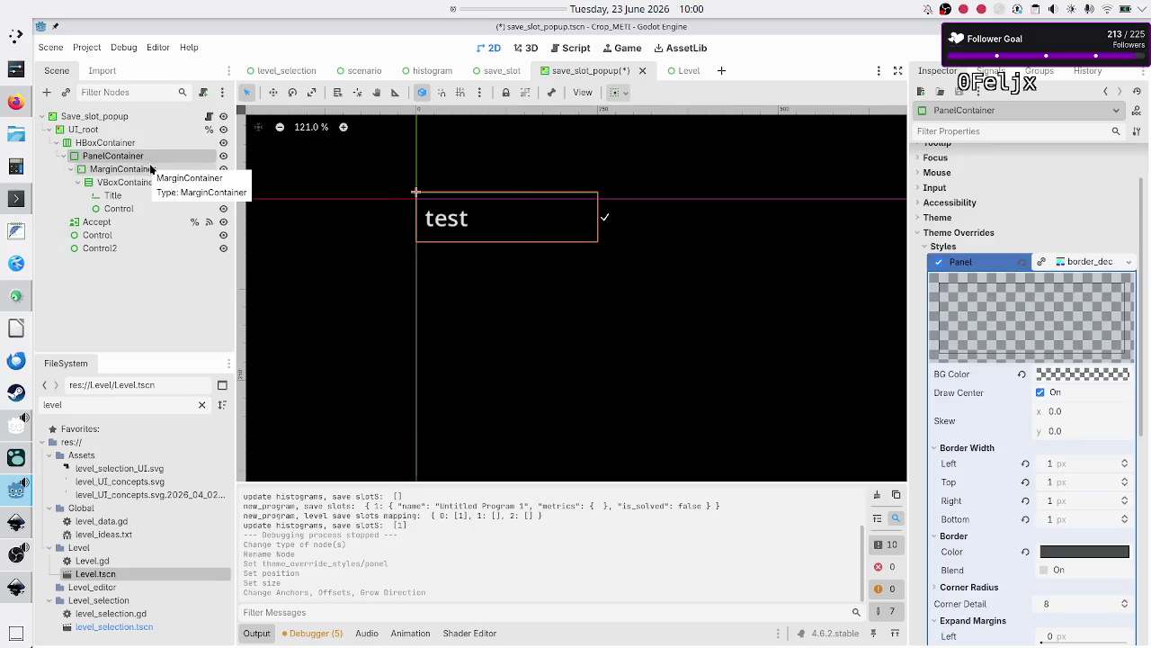
click(153, 170)
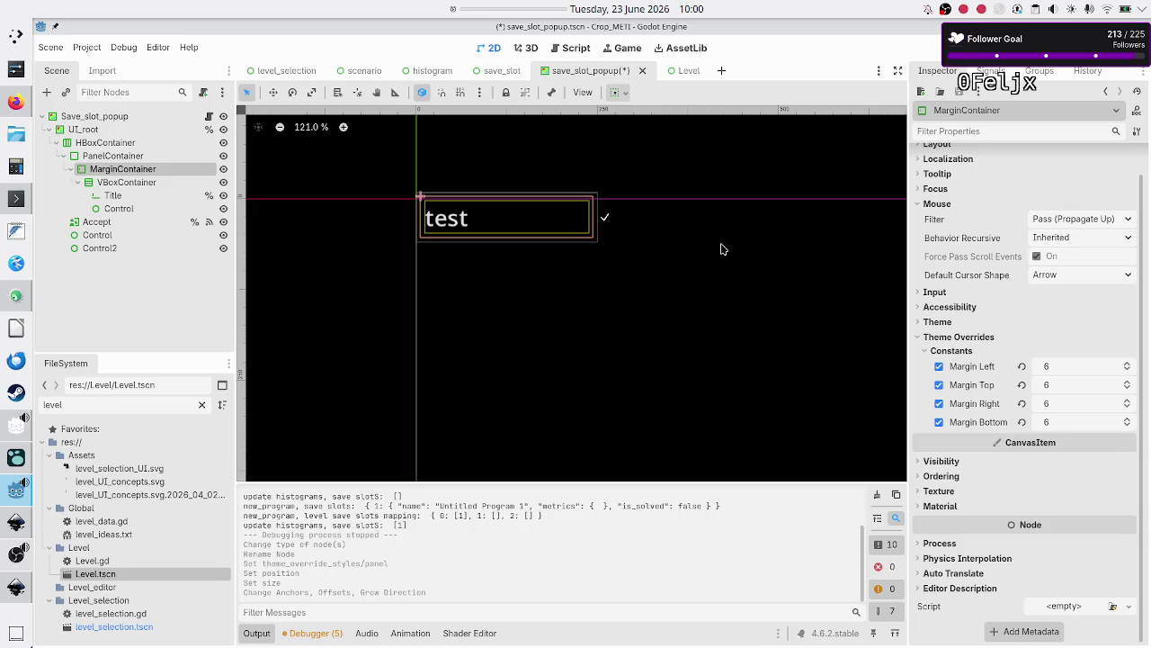
scroll(953, 270, up, 1)
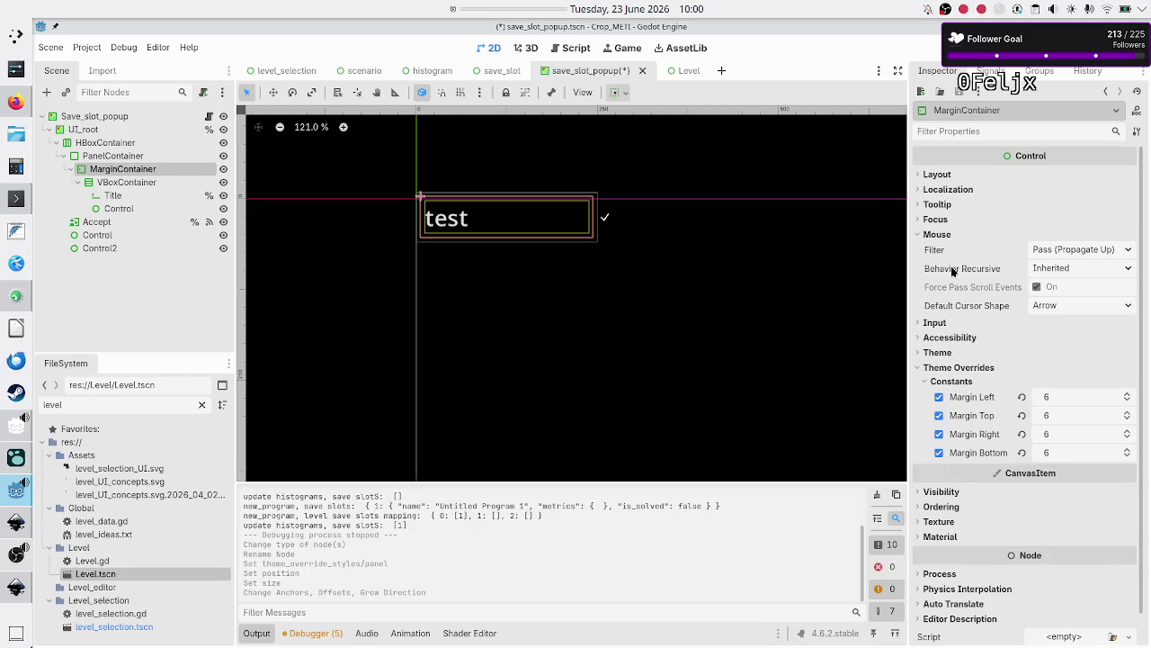
click(936, 174)
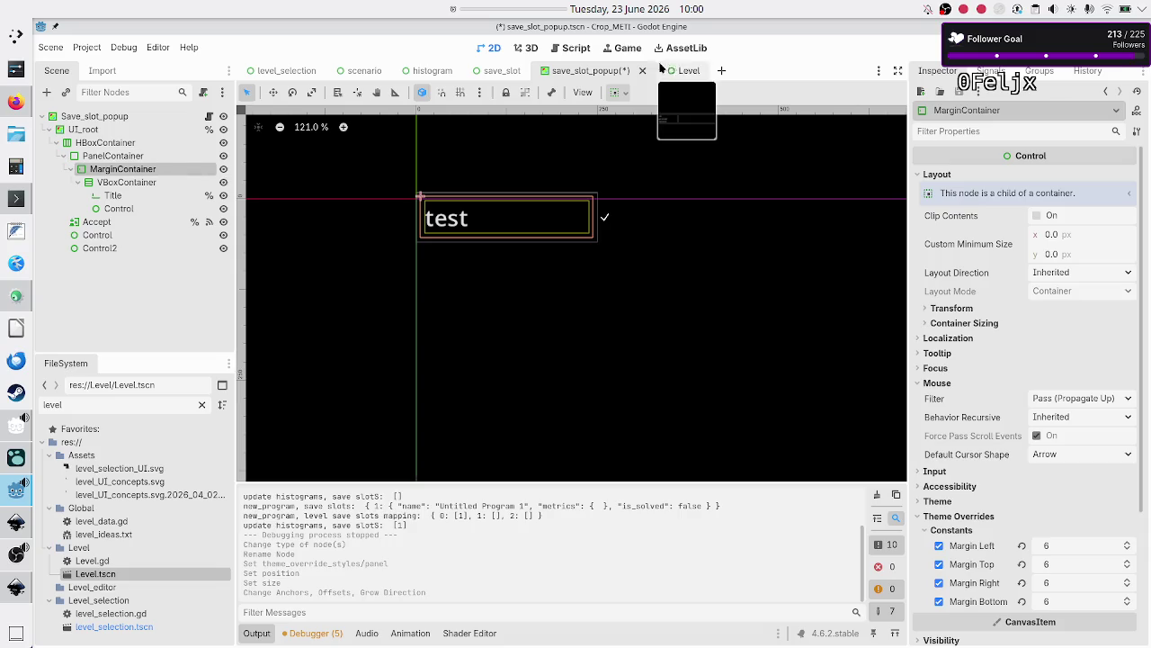
Recheck the save_slot Button, then bring up the popup MarginContainer's context menu
click(506, 72)
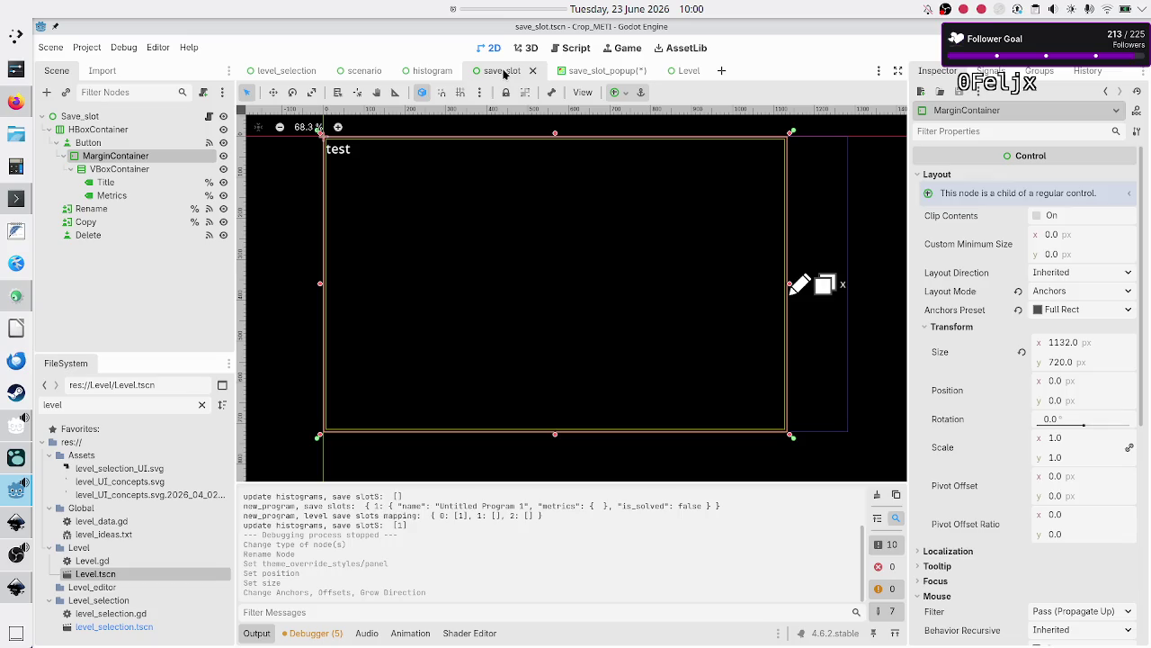
drag(219, 159, 85, 150)
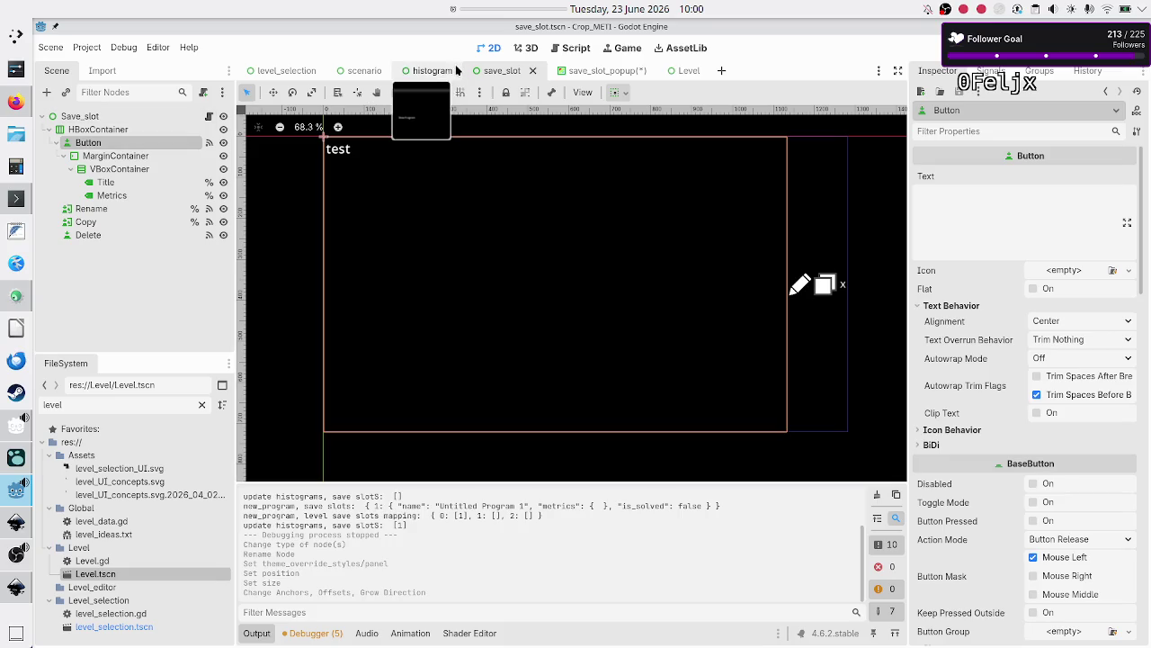
click(561, 72)
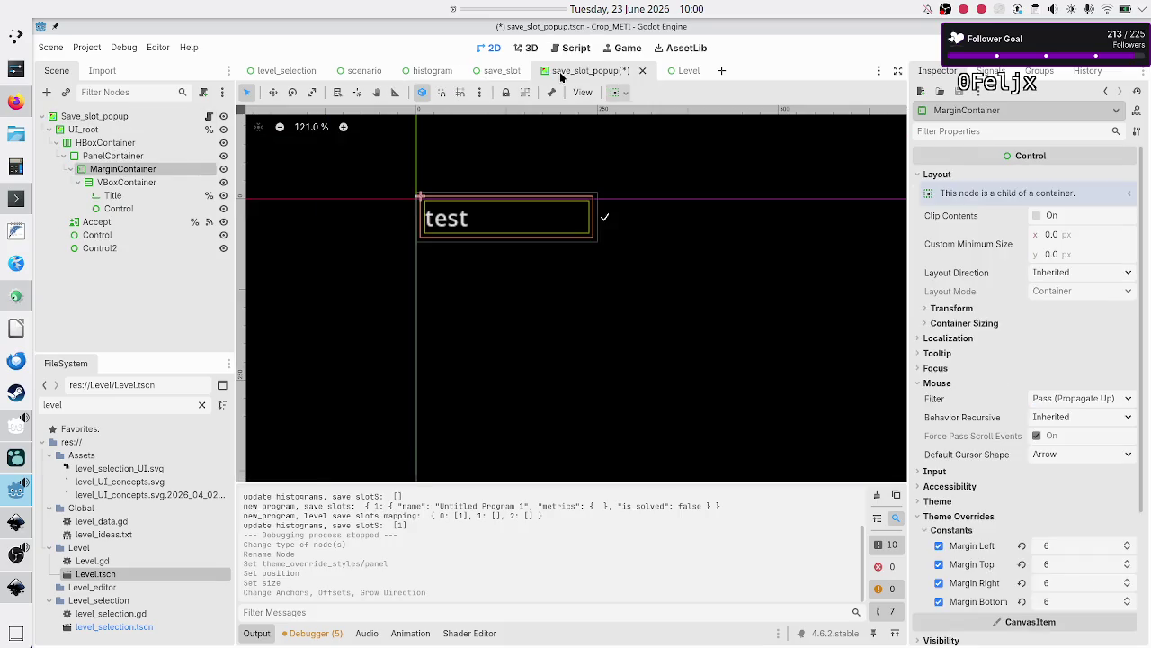
right_click(190, 174)
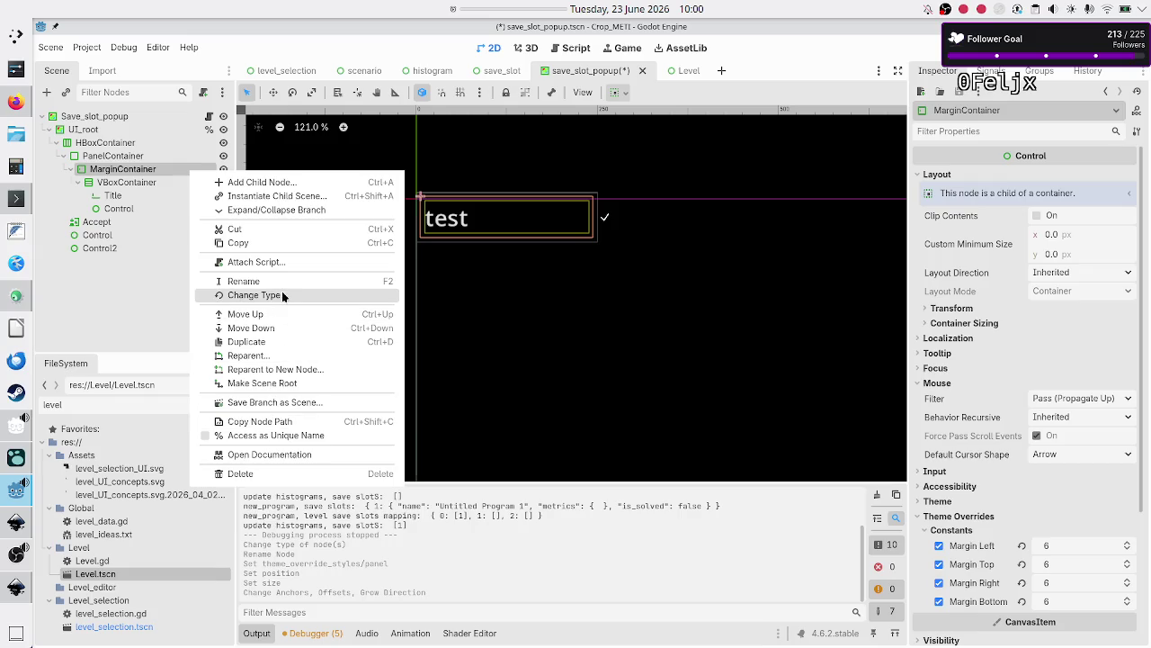
Change the MarginContainer's type to Panel and rename its PanelContainer parent to Panel
click(282, 297)
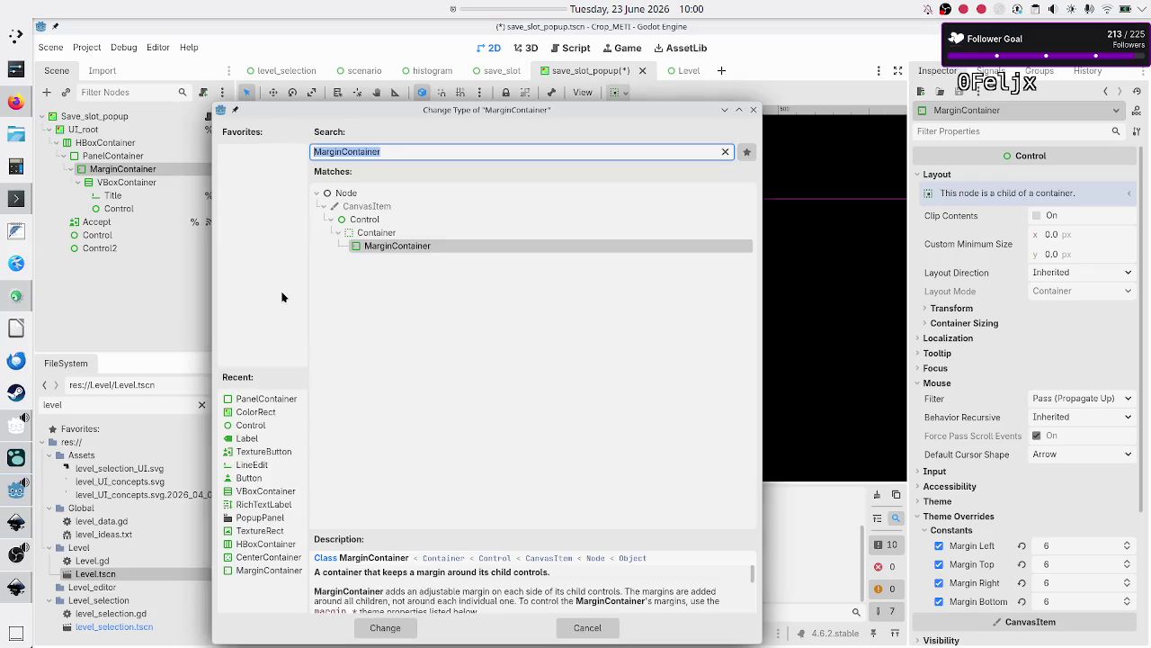
text(panel)
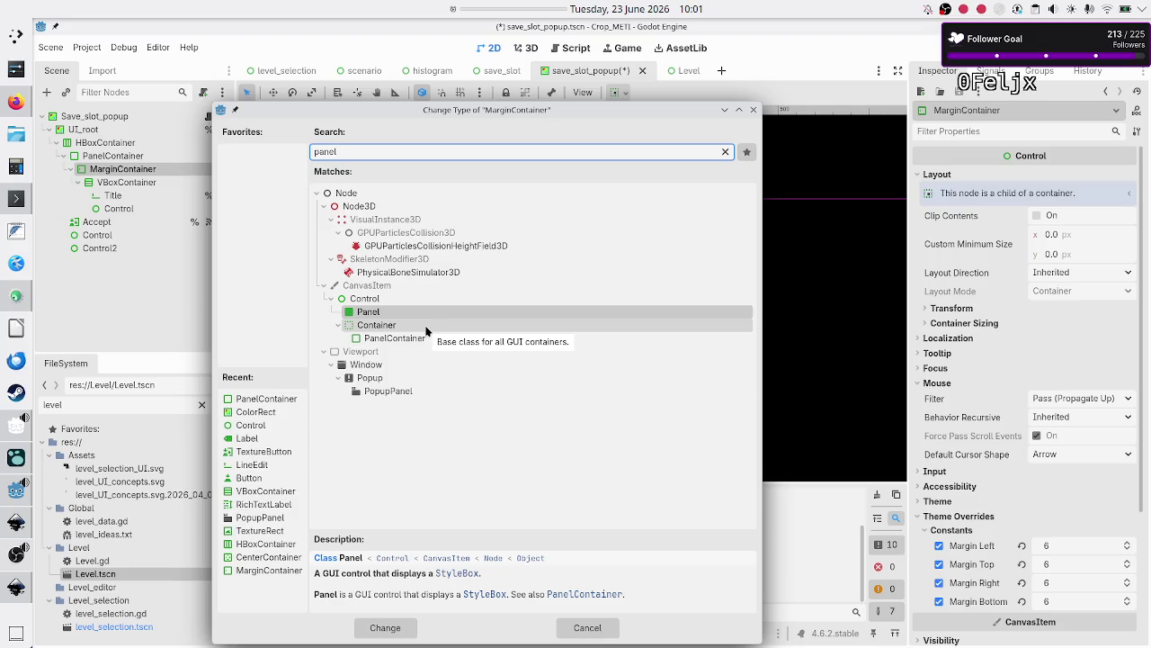
click(385, 627)
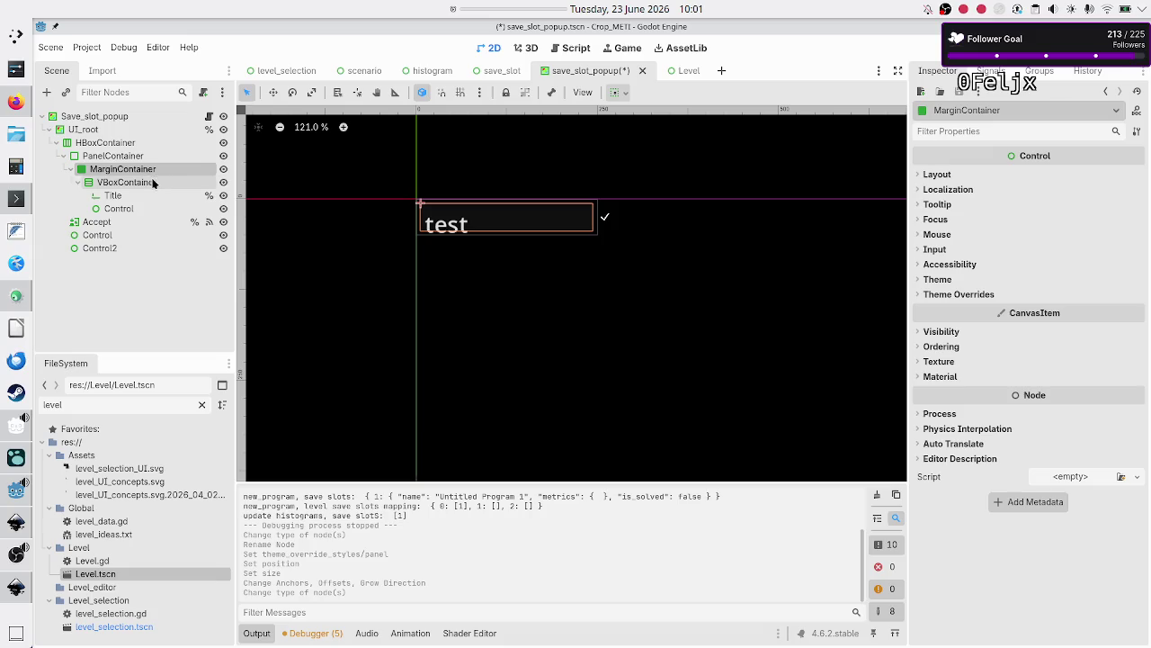
click(152, 154)
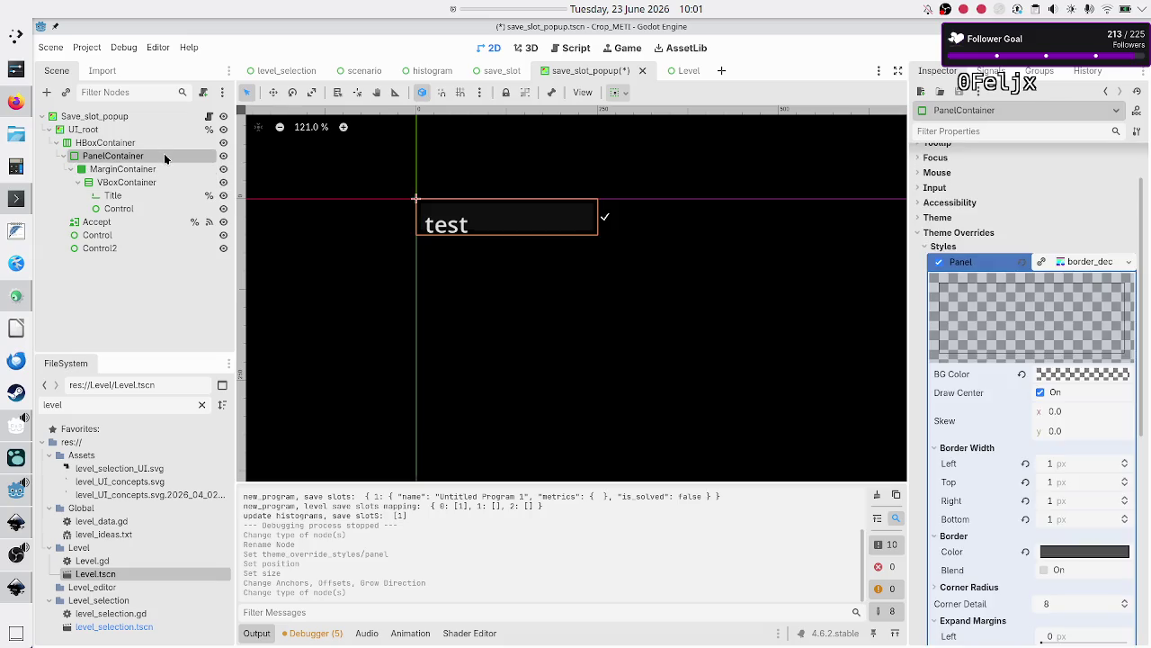
click(164, 156)
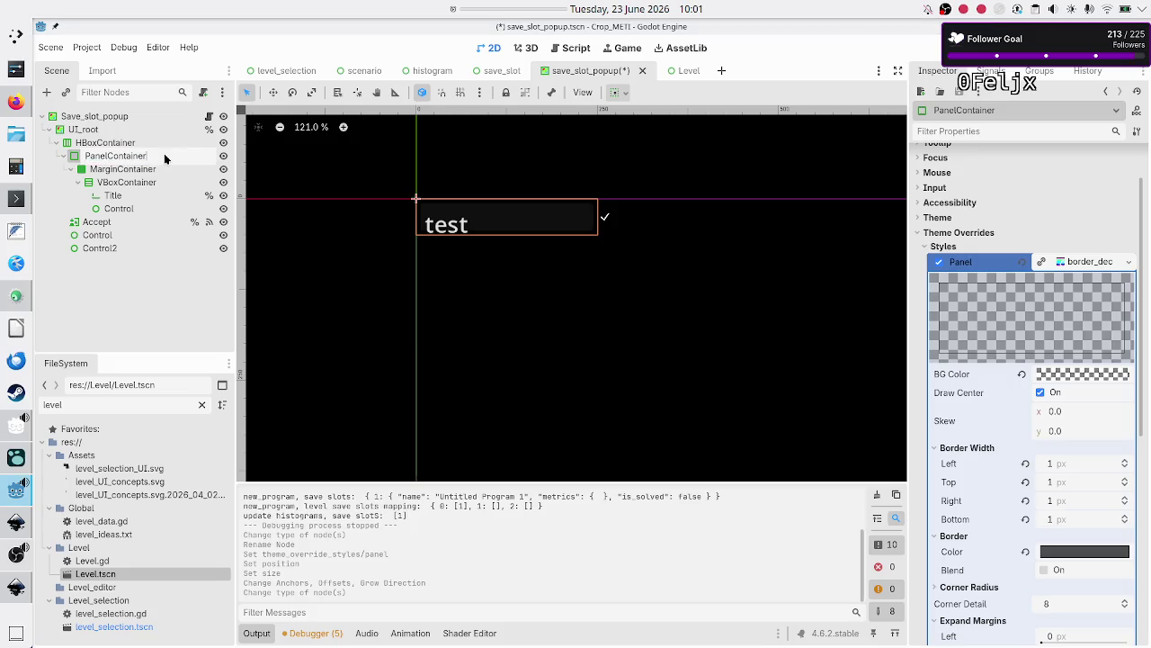
key(BackSpace)
key(BackSpace)
key(BackSpace)
key(Return)
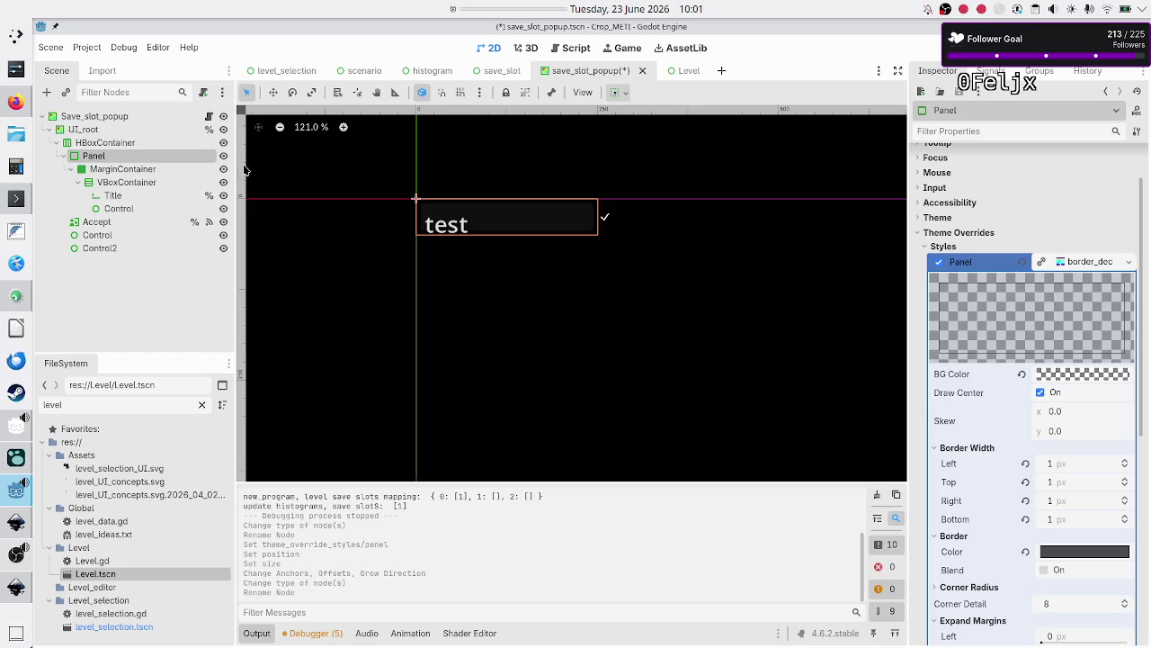
Review the MarginContainer's Layout, Container Sizing and Transform values
click(142, 171)
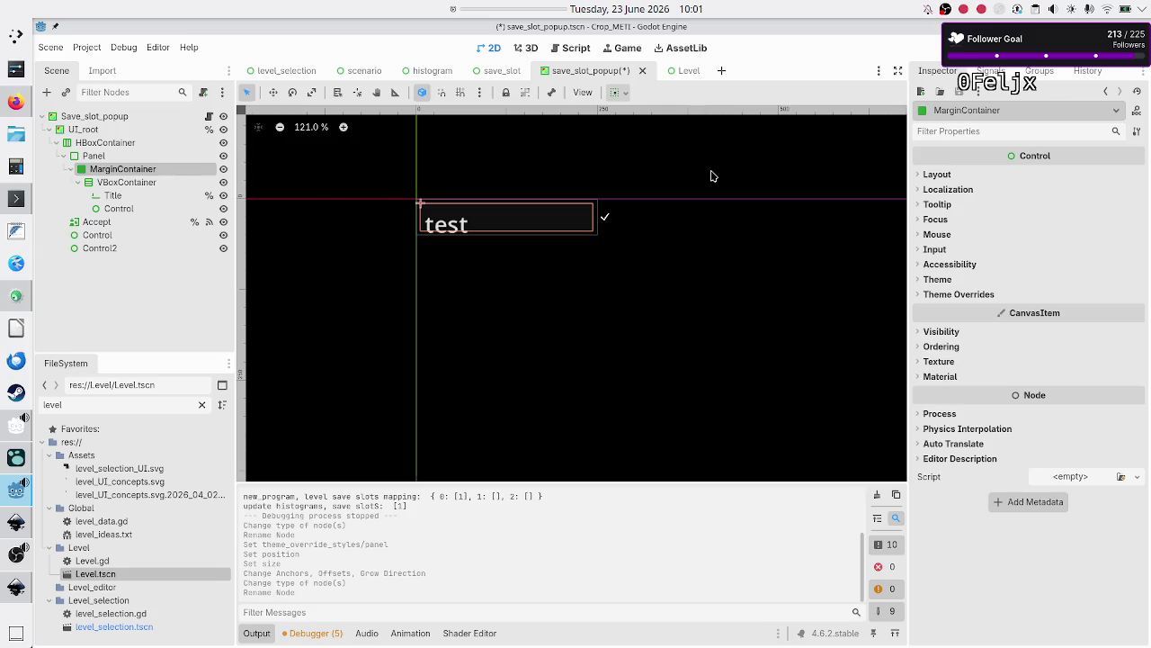
click(939, 180)
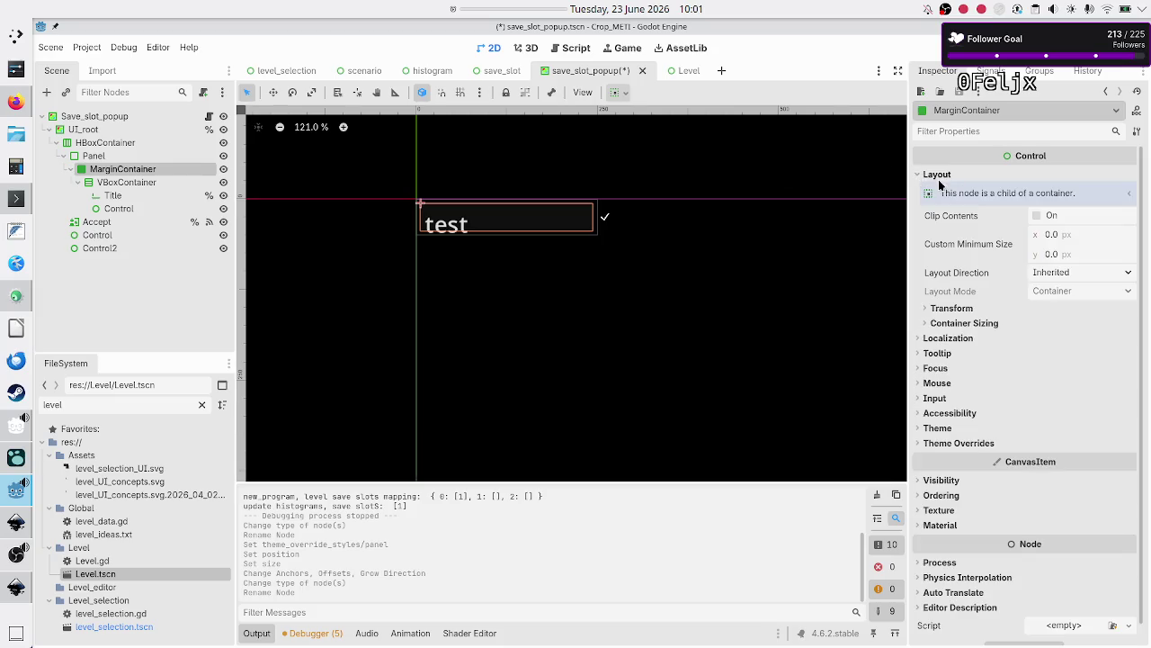
click(964, 326)
click(957, 309)
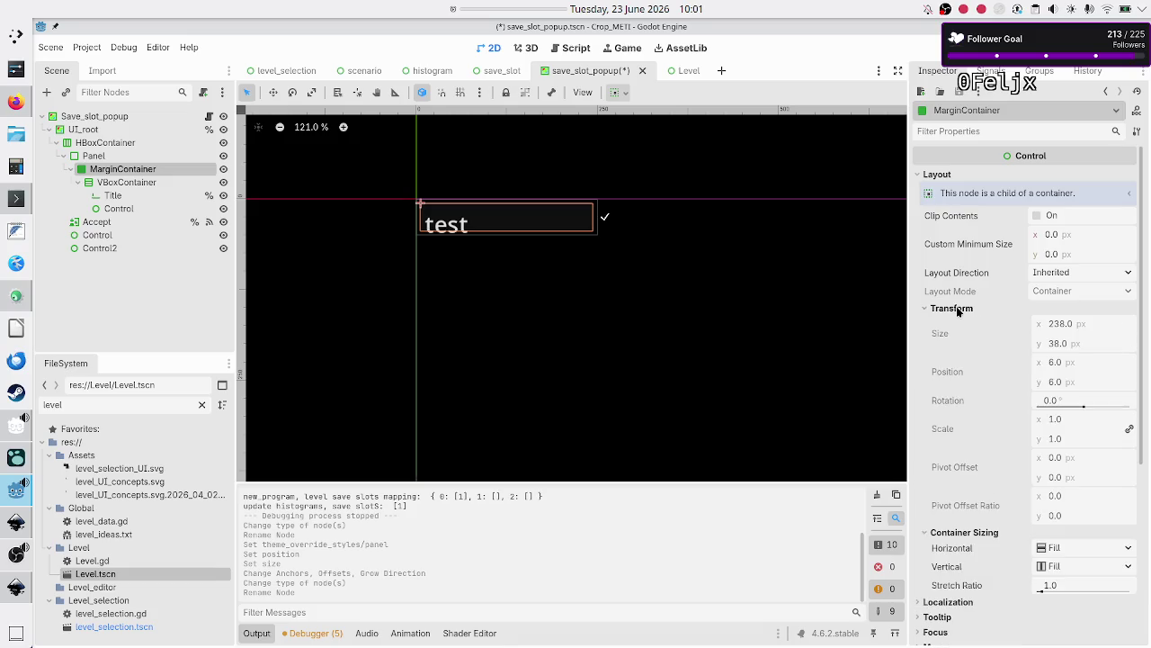
scroll(963, 286, down, 5)
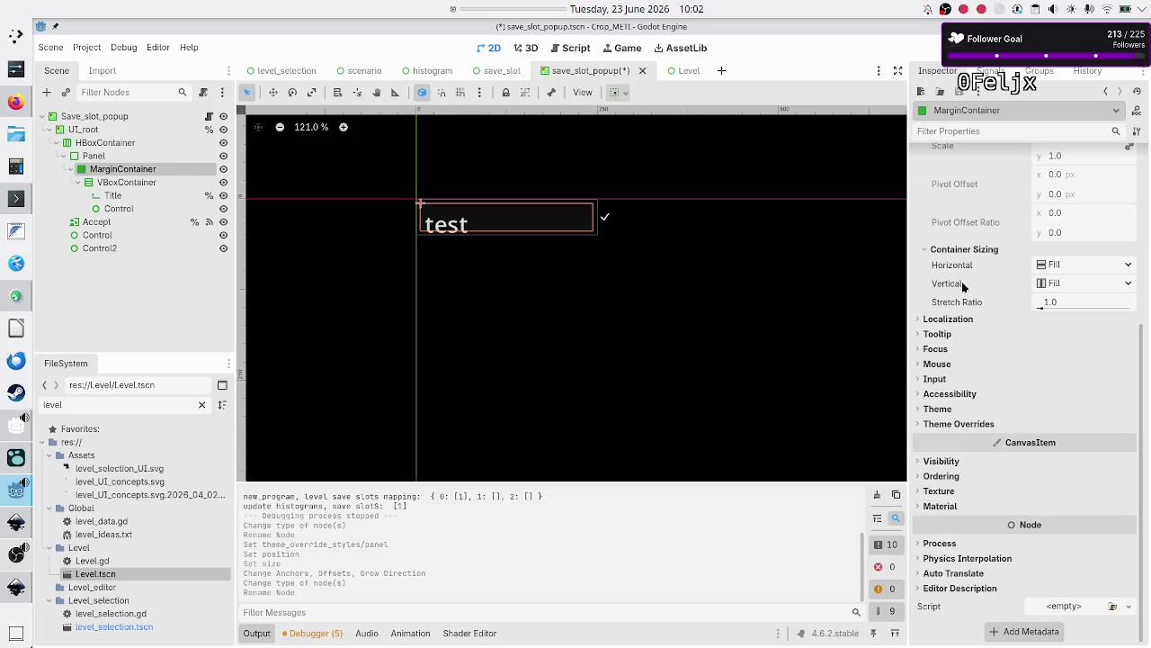
scroll(963, 286, up, 5)
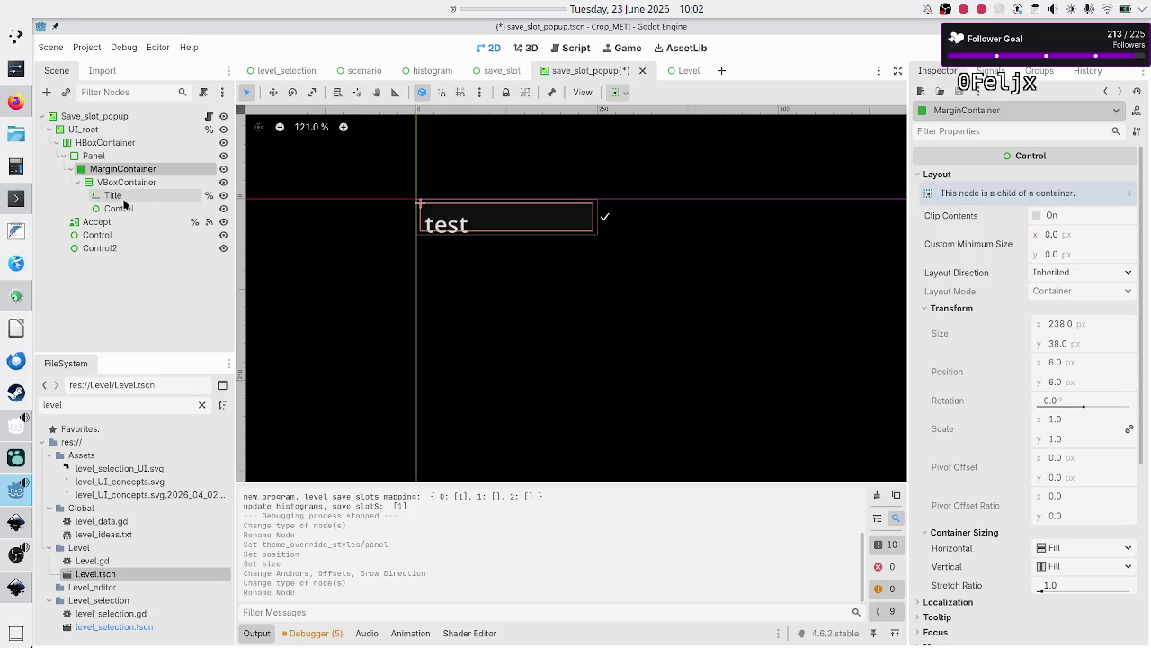
Collapse the MarginContainer, check the Panel's style and alignment options, and save the popup scene
click(70, 171)
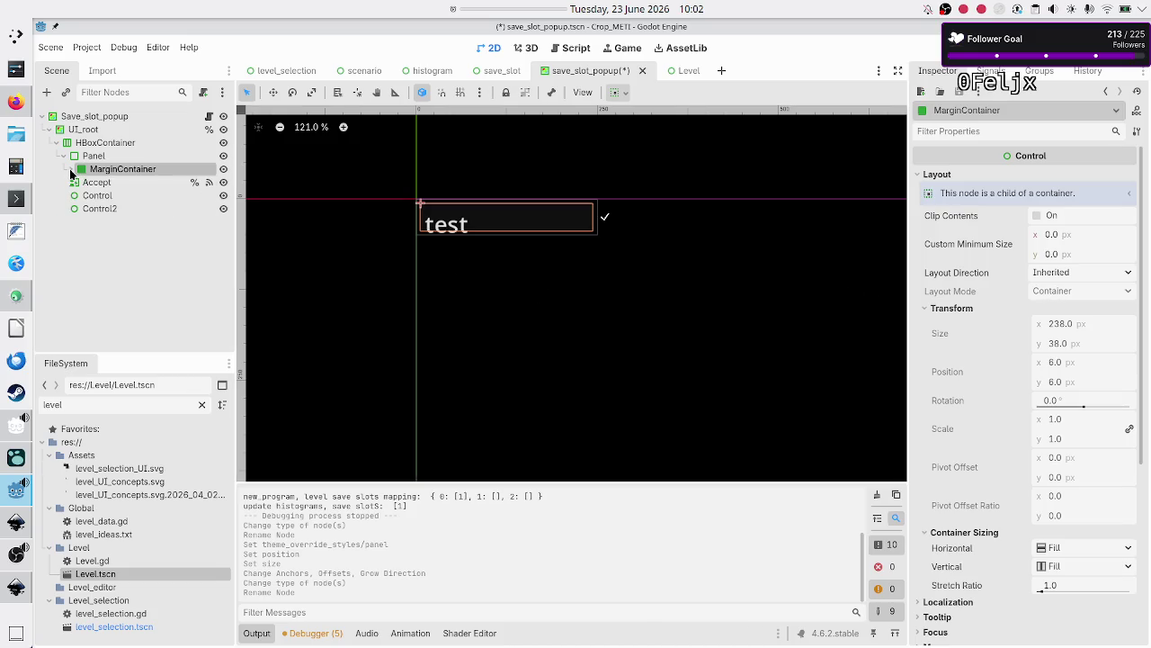
click(93, 156)
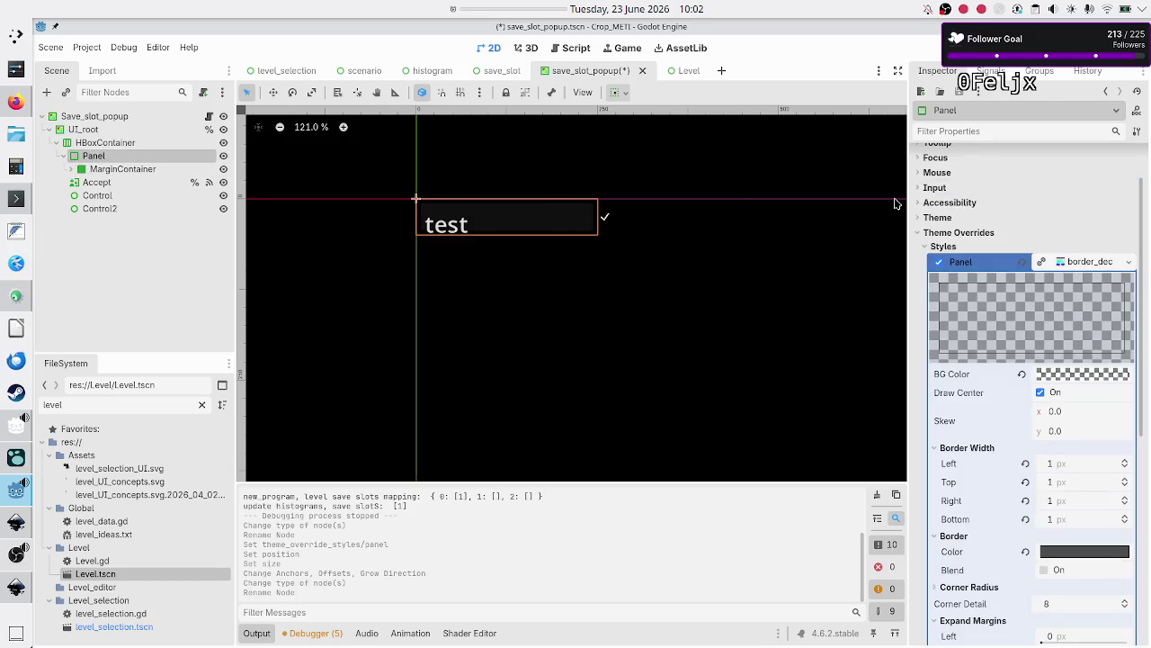
scroll(970, 204, up, 2)
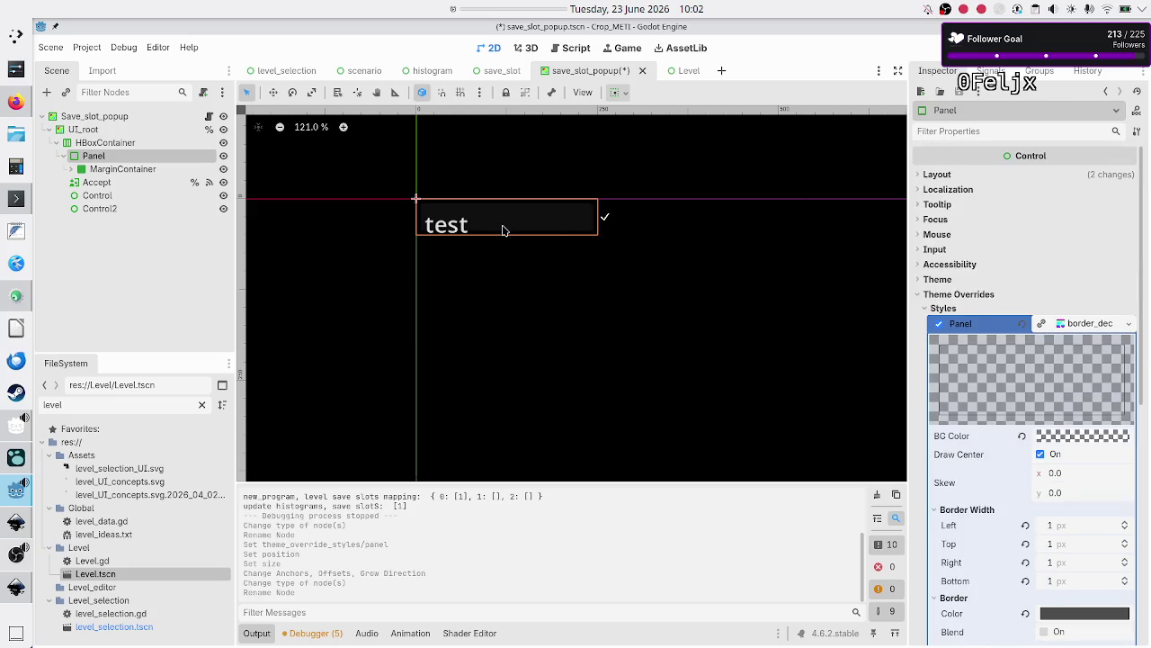
click(146, 170)
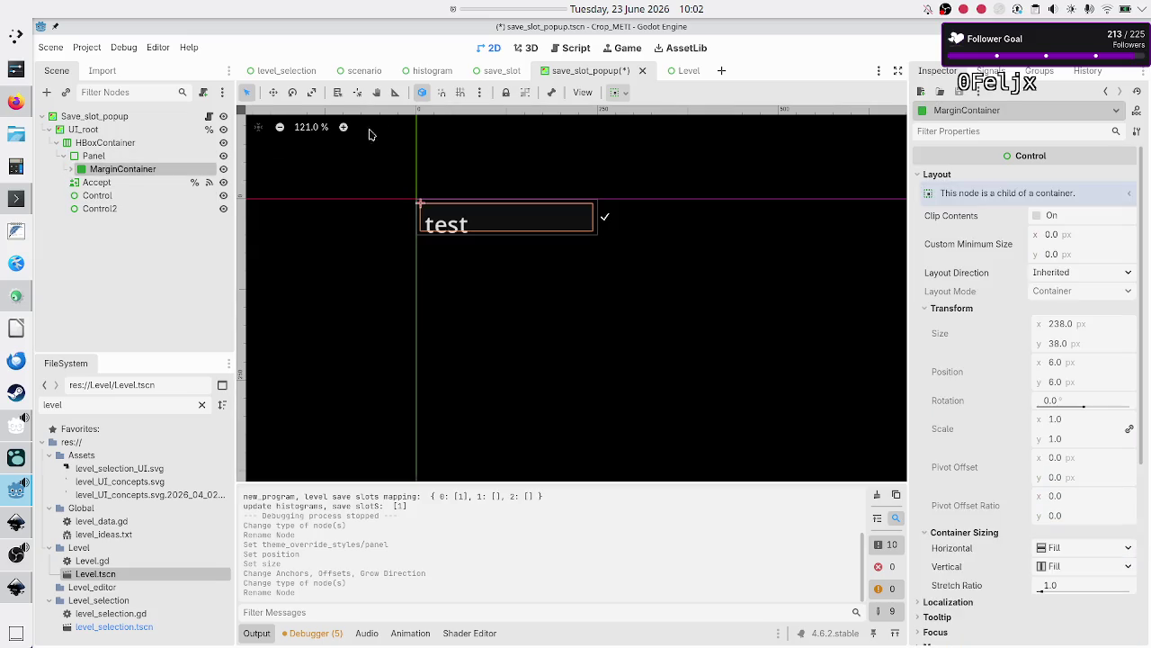
click(621, 94)
click(627, 96)
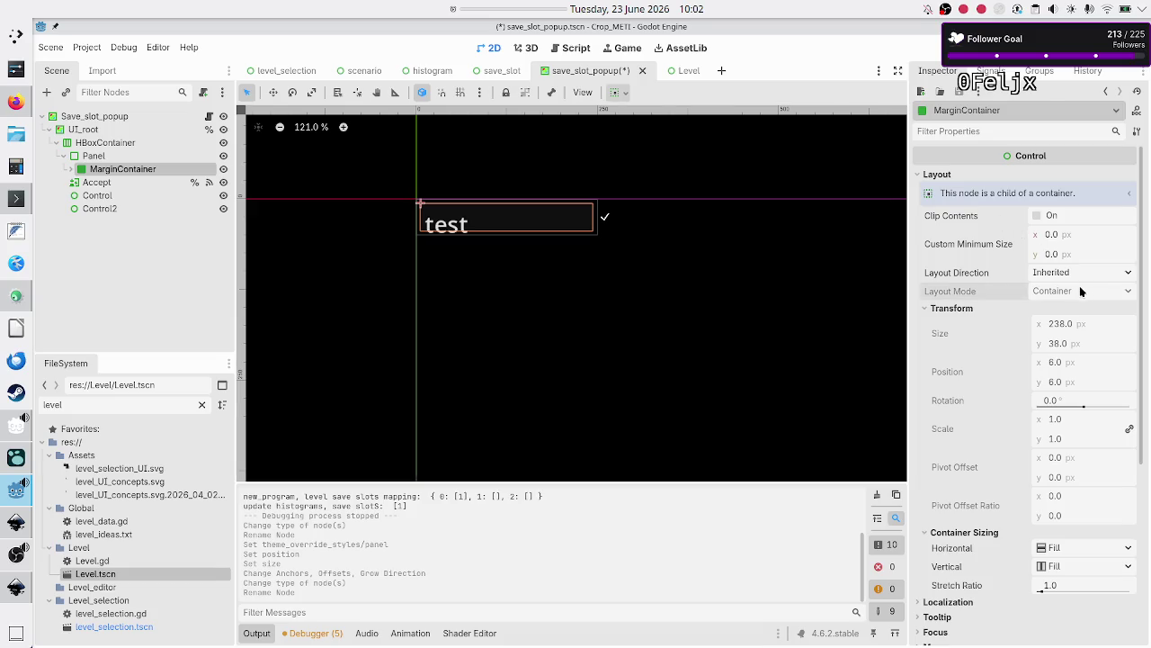
key(ctrl+s)
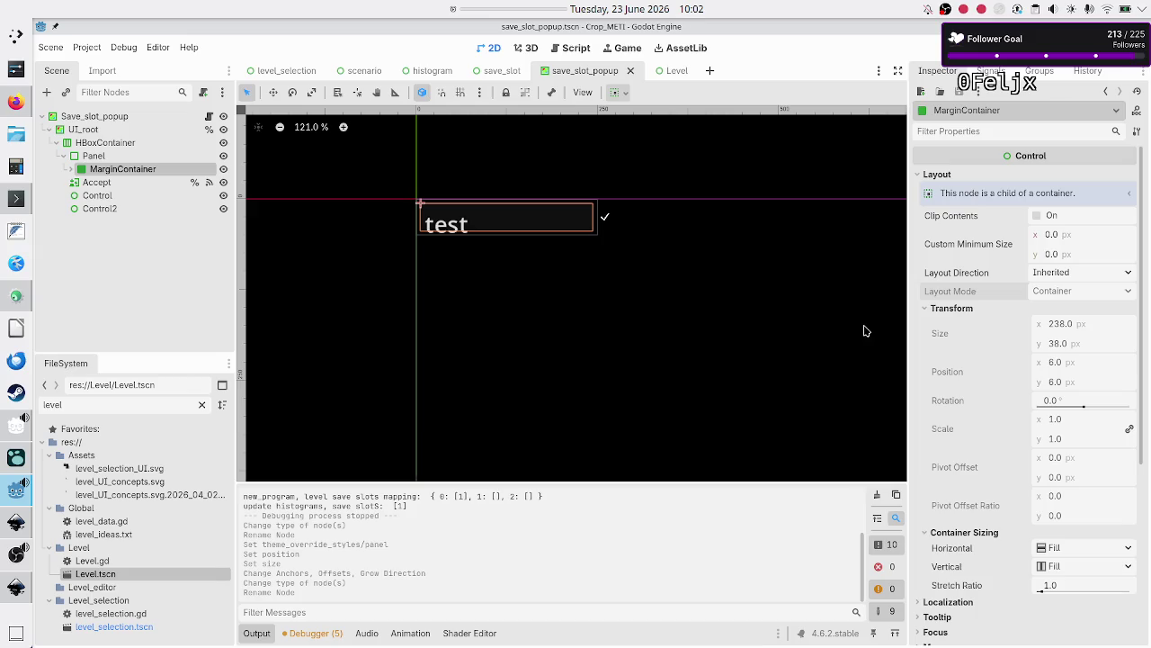
Reselect the Panel and MarginContainer nodes and bring up the Panel node's actions
click(124, 159)
click(119, 169)
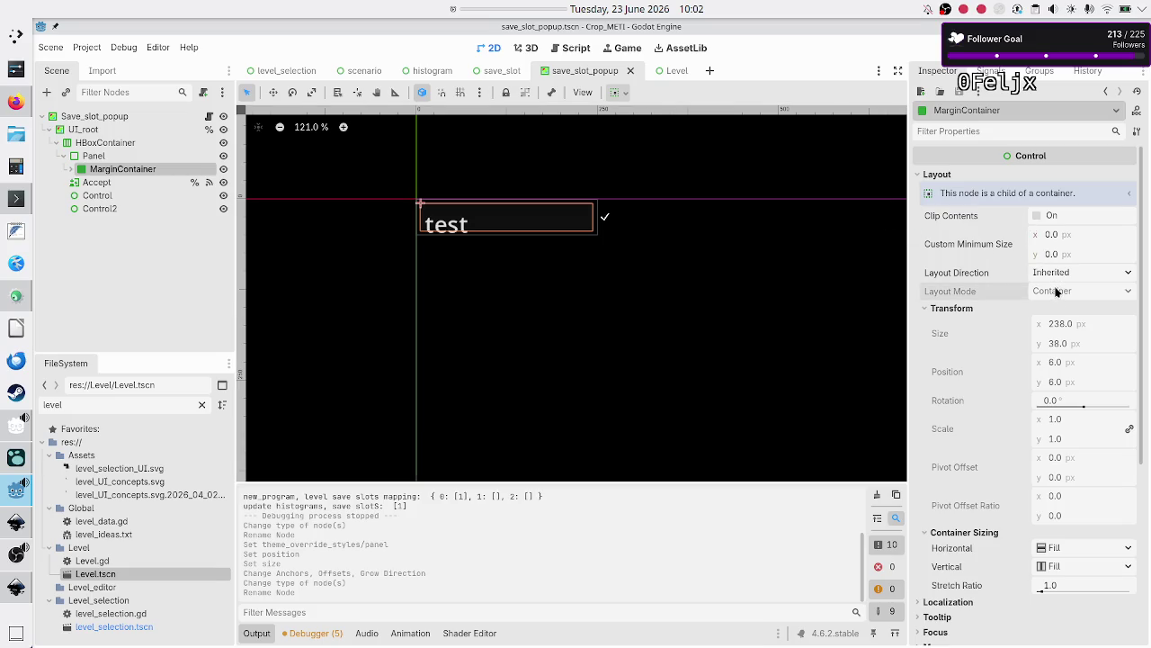
click(126, 157)
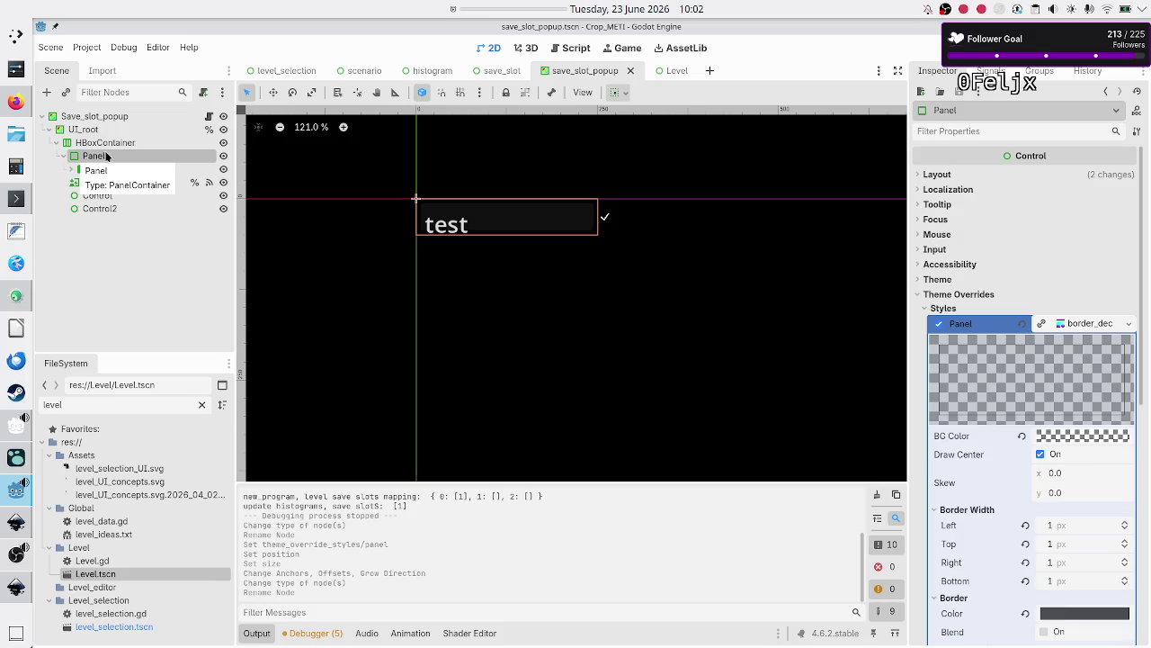
right_click(106, 156)
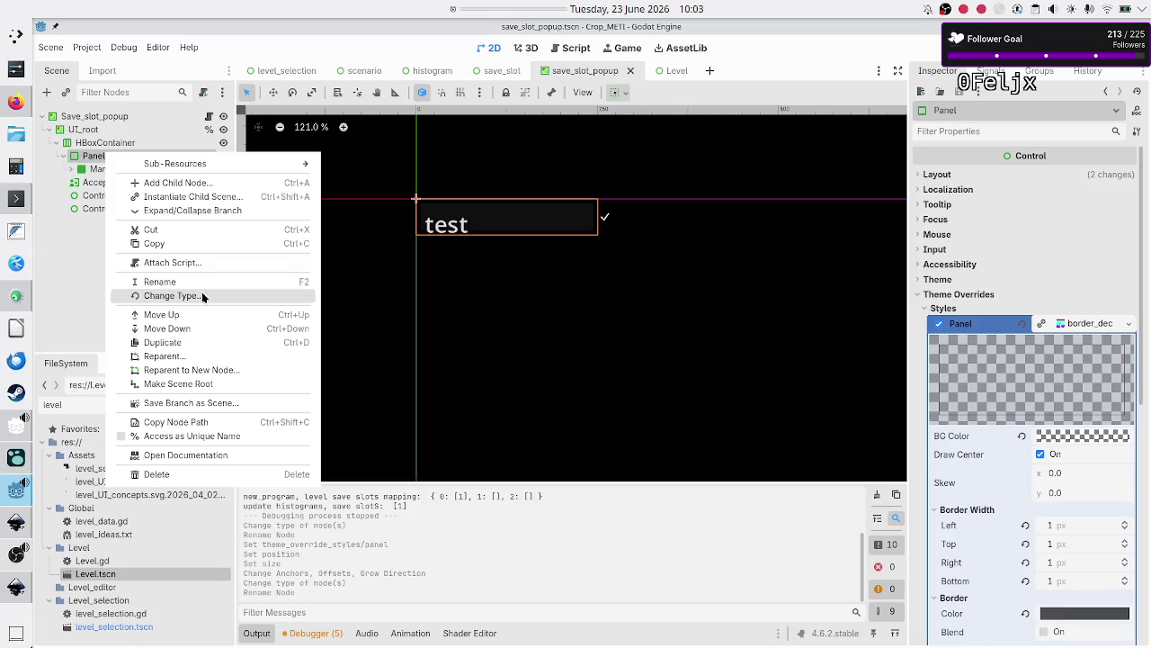
Try changing the Panel node's type to Panel, then undo the change and rename
click(201, 292)
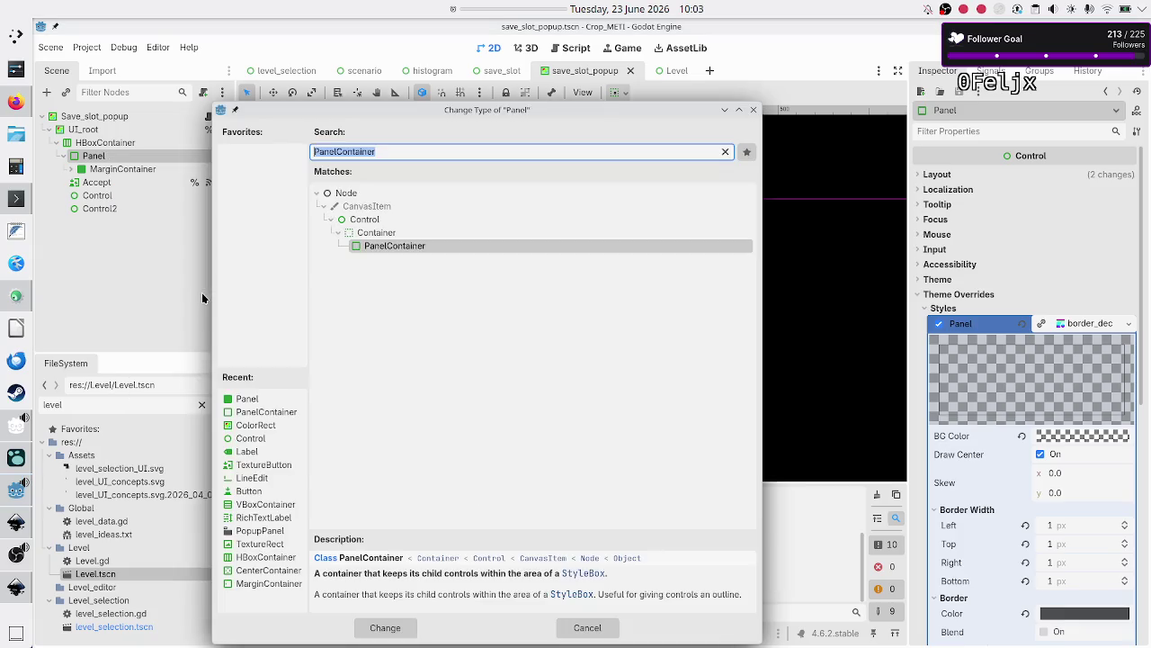
text(panel)
double_click(378, 310)
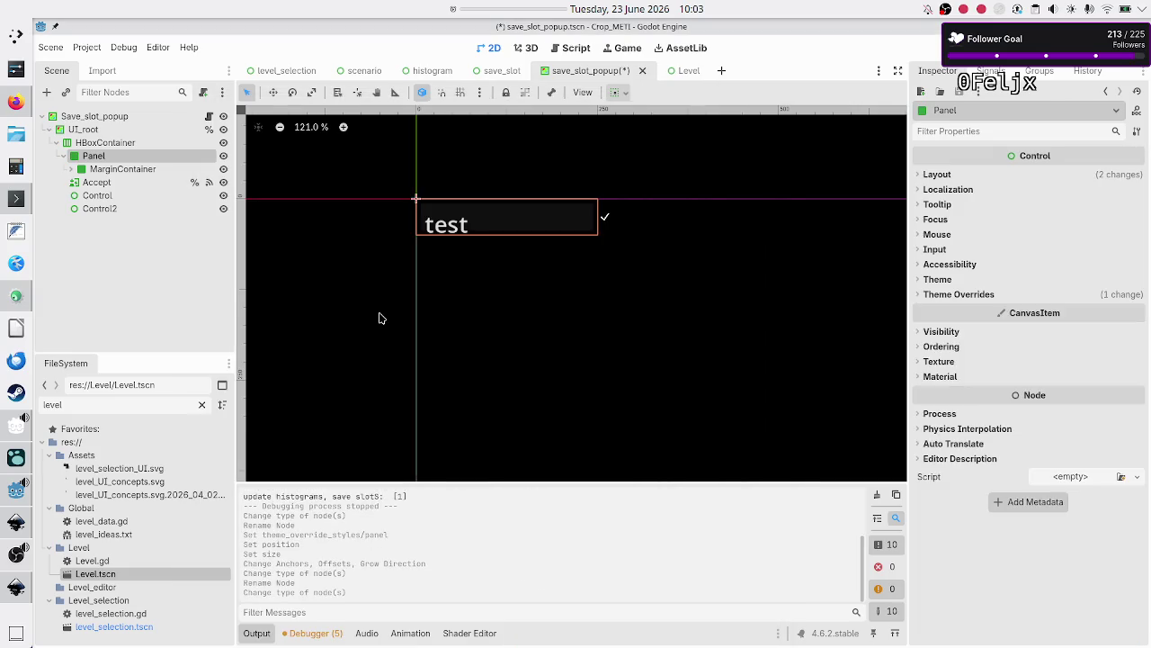
click(122, 169)
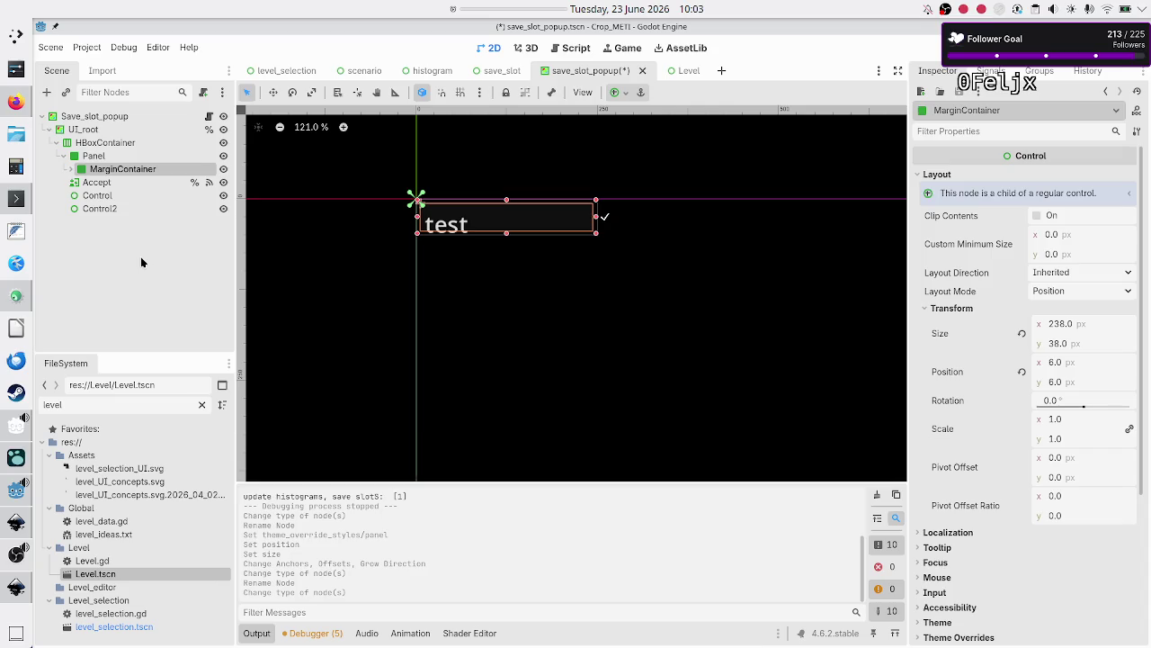
key(ctrl+z)
key(ctrl+z)
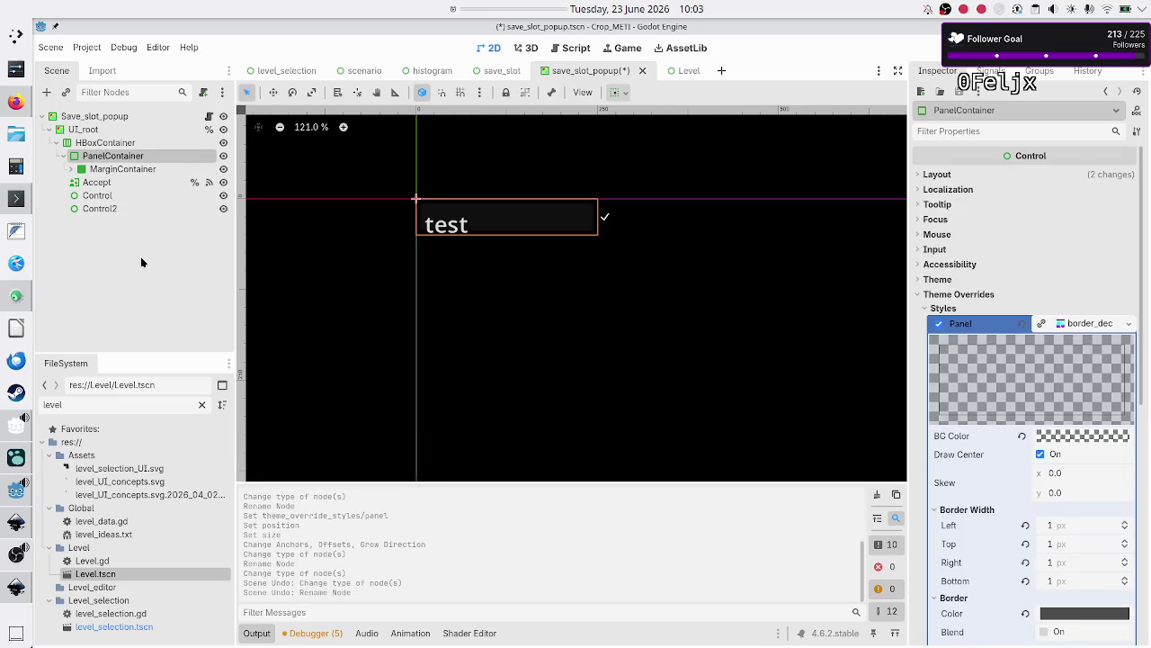
key(ctrl+z)
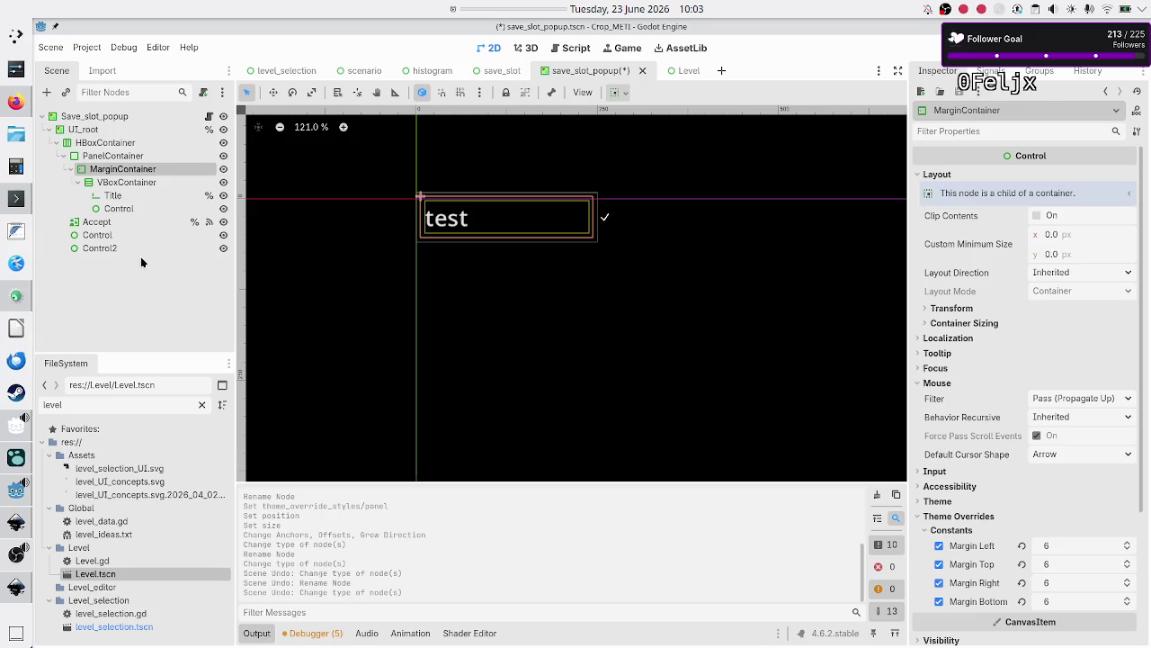
Convert the PanelContainer into a Panel node and rename it Panel
right_click(113, 158)
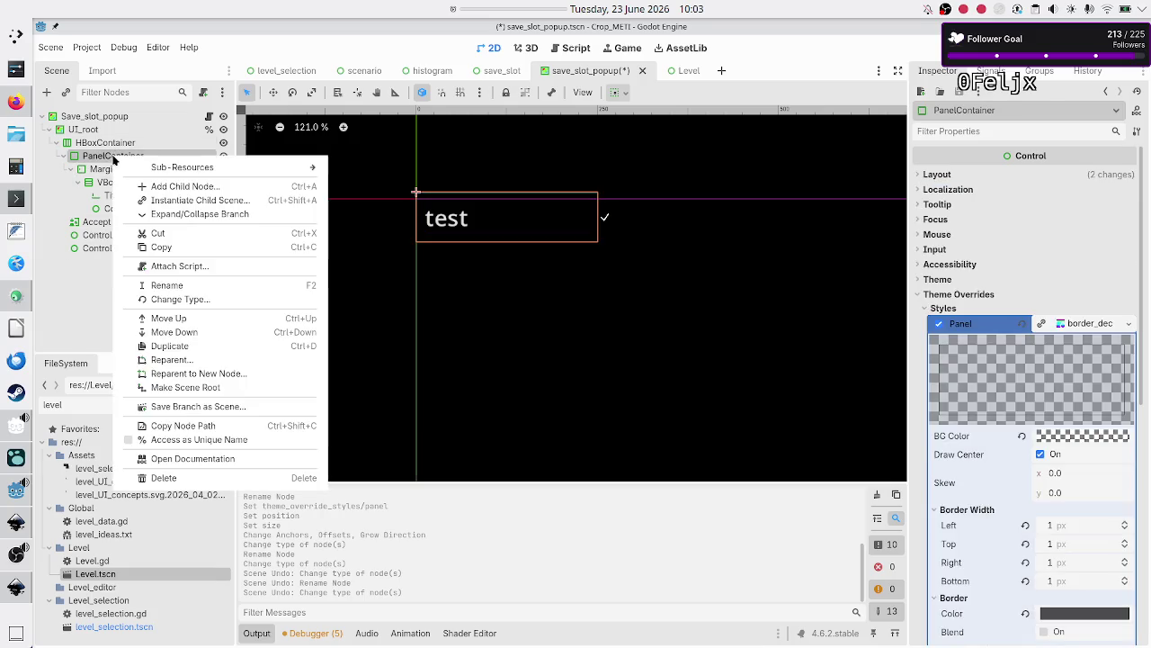
click(174, 299)
text(panel)
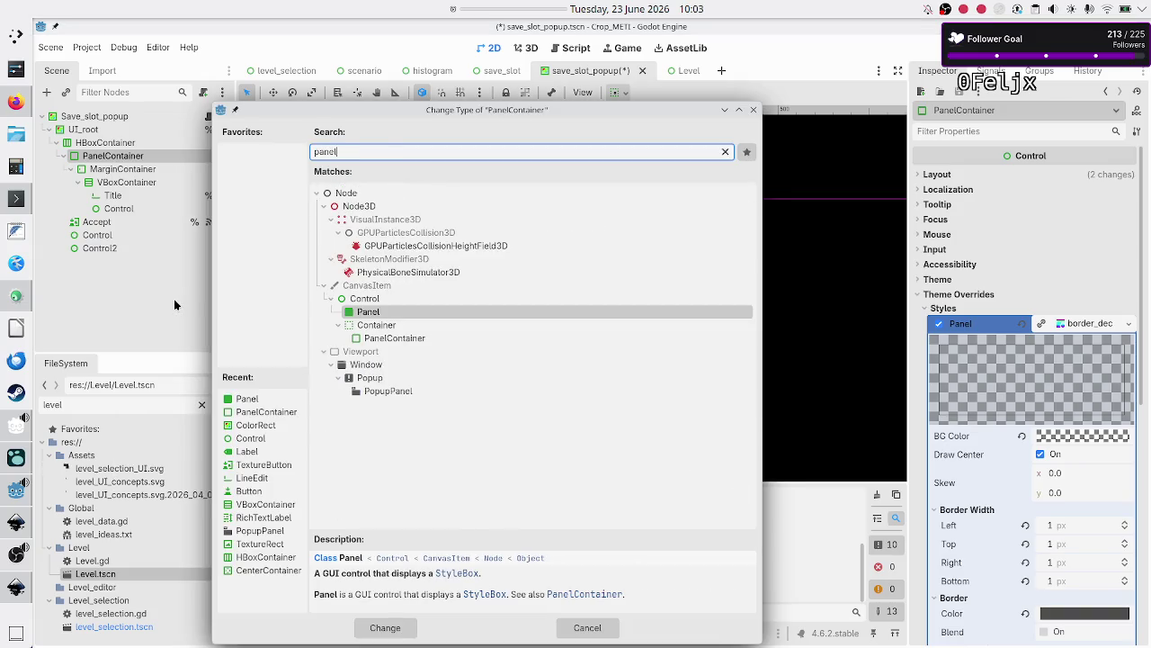
key(Return)
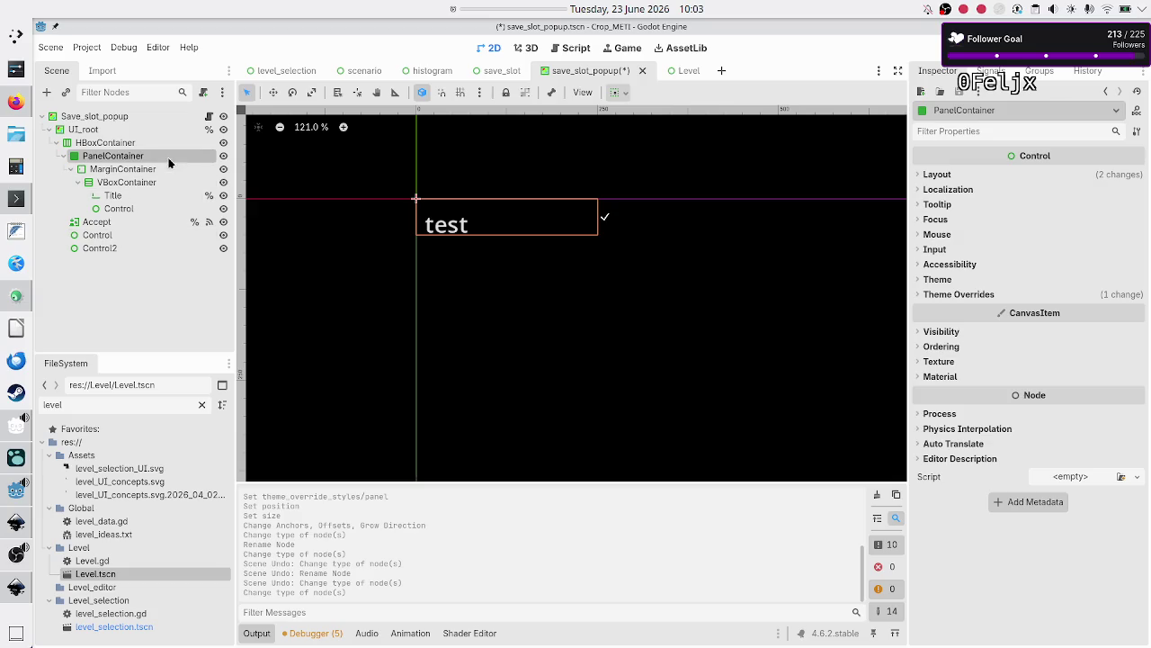
double_click(168, 162)
key(BackSpace)
key(BackSpace)
key(BackSpace)
key(Return)
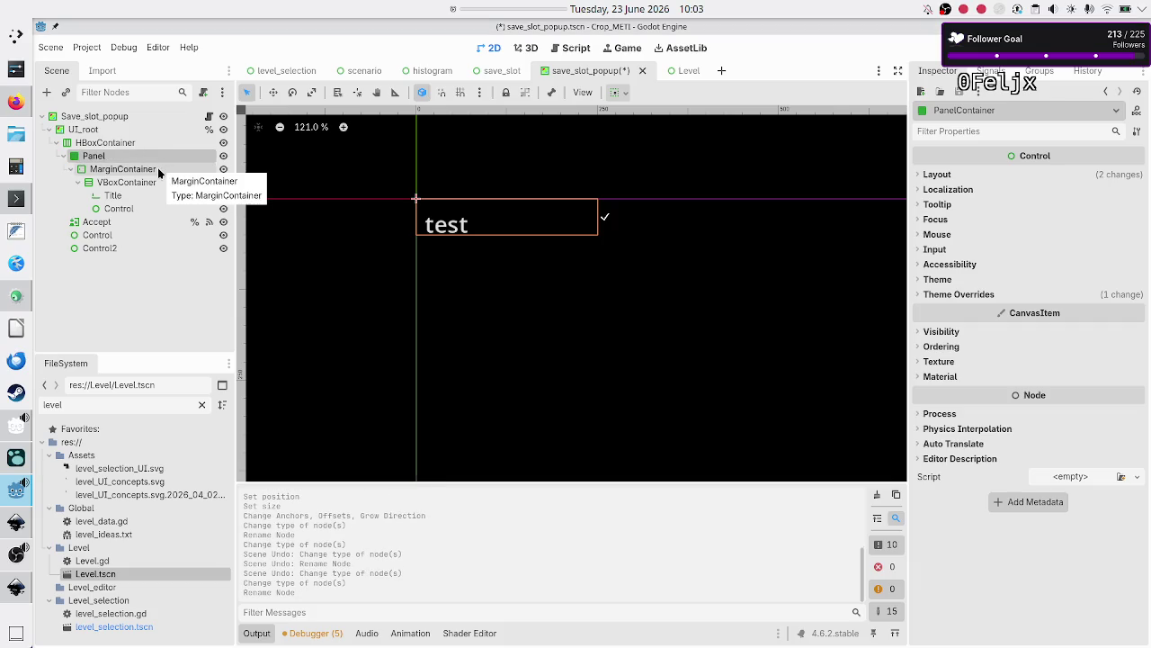
Give the MarginContainer Full Rect anchors so it fills the Panel
click(158, 168)
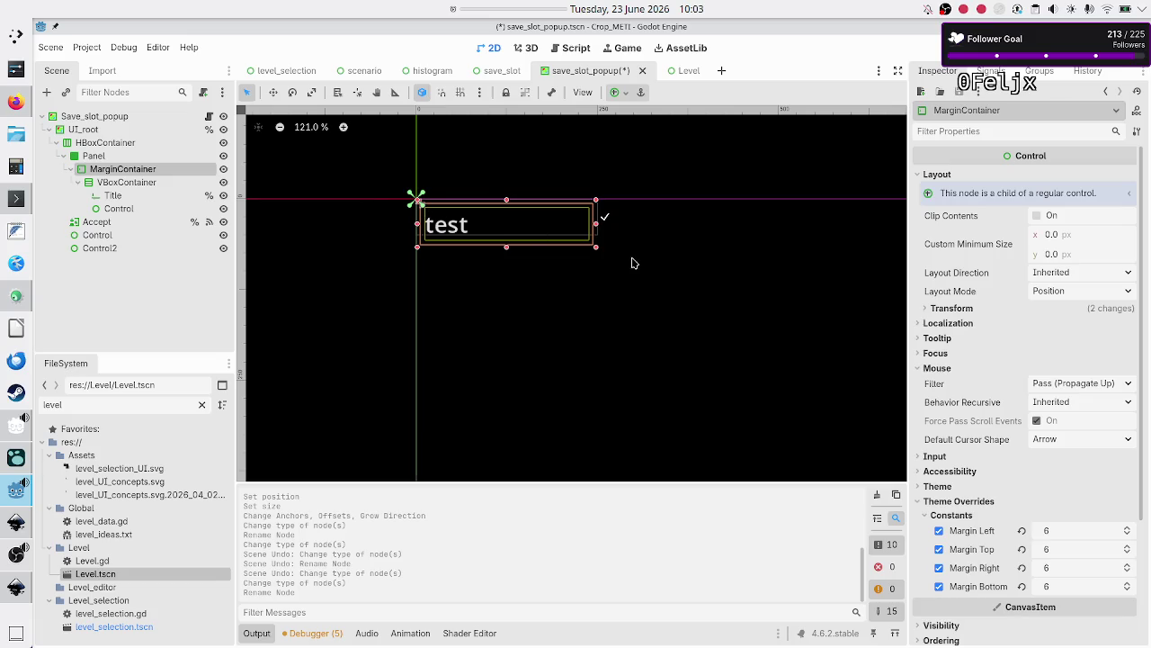
click(1056, 304)
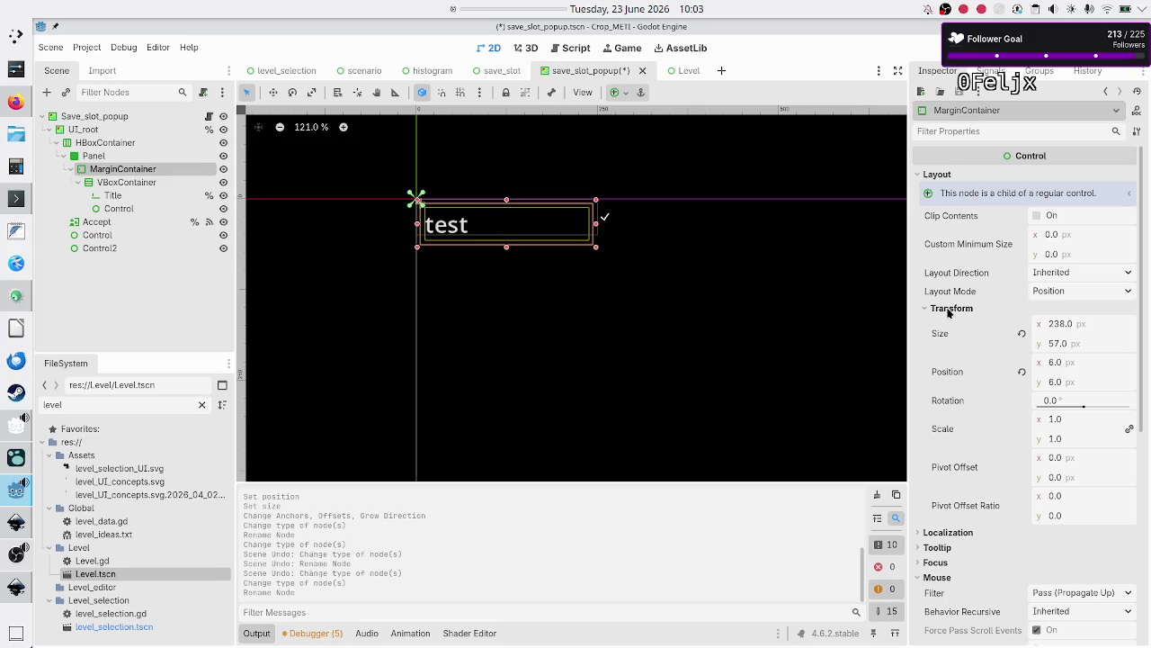
click(1077, 293)
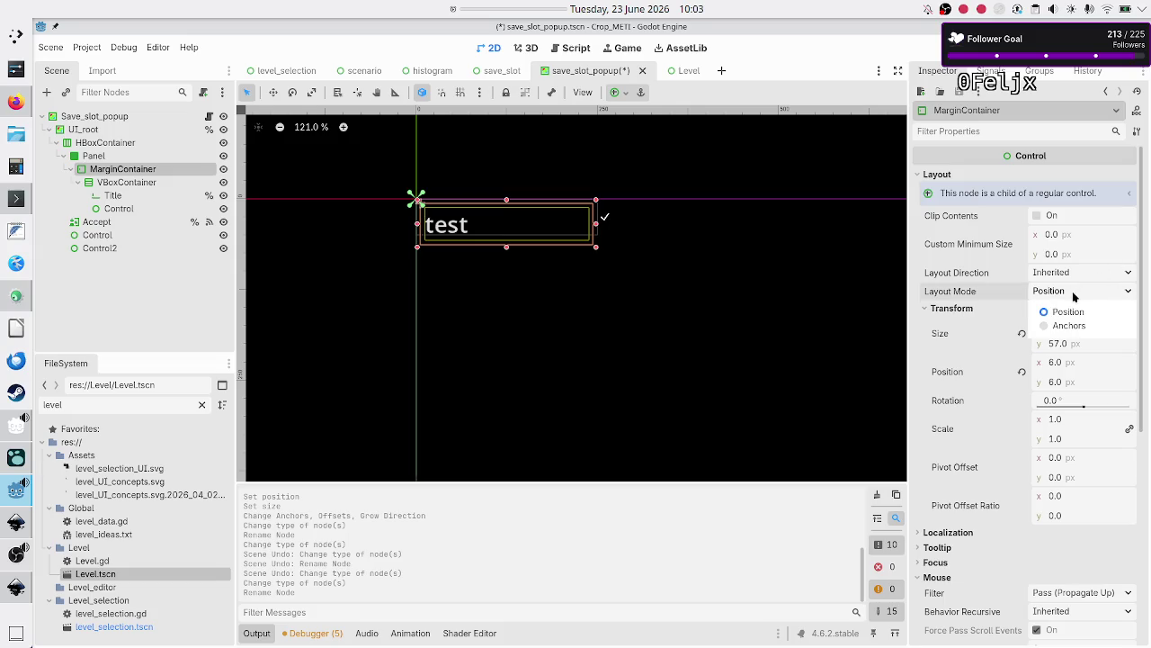
click(1077, 293)
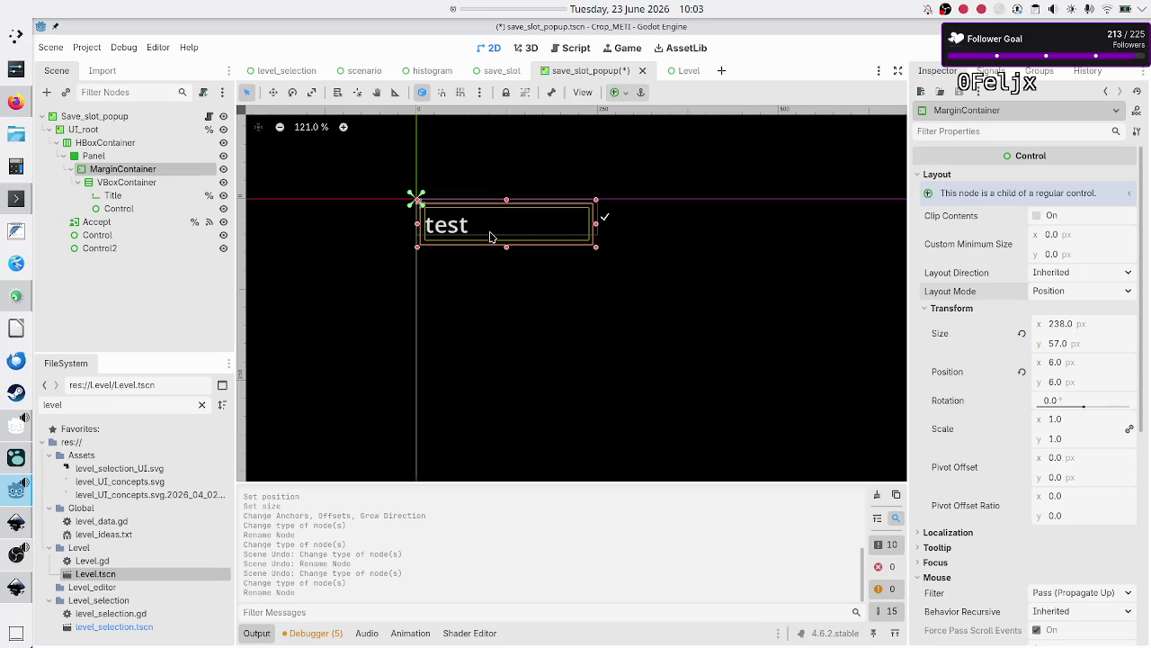
click(616, 93)
click(688, 202)
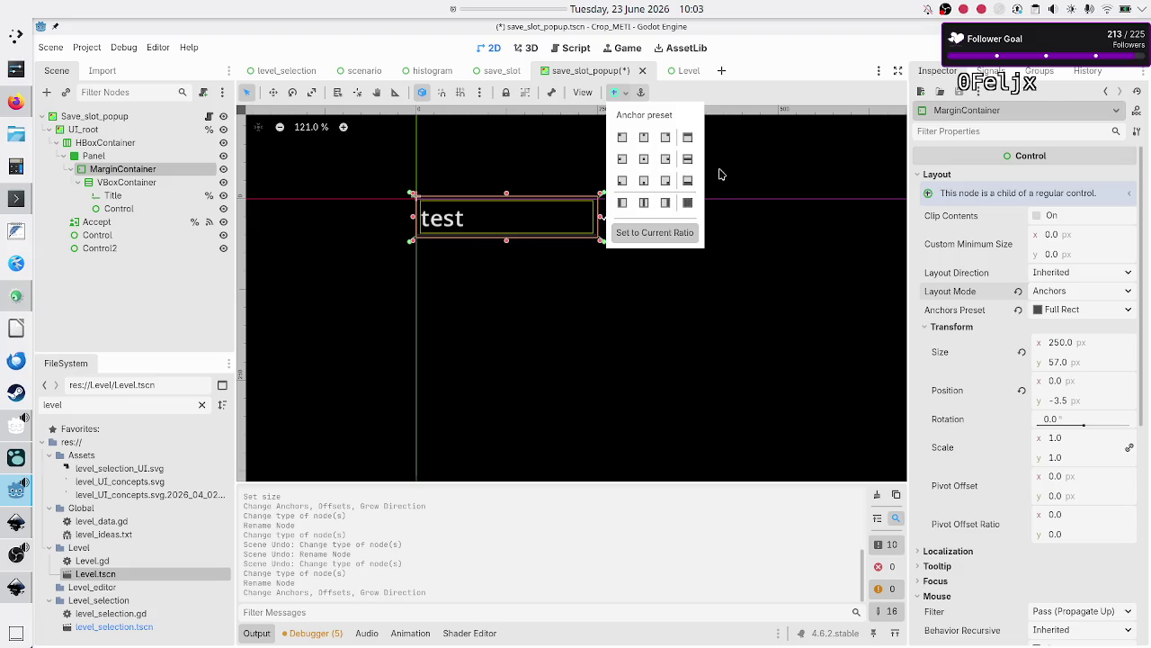
click(689, 204)
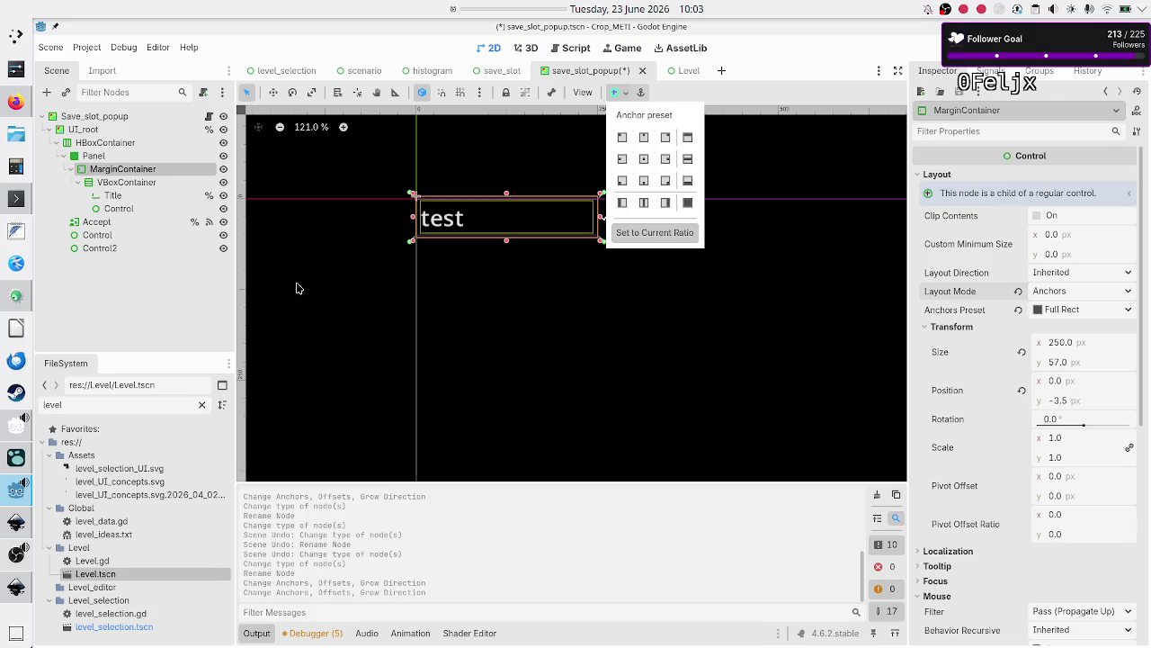
click(144, 288)
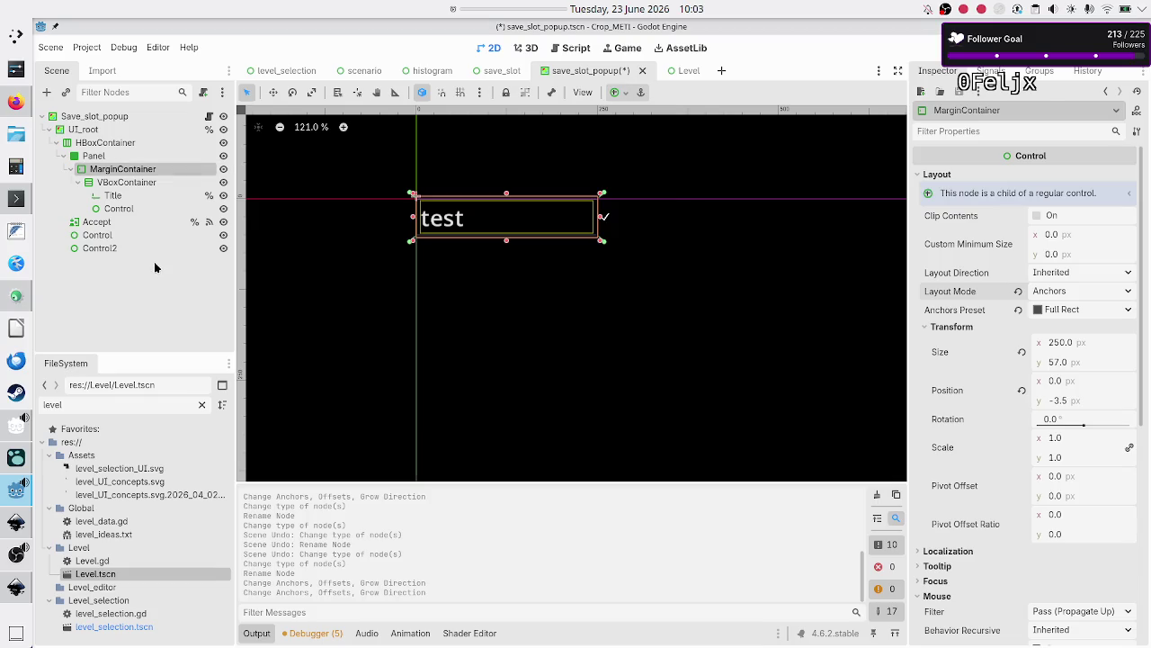
Compare the HBoxContainer and Panel layouts, then reset the MarginContainer's vertical offset to 0
click(163, 265)
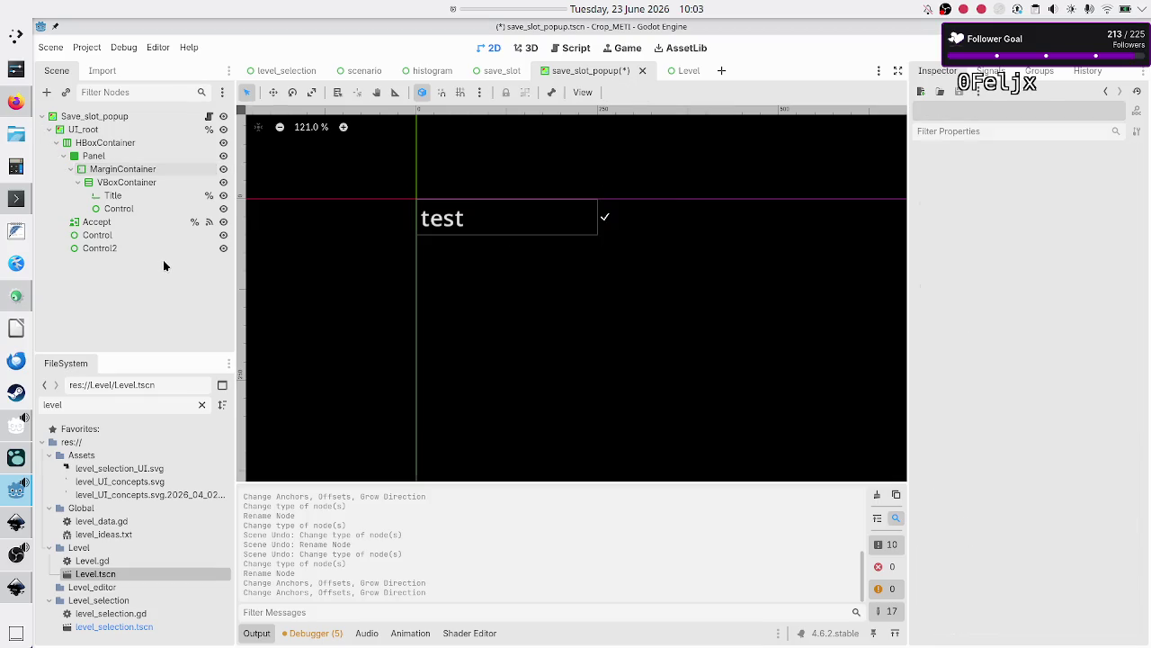
click(128, 144)
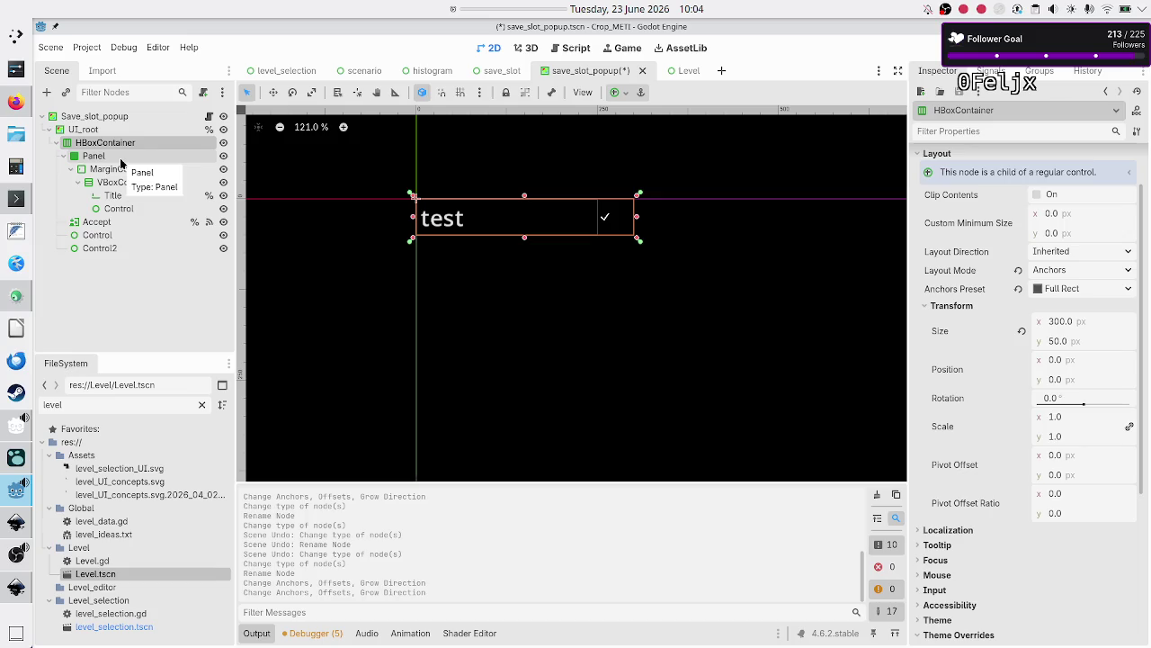
click(121, 159)
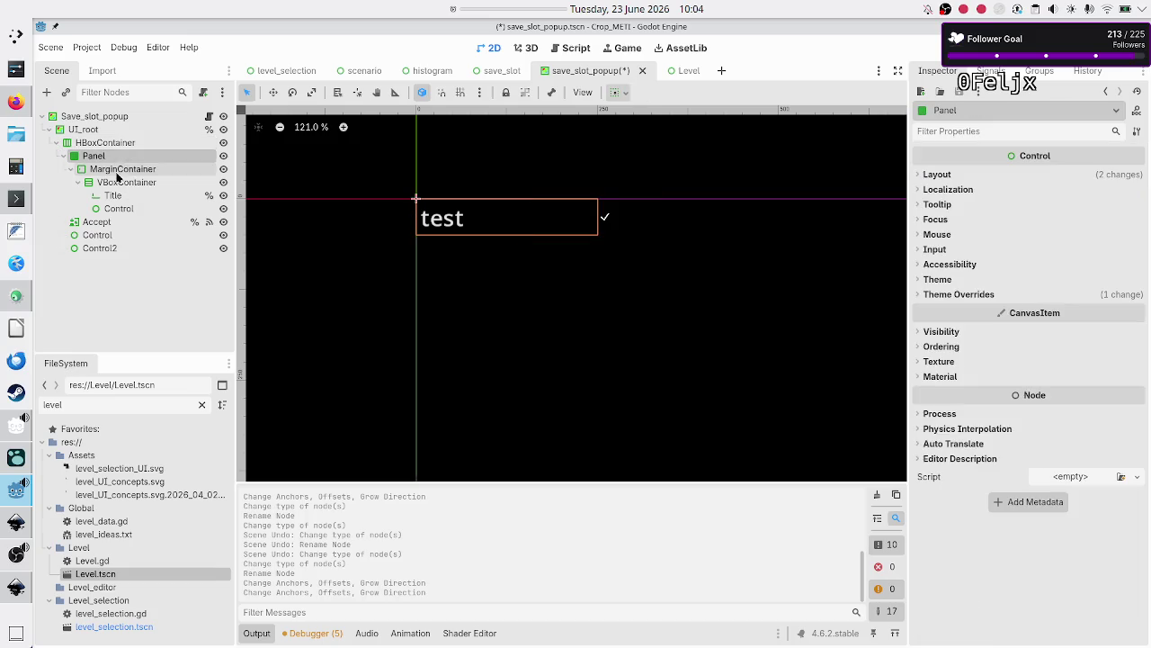
click(117, 174)
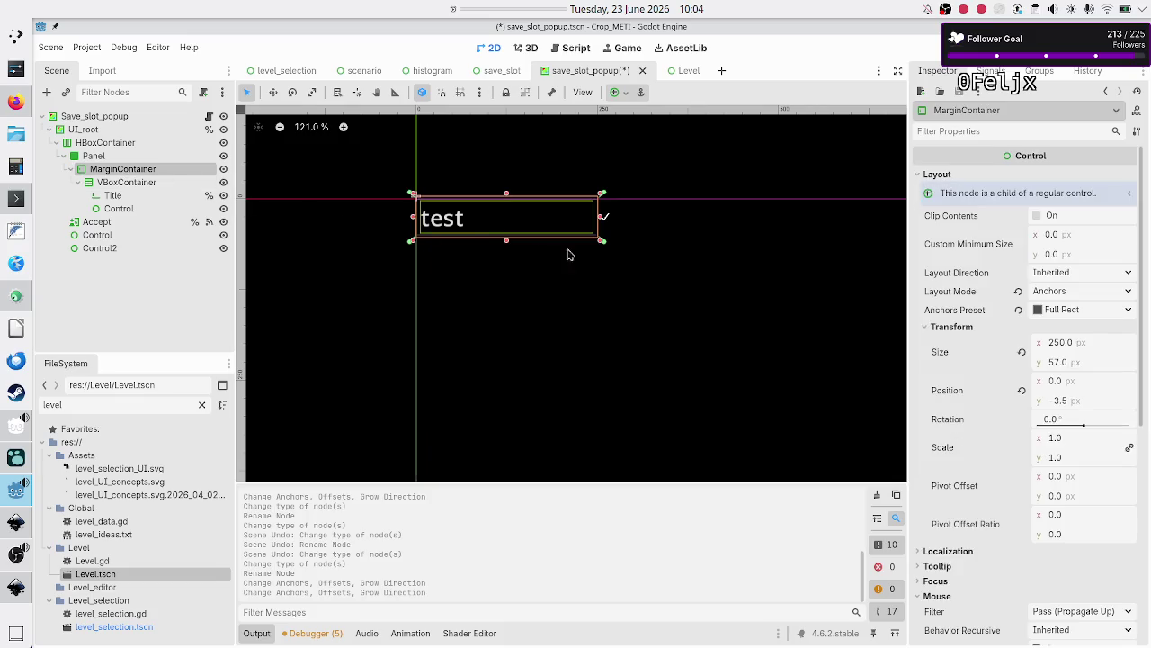
click(1021, 392)
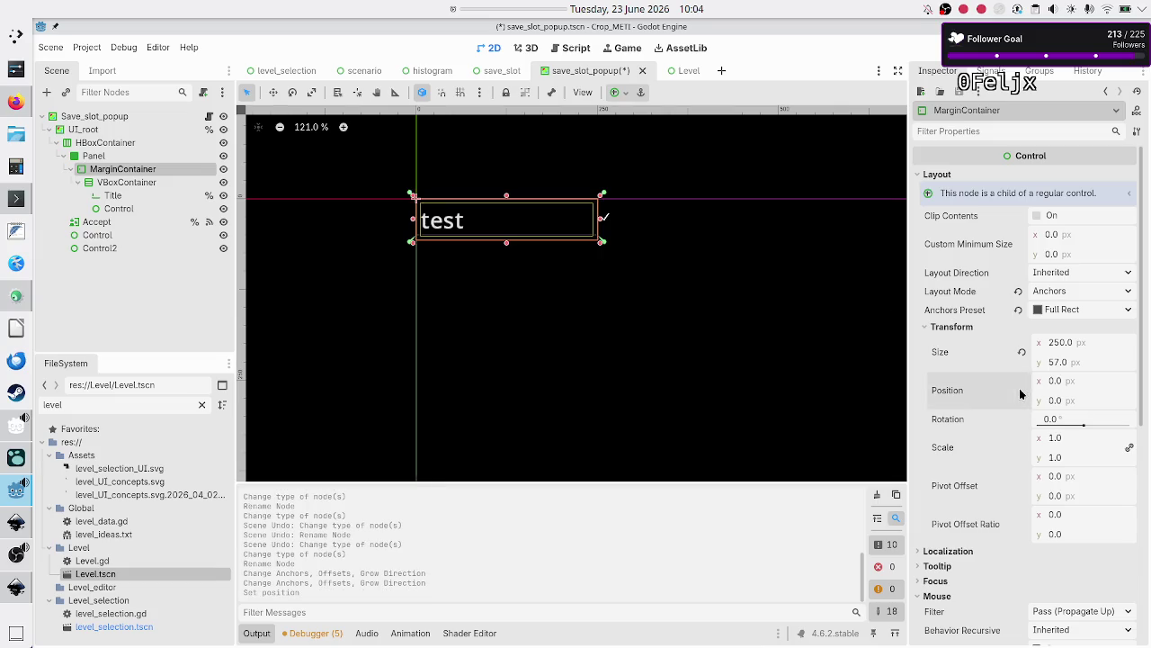
Revert the MarginContainer's width to its default 132 and inspect the VBoxContainer
click(1022, 352)
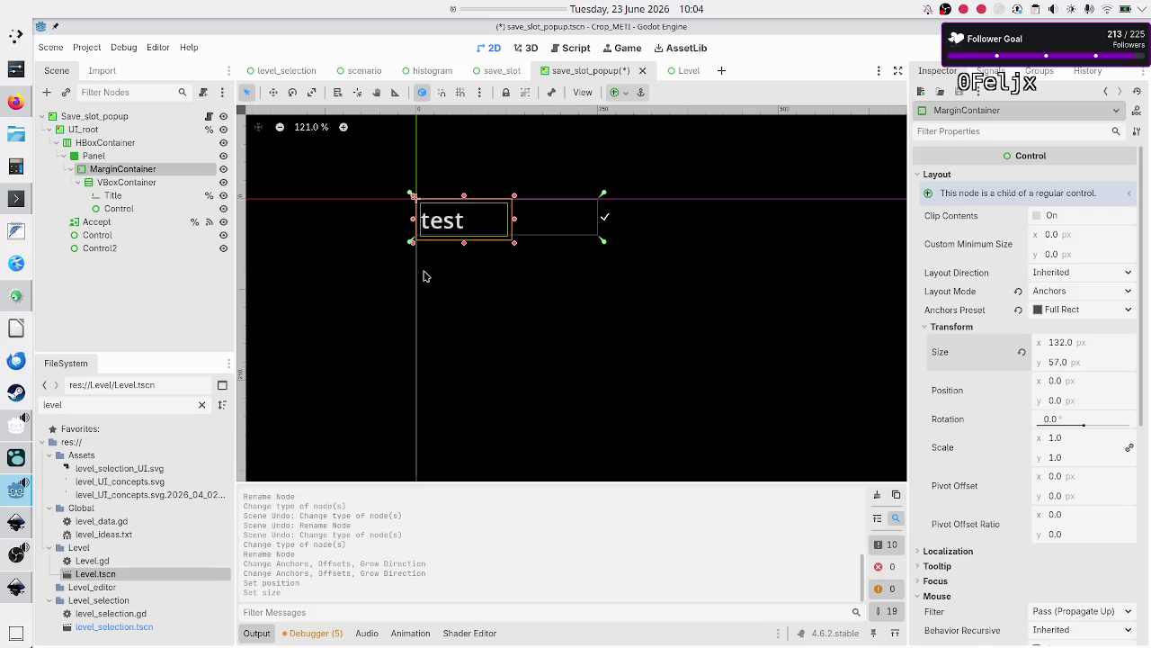
click(140, 184)
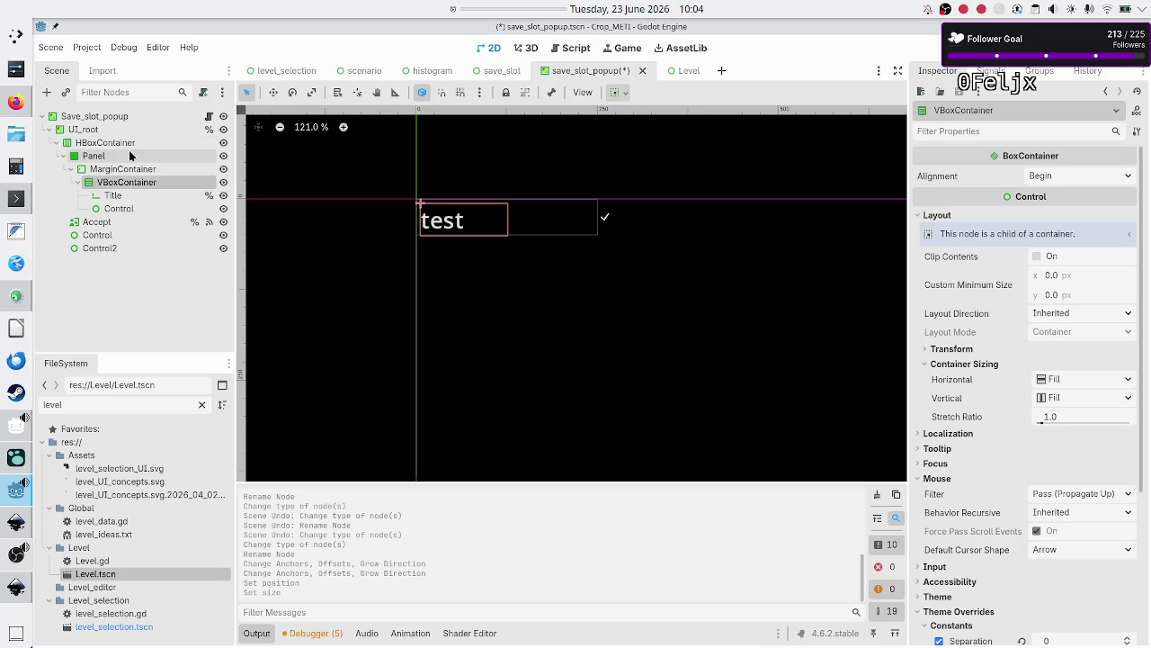
click(501, 72)
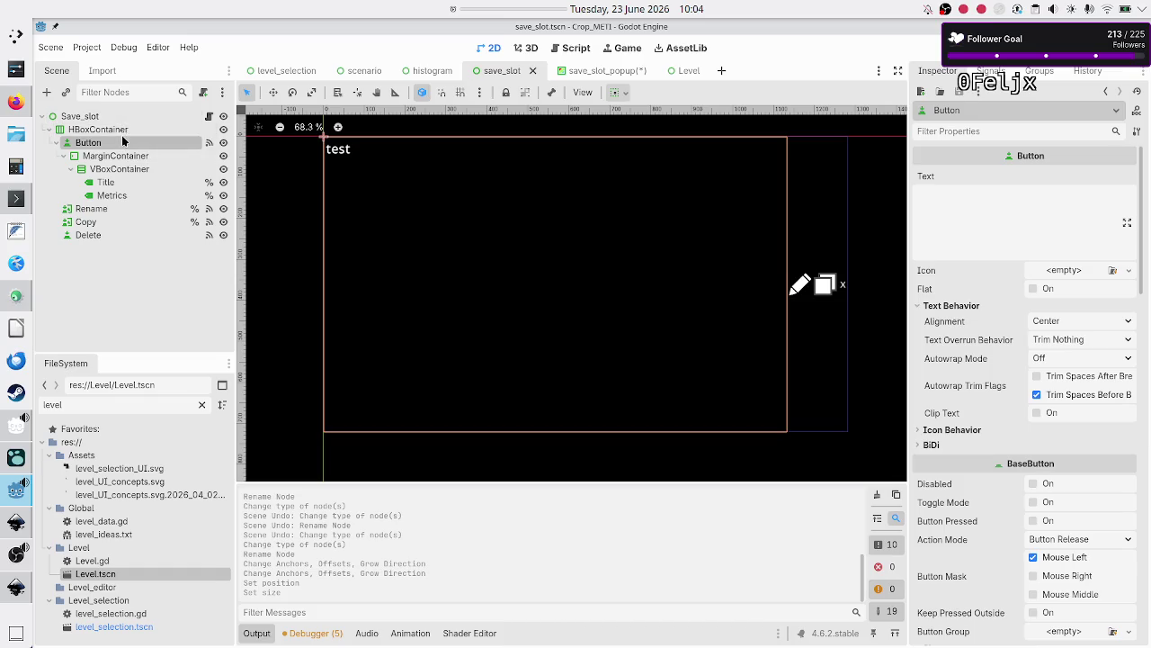
click(118, 159)
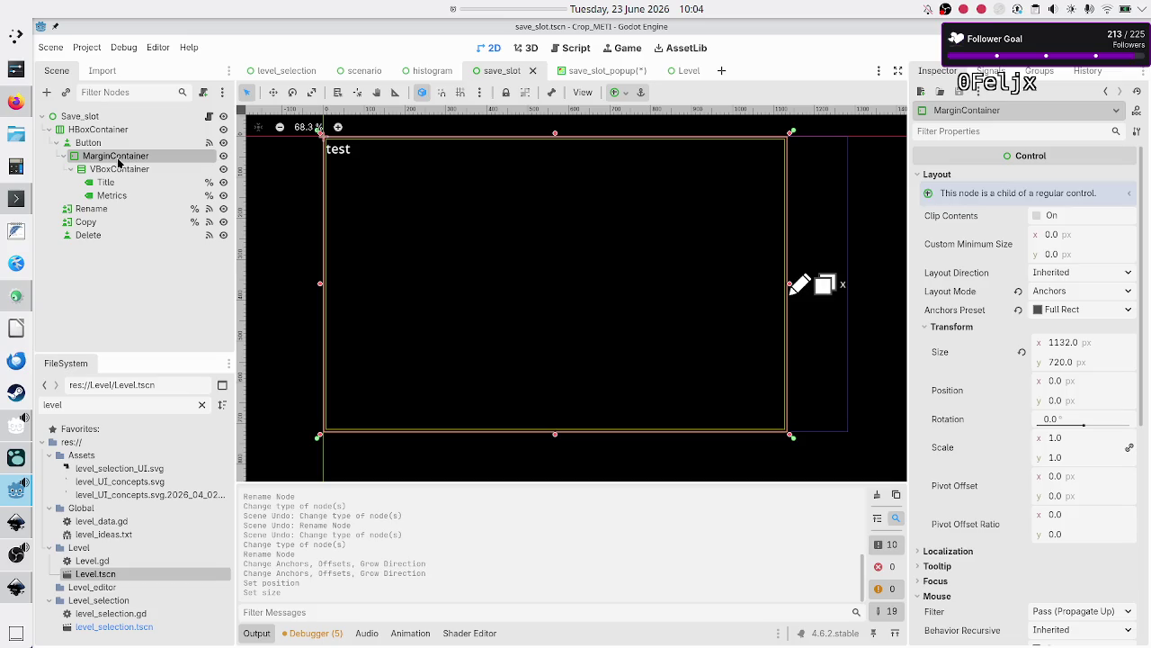
click(90, 142)
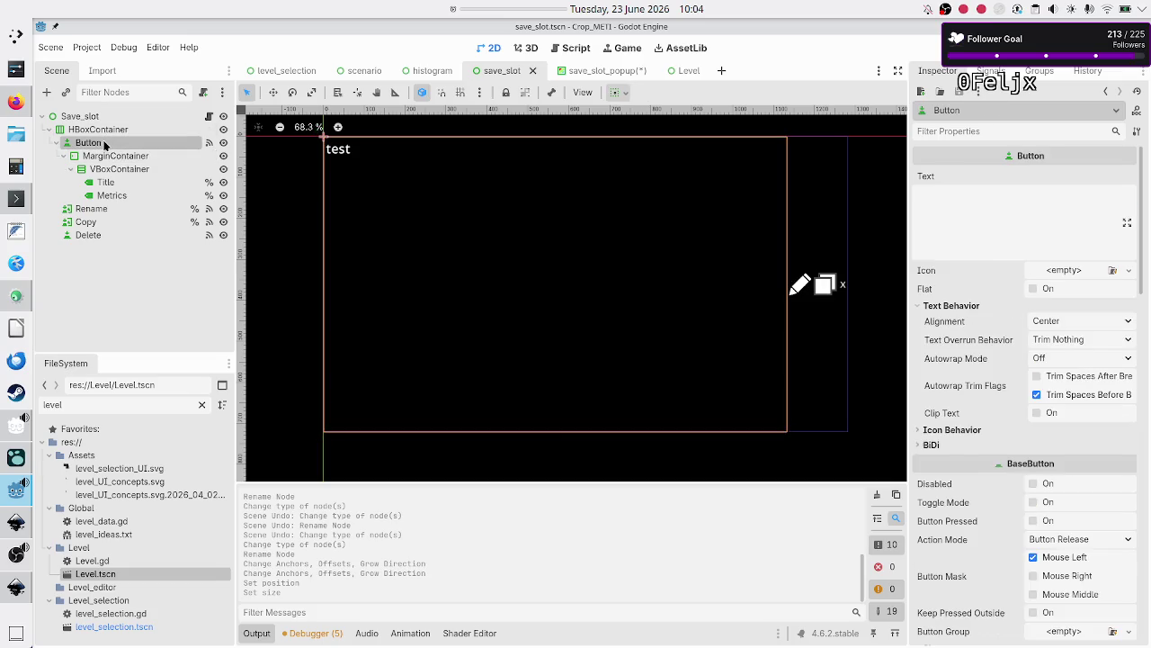
scroll(1021, 405, down, 15)
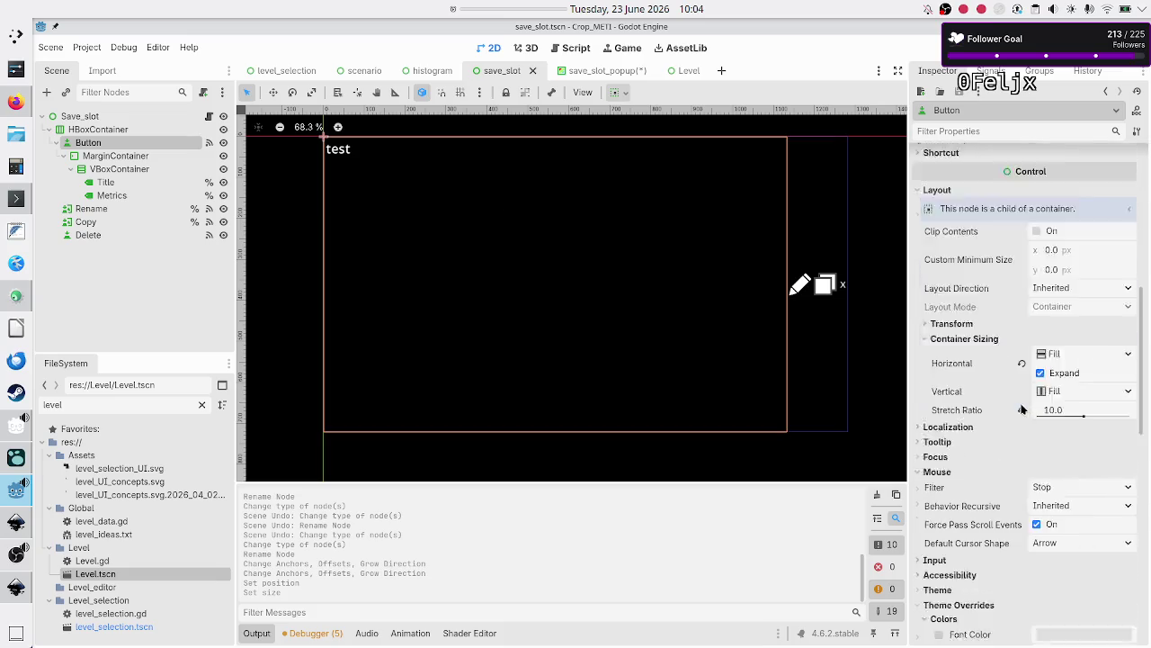
scroll(1021, 409, down, 10)
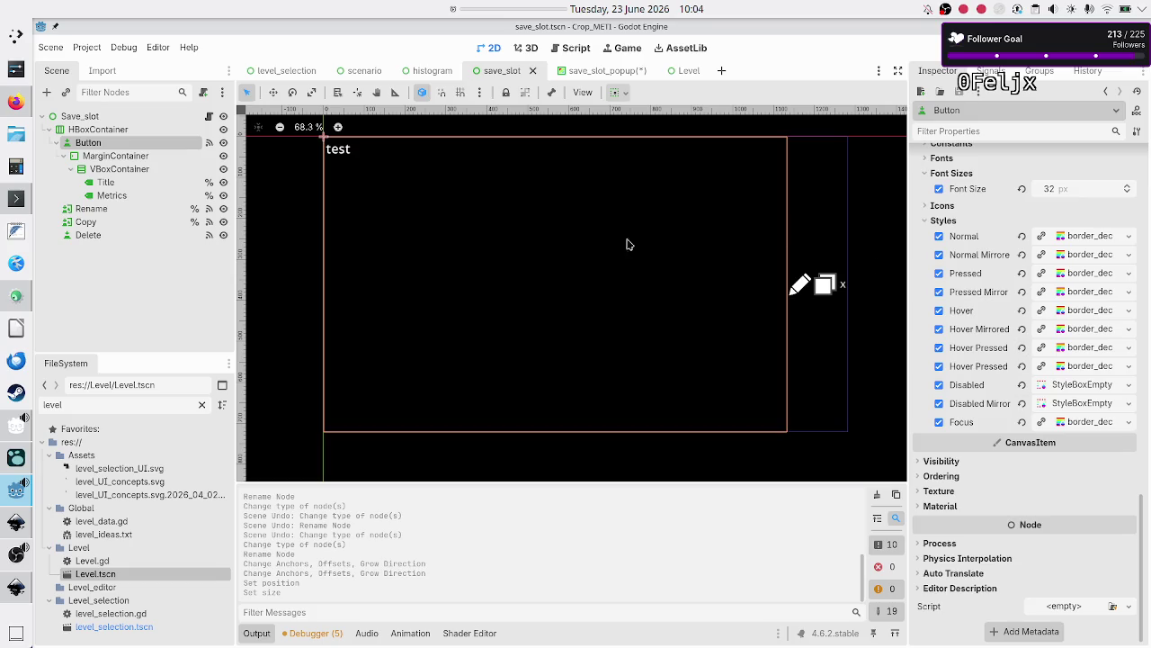
click(604, 76)
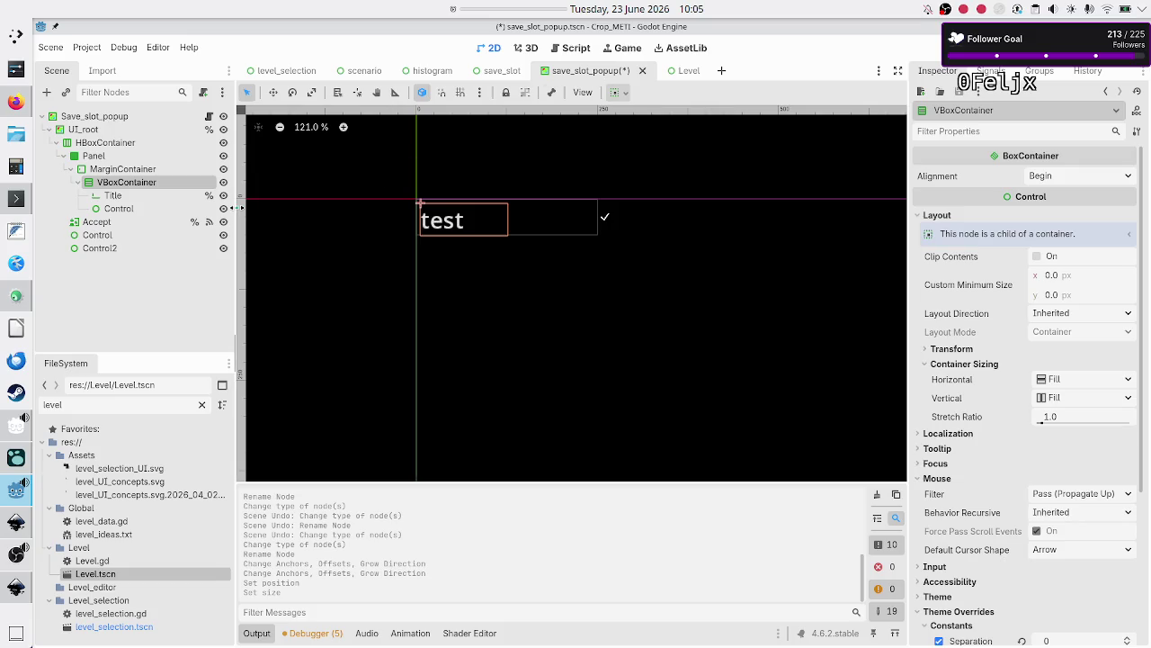
click(496, 72)
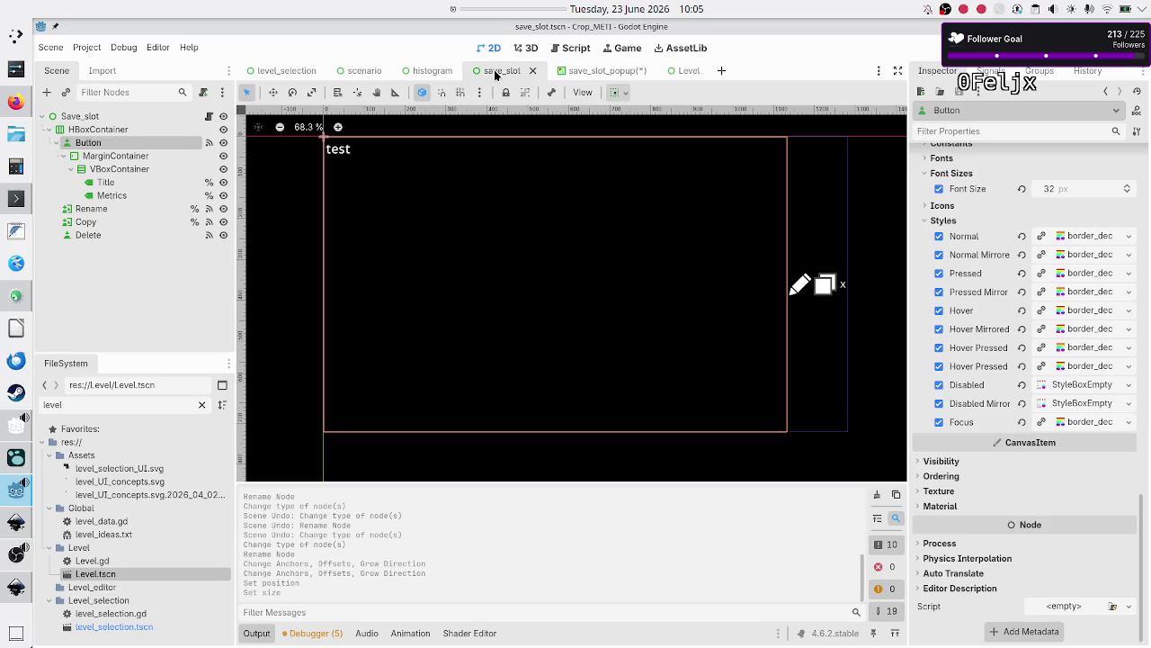
mouse_move(605, 71)
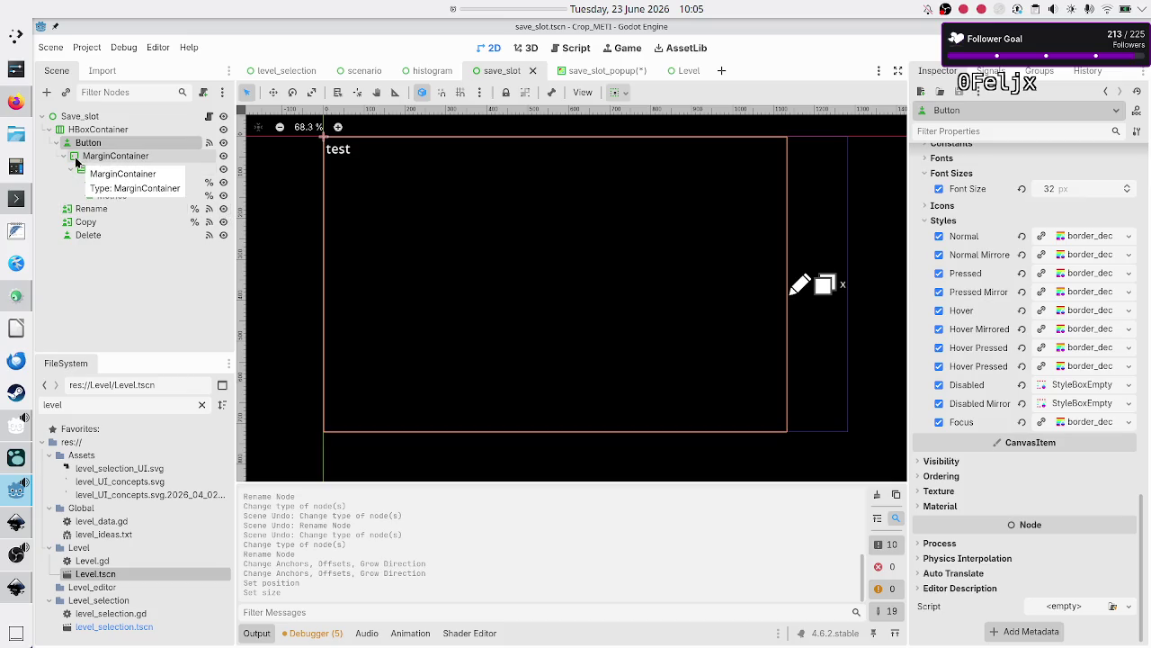
click(573, 75)
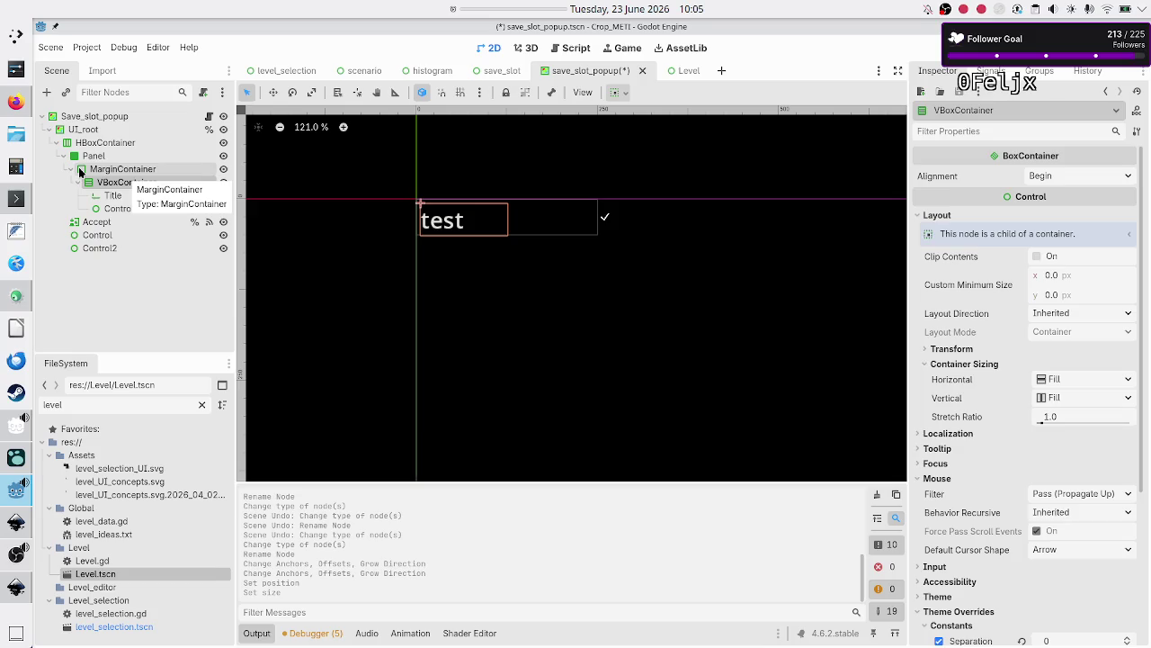
click(502, 72)
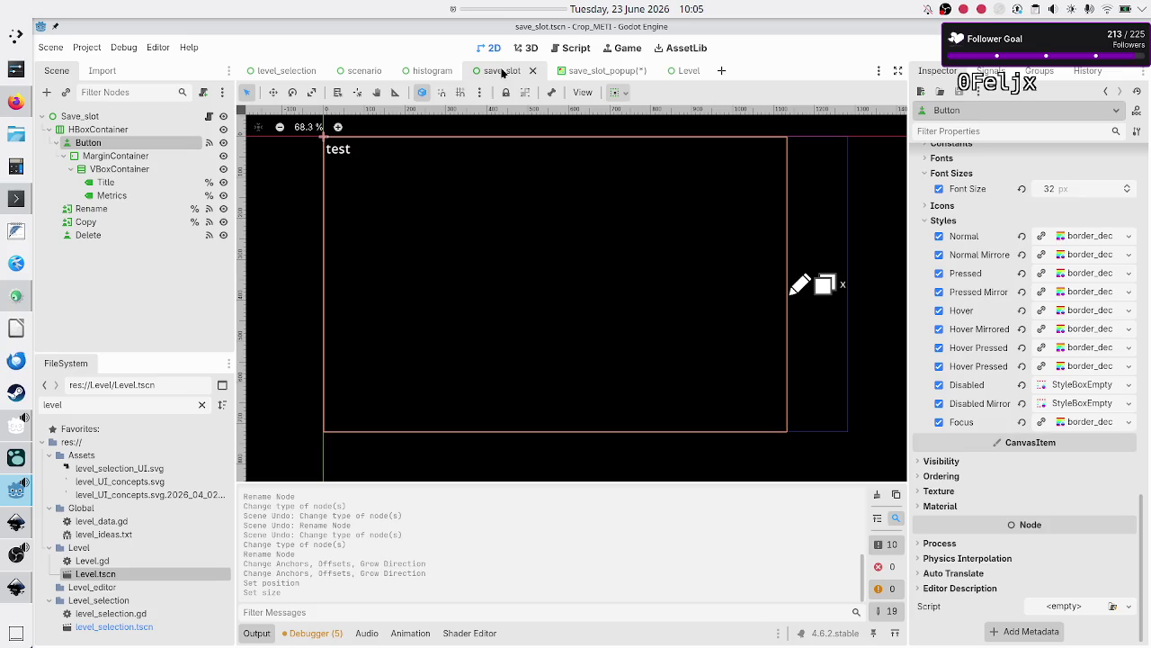
mouse_move(576, 75)
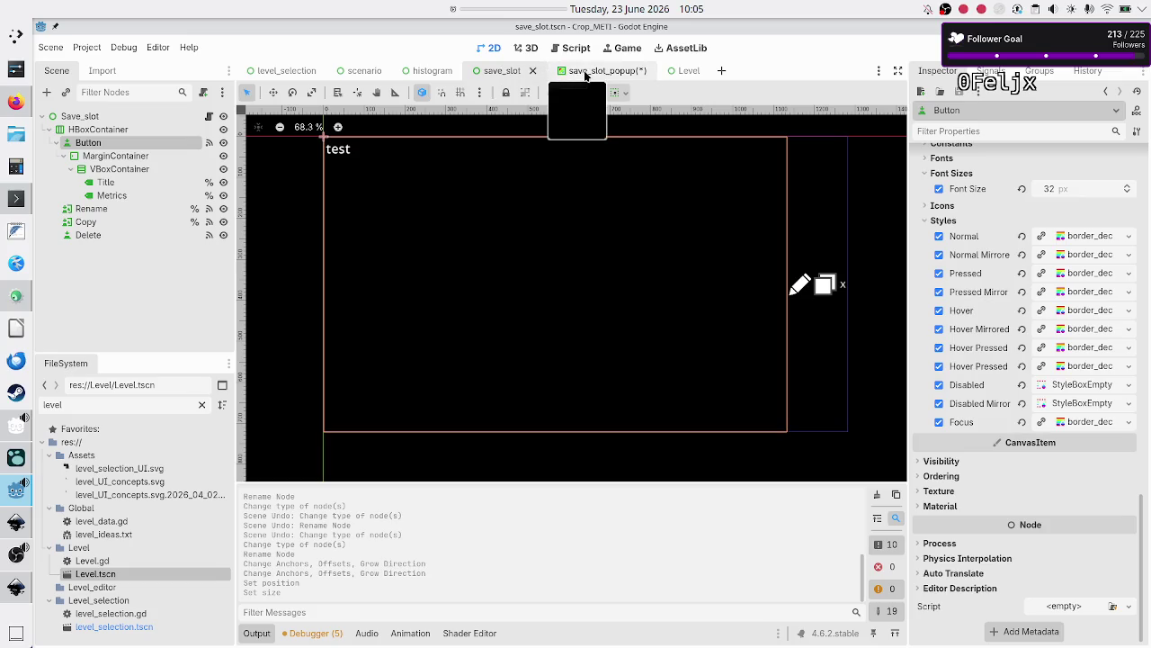
click(586, 72)
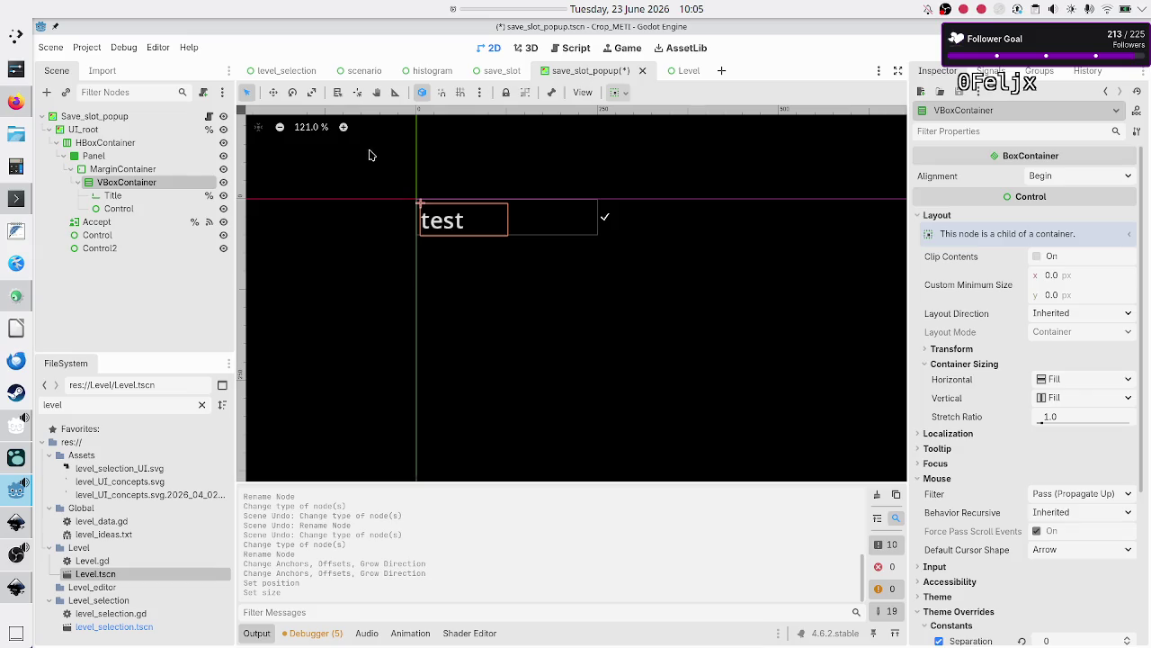
click(131, 171)
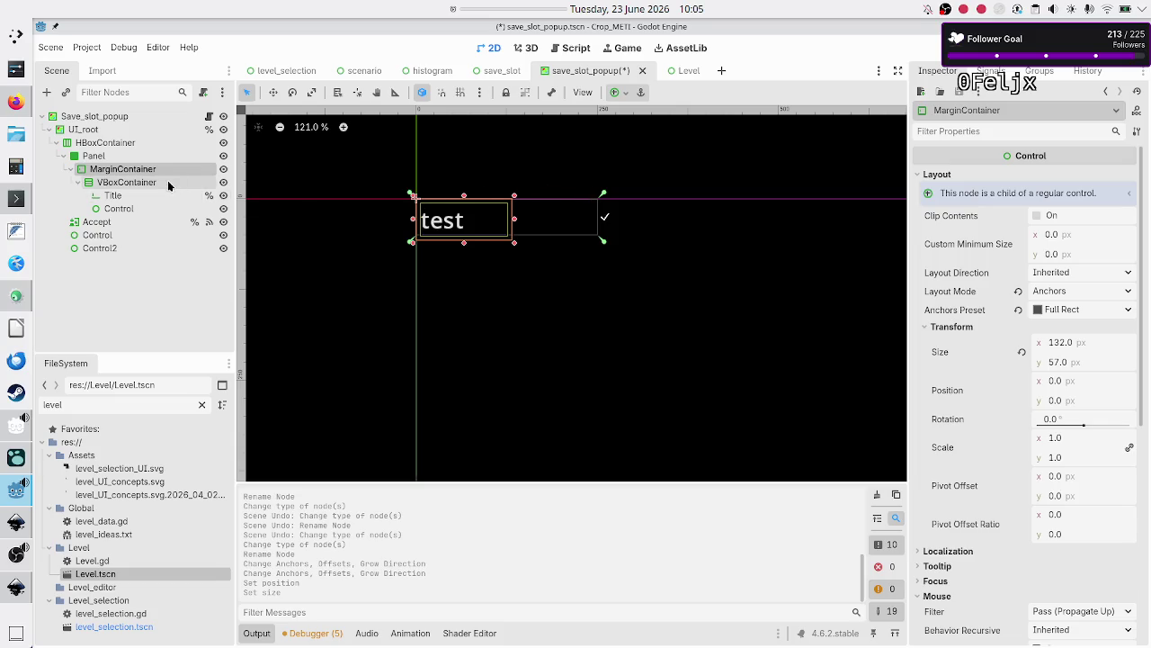
Inspect the Accept button, Control, Control2 and MarginContainer nodes in turn
click(118, 222)
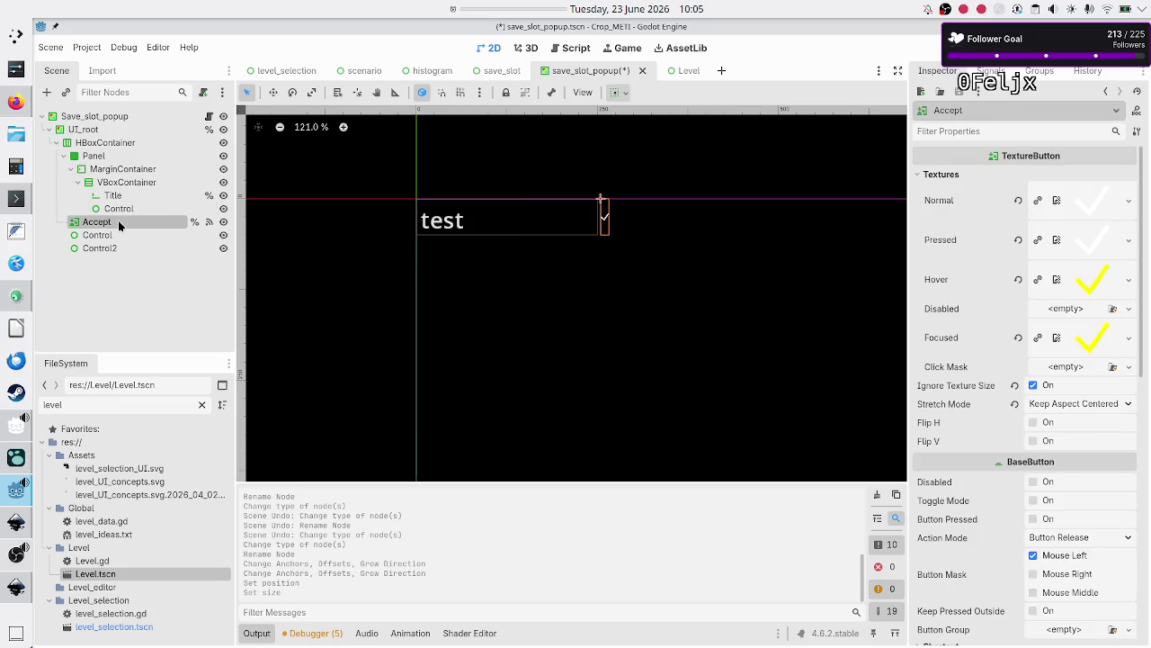
click(111, 237)
click(109, 250)
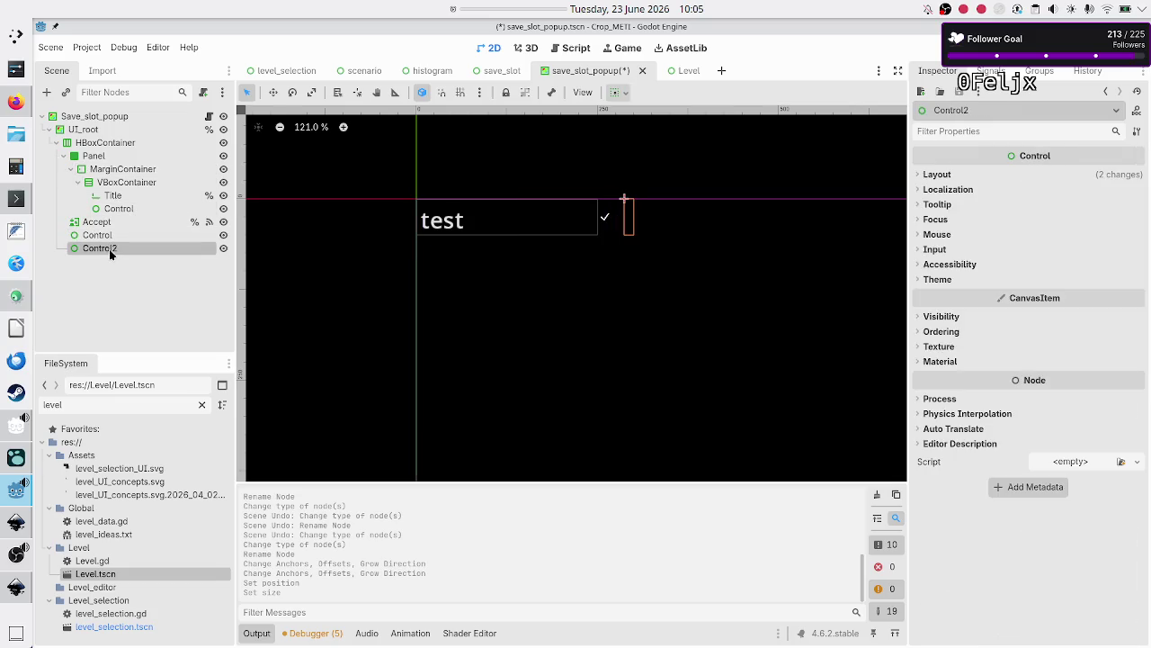
click(126, 171)
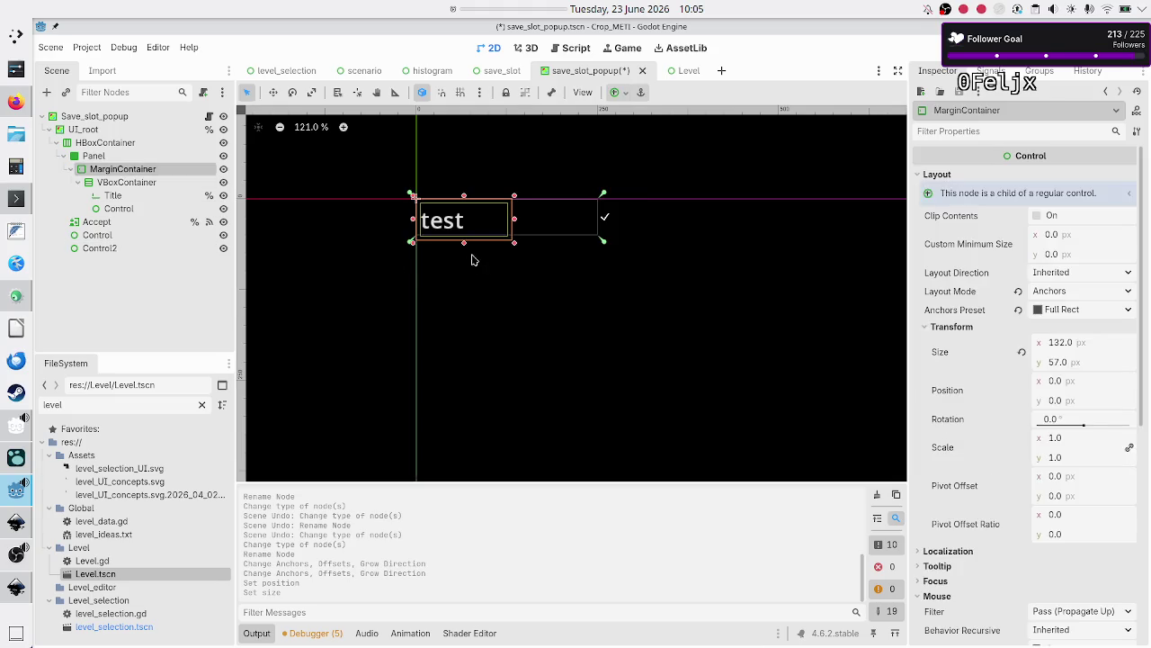
scroll(494, 257, up, 5)
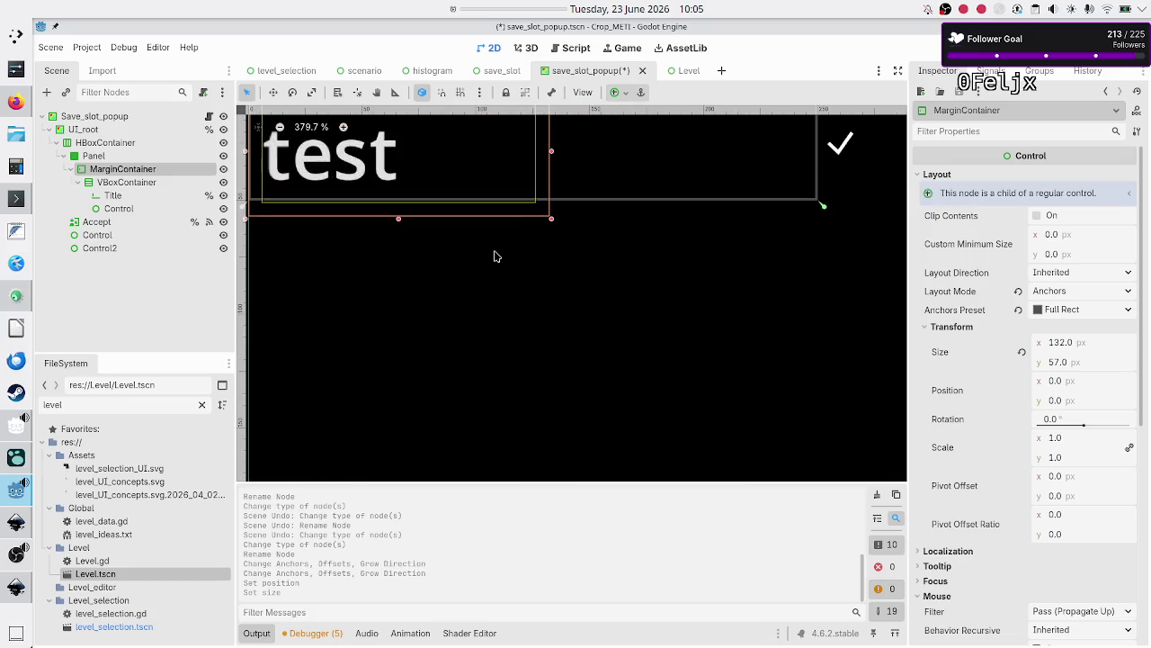
scroll(494, 256, up, 1)
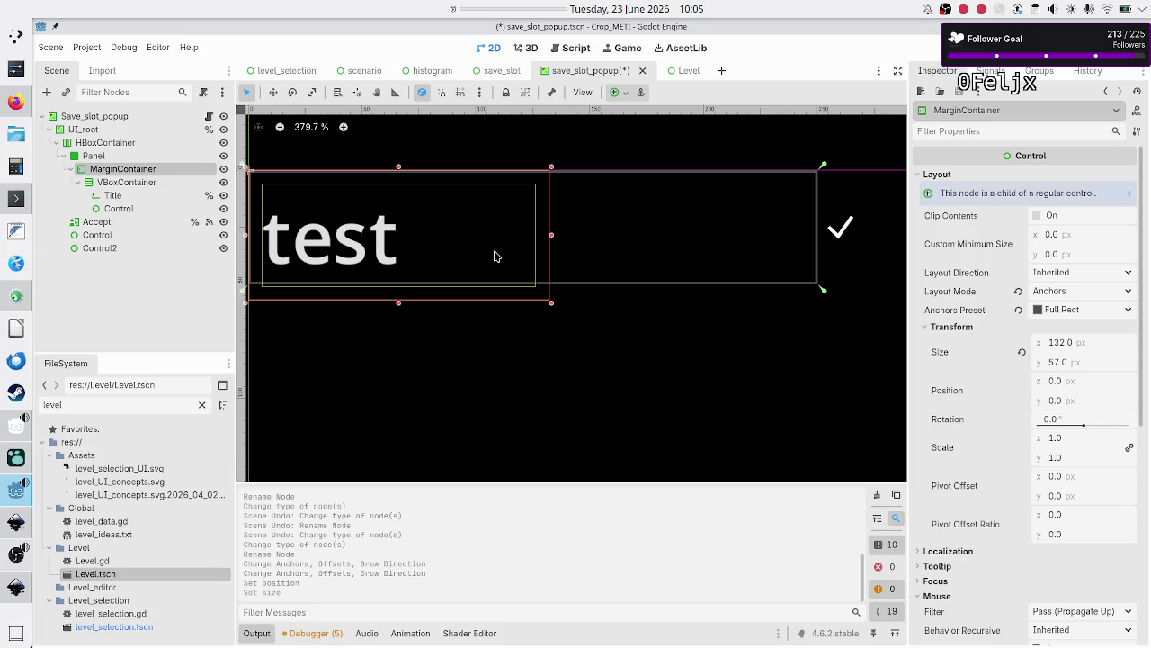
scroll(493, 256, left, 5)
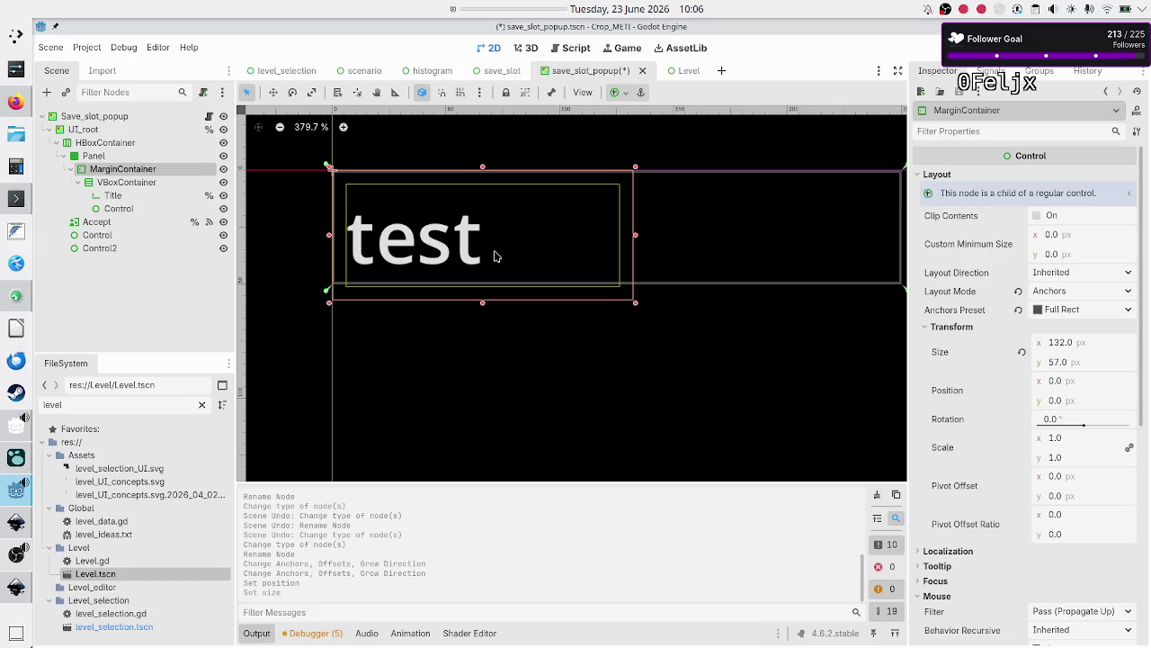
Compare the Panel with the HBoxContainer's size and expand the Panel's Layout properties
click(102, 156)
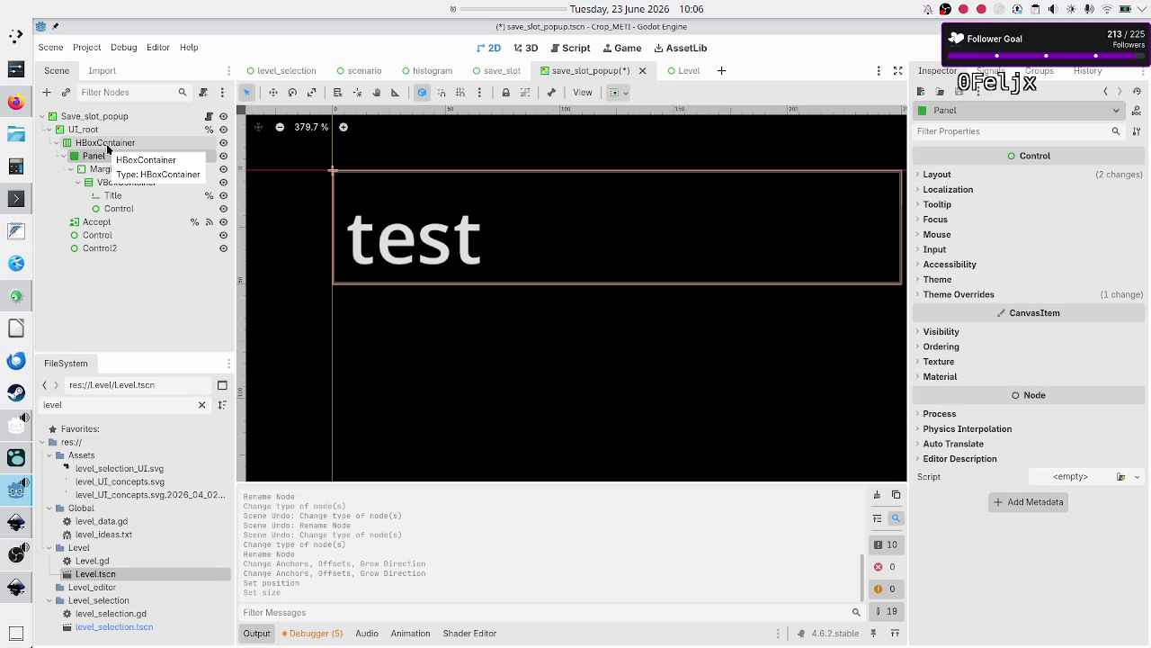
click(106, 144)
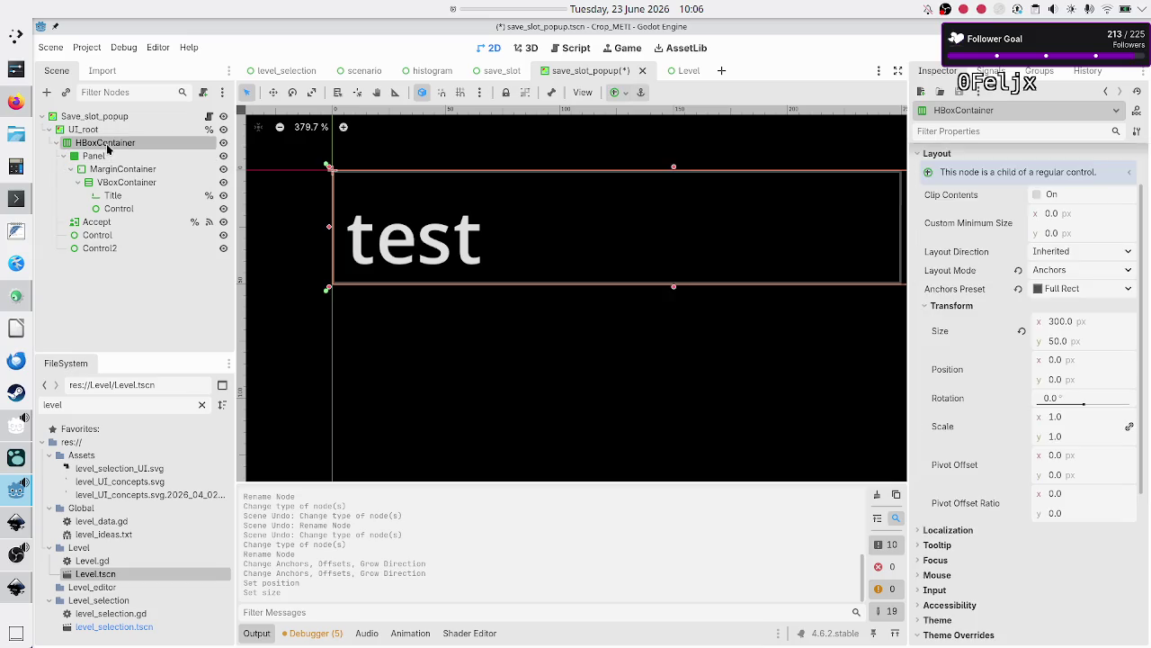
click(105, 157)
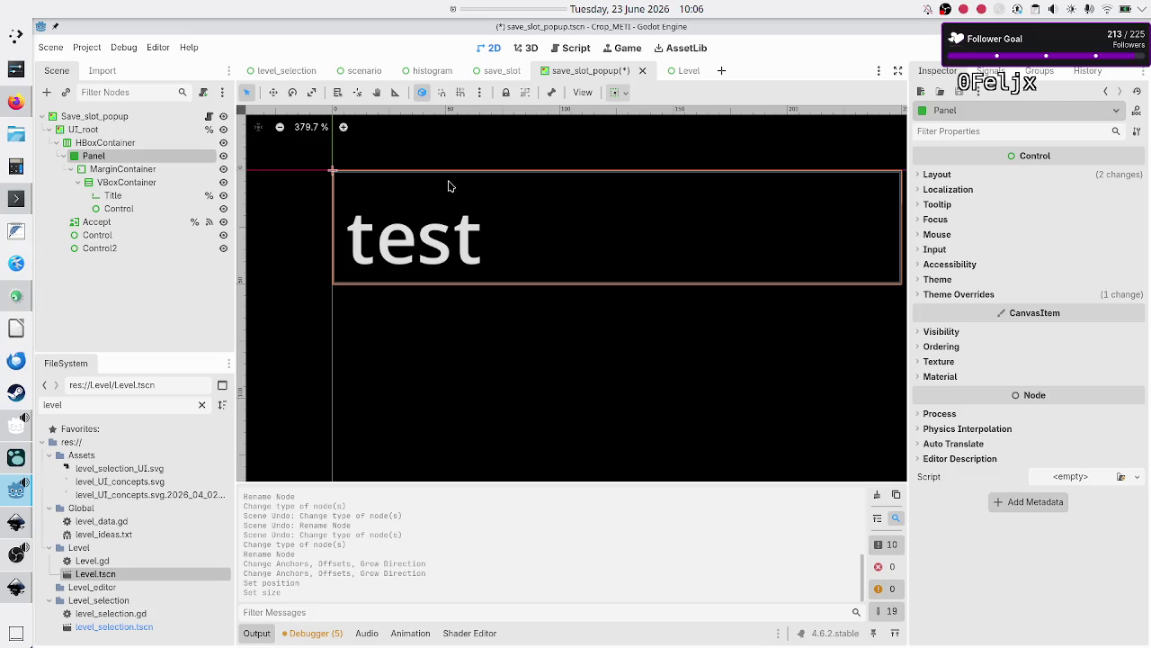
click(940, 176)
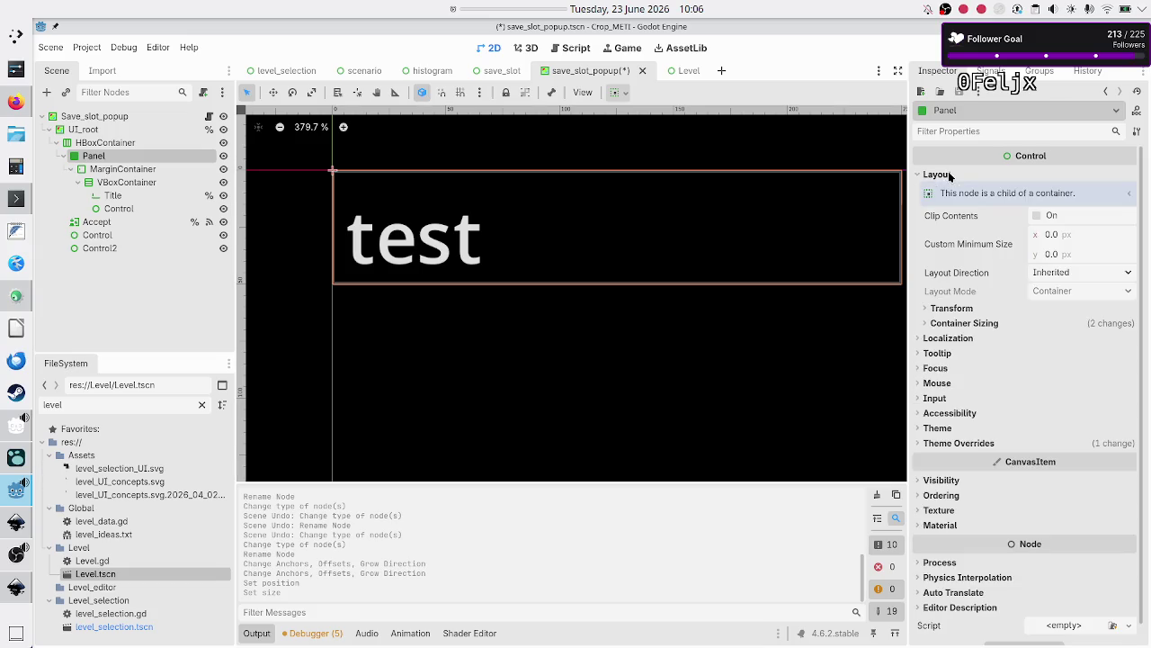
click(971, 322)
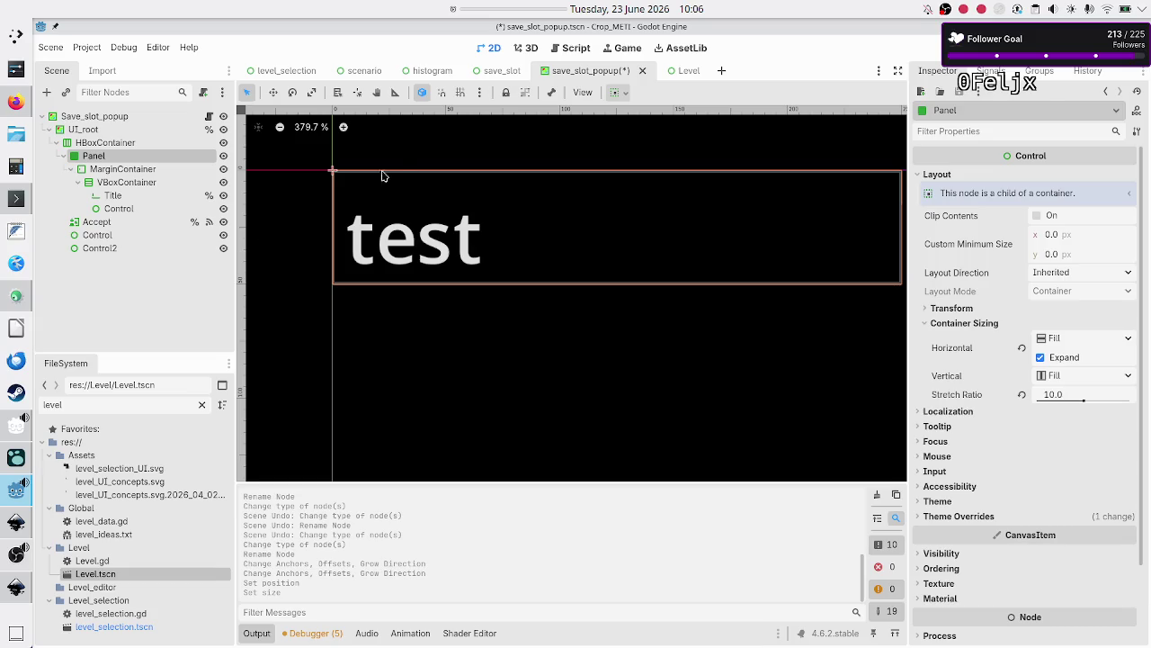
click(499, 71)
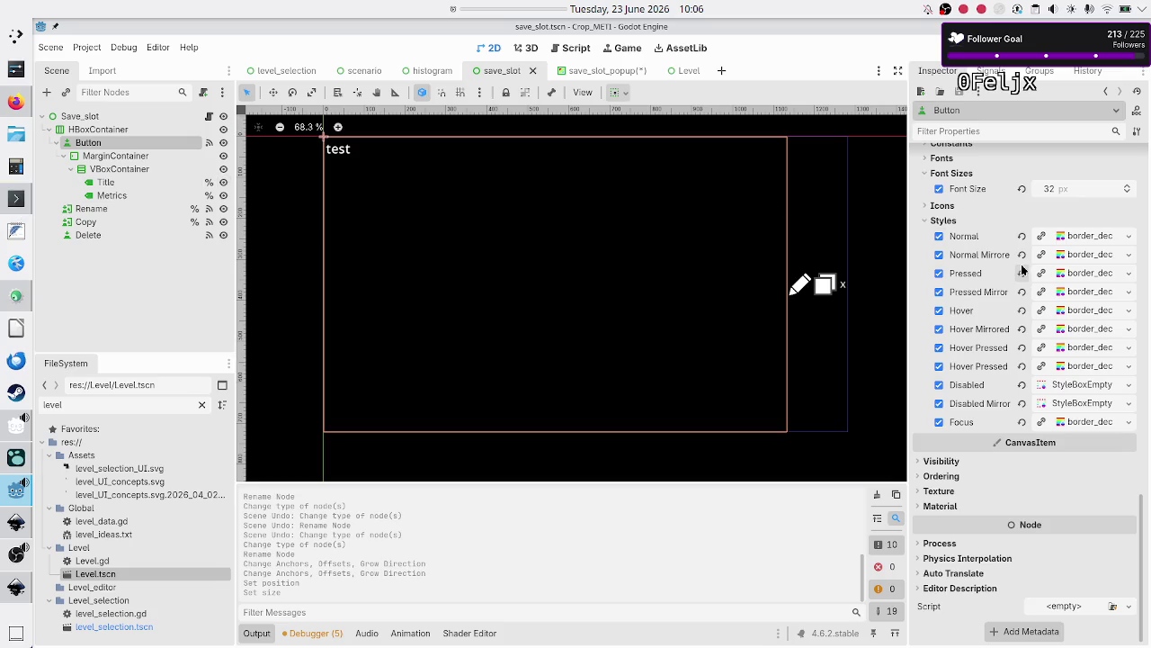
scroll(967, 294, up, 5)
scroll(968, 294, up, 12)
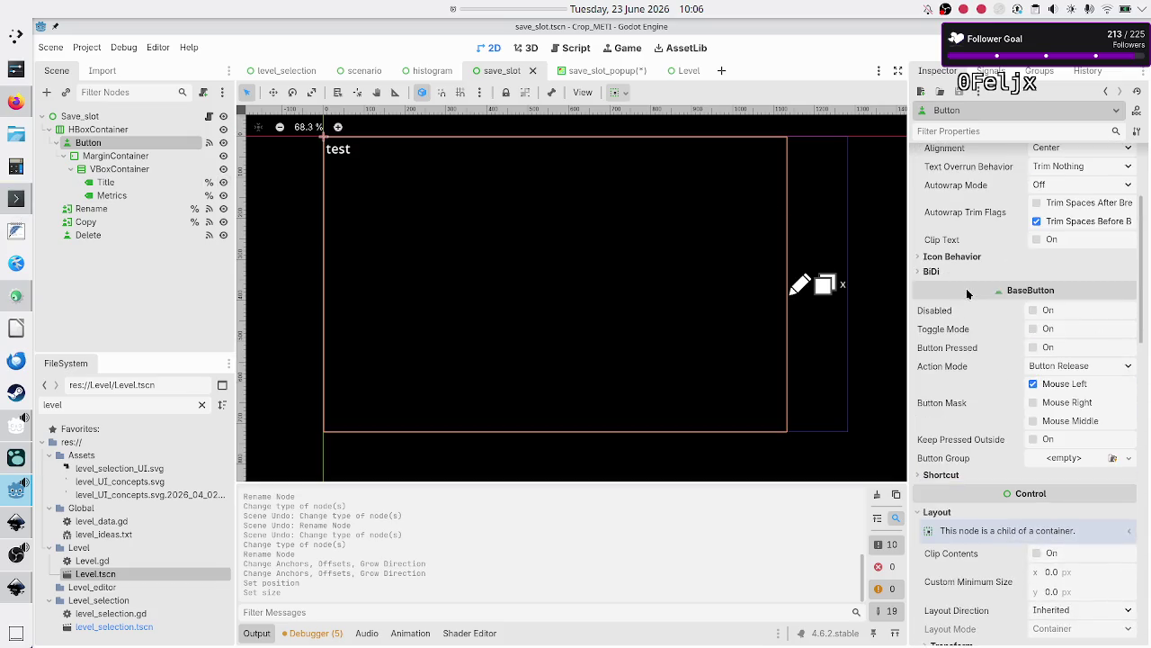
scroll(968, 294, down, 3)
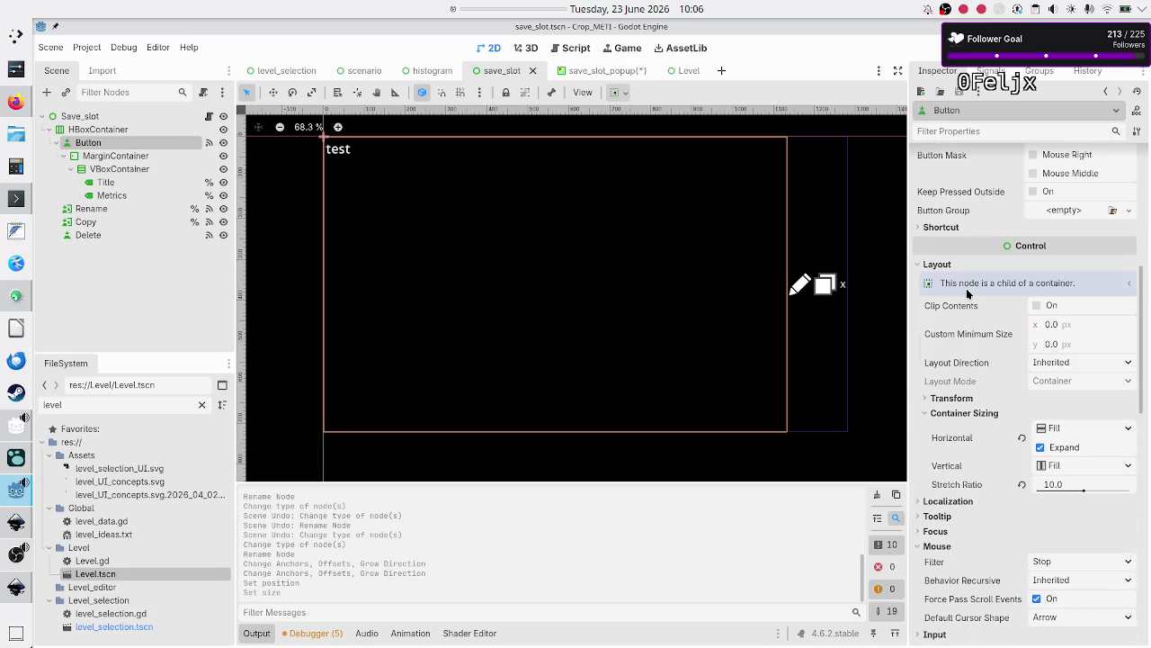
scroll(956, 226, up, 5)
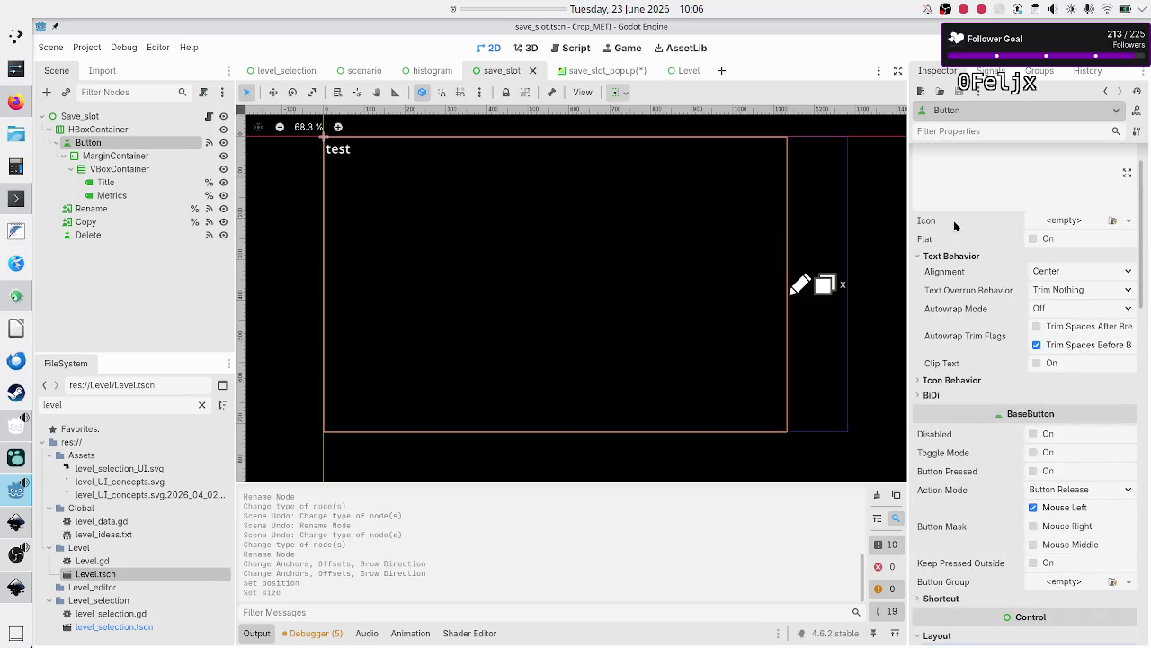
click(609, 72)
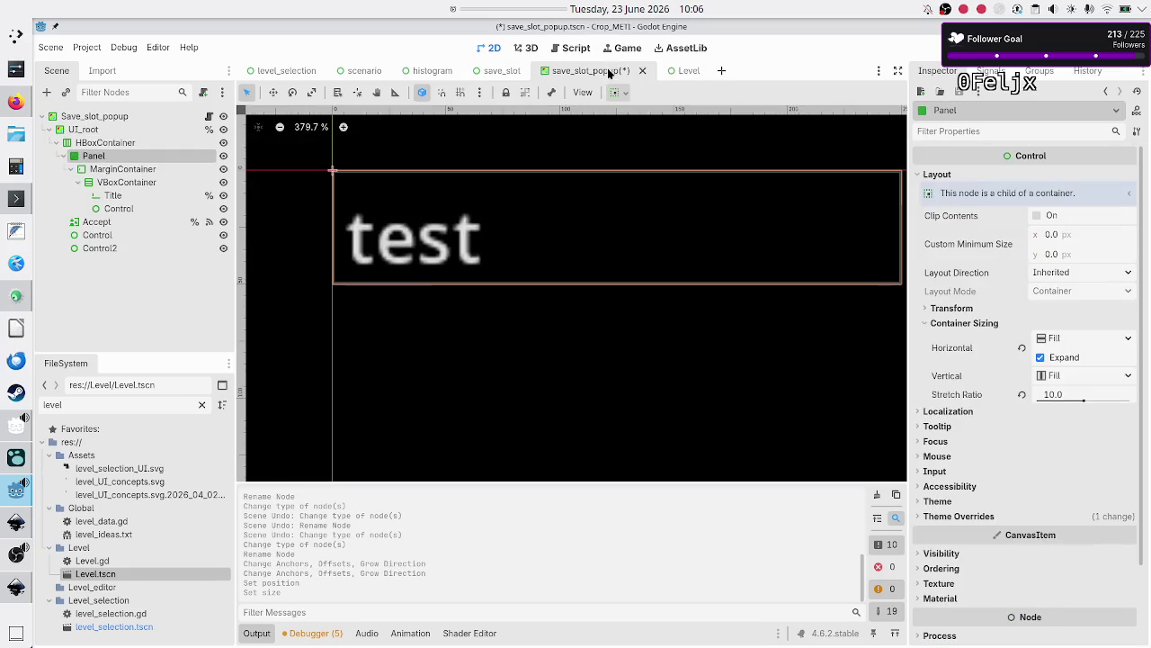
click(154, 169)
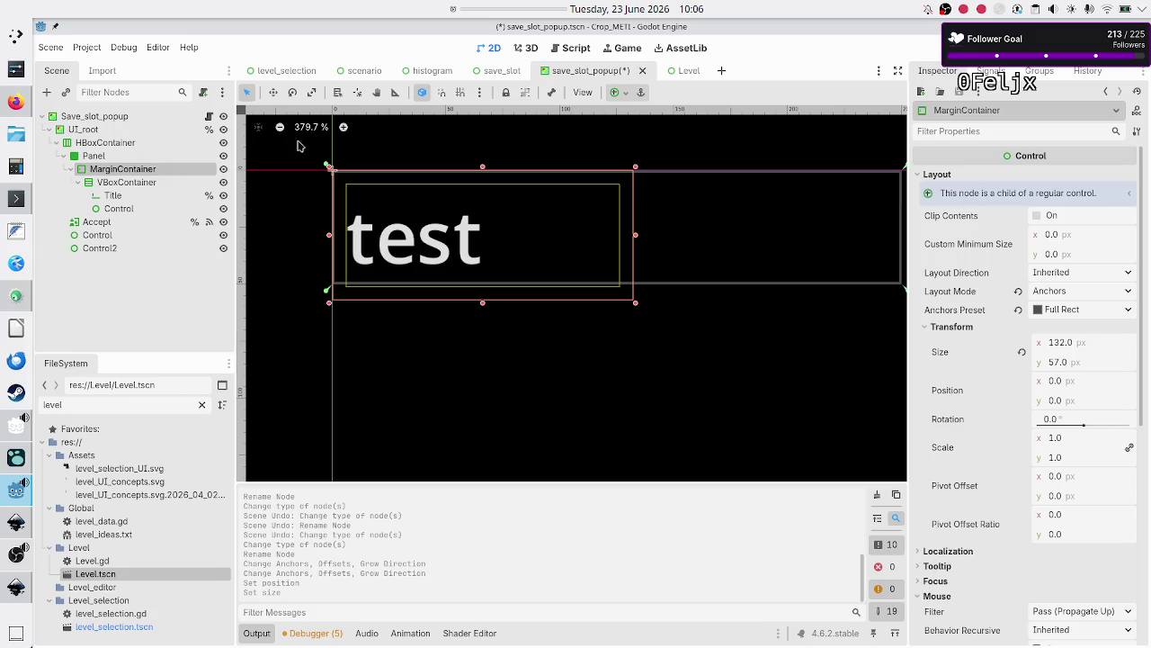
Reset the MarginContainer's size and switch its Anchors Preset to Custom
click(1024, 351)
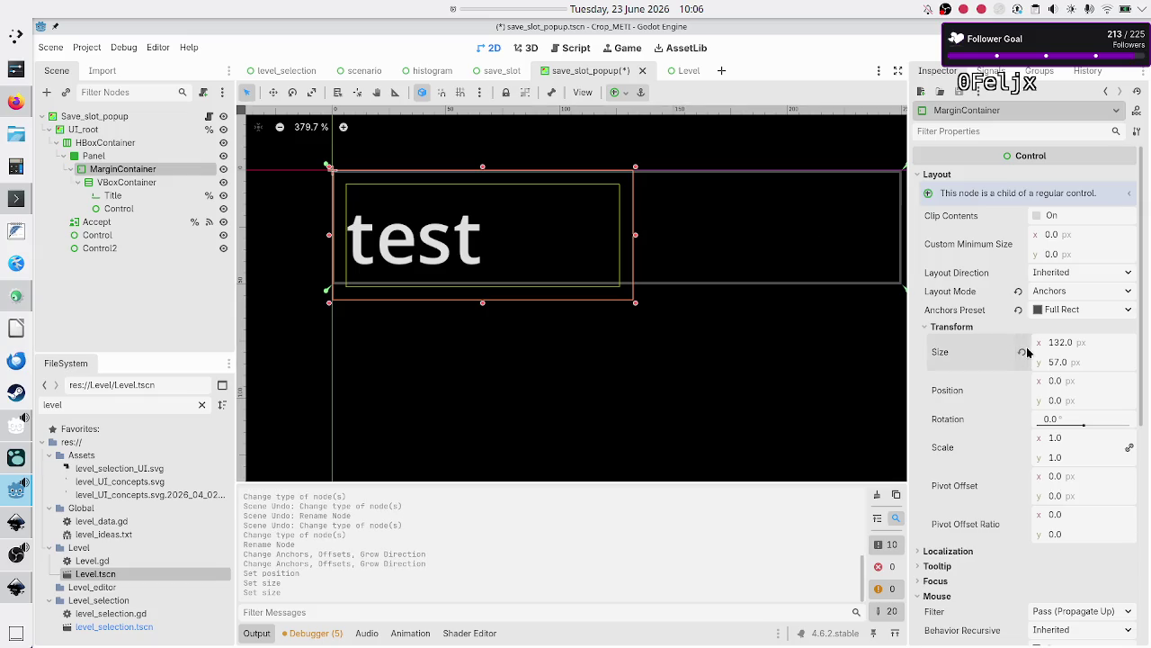
click(1061, 310)
click(1061, 310)
click(1062, 310)
click(1071, 331)
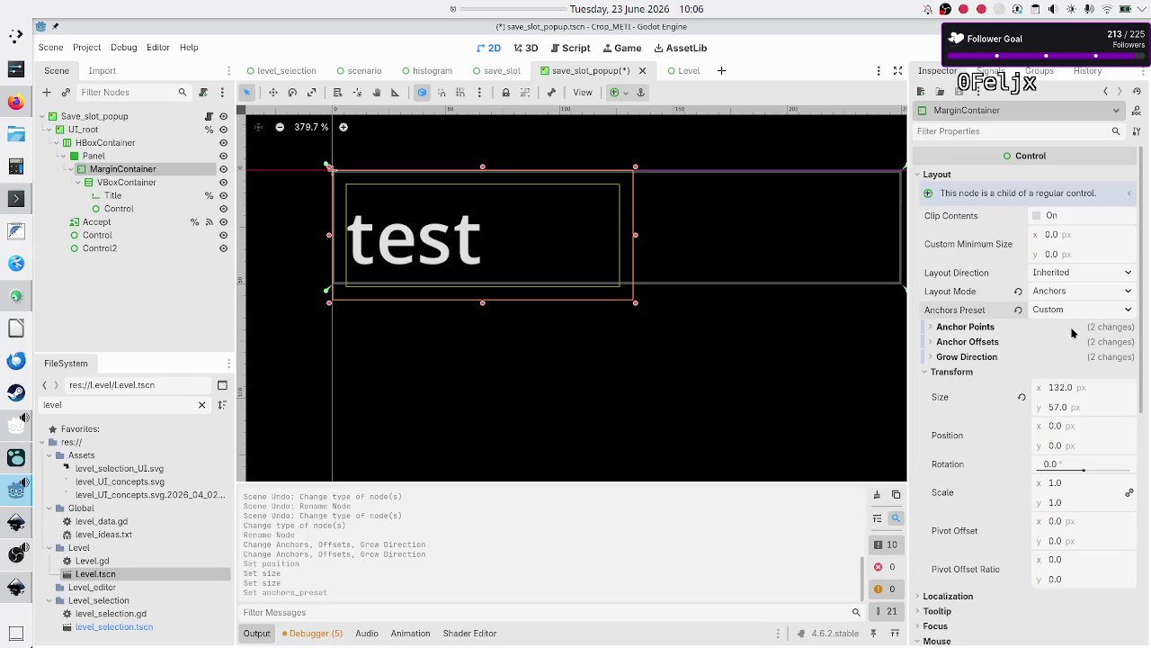
Zero the Right and Bottom anchor offsets so the MarginContainer fills the 250 × 57 Panel
click(989, 343)
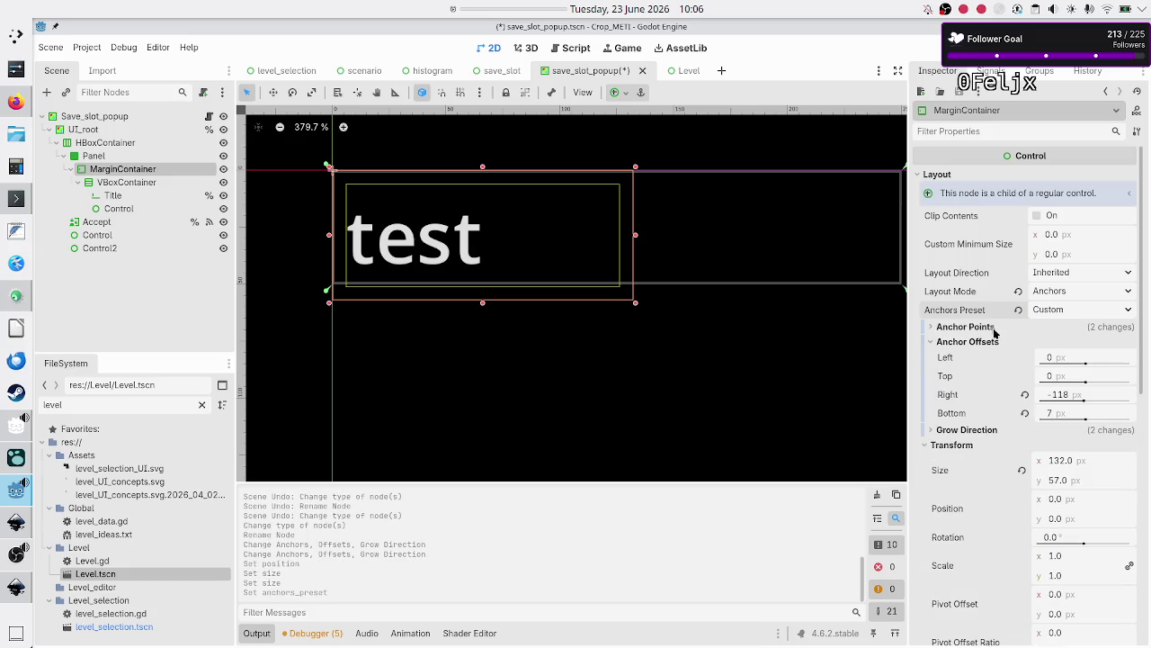
click(984, 326)
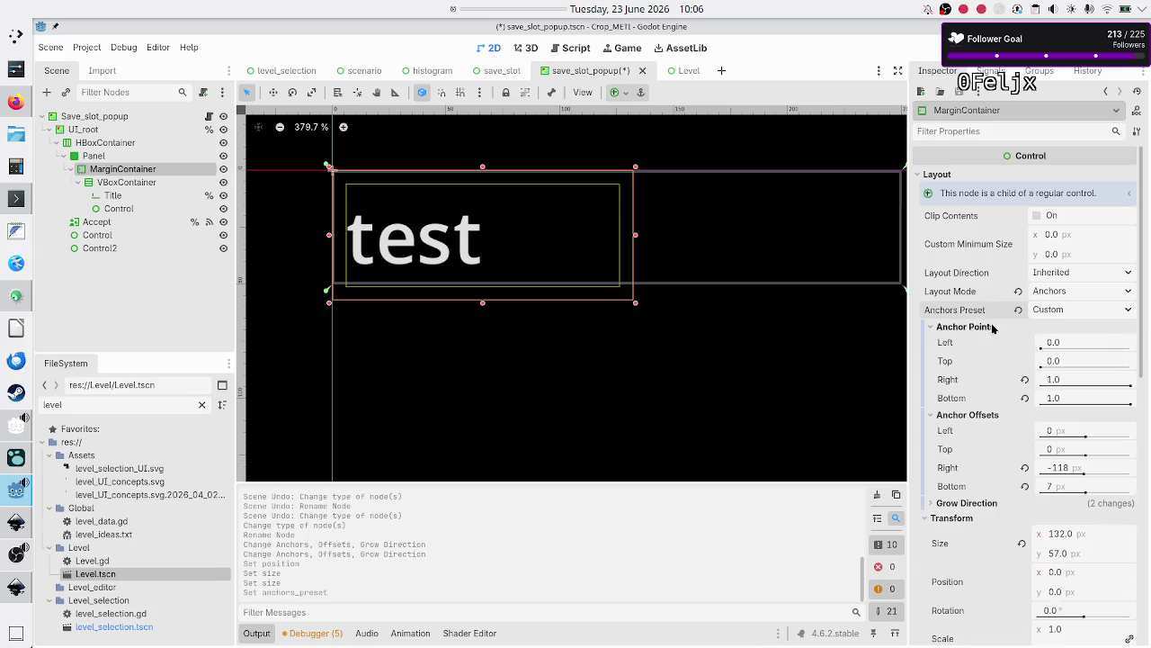
click(1026, 468)
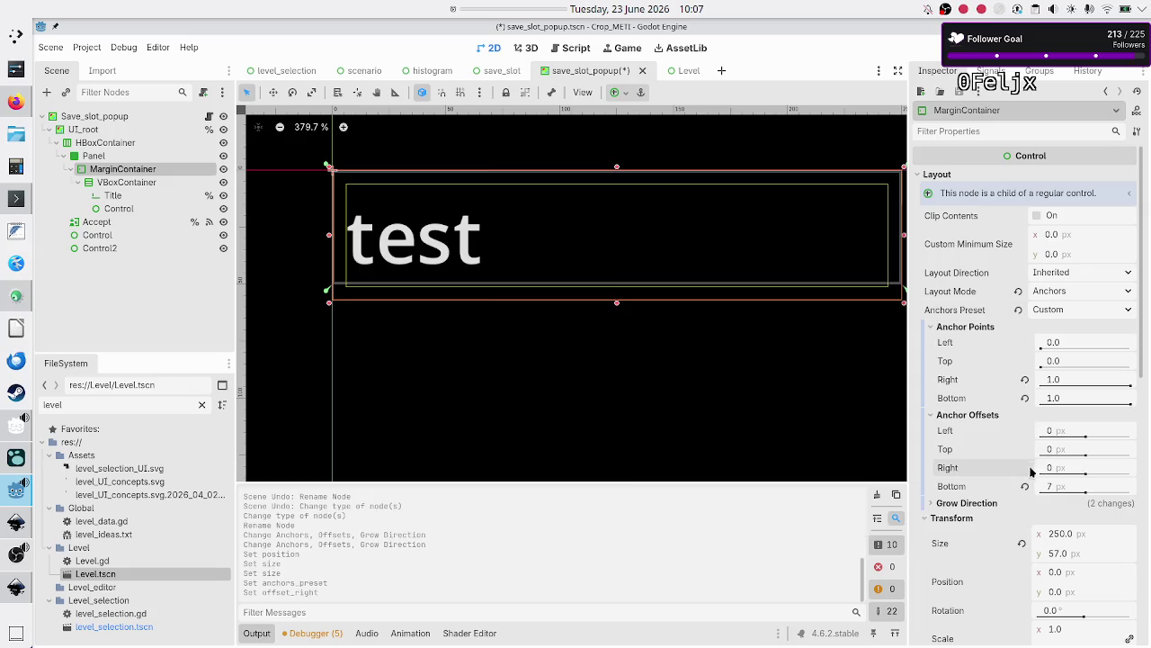
click(1026, 485)
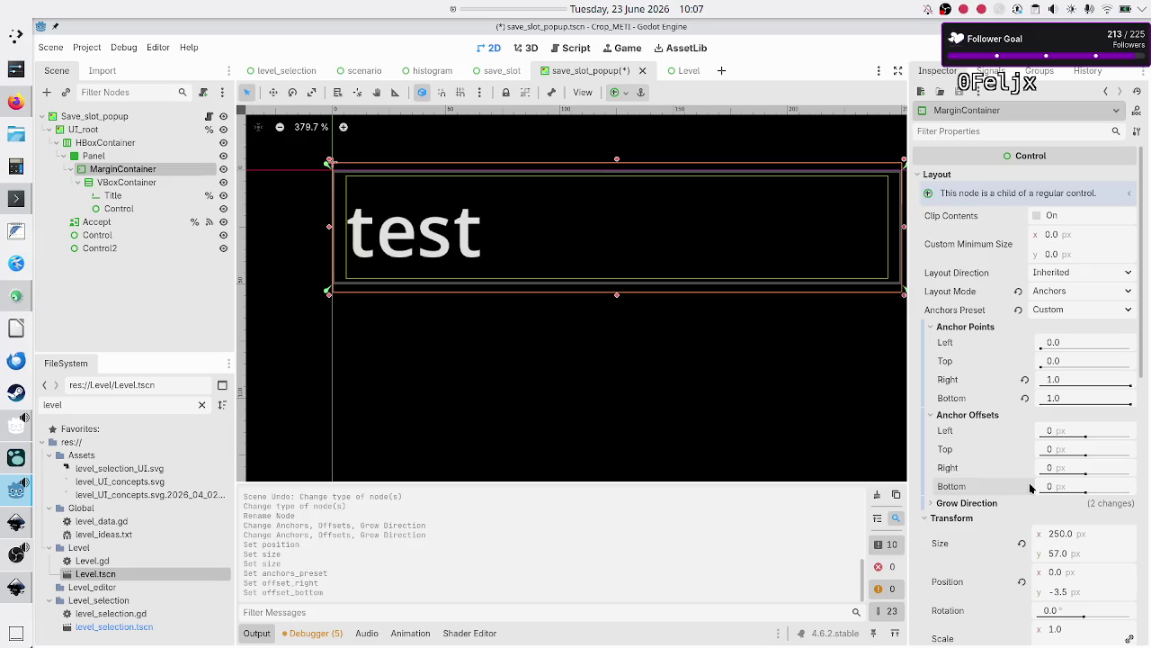
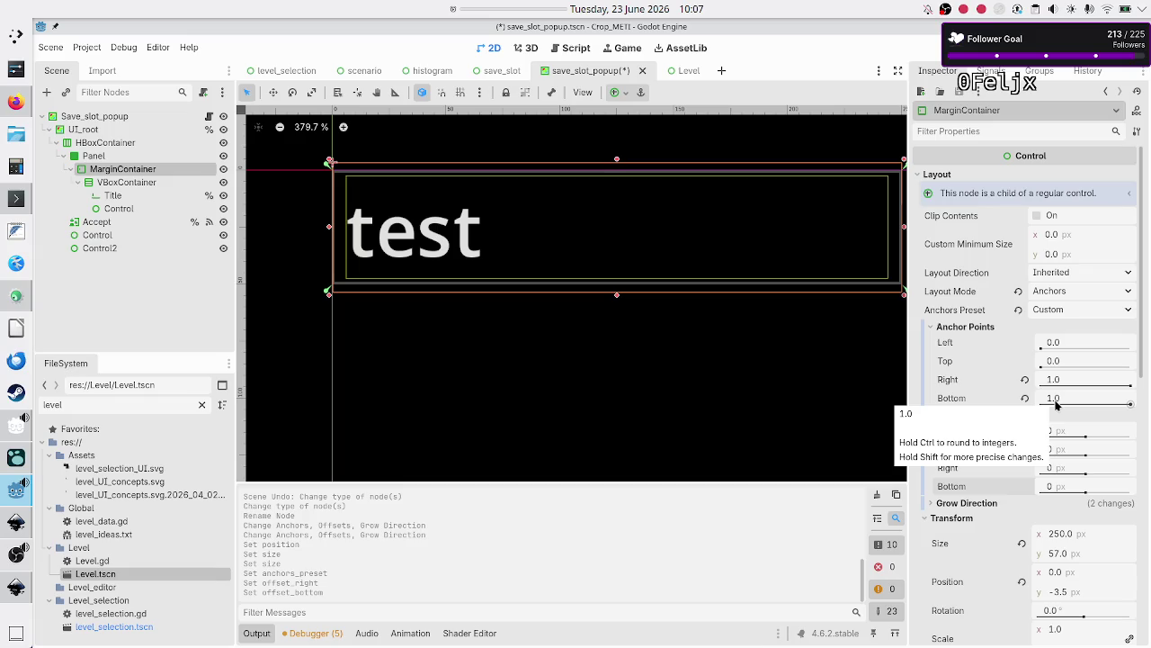
Revert the MarginContainer's position, size, and right and bottom offsets to 0 so it spans 250 × 57 px
click(1022, 583)
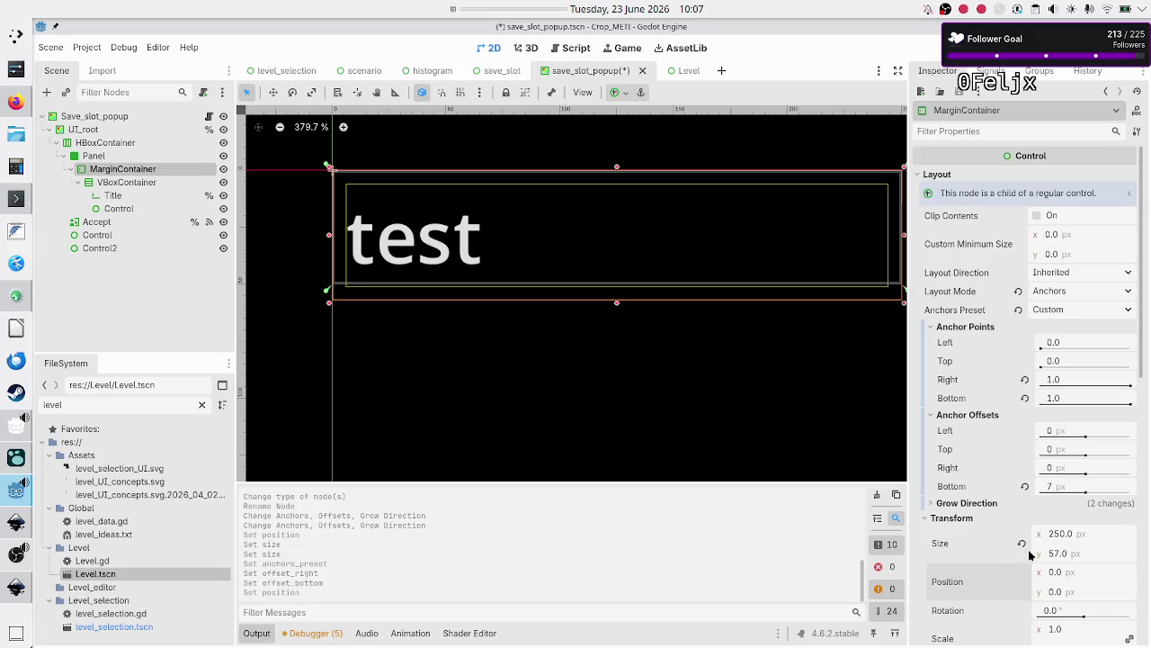
click(1022, 545)
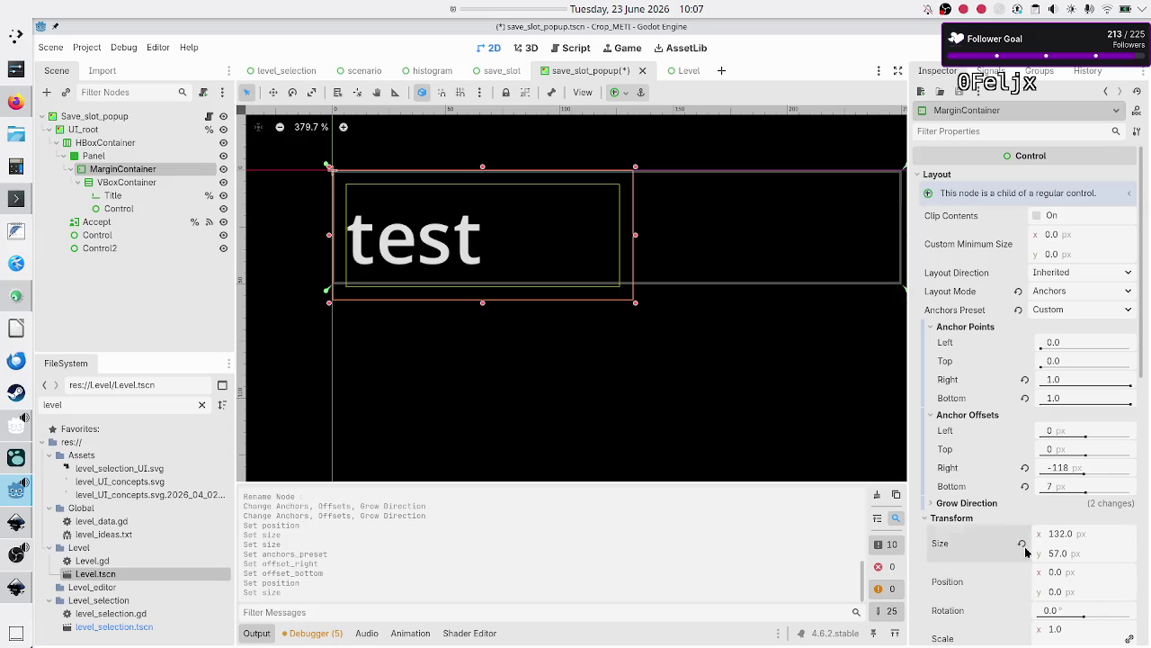
click(1025, 465)
click(1023, 486)
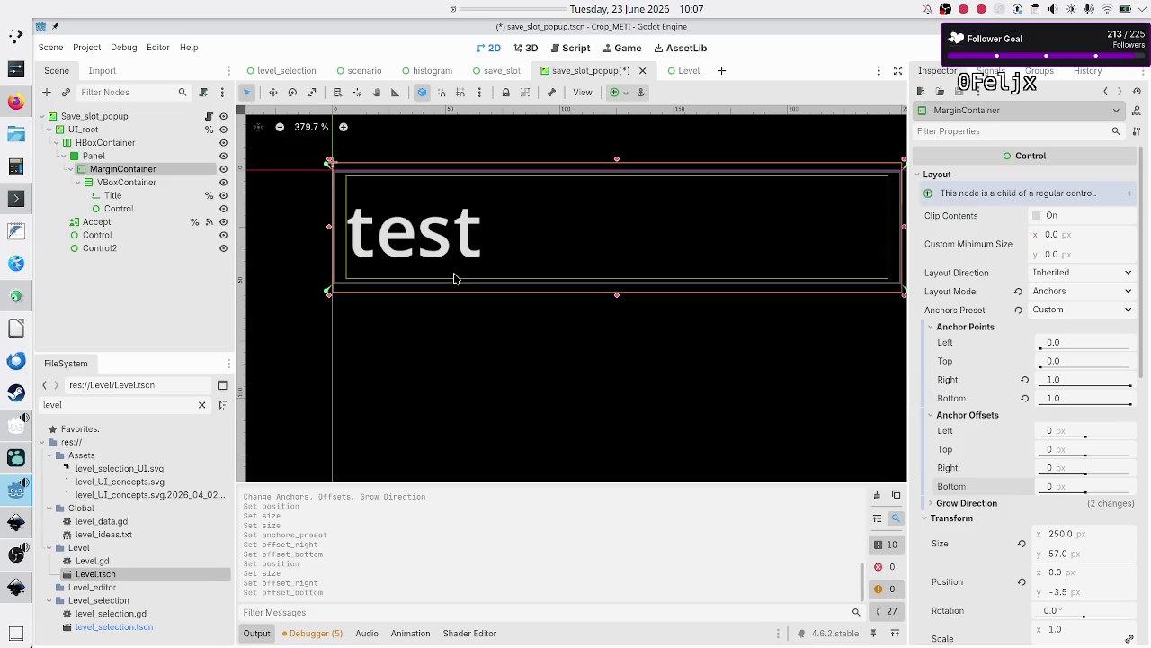
click(184, 116)
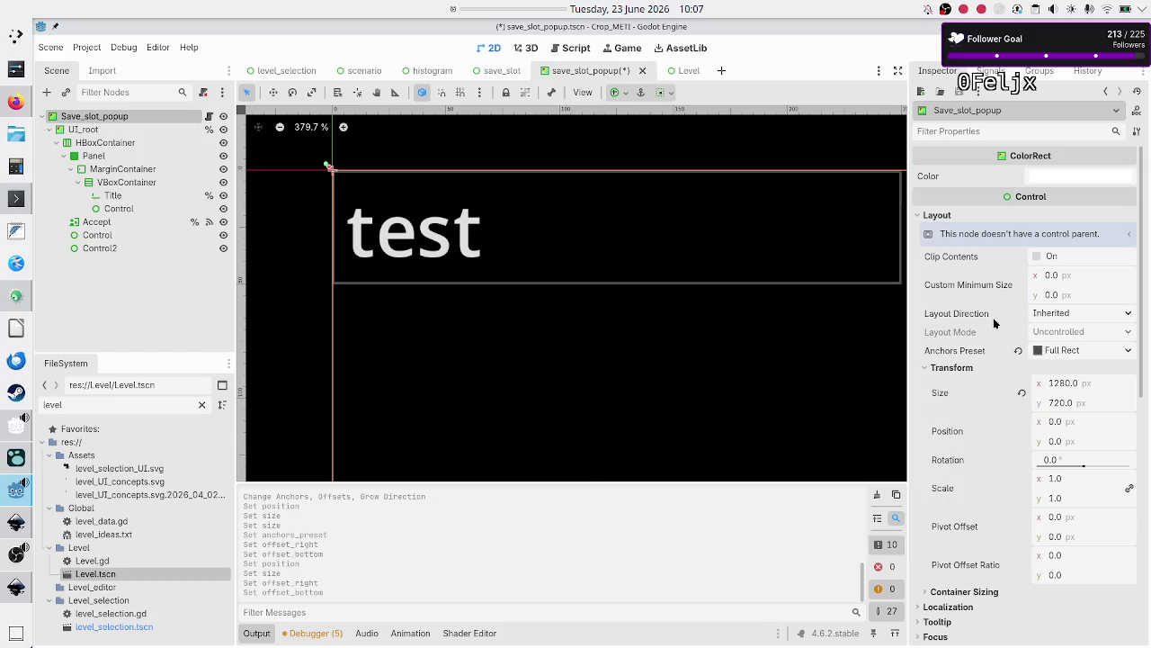
Hide the Output panel and set UI_root's Transform Size to 300 × 100 px
click(255, 633)
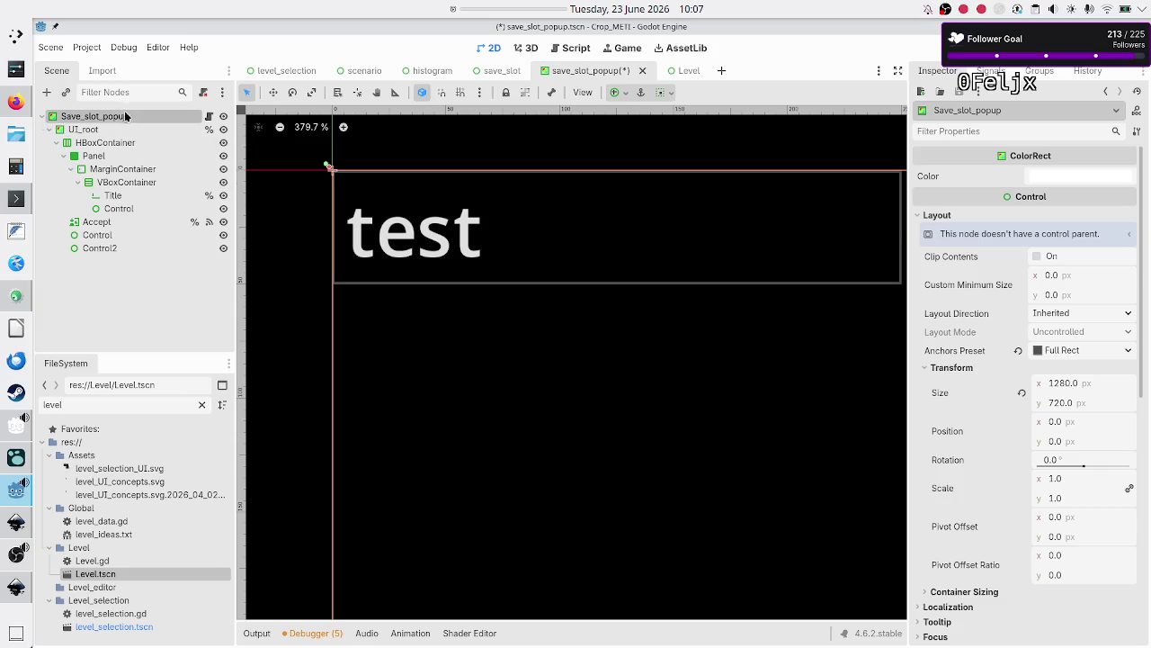
click(83, 129)
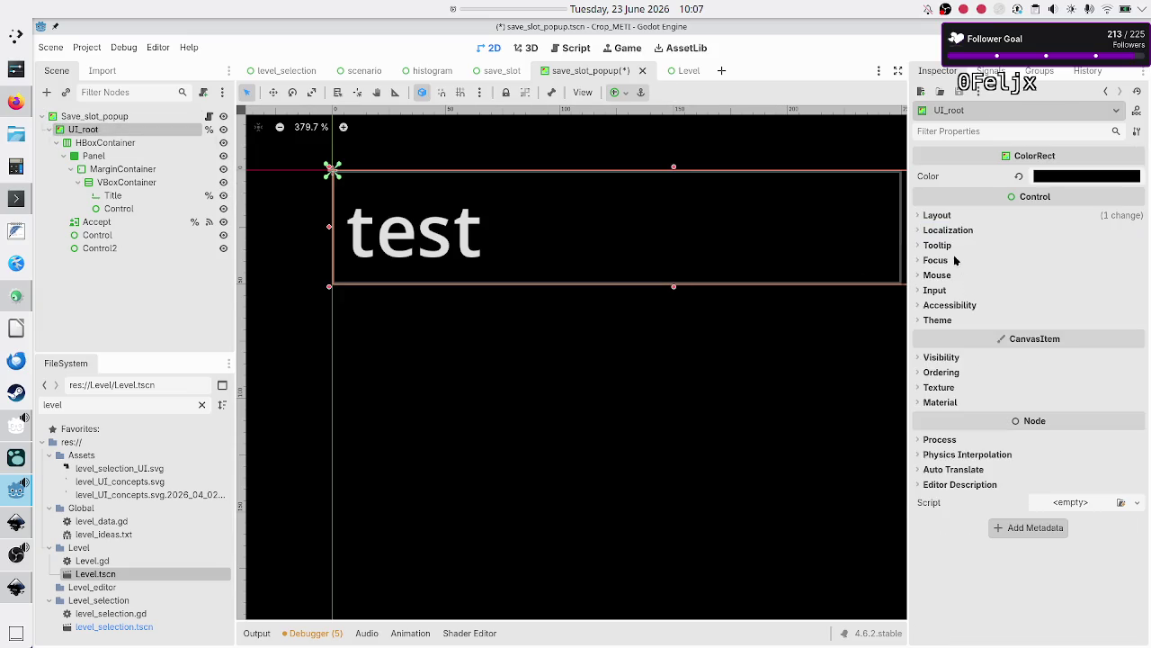
click(937, 215)
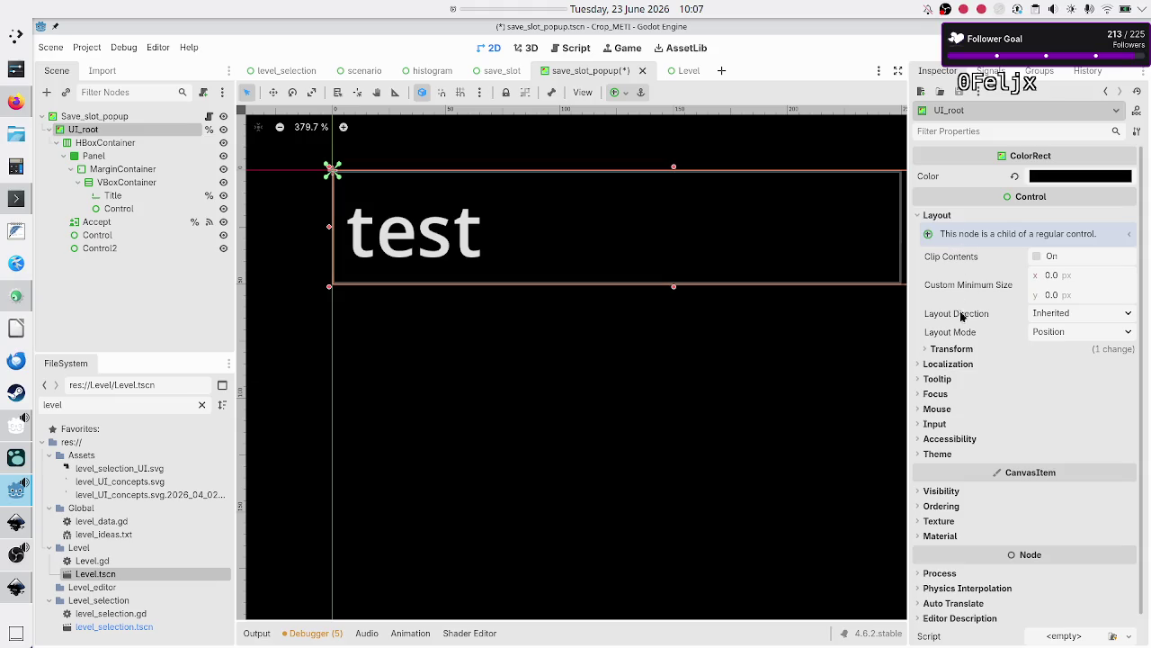
click(969, 351)
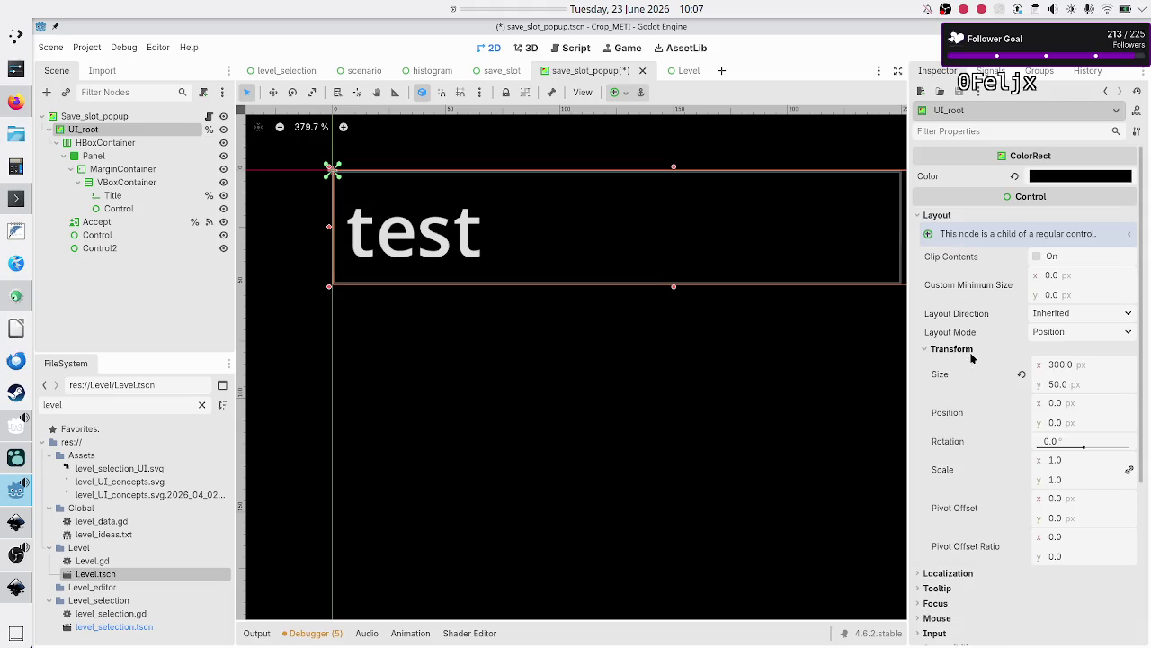
click(1080, 387)
key(Return)
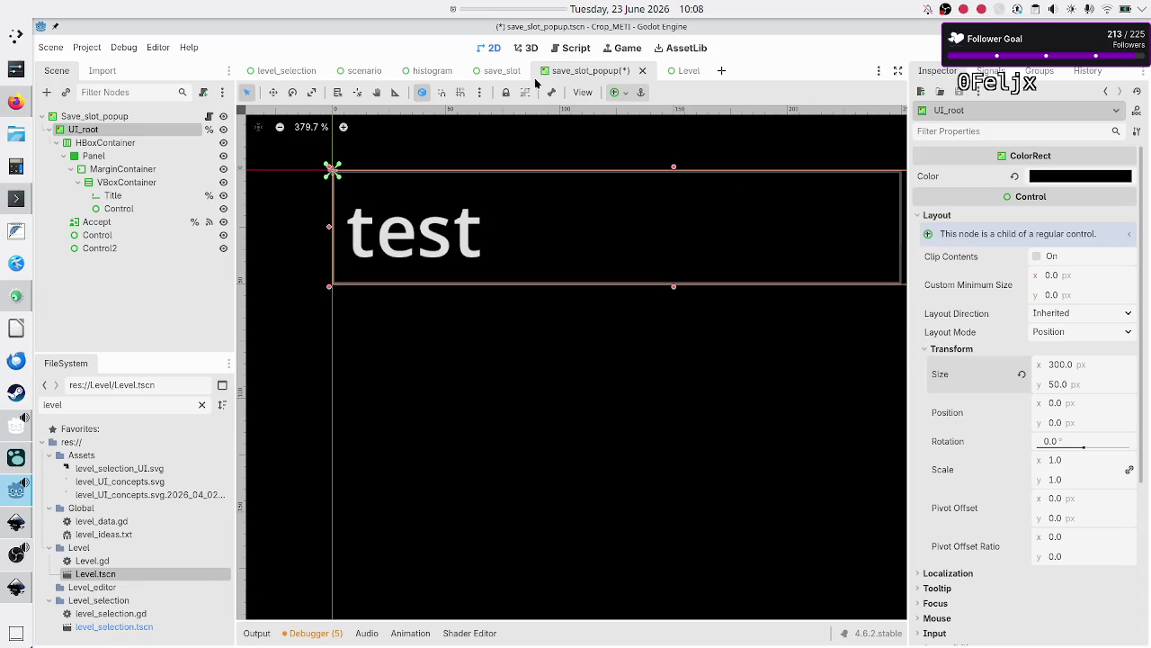
mouse_move(508, 74)
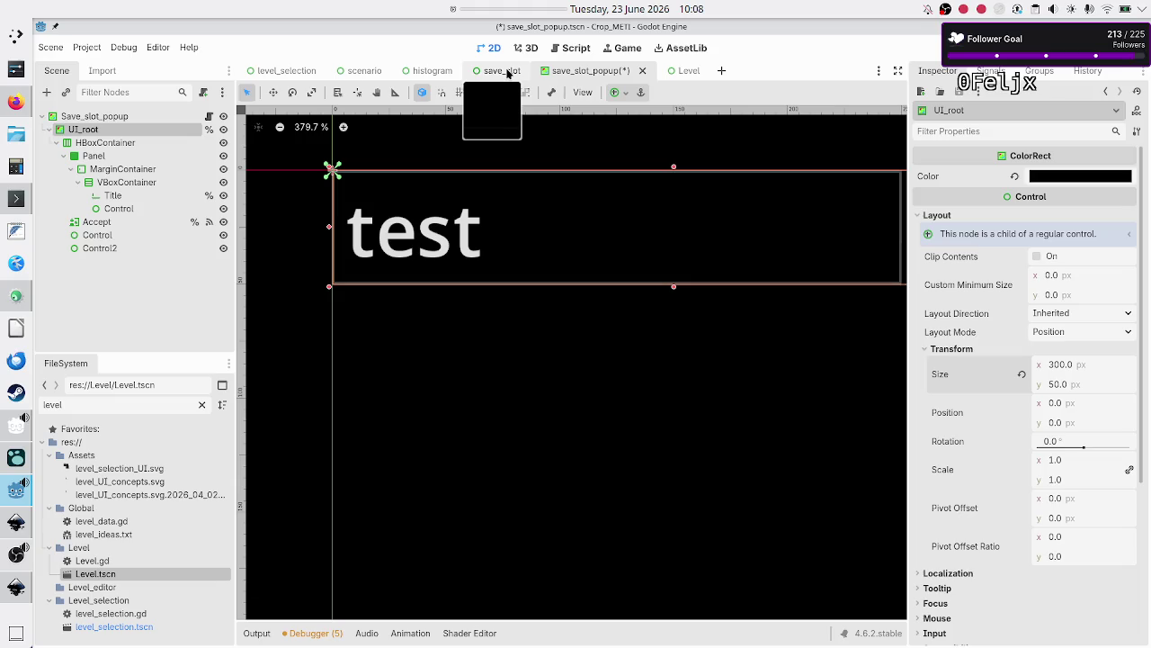
click(1069, 387)
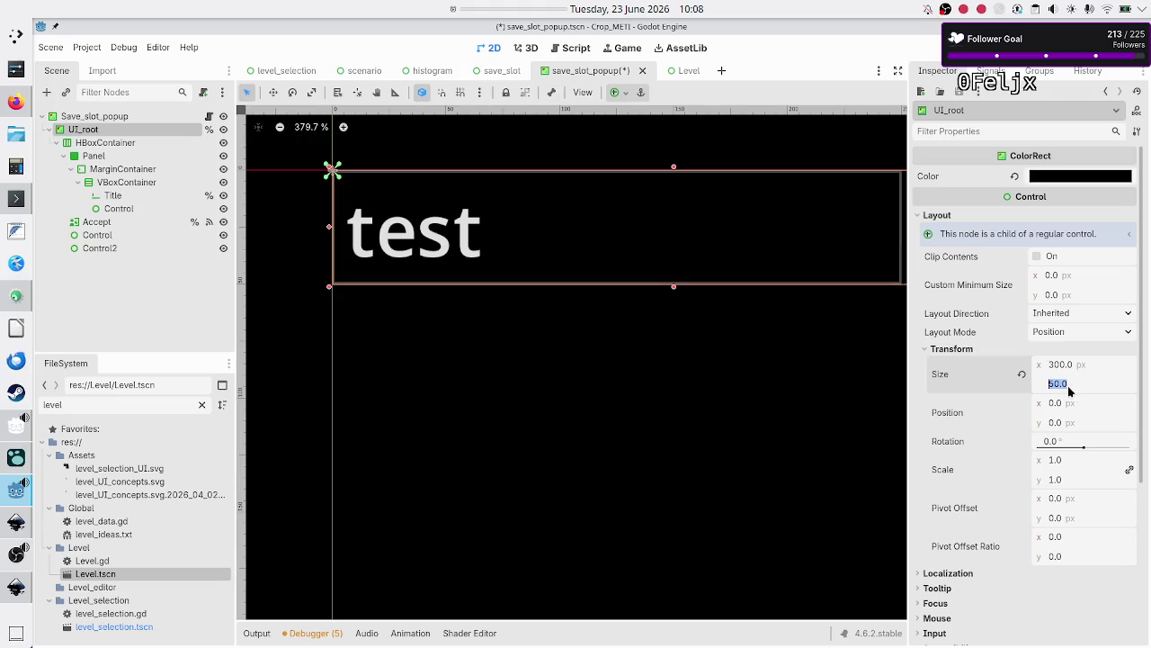
text(100)
key(Return)
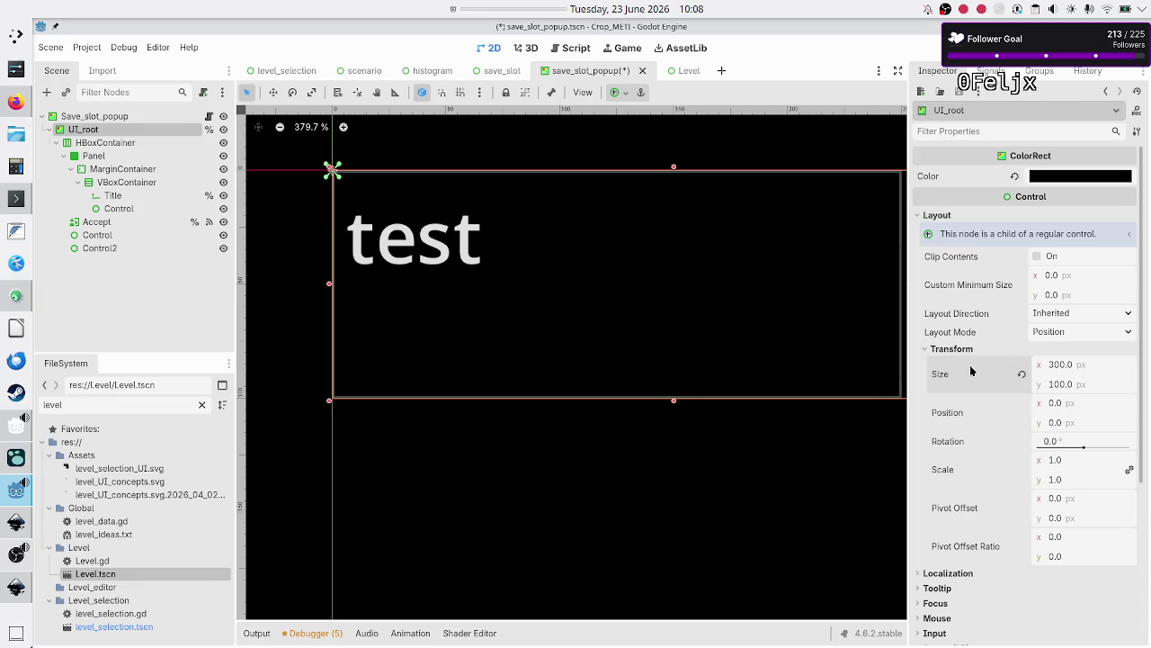
scroll(613, 494, down, 2)
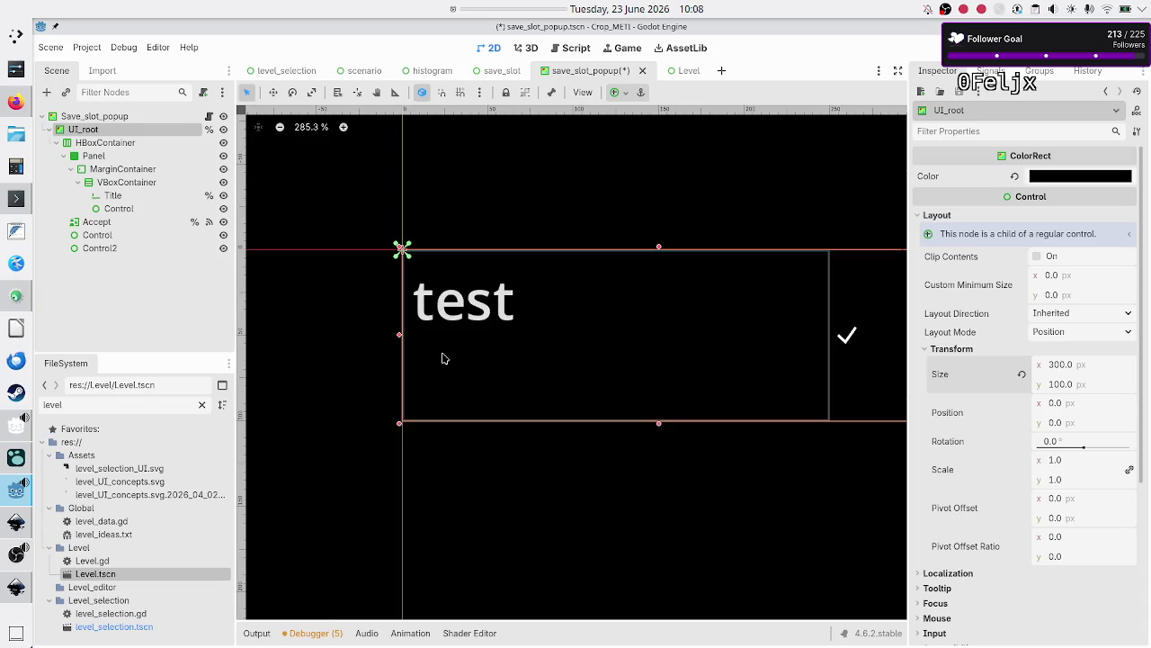
click(105, 143)
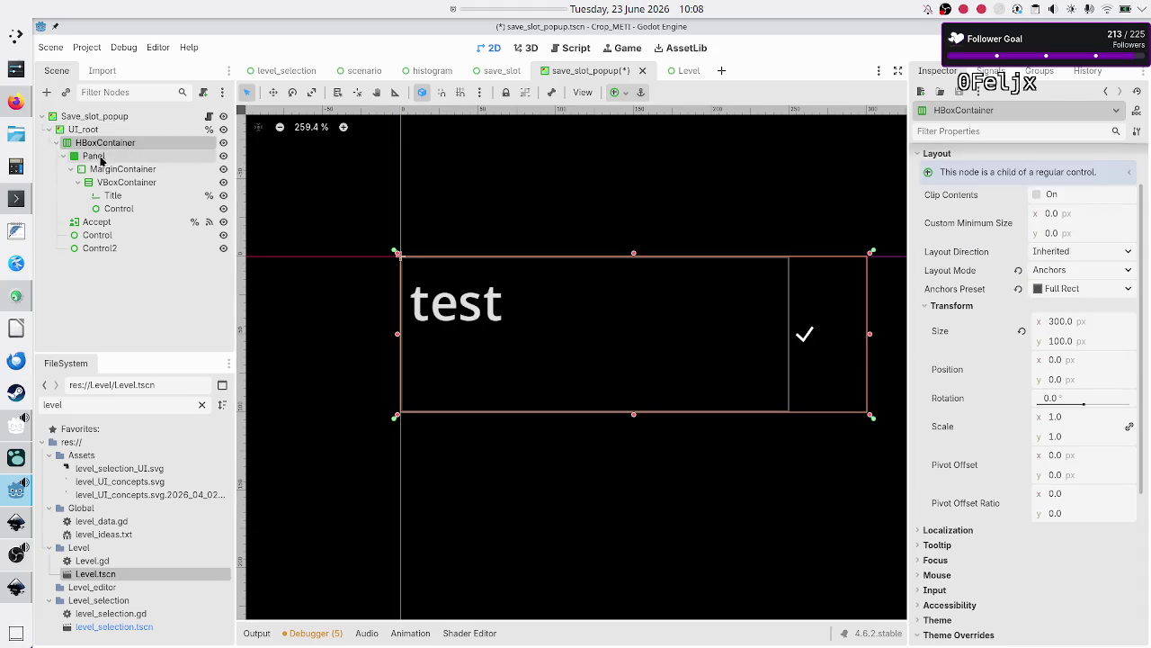
click(98, 157)
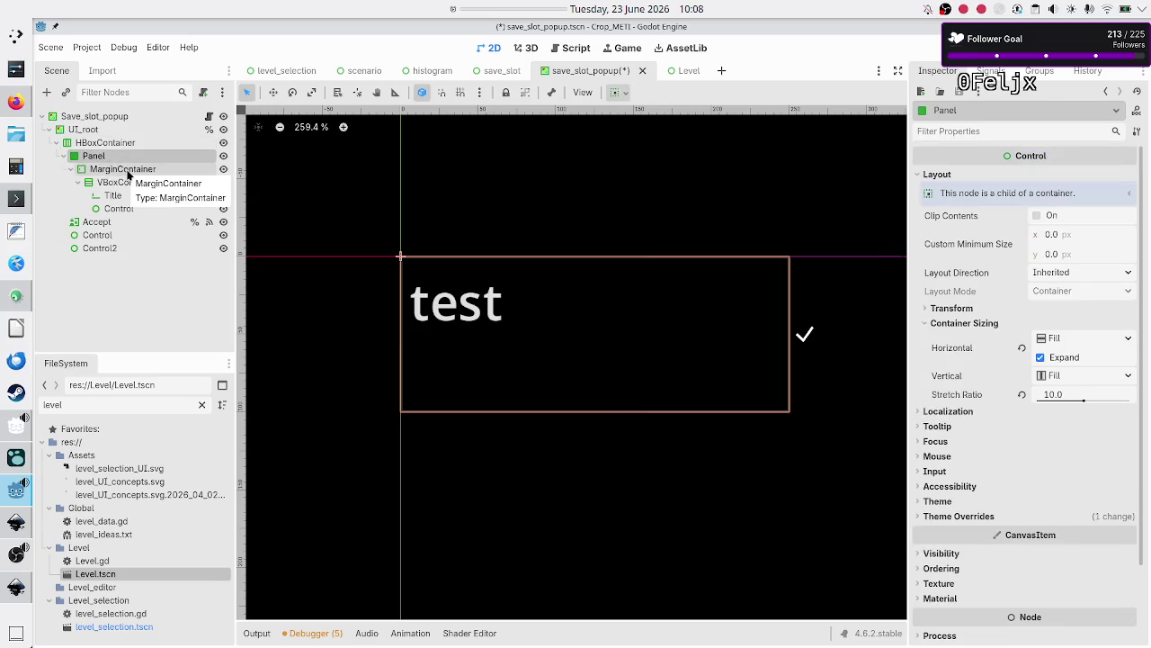
scroll(390, 287, up, 8)
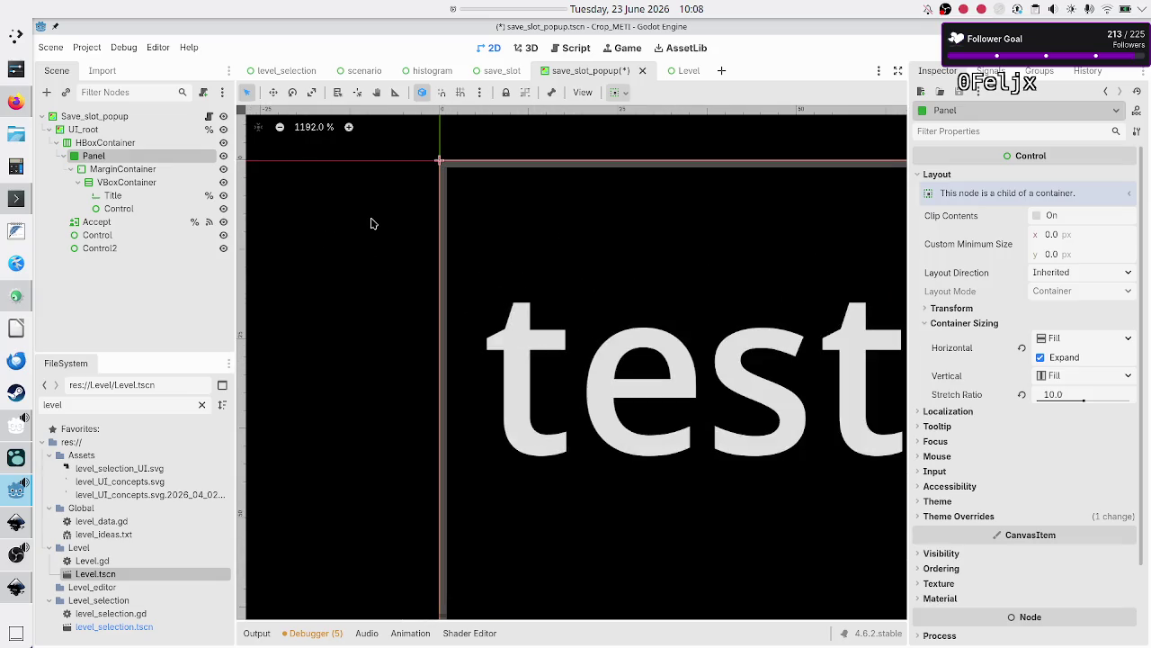
click(139, 174)
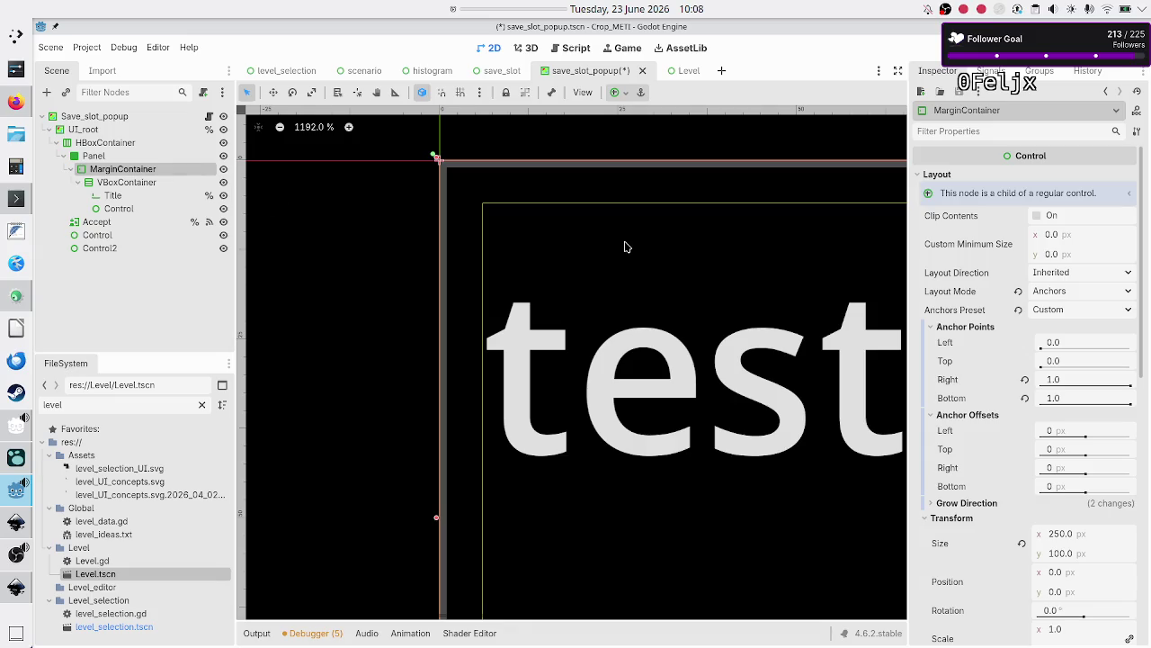
scroll(627, 246, down, 1)
scroll(627, 246, down, 10)
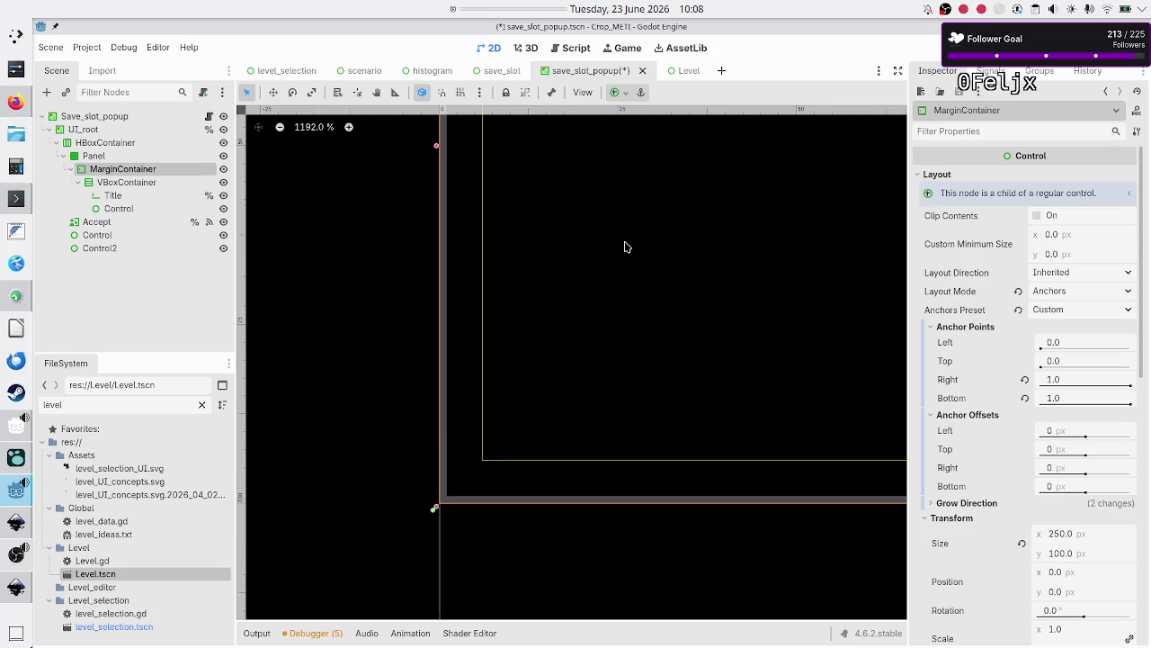
scroll(627, 247, down, 3)
scroll(627, 247, up, 5)
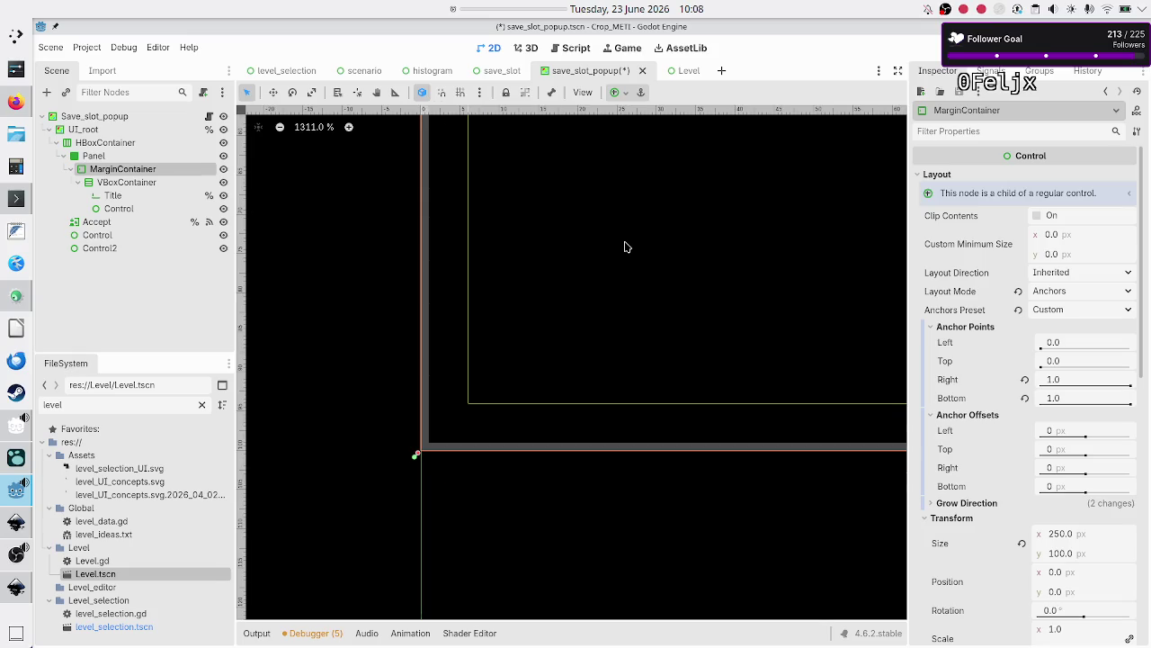
scroll(627, 246, down, 2)
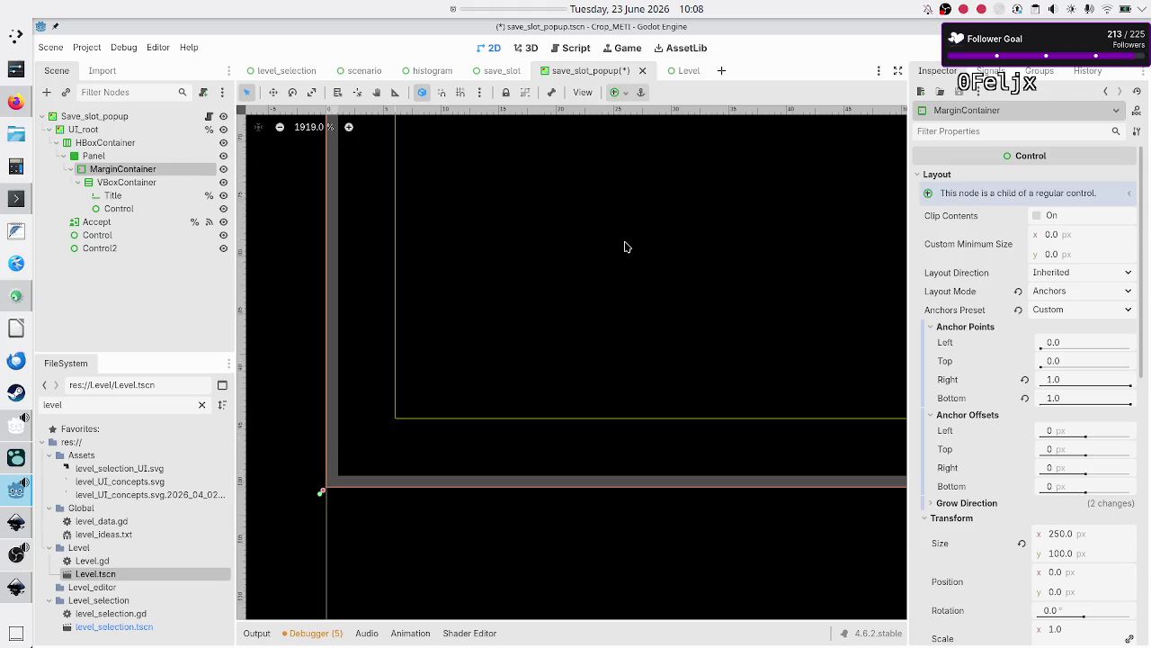
scroll(627, 246, down, 15)
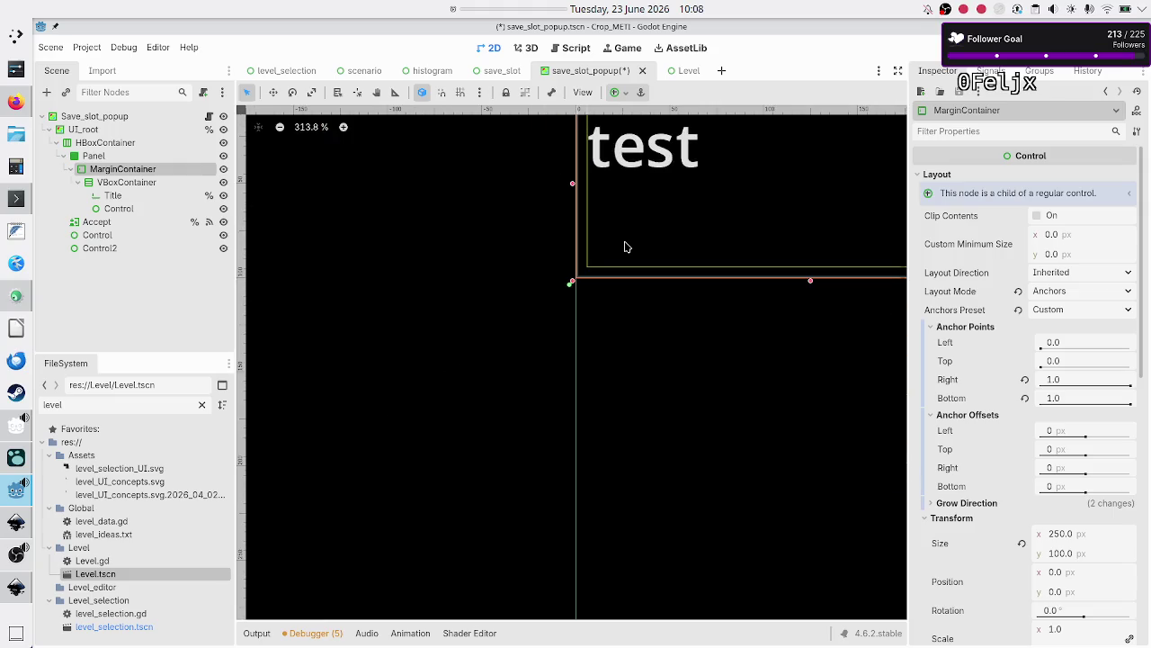
scroll(627, 247, down, 5)
scroll(627, 247, up, 1)
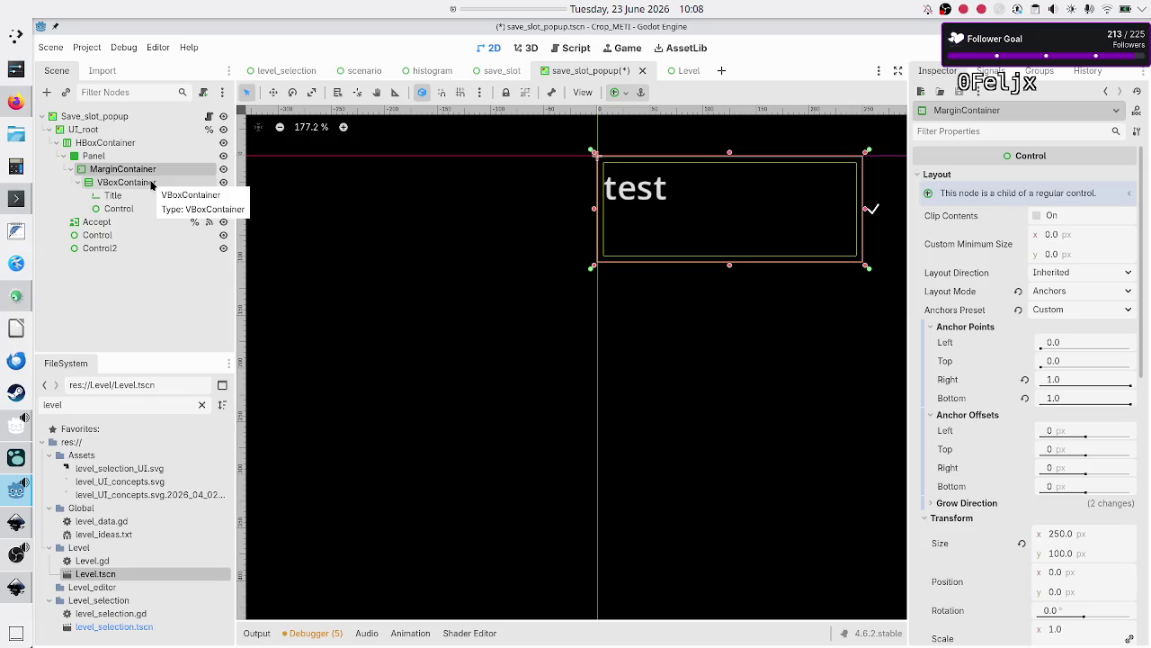
click(152, 186)
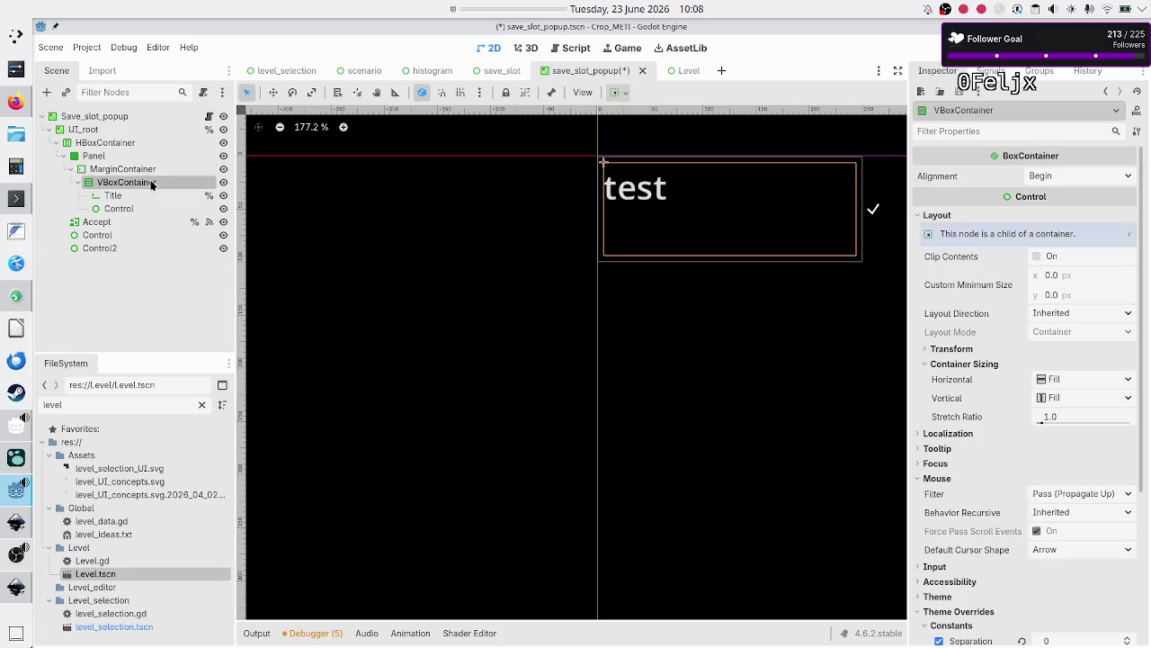
click(150, 169)
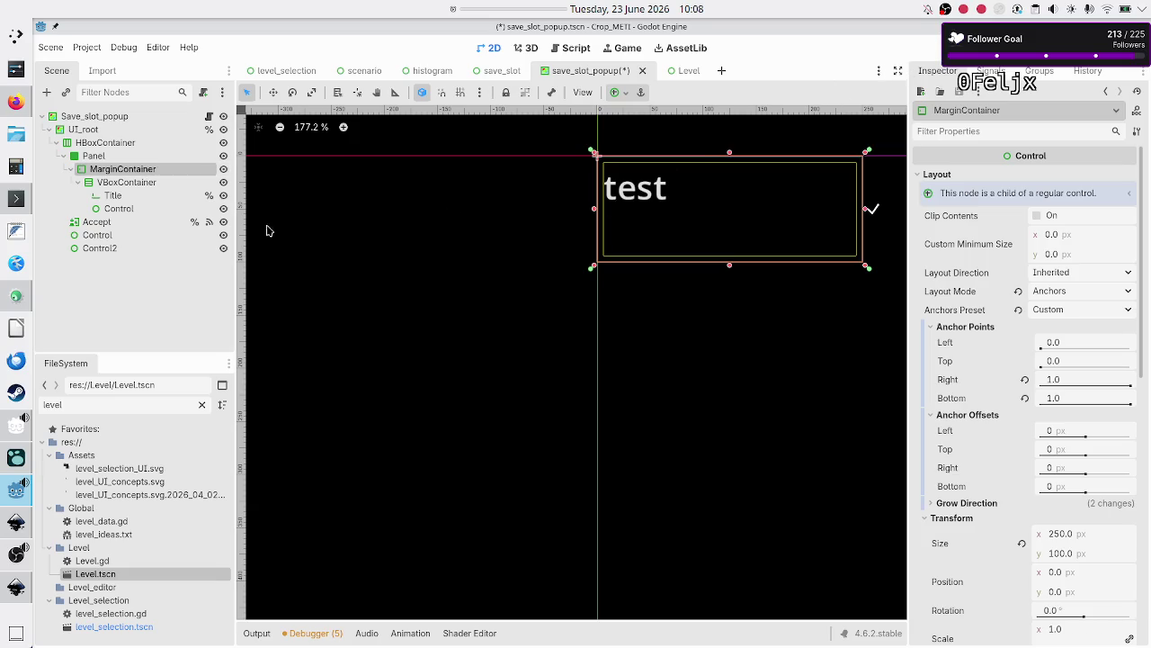
click(159, 224)
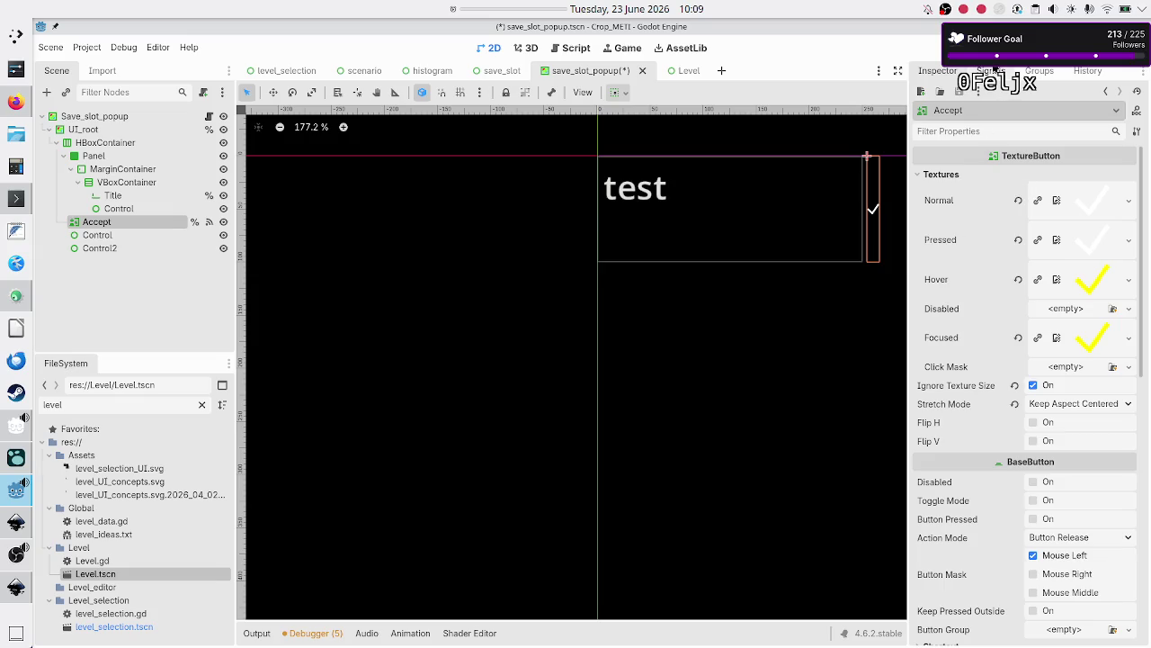
Check Accept's pressed → _on_accept_pressed connection, open save_slot_popup.gd, and run the game
click(991, 71)
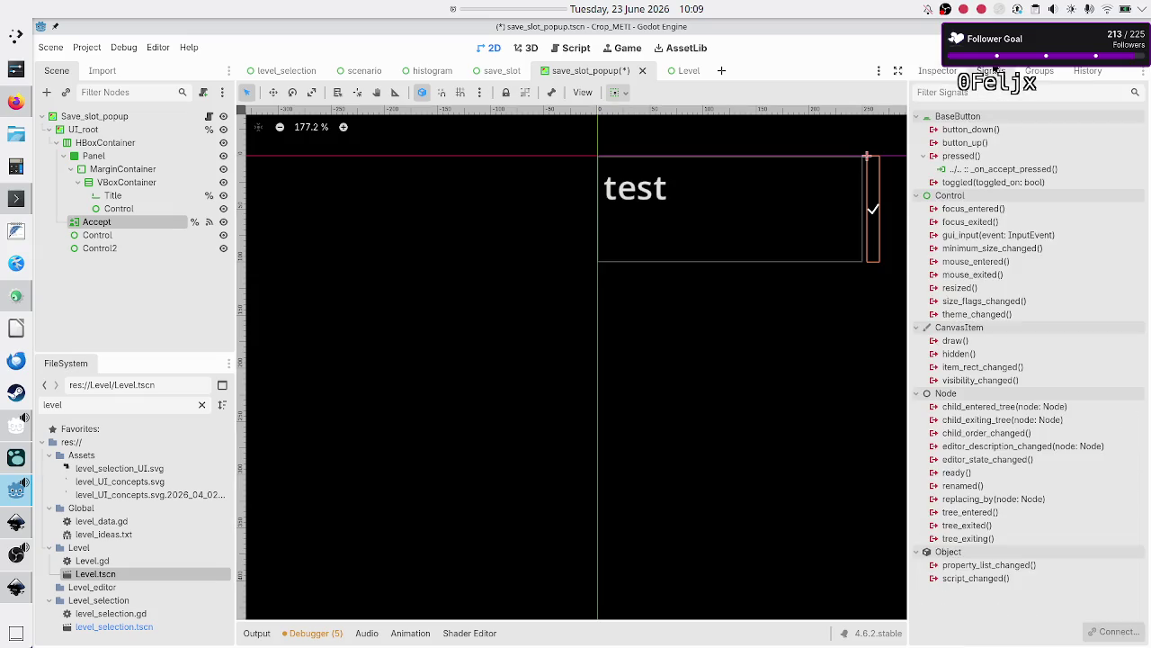
click(998, 172)
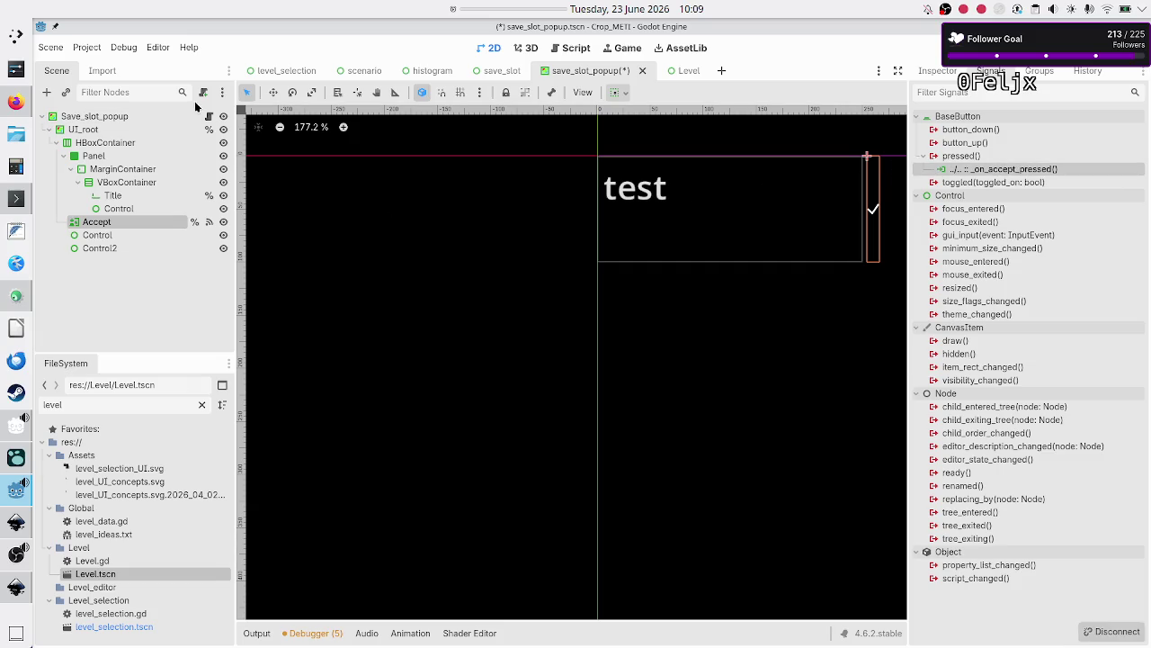
key(ctrl+F3)
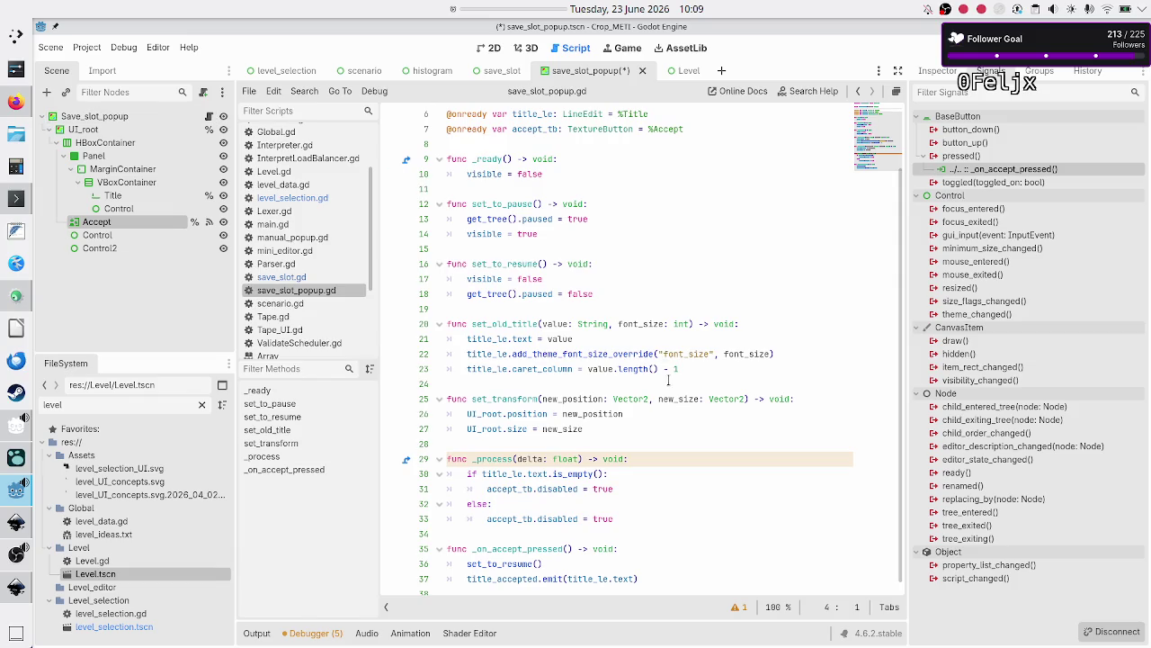
scroll(672, 410, down, 1)
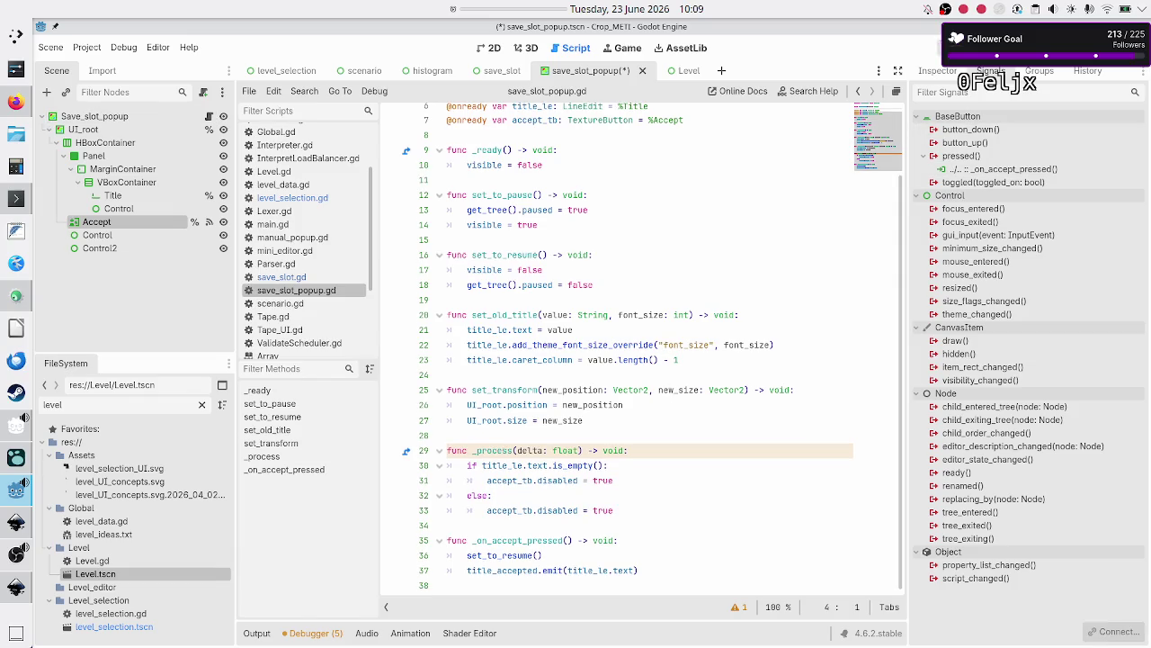
key(F5)
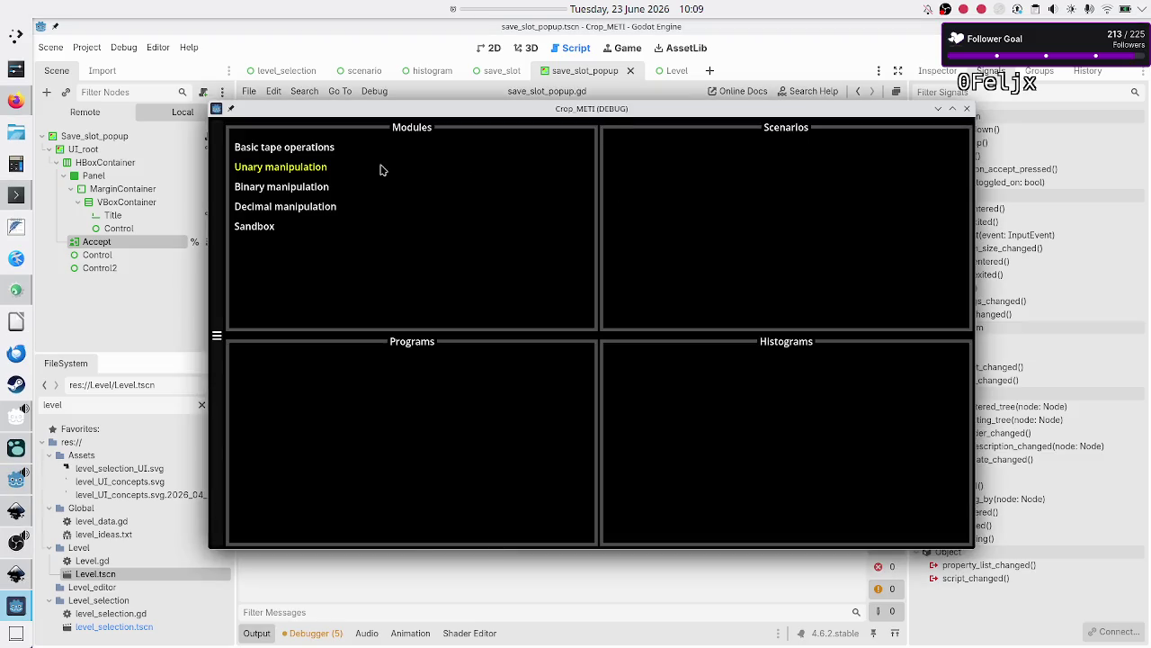
In the running game, create a new program under Binary manipulation > Flip bit
click(324, 191)
click(683, 165)
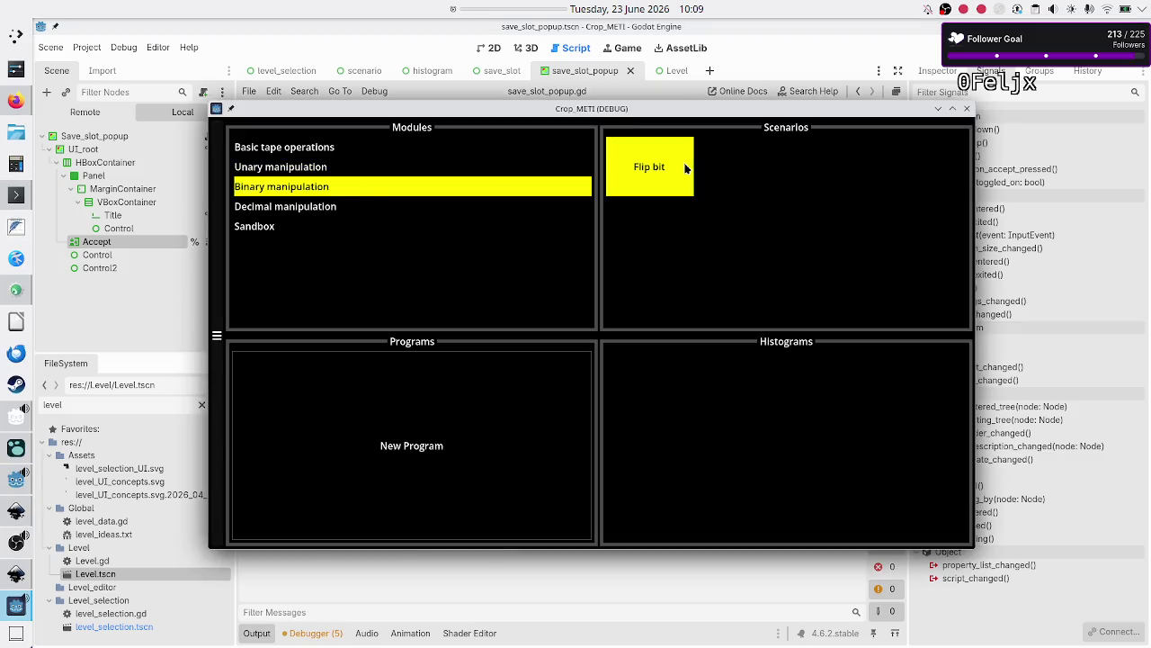
click(378, 440)
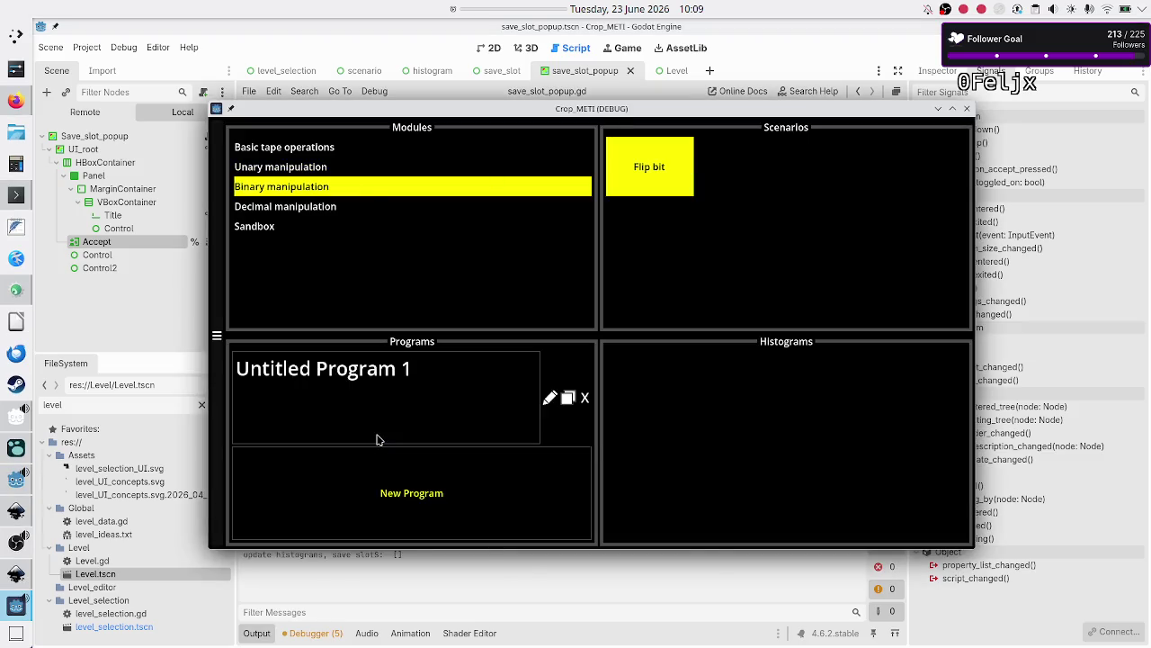
Rename the new program to 'Test', accept with the checkmark, then close the game
click(550, 400)
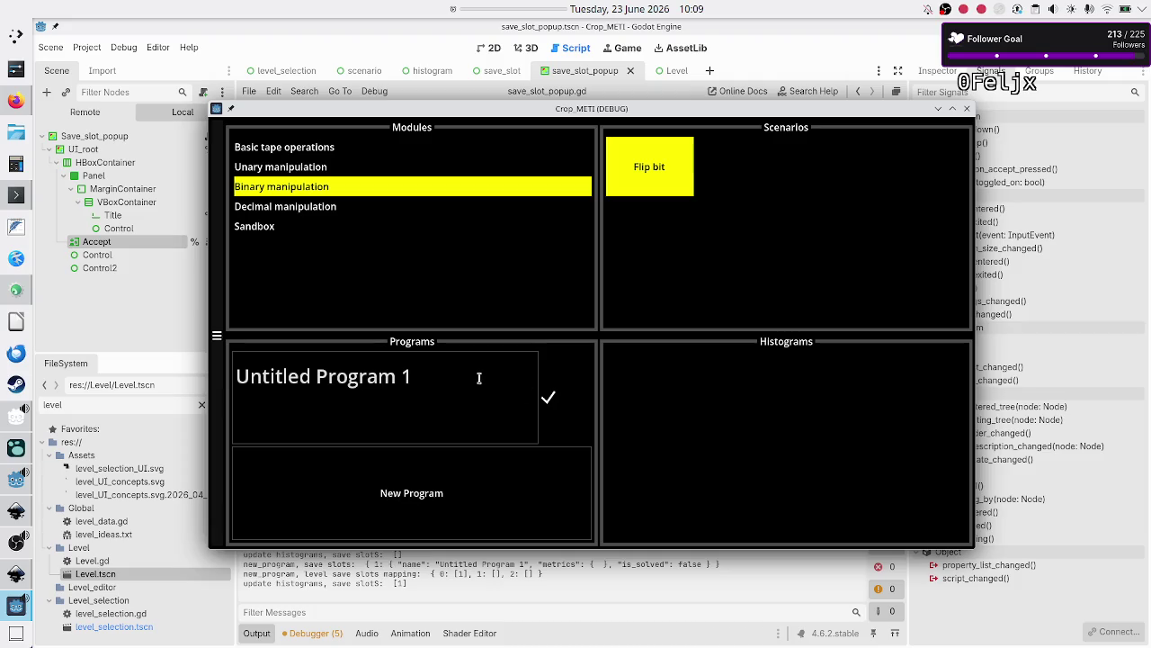
click(432, 381)
key(BackSpace)
key(BackSpace)
key(BackSpace)
text(Test)
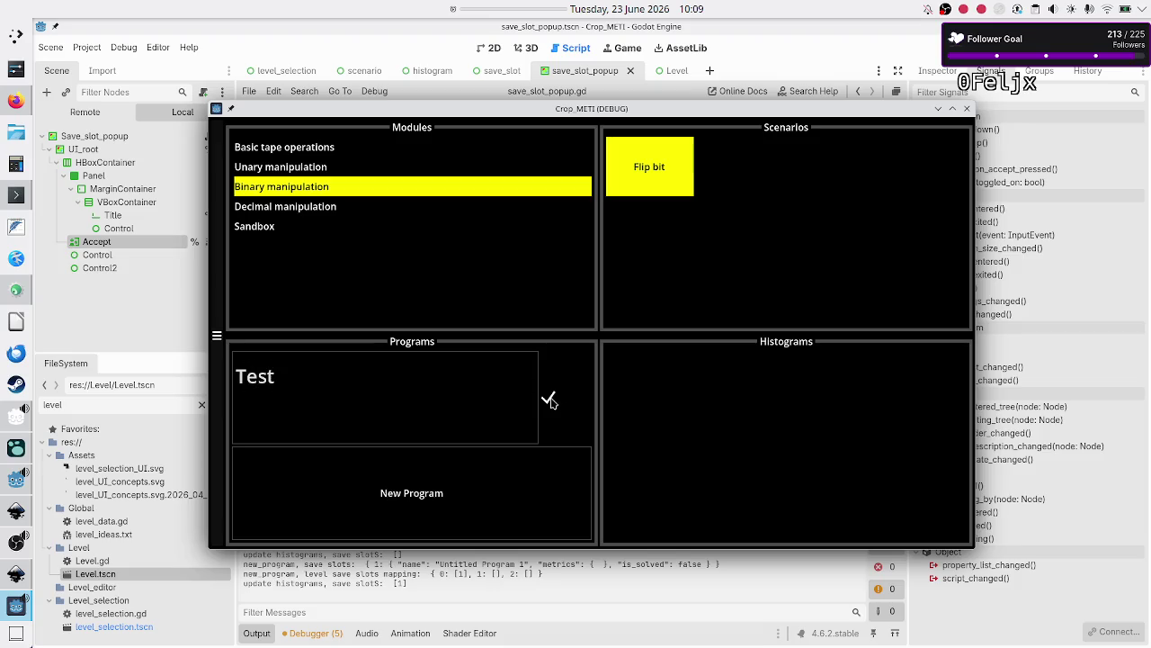
click(550, 400)
click(967, 108)
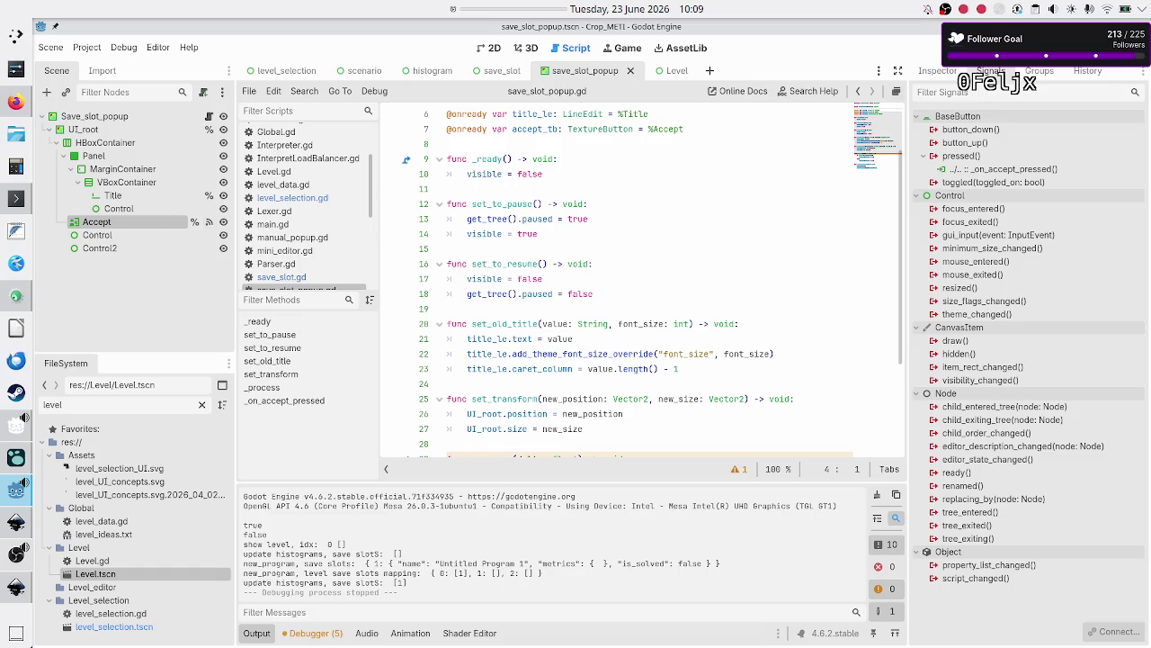
Expand the Accept button's Process and Mouse settings in the Inspector
click(944, 72)
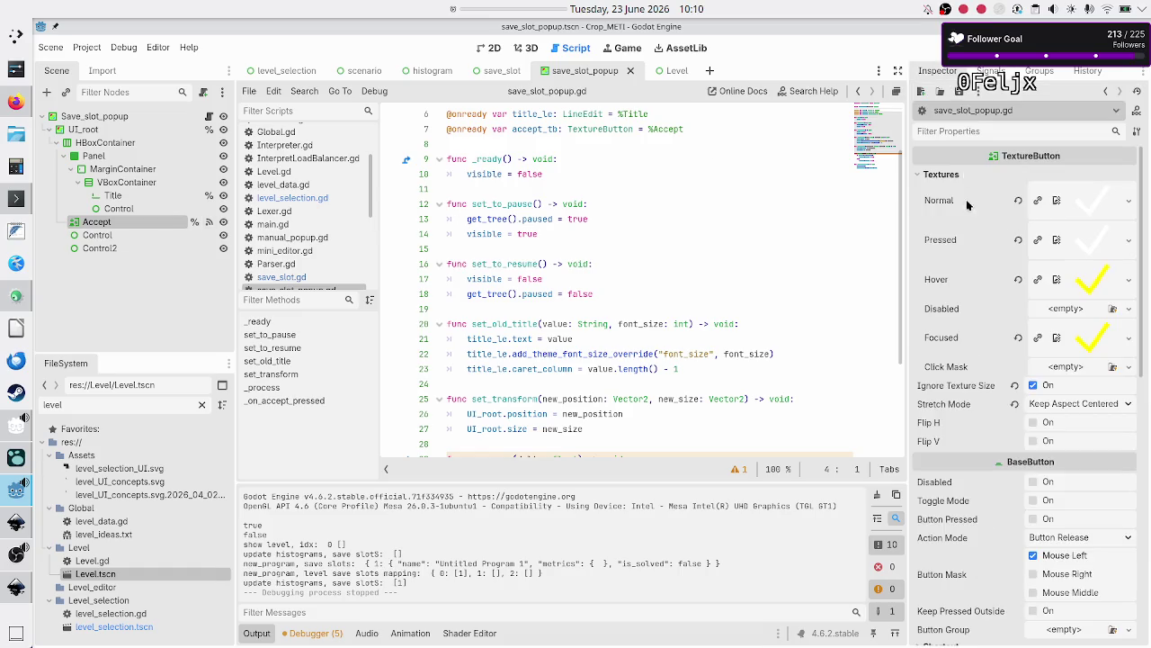
scroll(978, 339, down, 5)
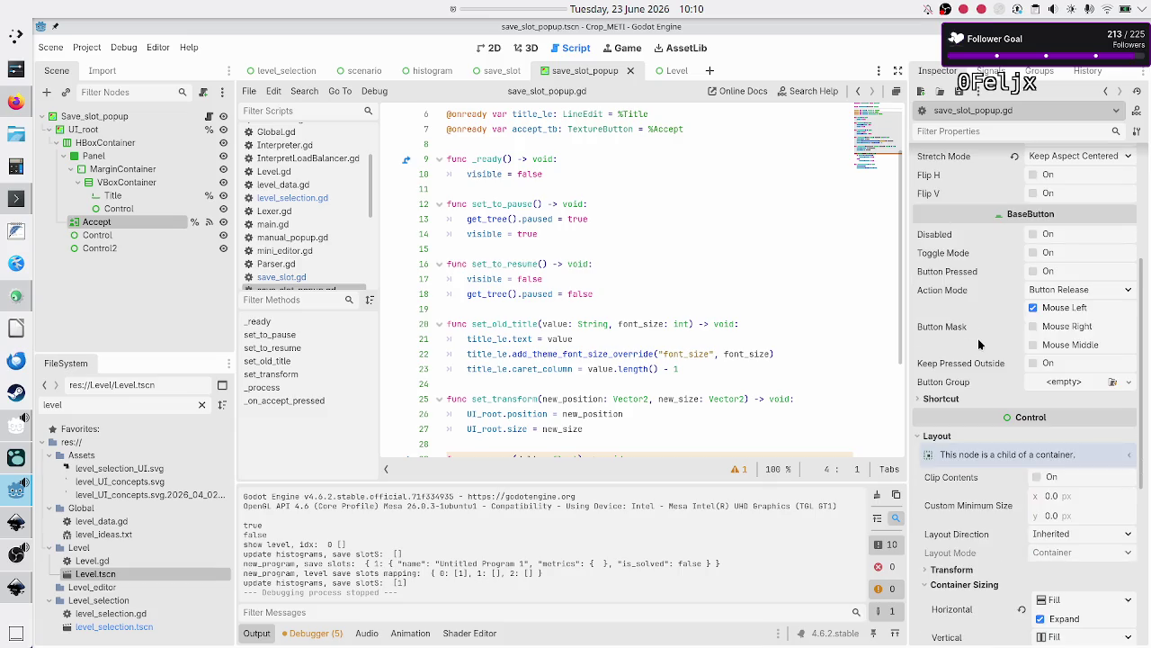
scroll(978, 343, down, 4)
scroll(979, 344, down, 3)
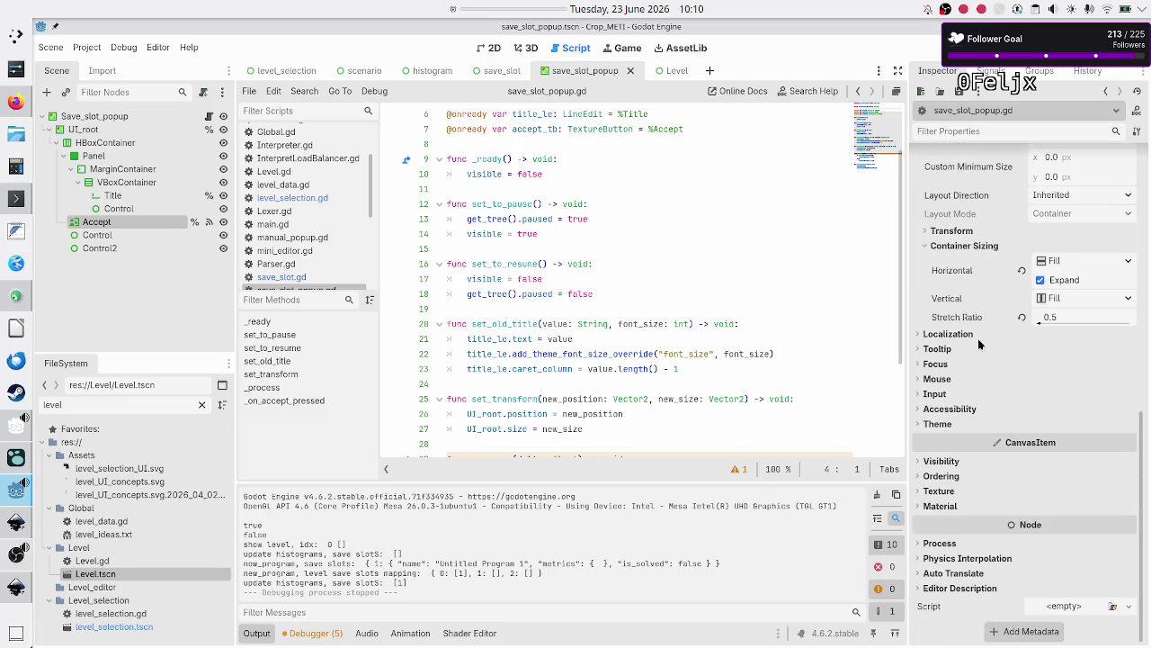
click(959, 542)
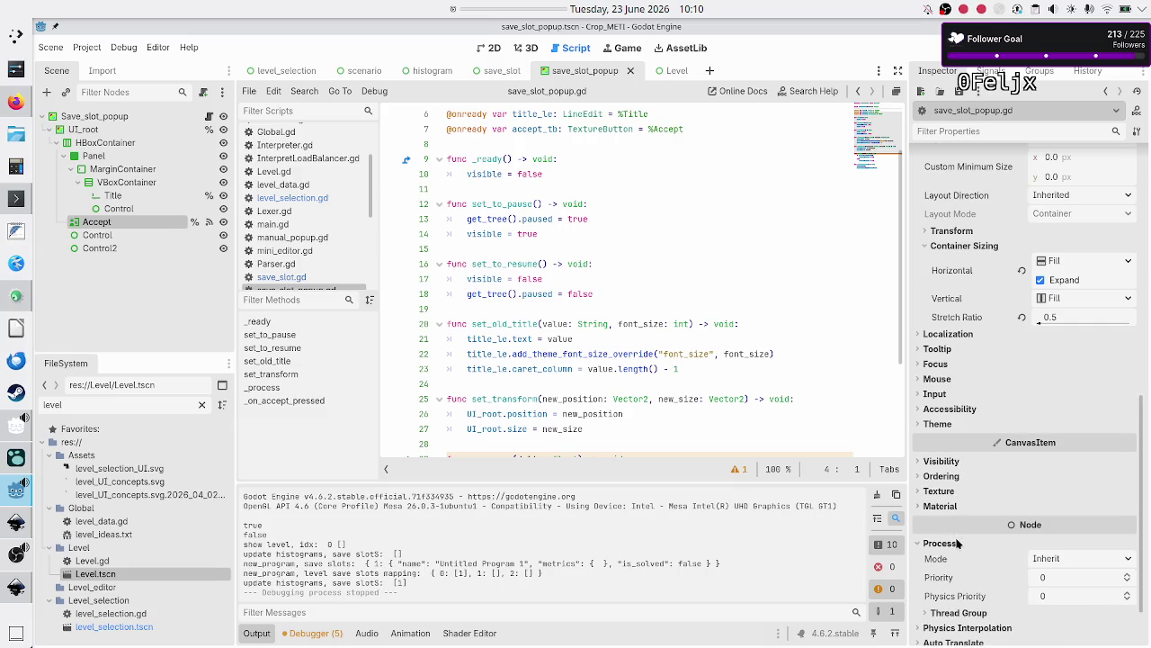
click(949, 380)
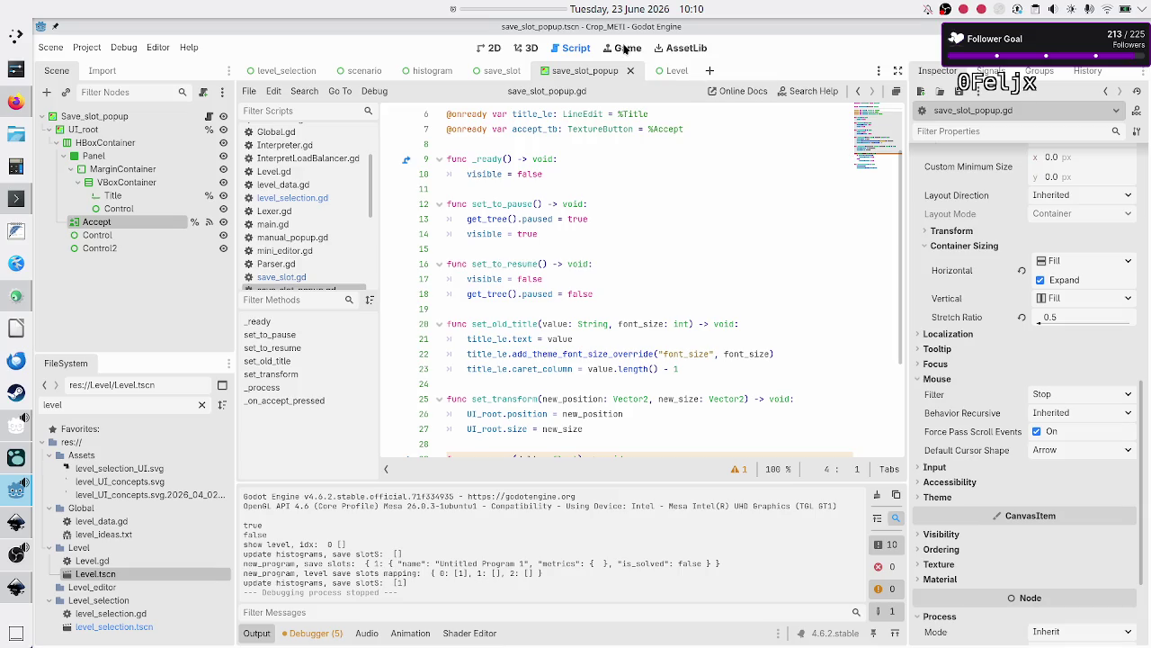
In the 2D view, select the Panel node and expand its Mouse settings
click(495, 51)
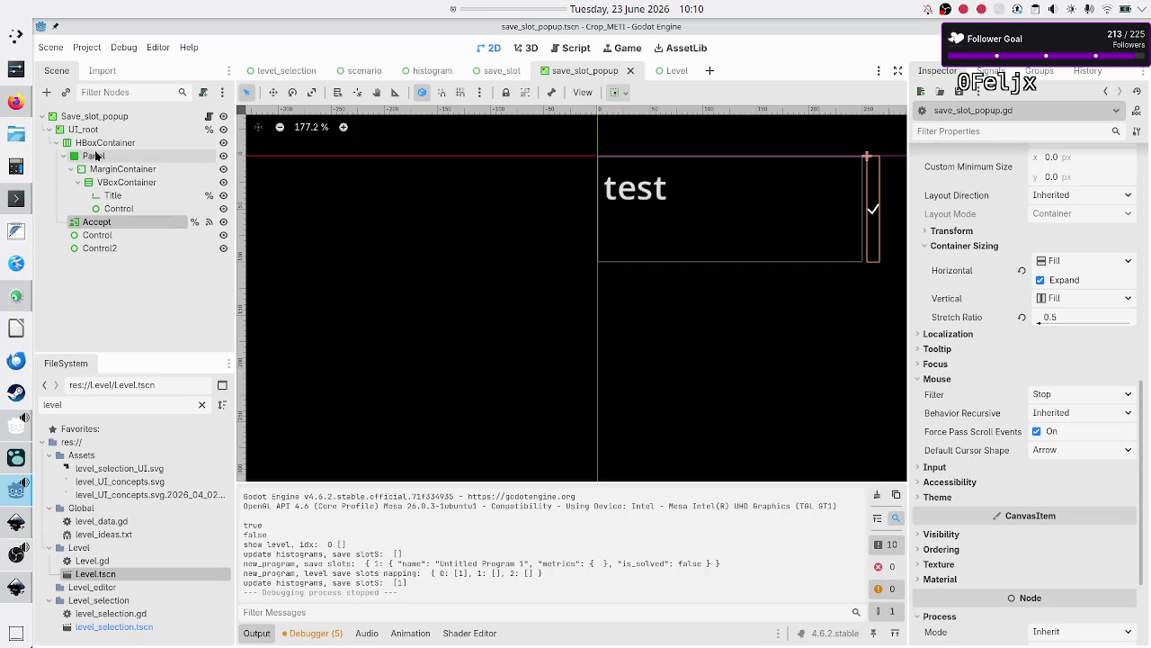
click(96, 155)
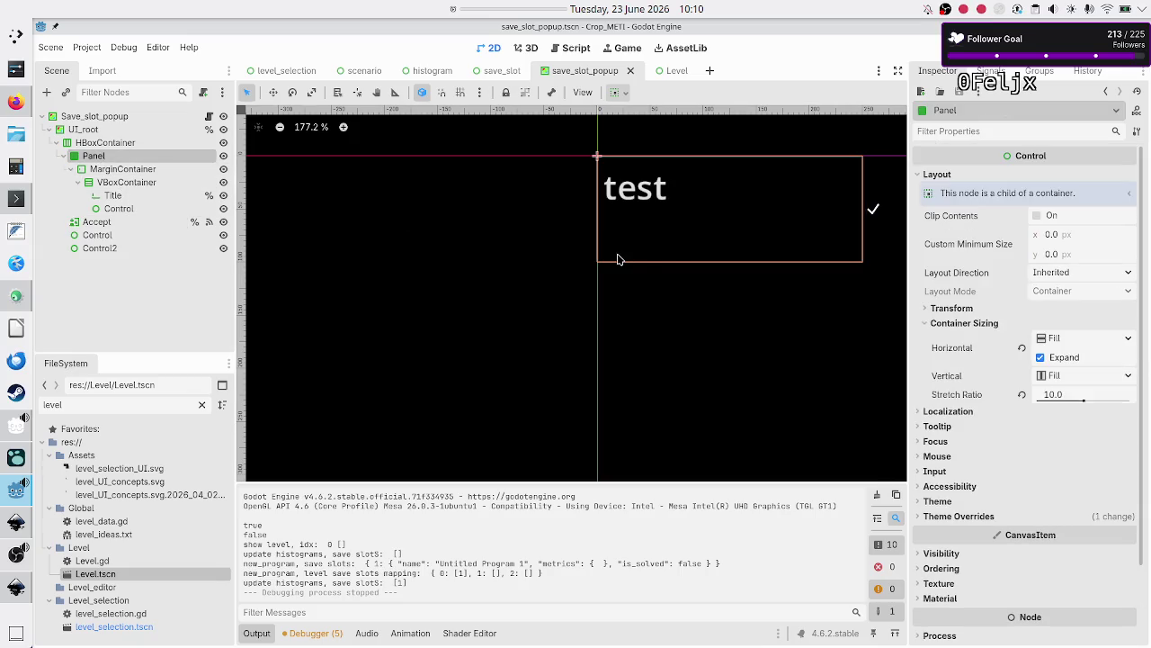
click(953, 456)
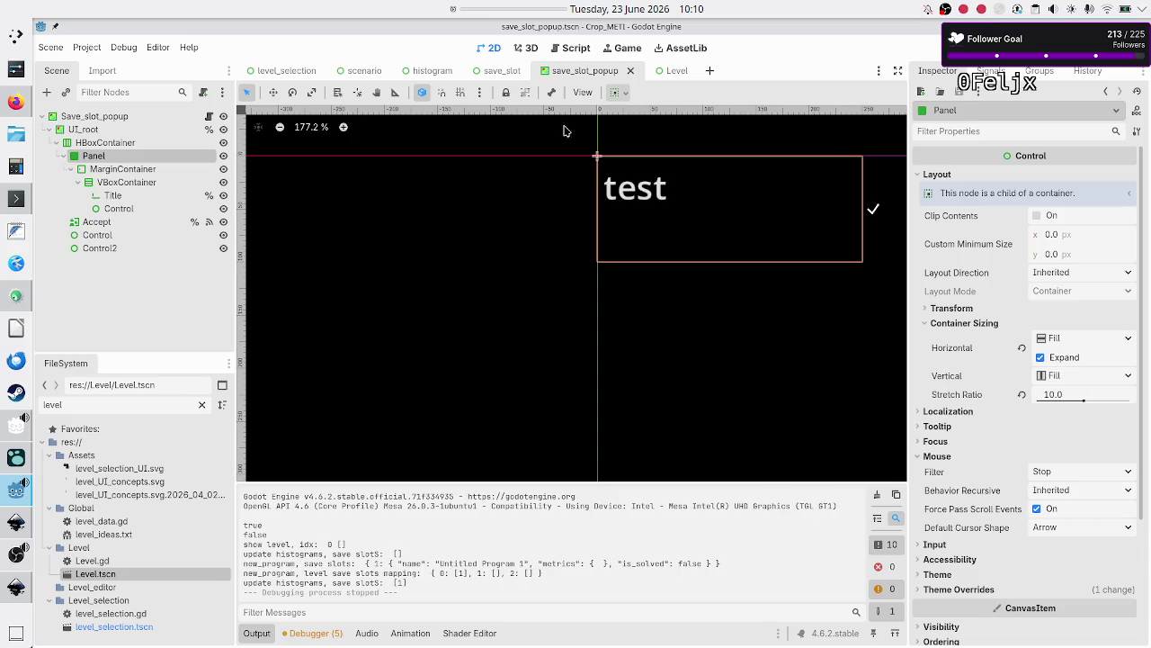
Compare with the save_slot scene, then return to save_slot_popup and expand the Panel's Process settings
click(481, 72)
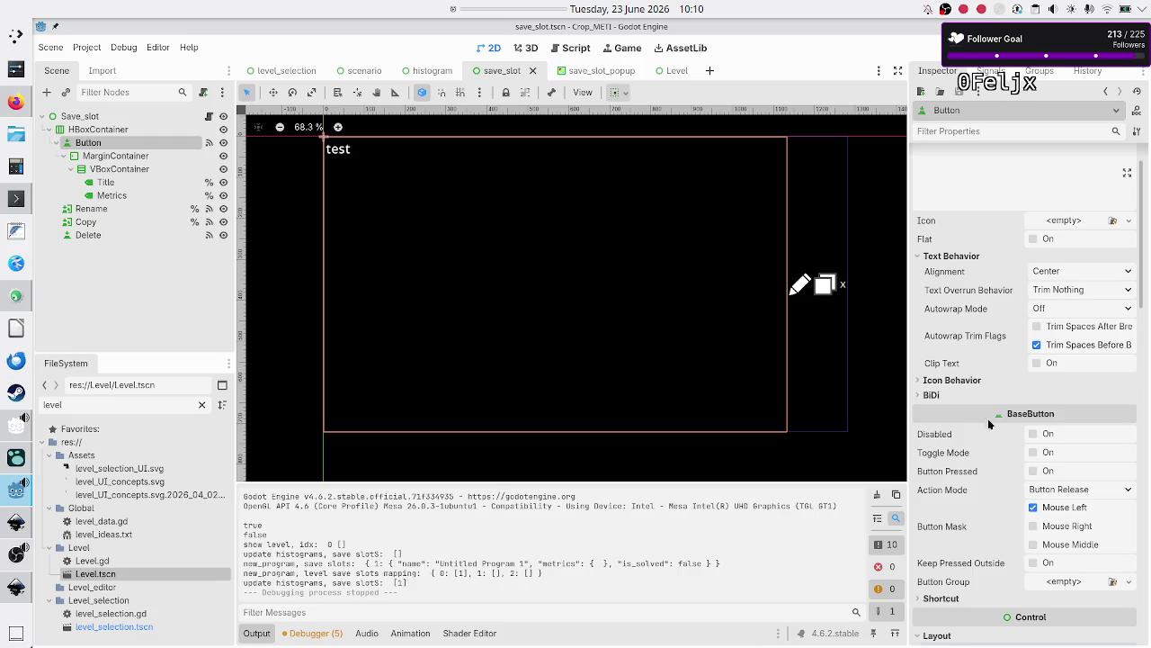
scroll(989, 418, down, 8)
scroll(994, 438, down, 2)
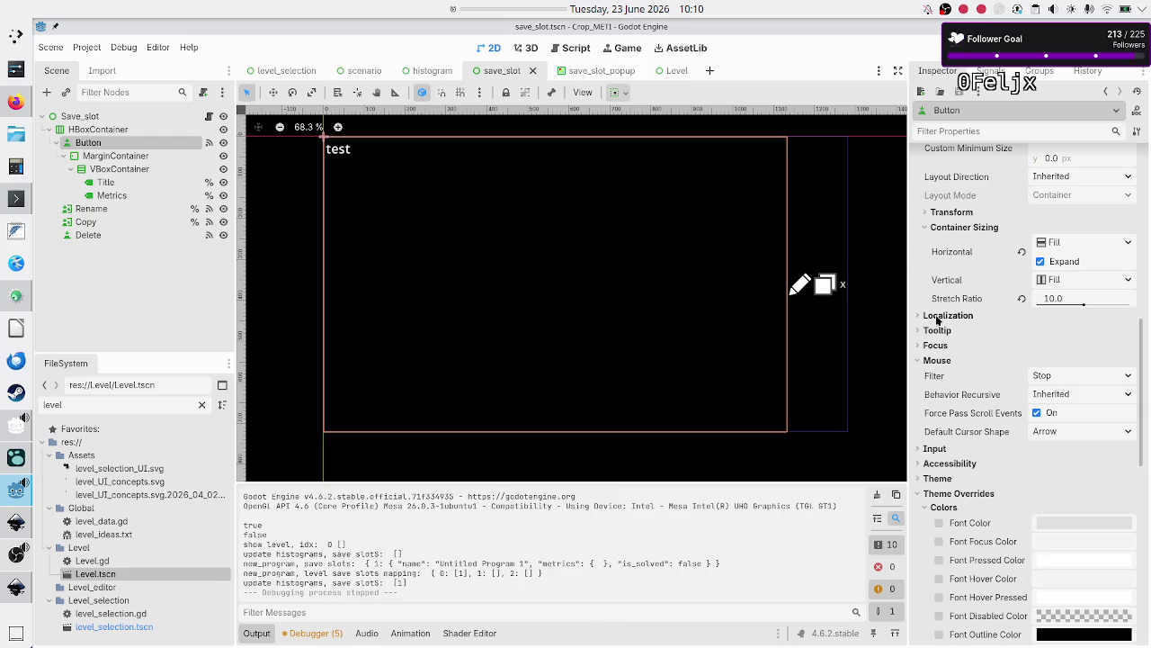
scroll(946, 385, down, 10)
scroll(946, 384, down, 10)
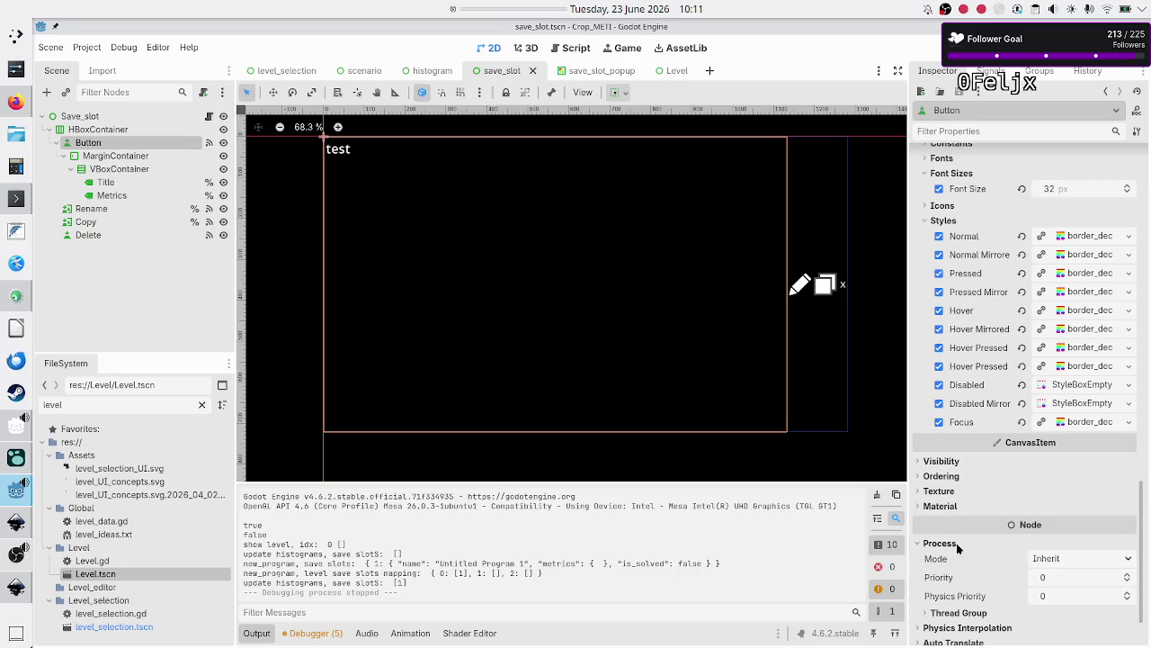
click(615, 78)
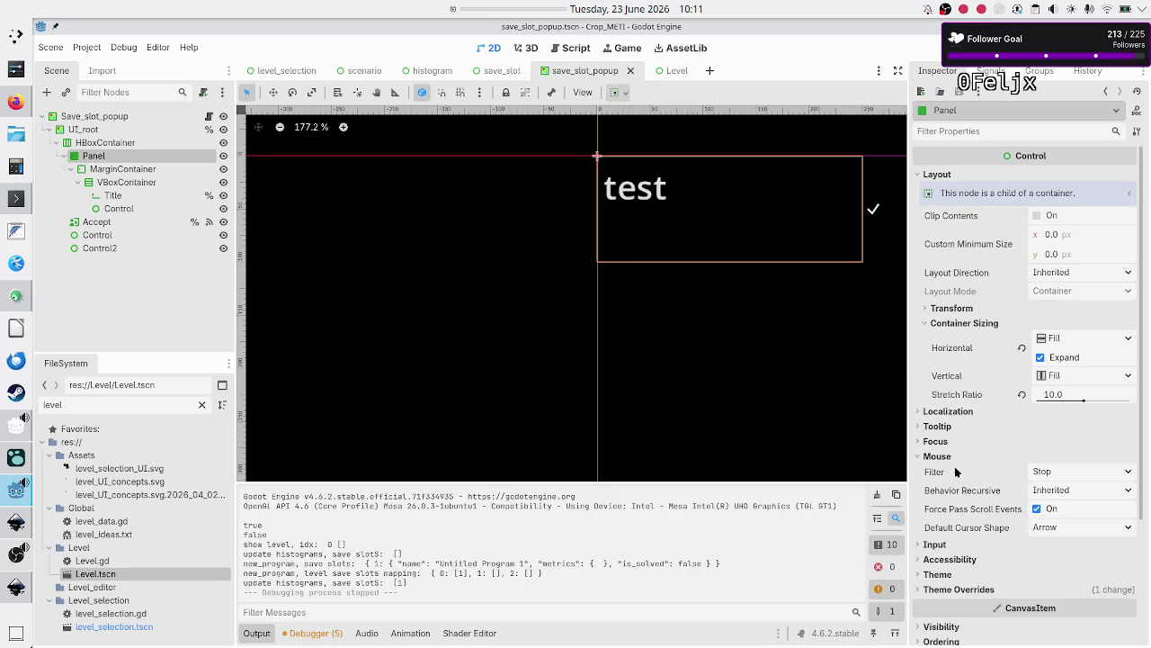
scroll(970, 509, down, 5)
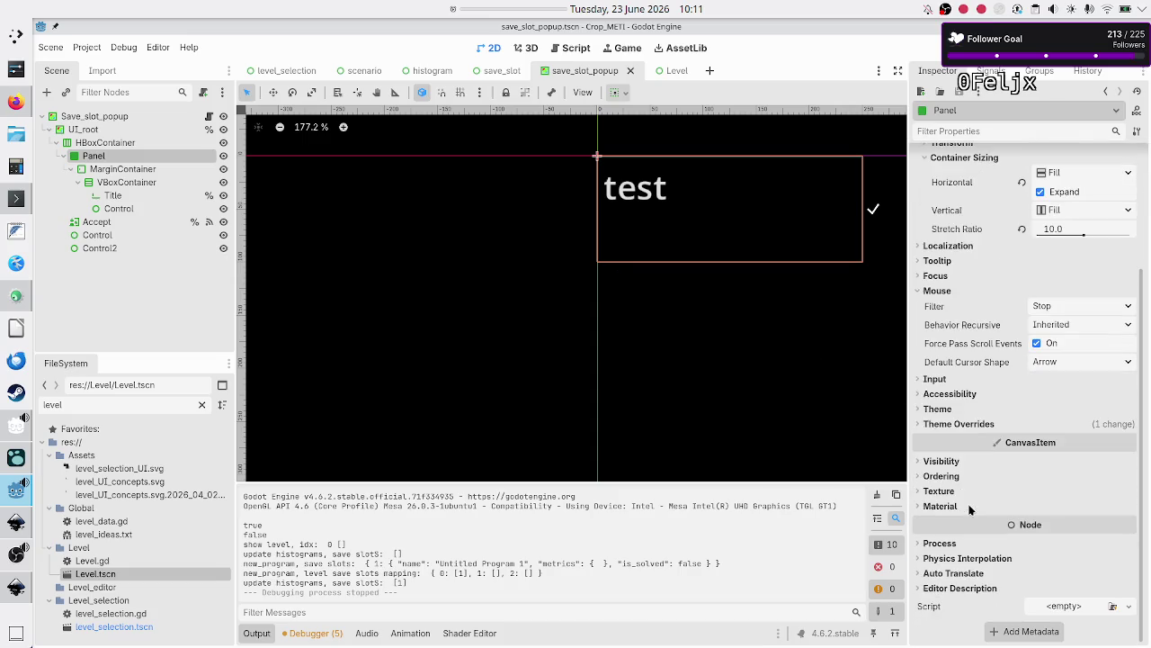
click(943, 544)
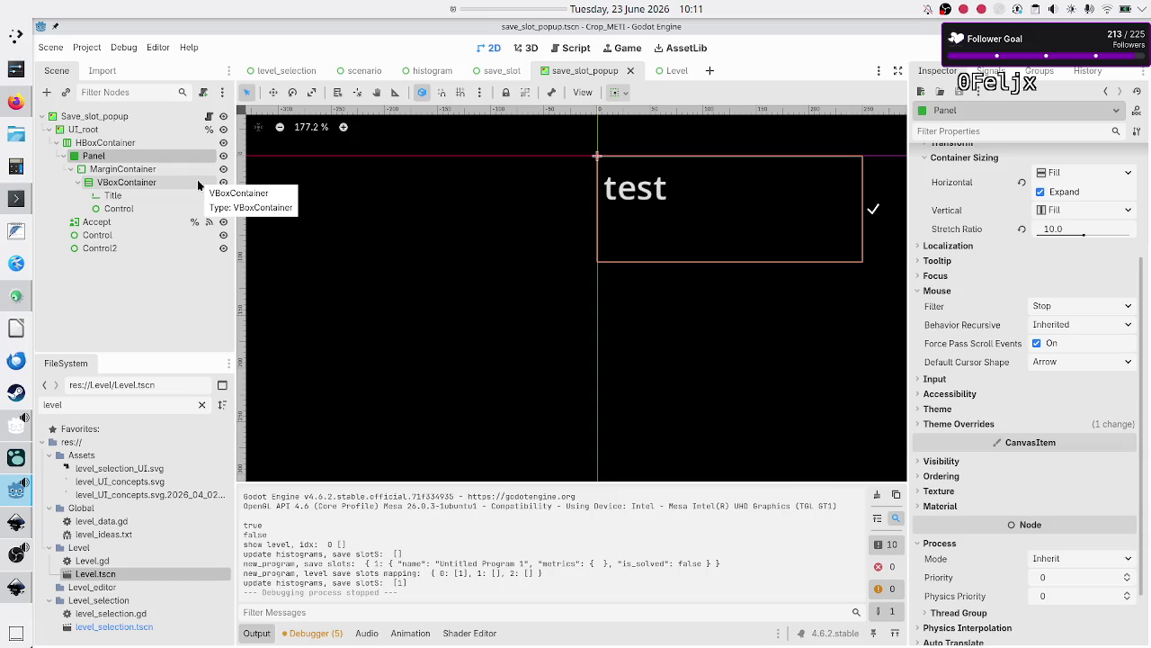
Set the Save_slot_popup root's Process Mode to Always, then save and run the scene
click(156, 116)
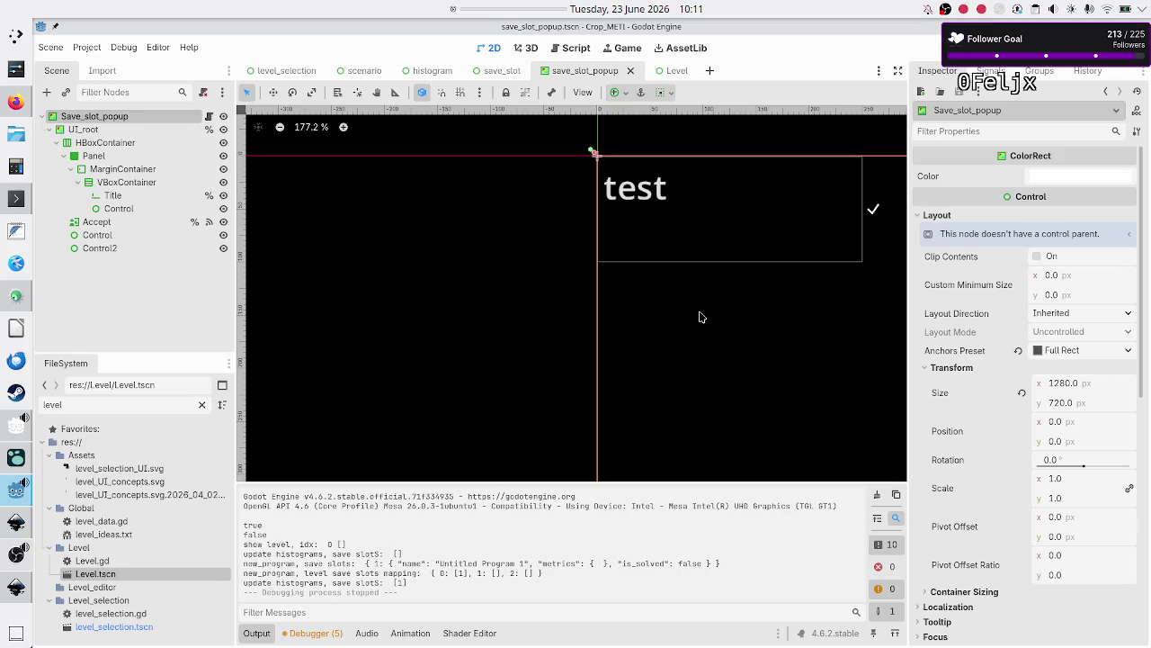
scroll(998, 488, down, 5)
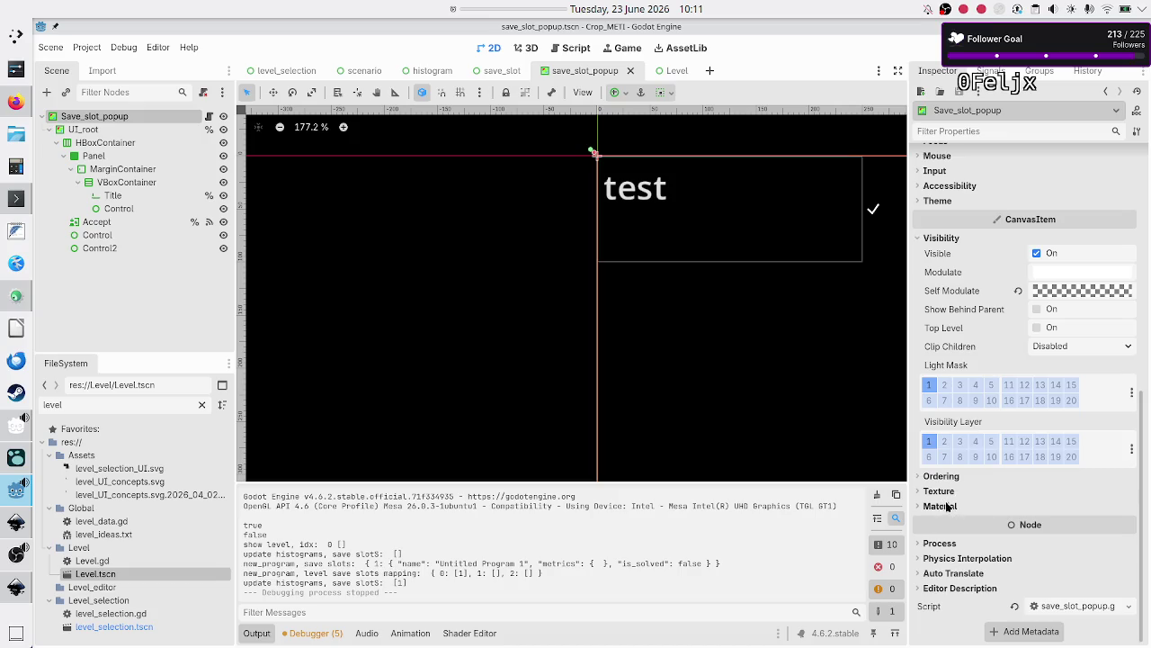
click(944, 545)
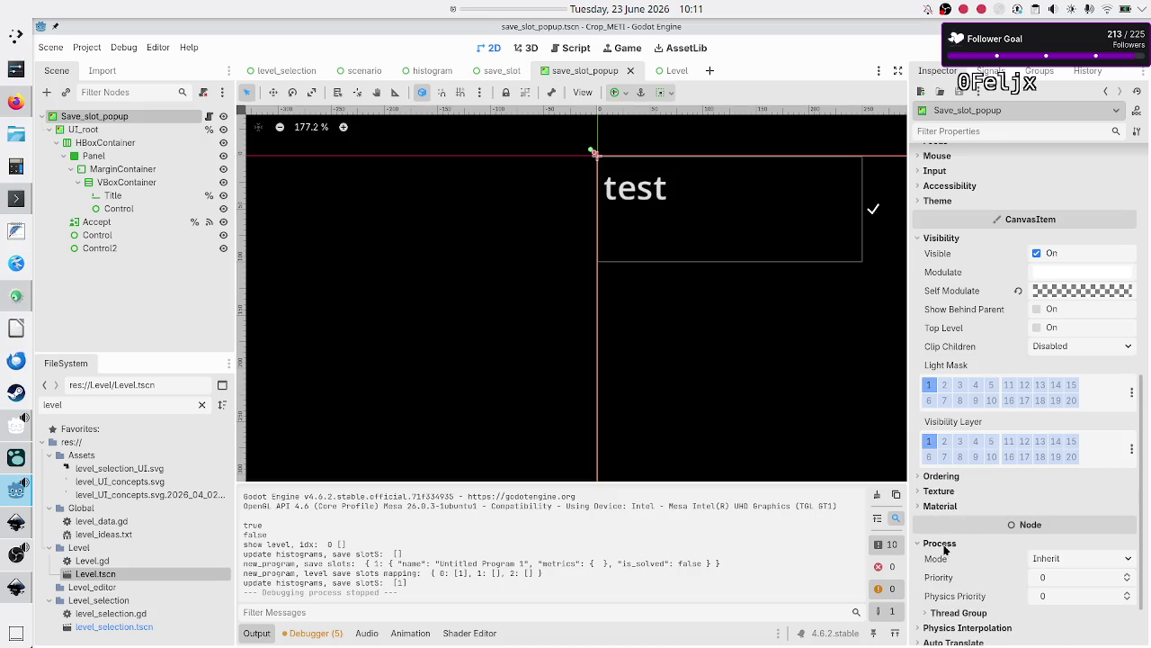
click(1072, 558)
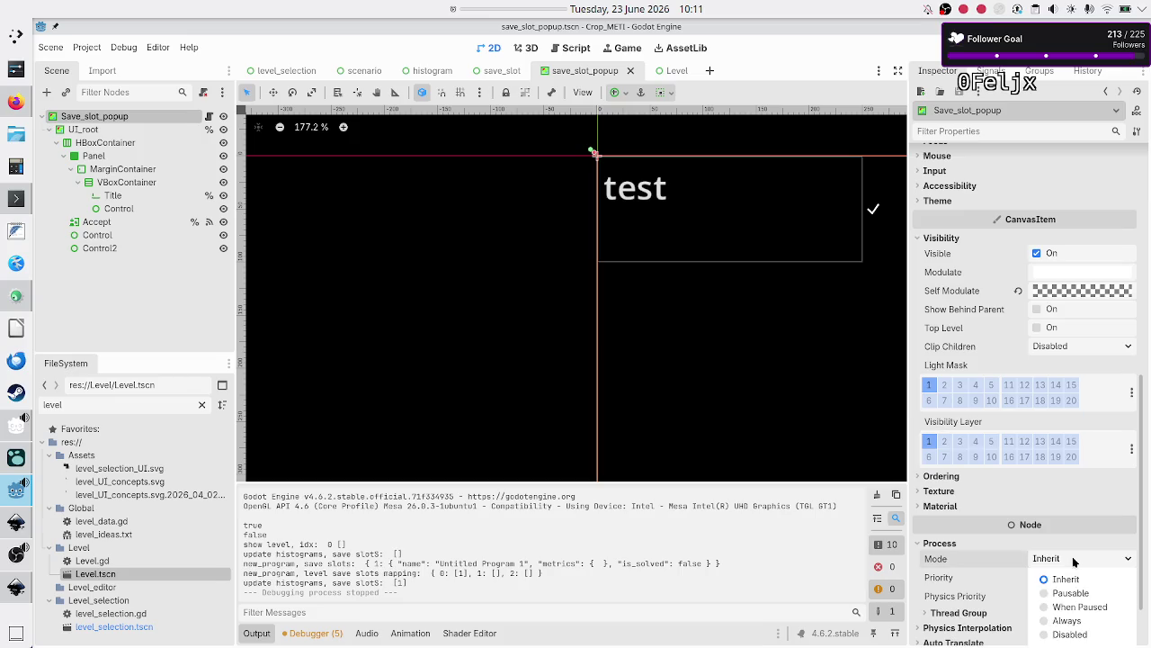
click(1071, 621)
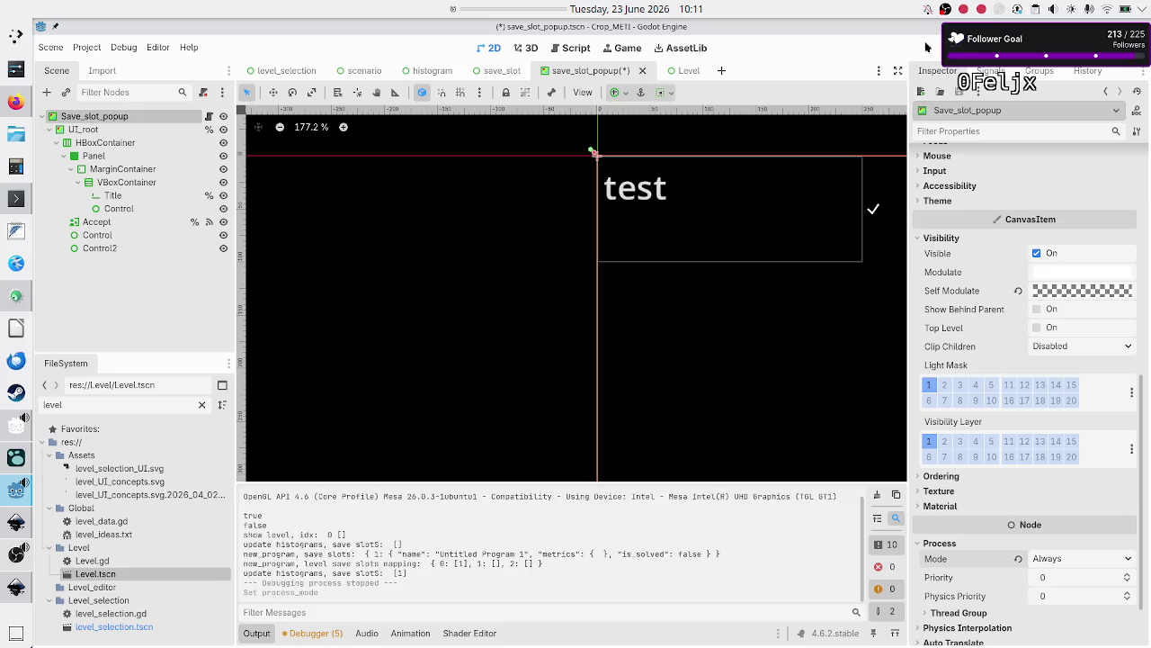
key(F6)
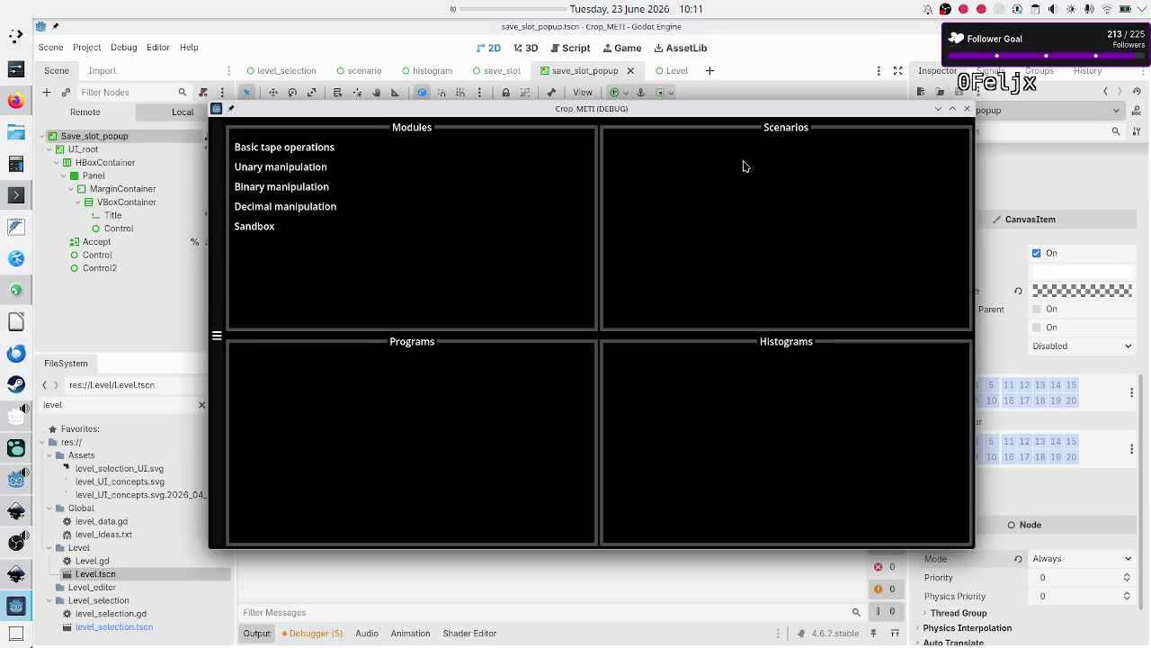
In the game, create a Flip bit program, open its rename popup and title field, then close the game
click(318, 186)
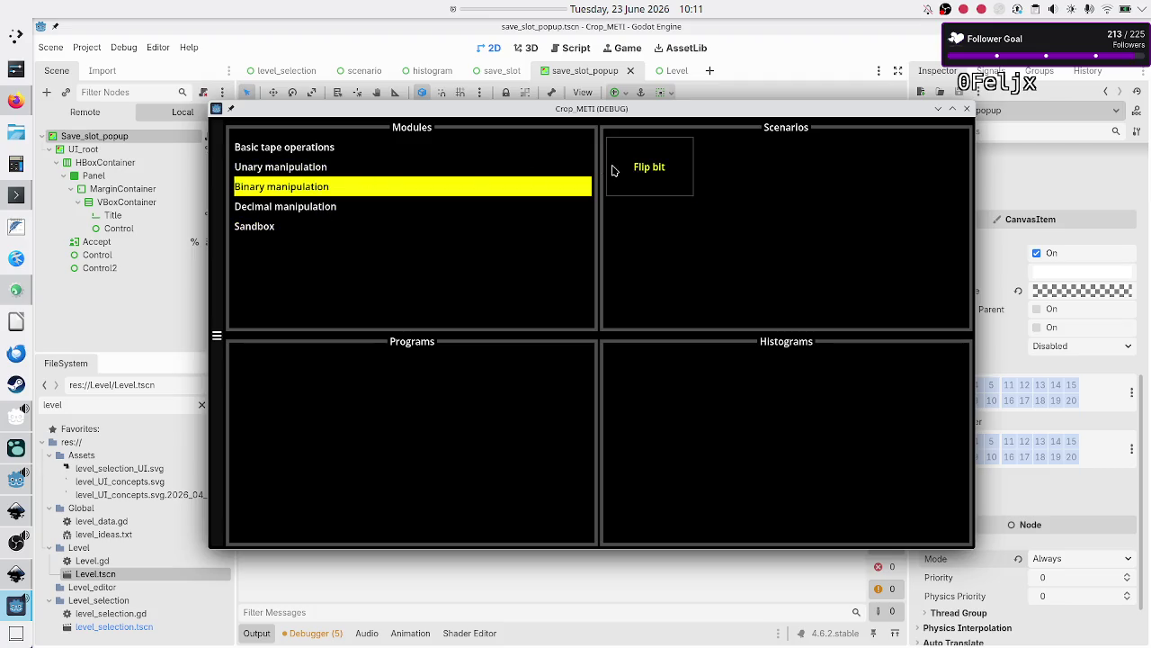
click(617, 171)
click(422, 399)
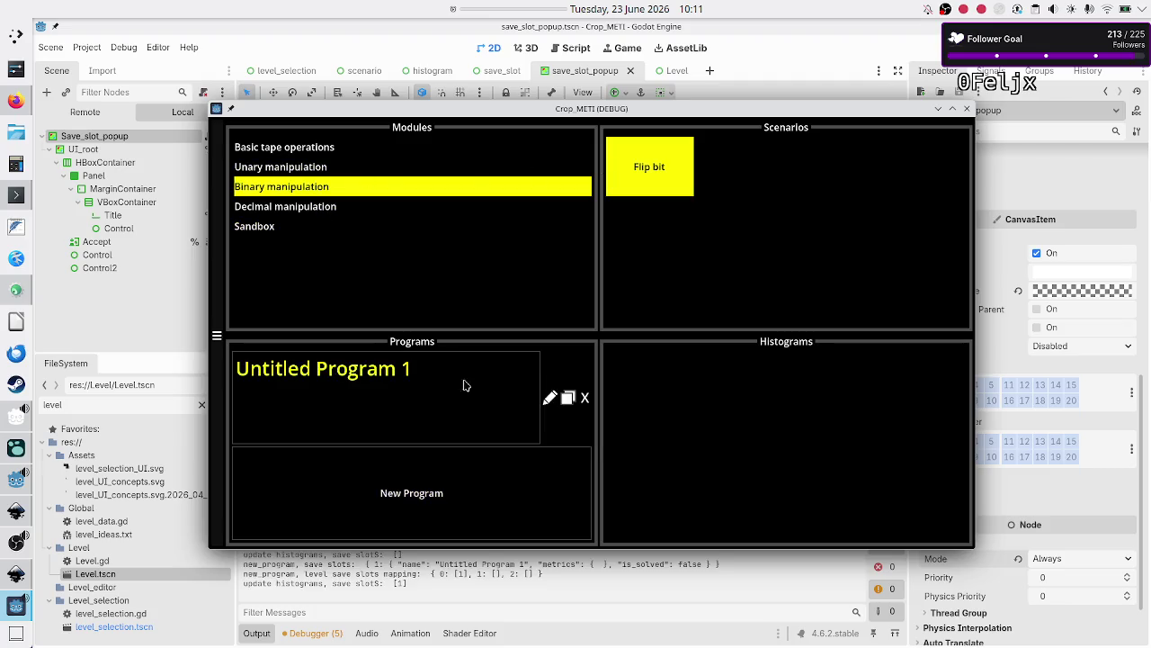
click(550, 400)
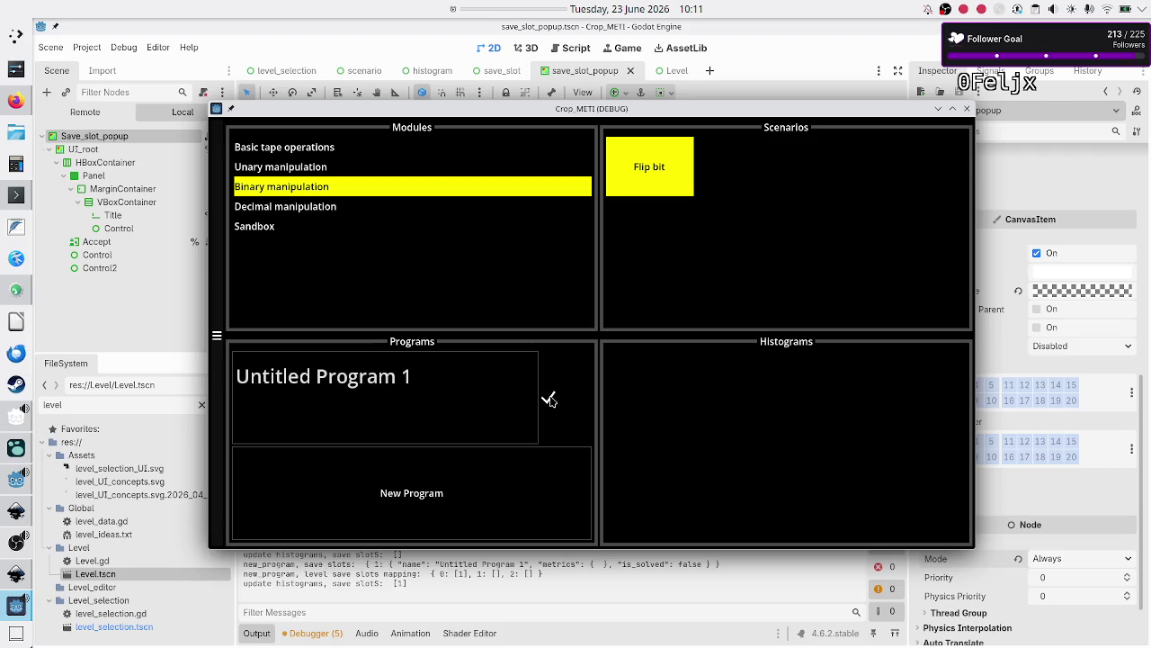
click(505, 379)
click(967, 109)
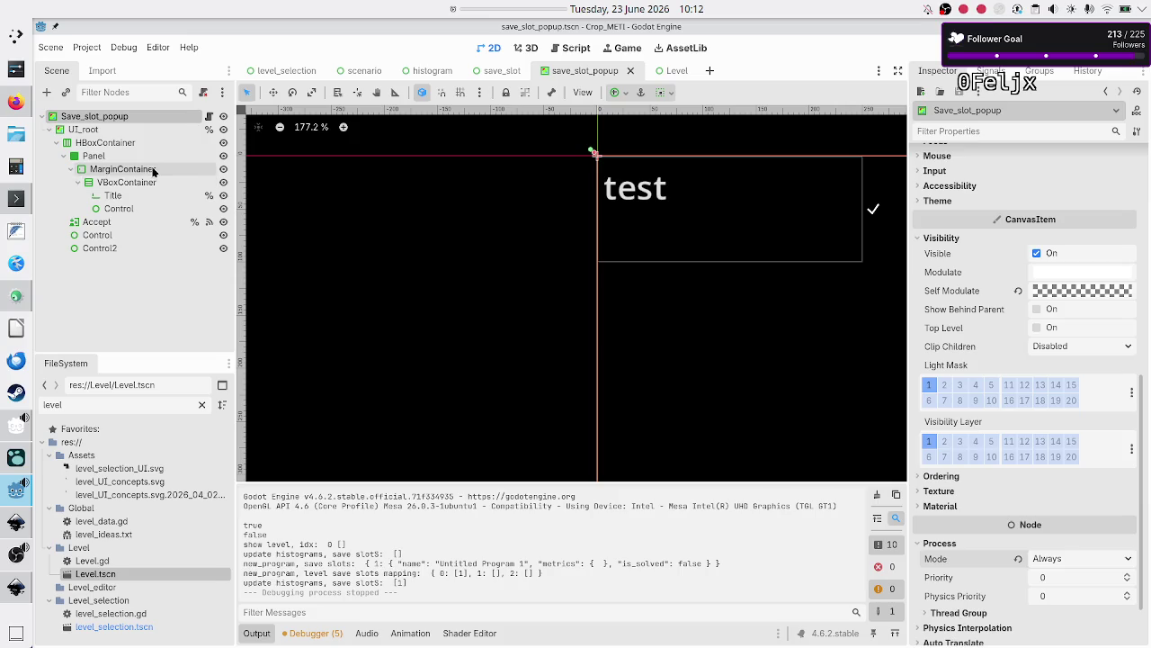
Select the Accept node, browse its Inspector including the Input group, and show its signals
click(129, 222)
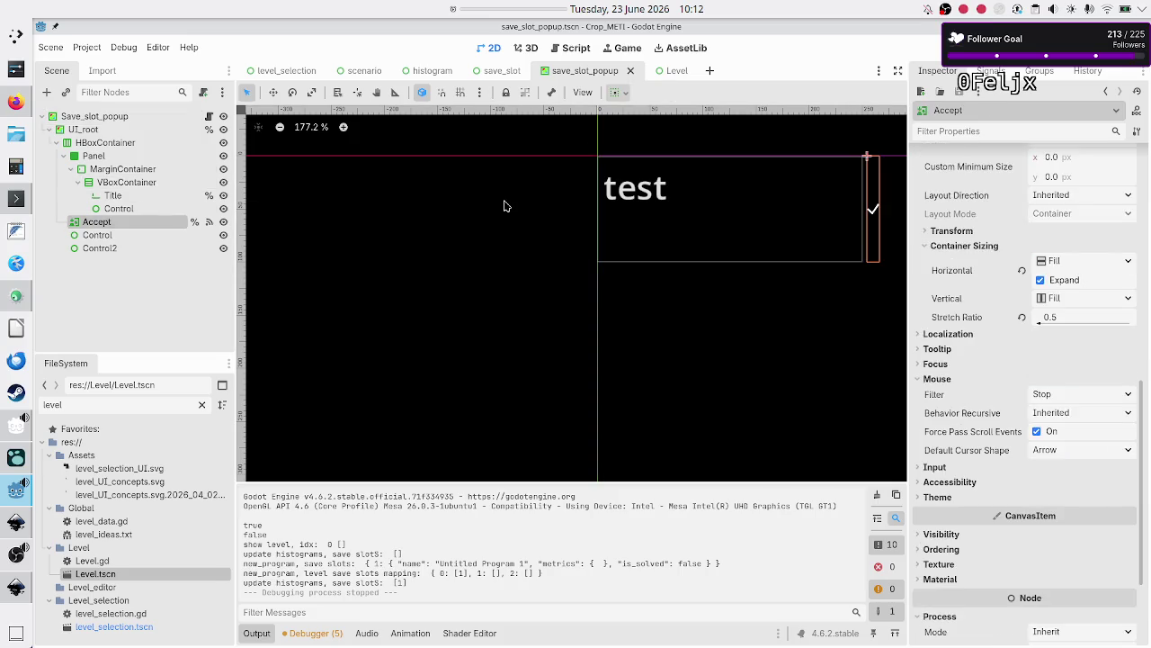
scroll(1006, 214, up, 10)
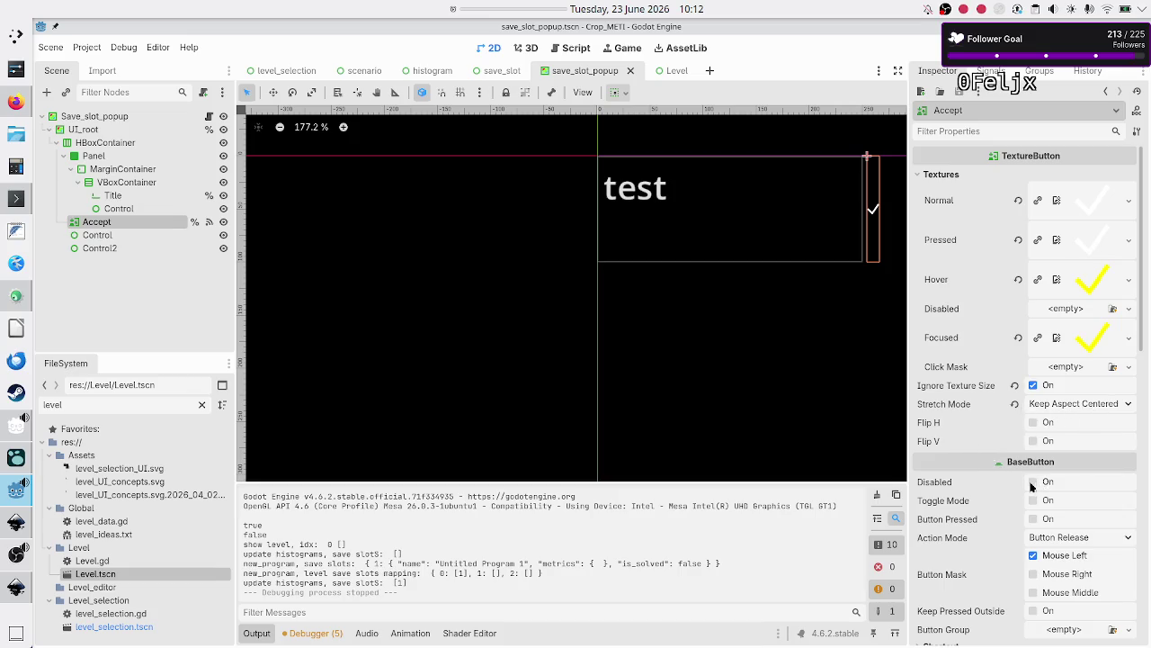
scroll(971, 500, down, 5)
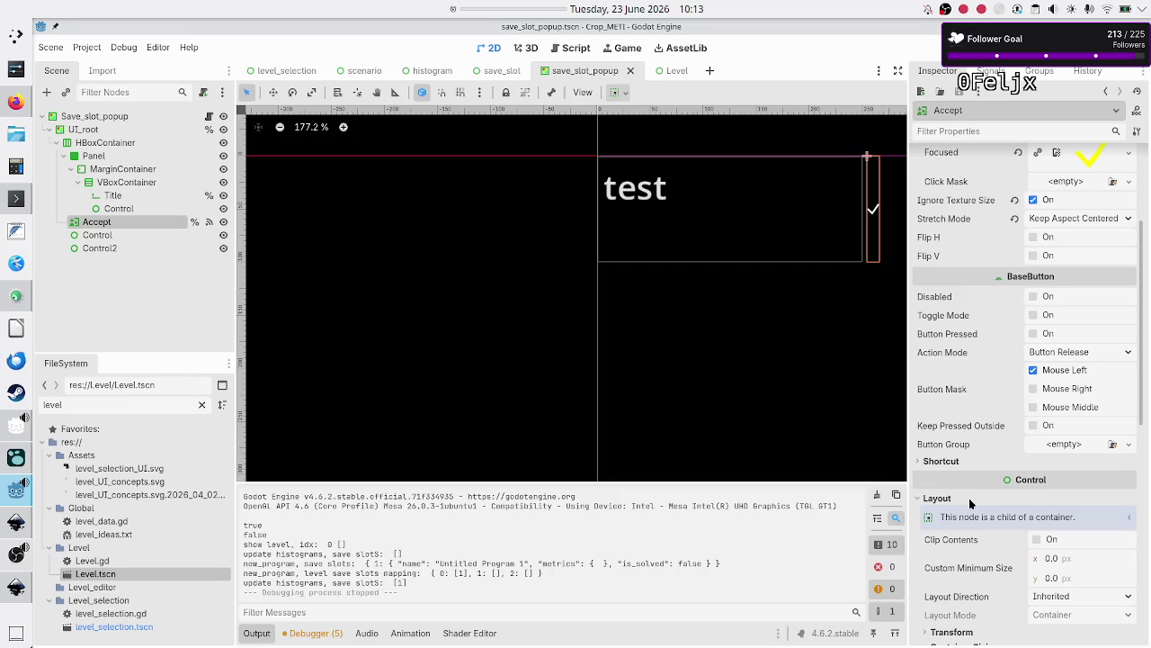
mouse_move(1001, 438)
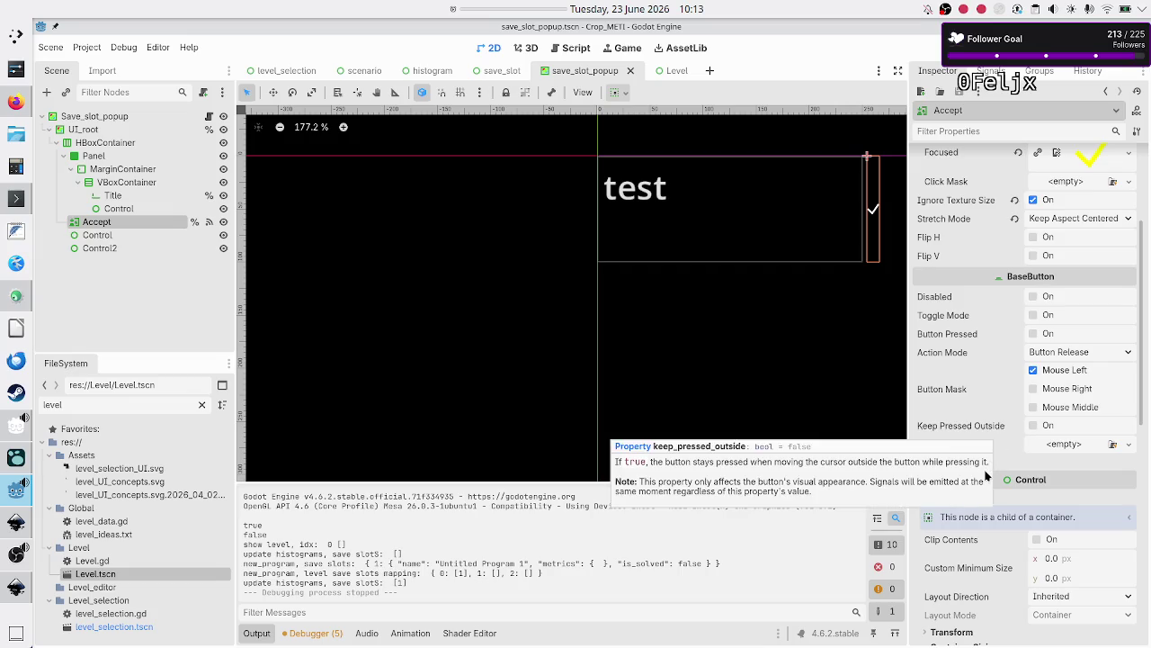
scroll(994, 416, down, 5)
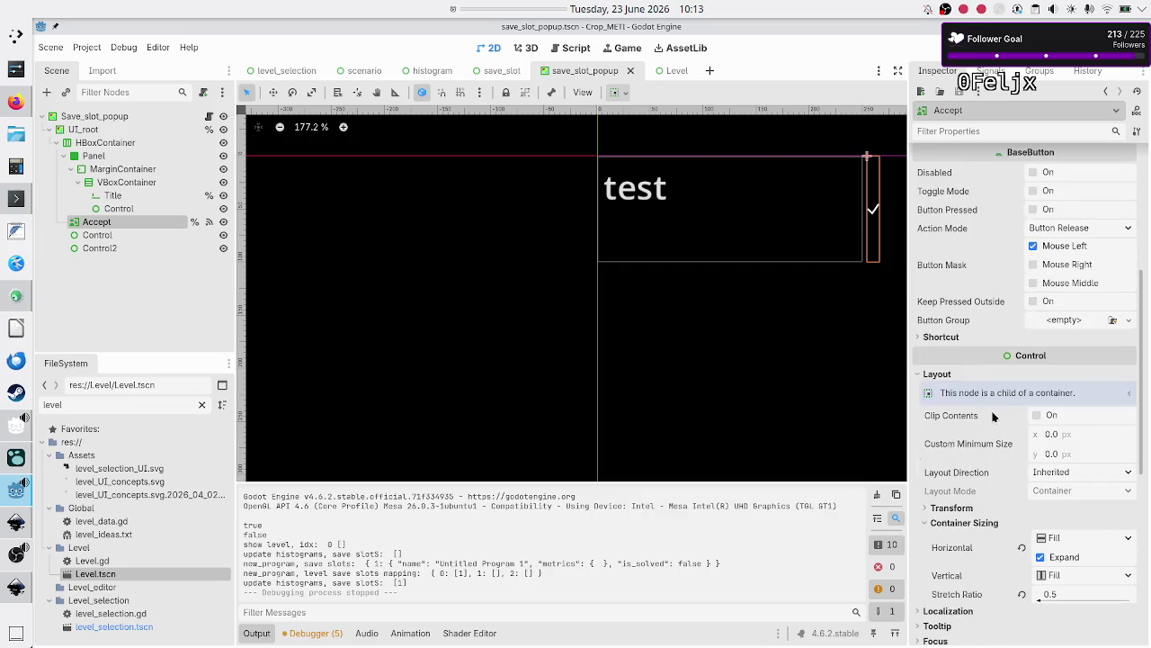
scroll(993, 416, up, 2)
scroll(993, 417, up, 4)
scroll(993, 417, down, 6)
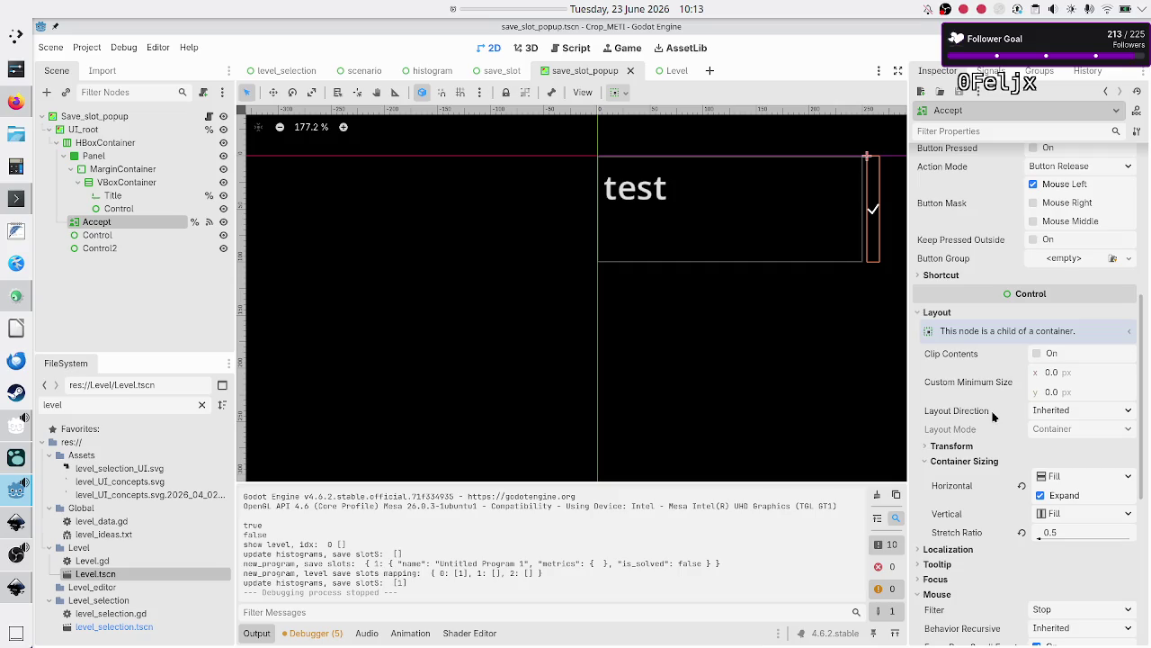
scroll(993, 416, down, 5)
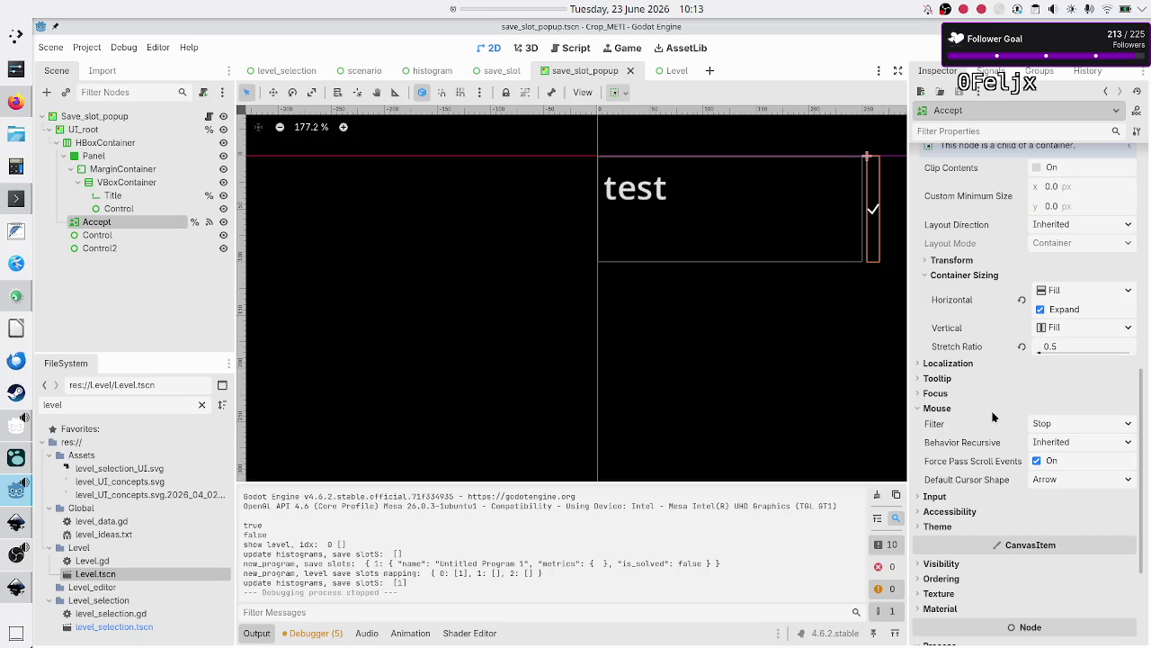
click(951, 497)
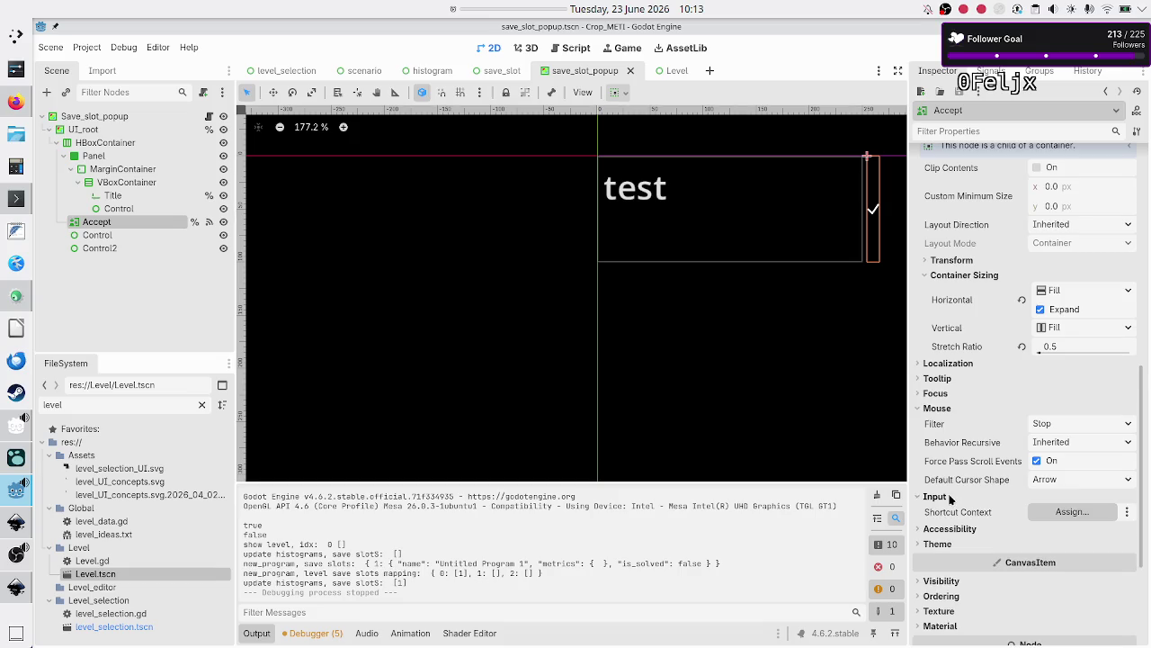
scroll(950, 498, down, 5)
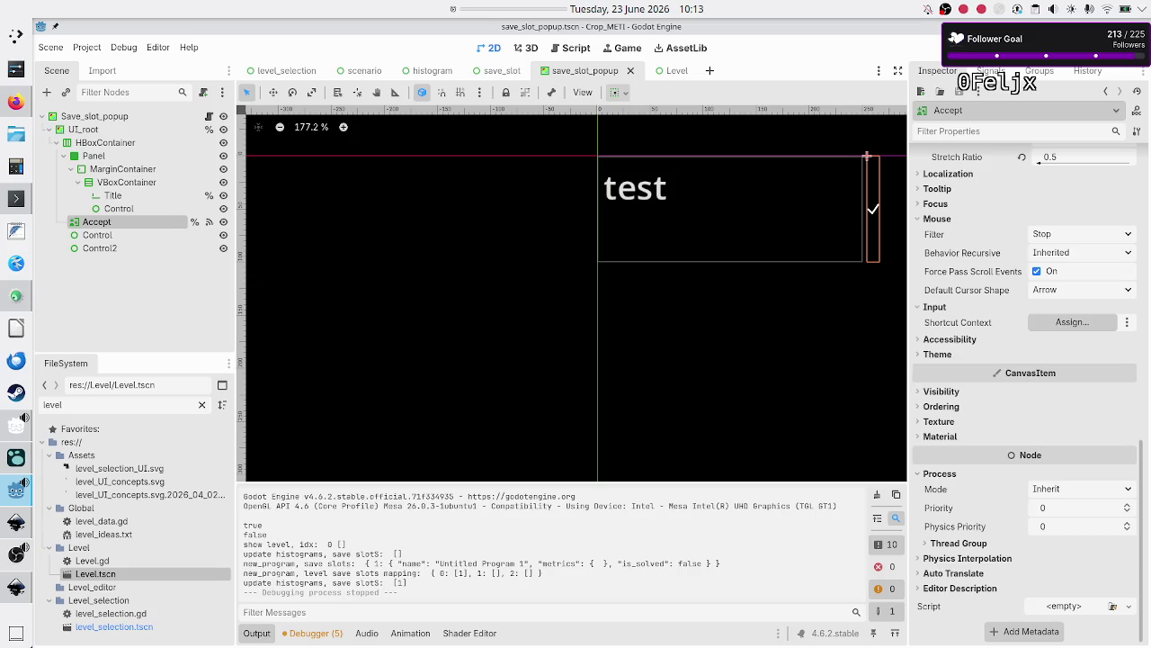
click(988, 70)
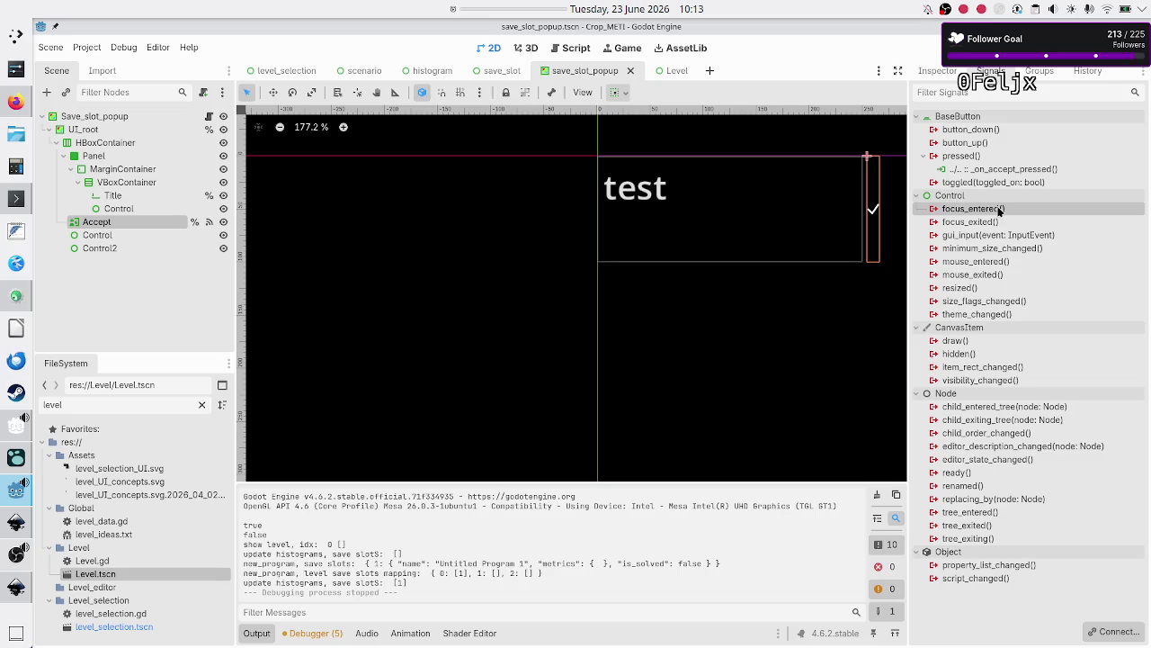
Connect Accept's mouse_entered to _on_accept_mouse_entered printing "accept got mouse entered", then run the game
double_click(980, 262)
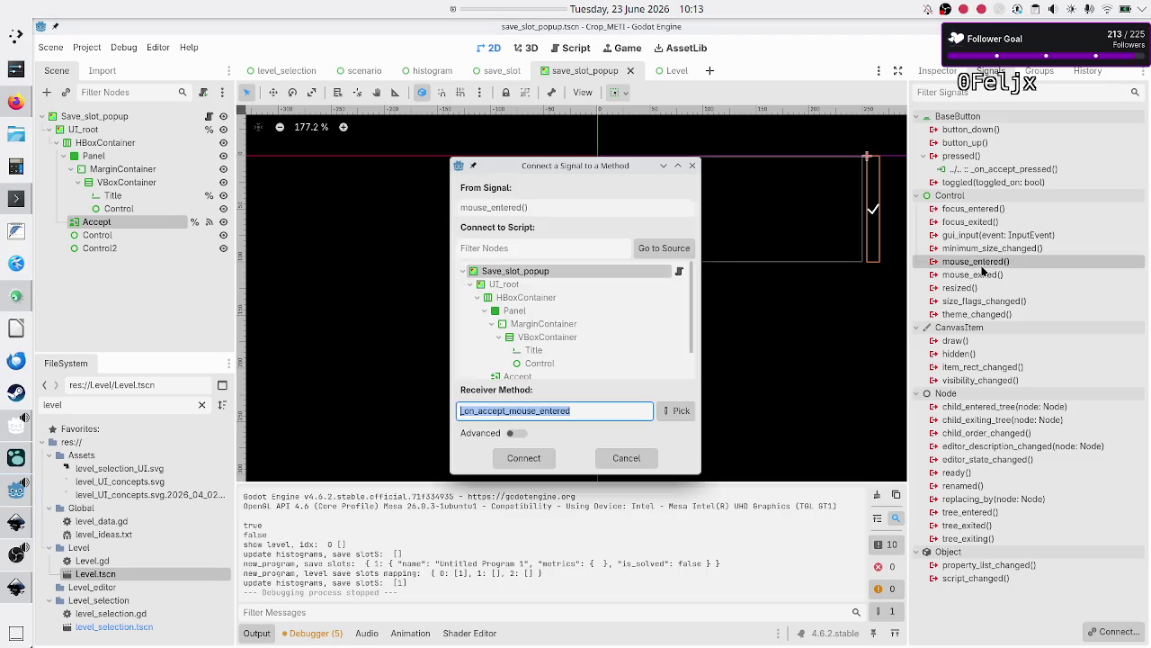
click(529, 459)
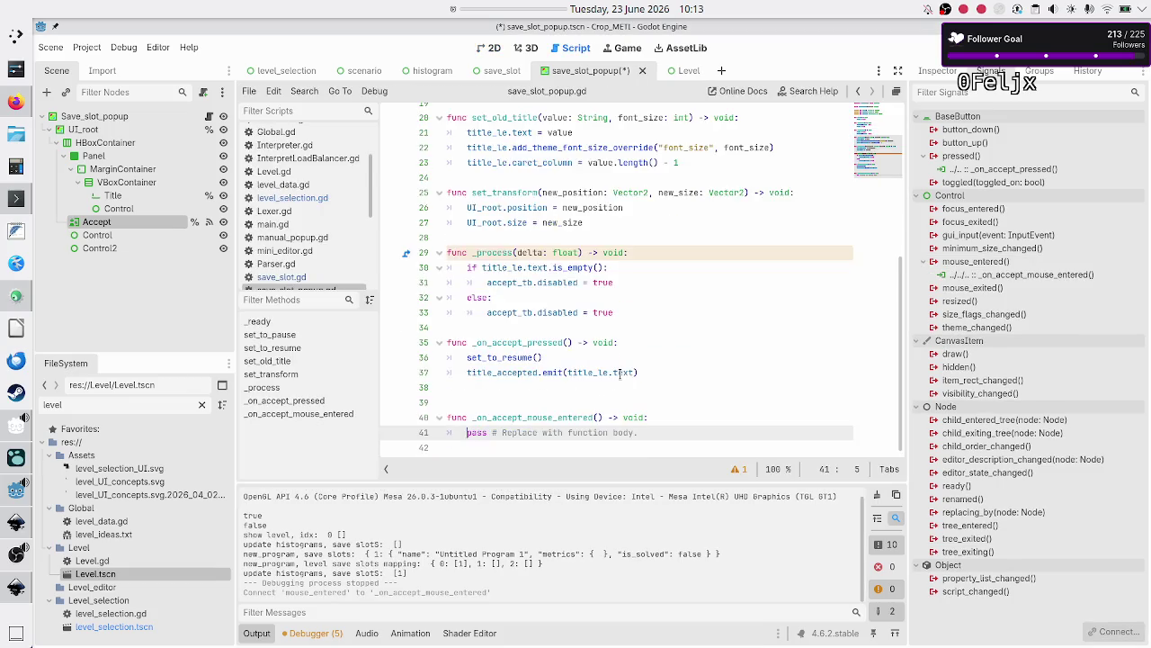
key(Up)
key(Up)
key(BackSpace)
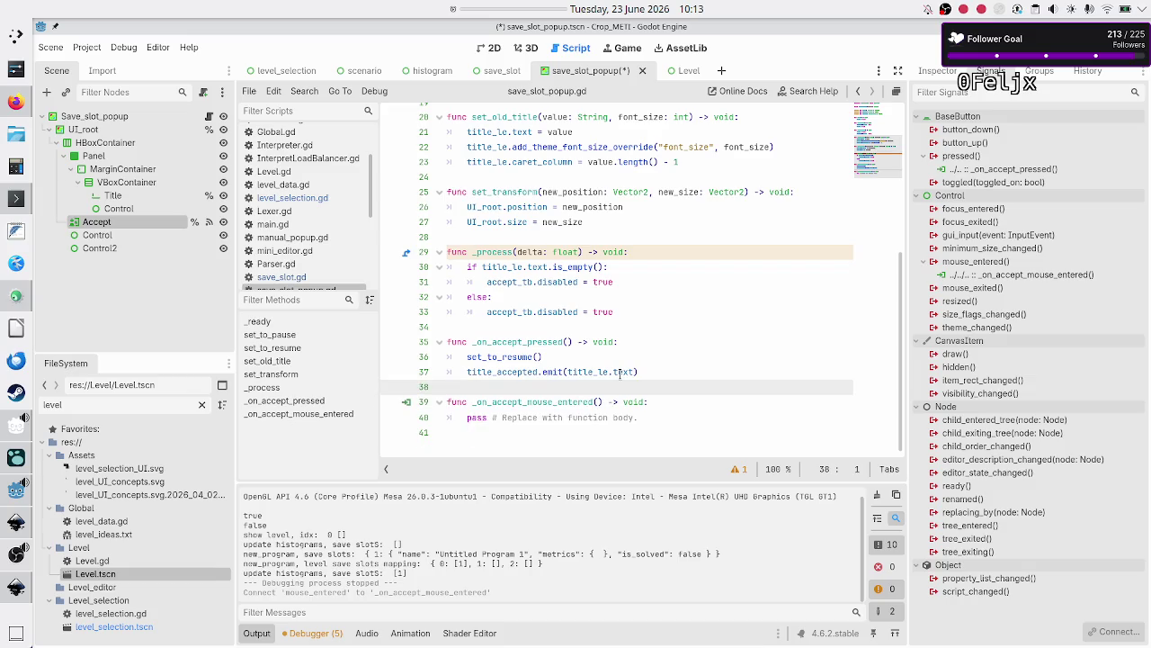
key(Down)
key(Down)
key(Home)
key(shift+End)
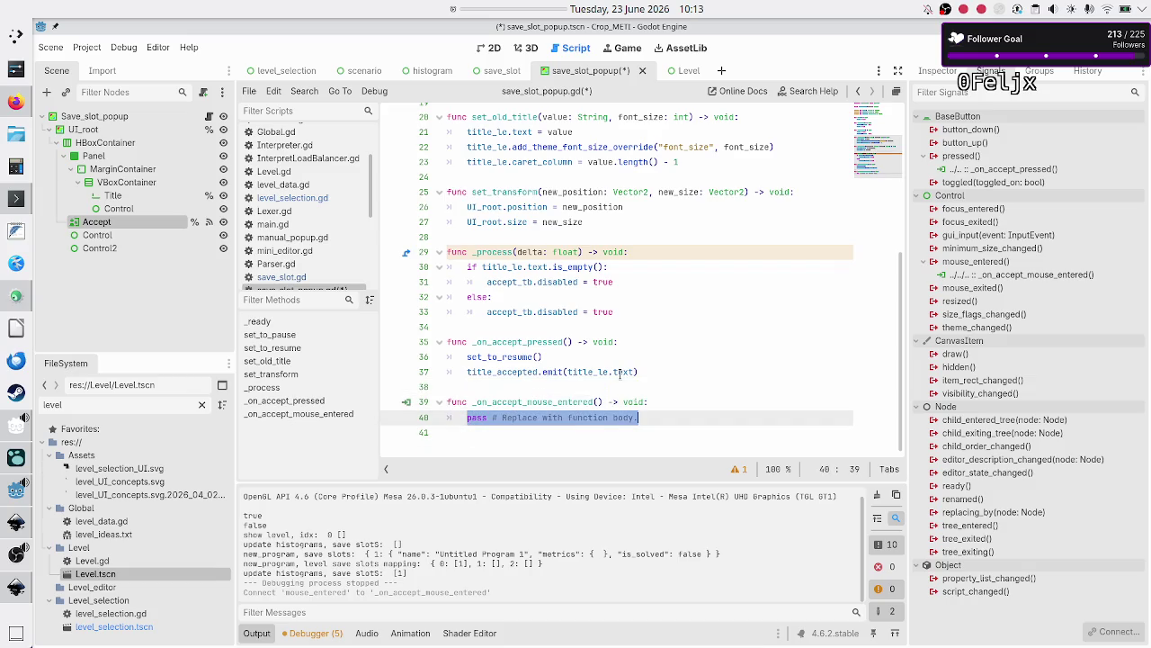
key(BackSpace)
text(print)
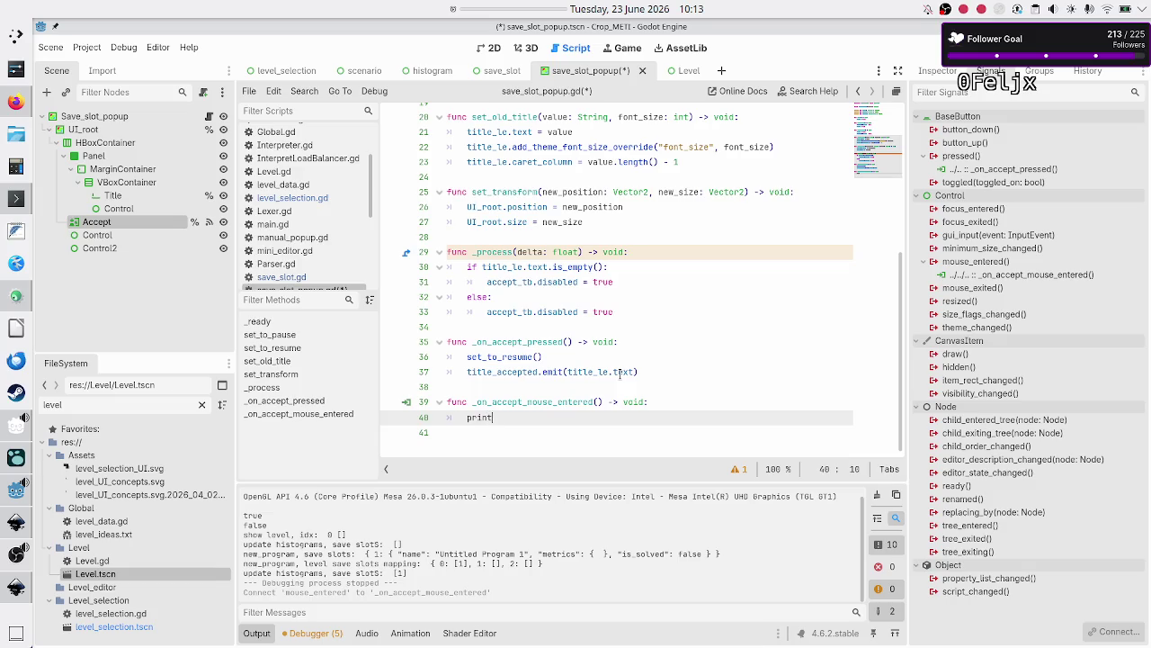
text(("accept )
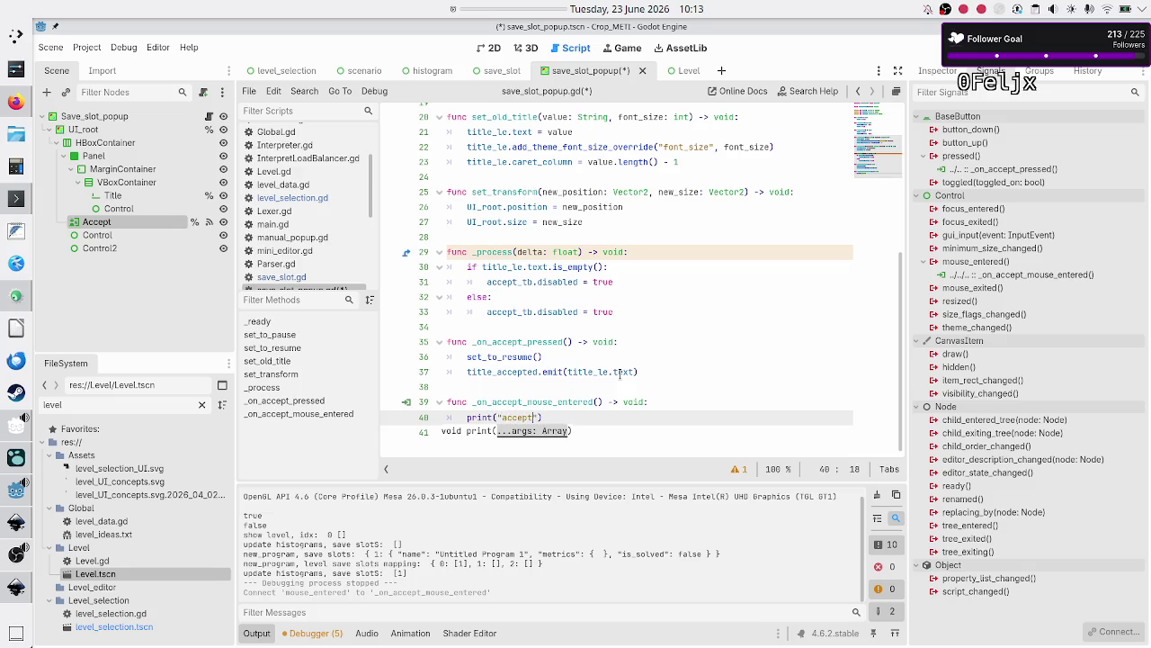
text(got m)
text(ouse)
text( entered)
key(F5)
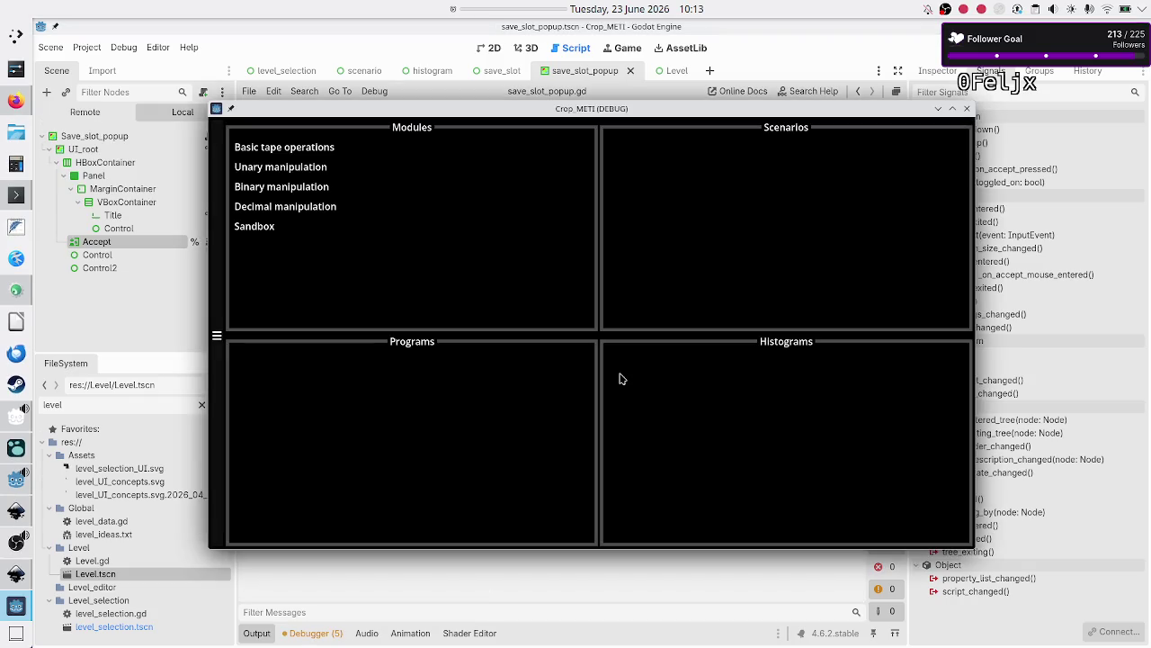
Create Untitled Program 1 under Binary manipulation > Flip bit, open its rename popup, then close the game
click(286, 167)
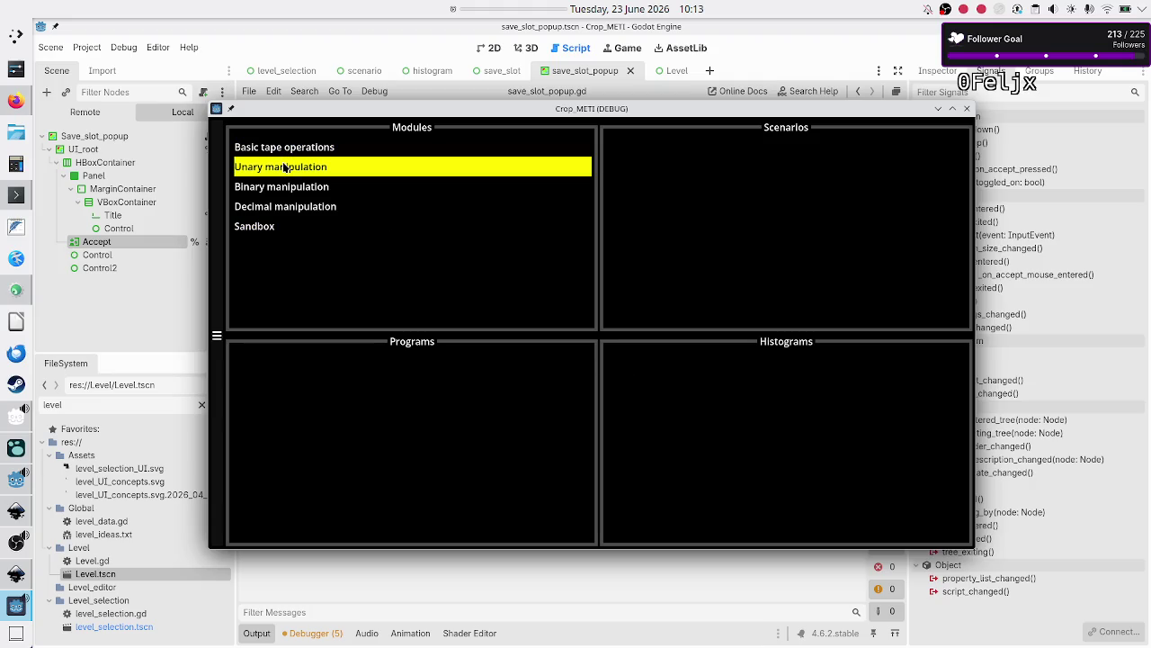
click(286, 190)
click(648, 183)
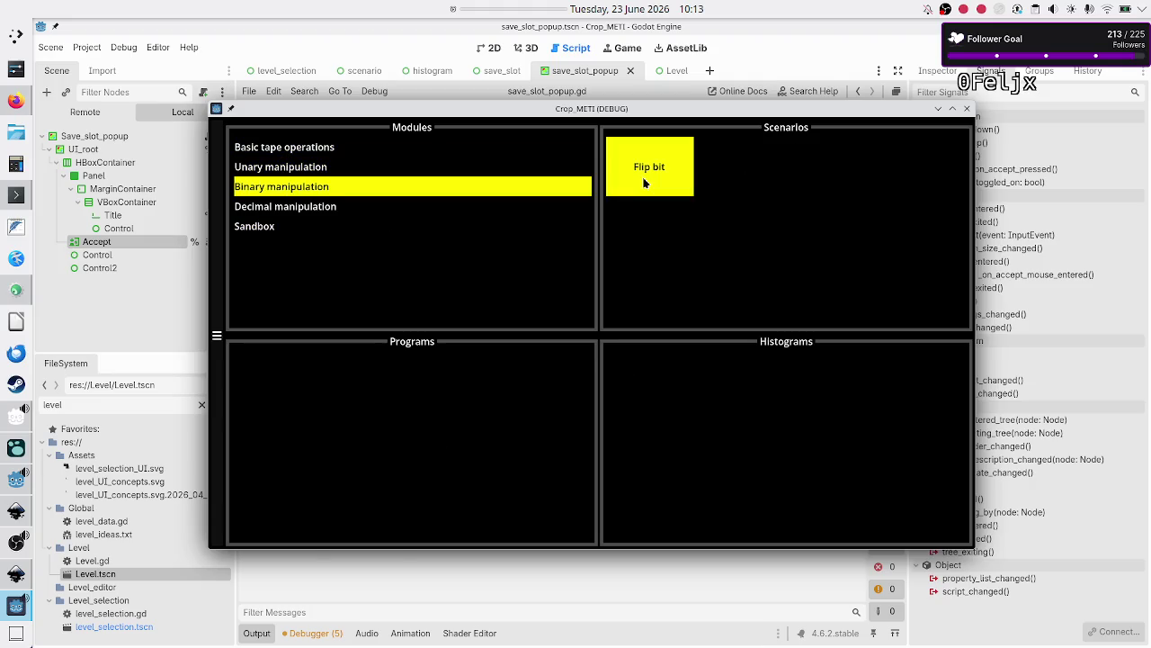
click(438, 428)
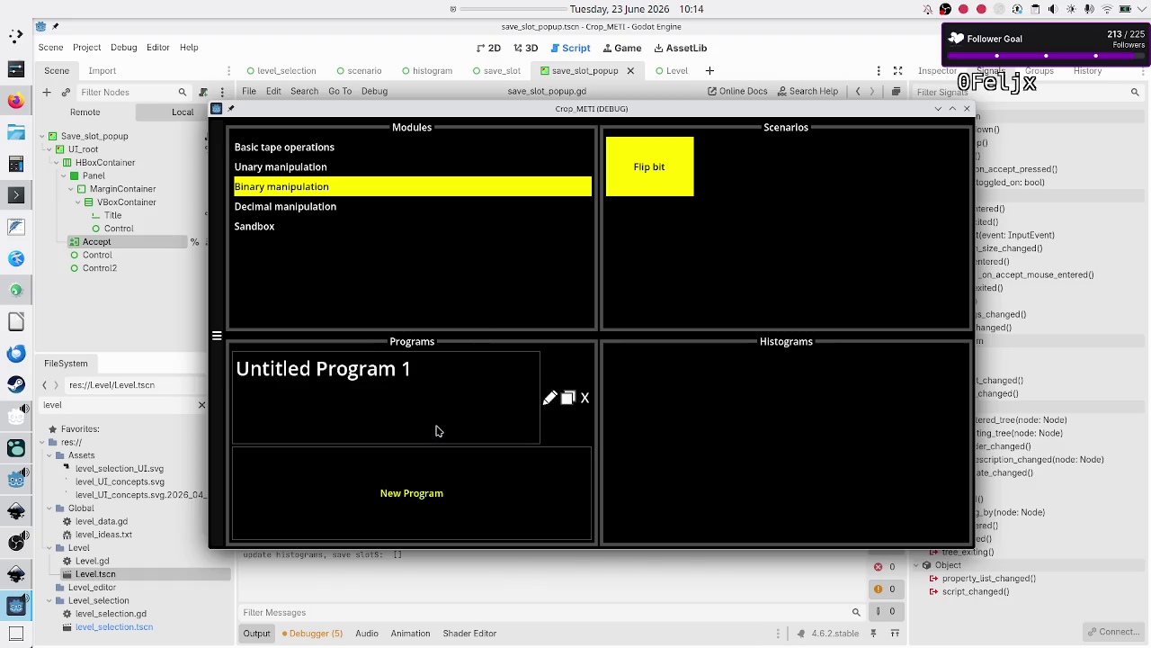
click(550, 400)
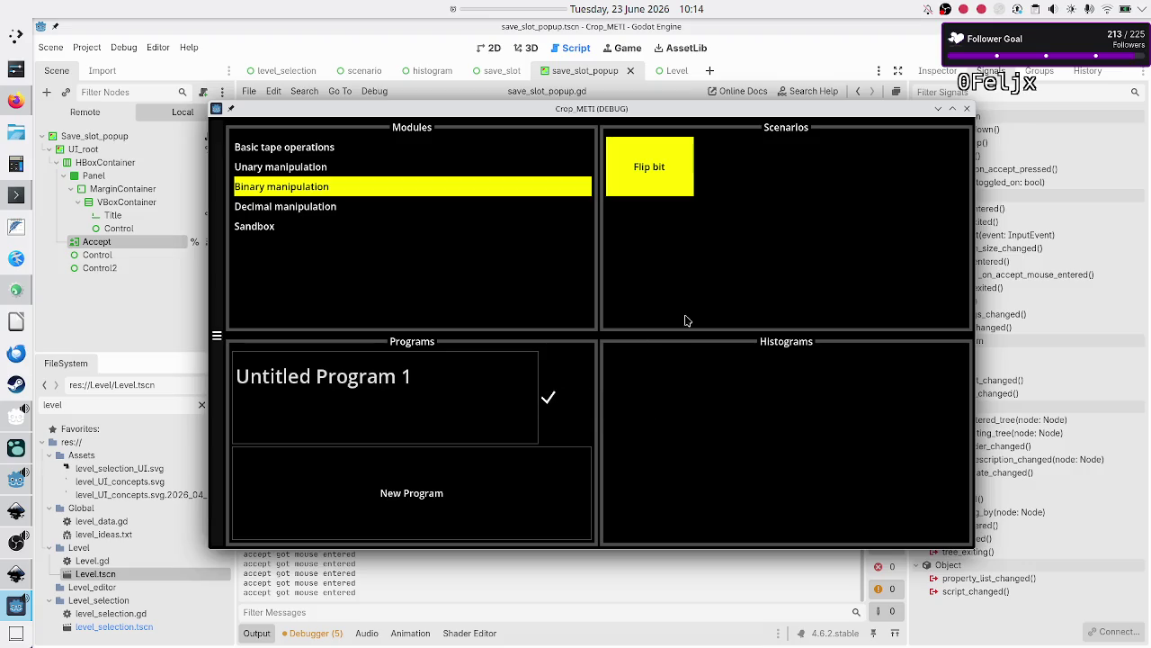
click(967, 109)
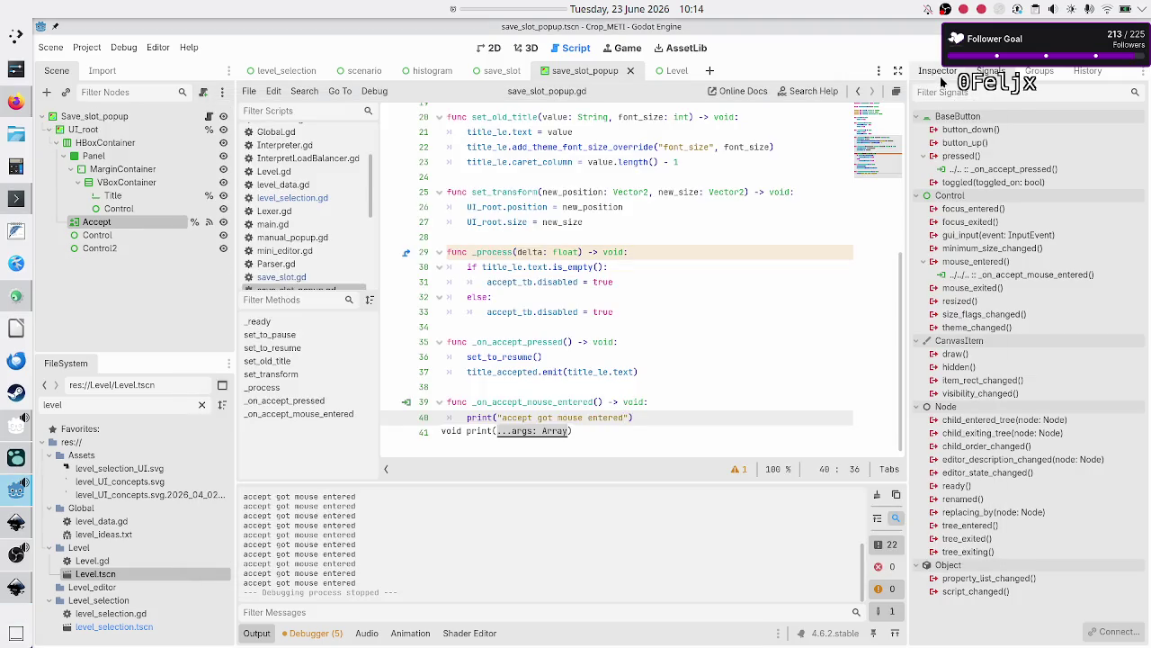
Return to the Accept button's properties in the Inspector and scroll through them
click(940, 77)
scroll(949, 186, up, 3)
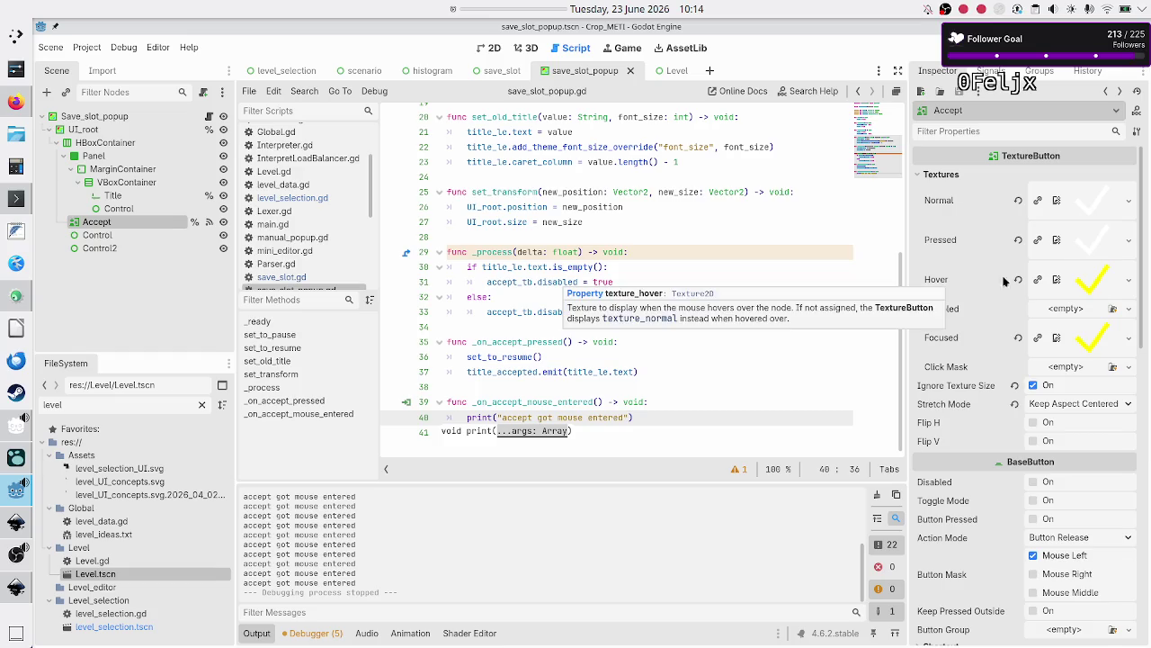
scroll(961, 365, down, 5)
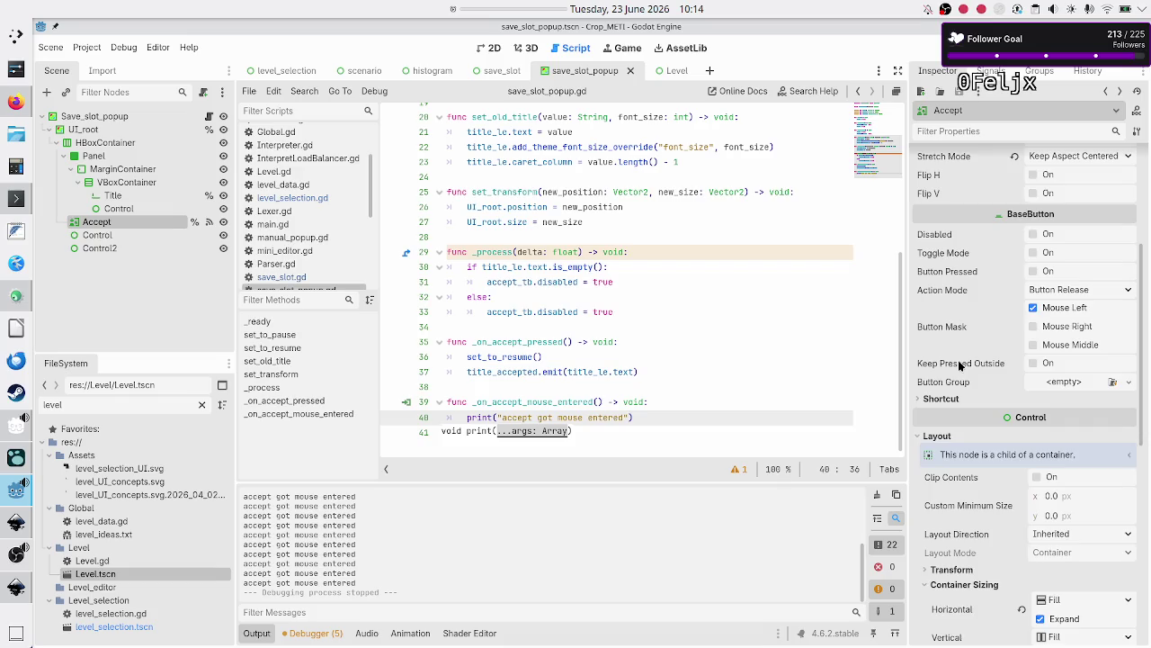
scroll(960, 365, up, 5)
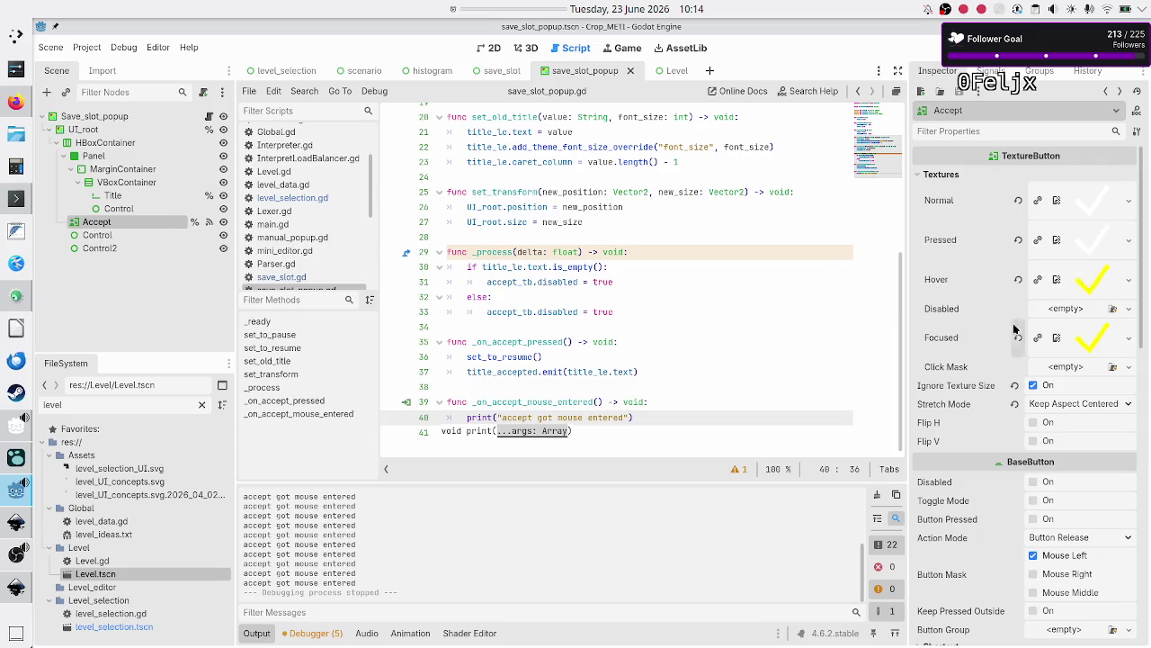
scroll(999, 356, down, 7)
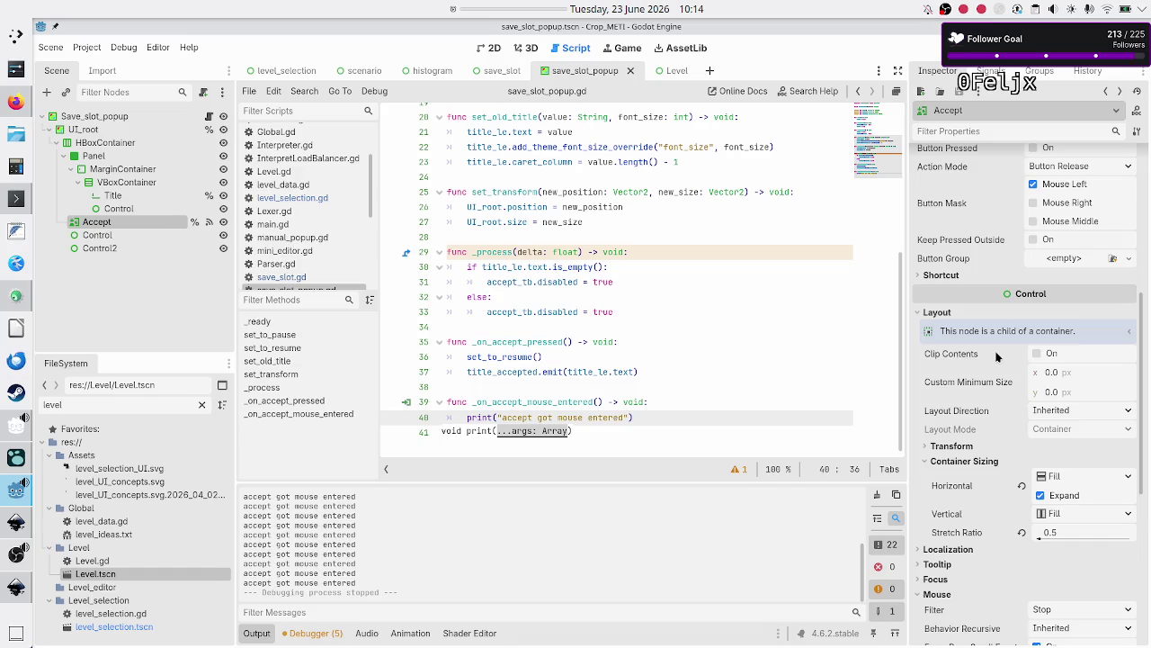
scroll(996, 357, down, 5)
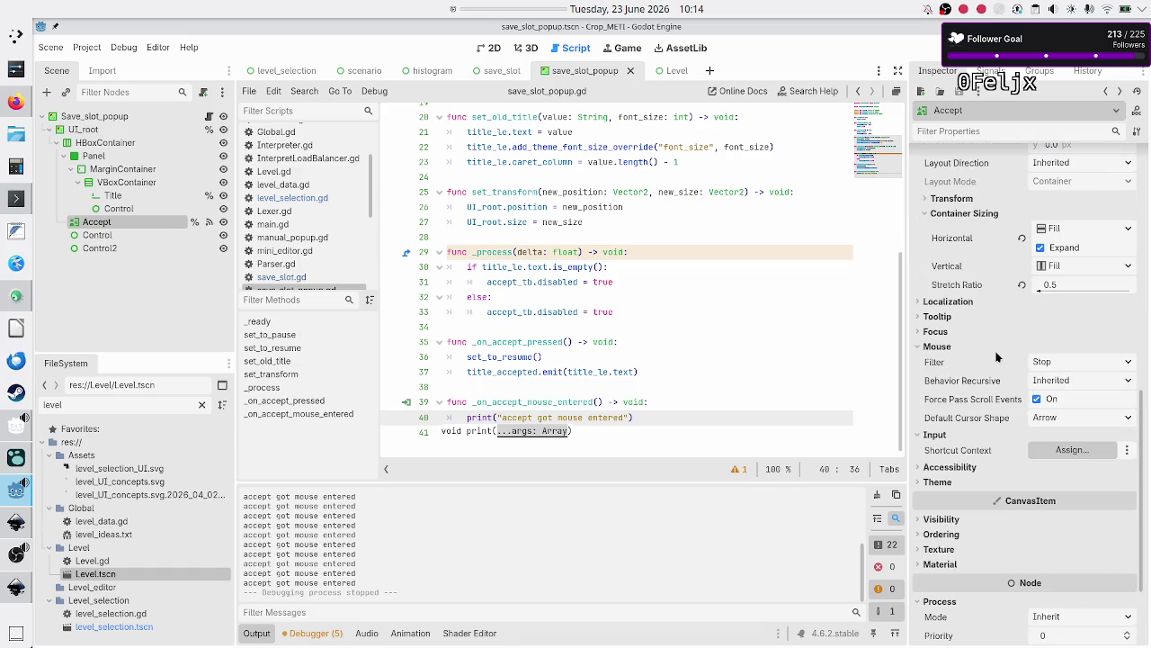
Expand the Accept button's Focus property group, then collapse it again
click(938, 331)
click(941, 331)
mouse_move(967, 402)
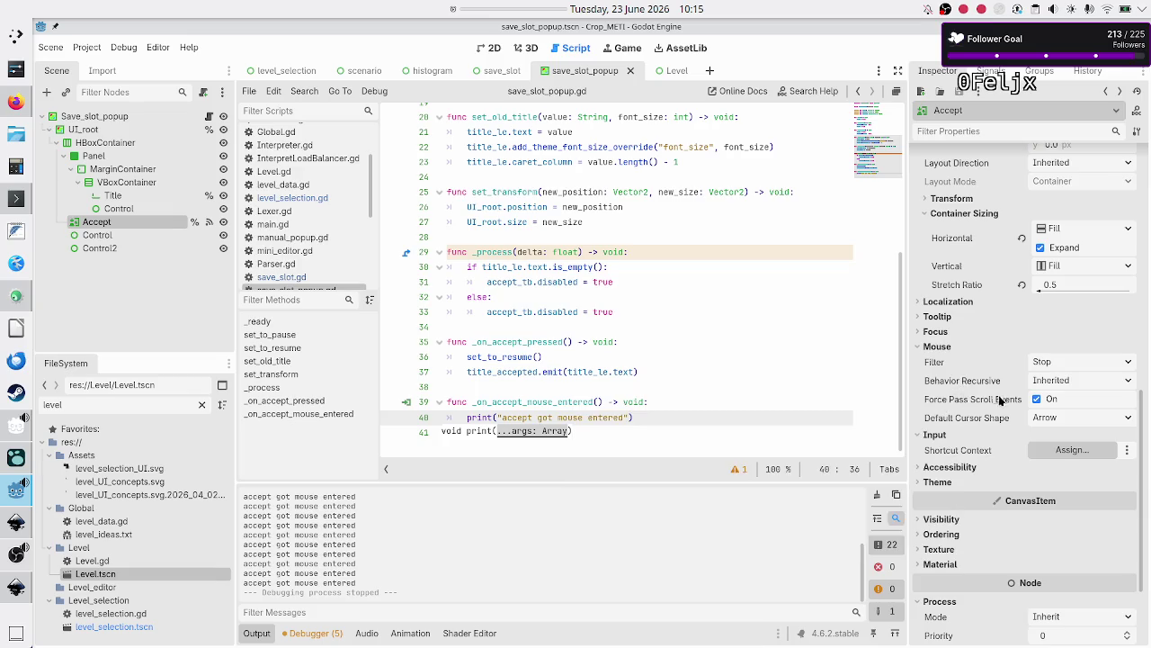